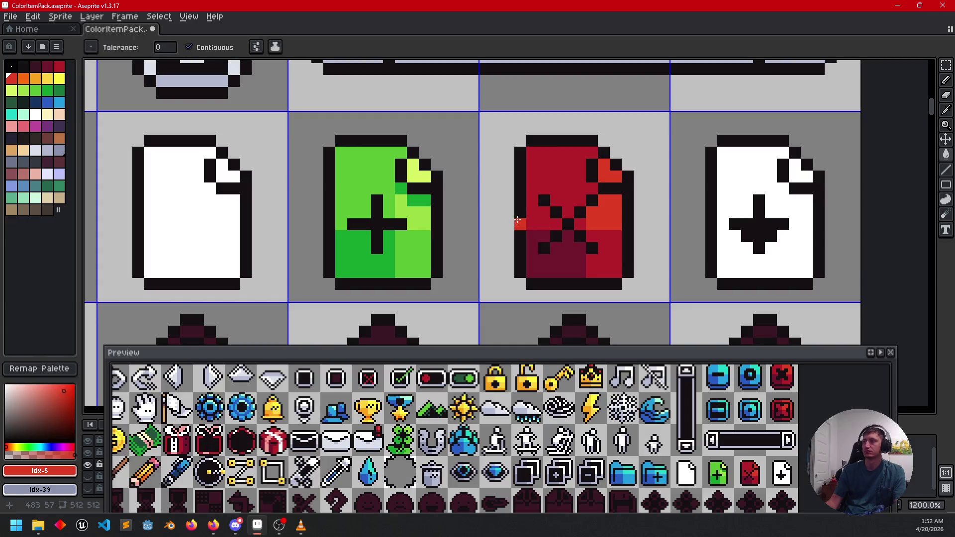
- Add dark maroon shading pixels to the red file icon
left_click(568, 260, "alt")
key("b")
left_click(592, 188)
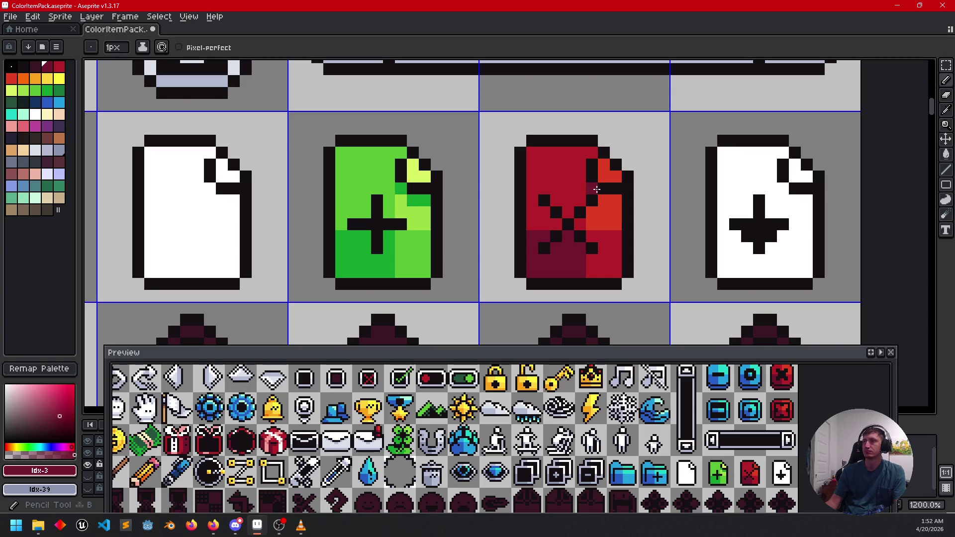
left_click_drag(610, 198, 613, 212)
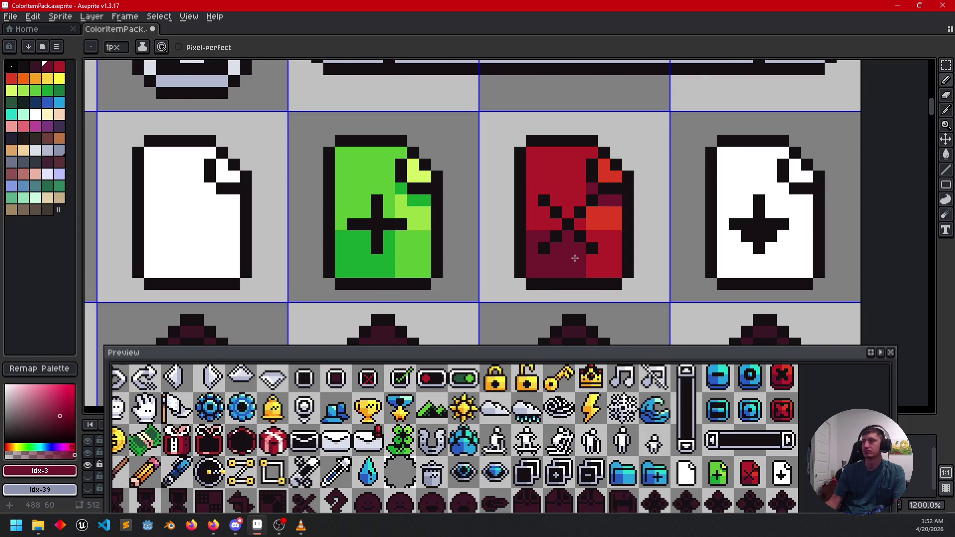
- Save the sprite sheet with Ctrl+S
scroll(575, 258, "down", 3)
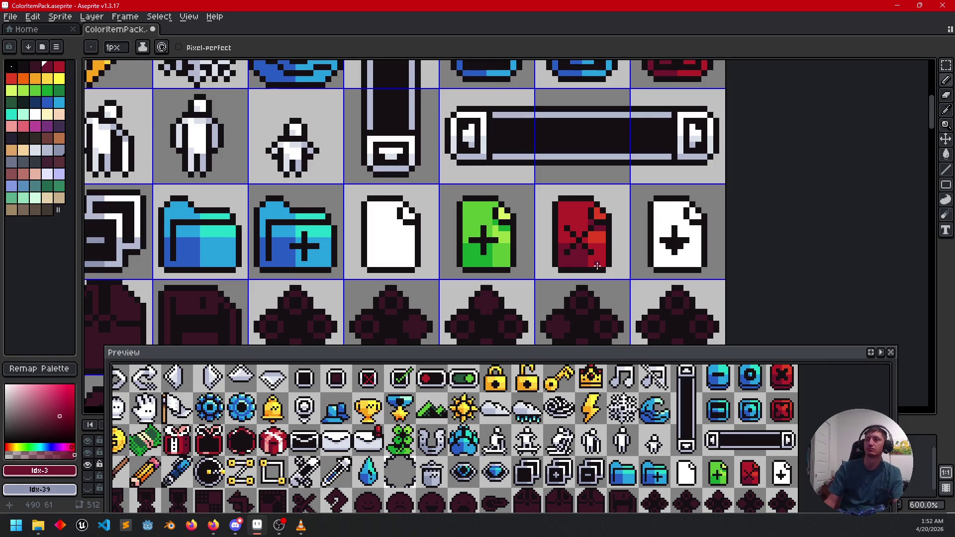
left_click_drag(597, 266, 609, 259)
key("ctrl+s")
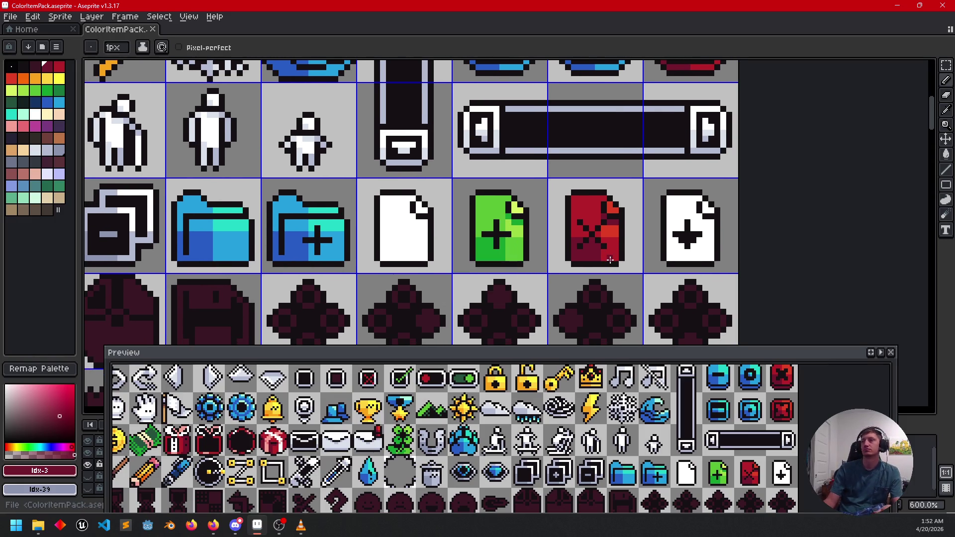
scroll(401, 229, "up", 4)
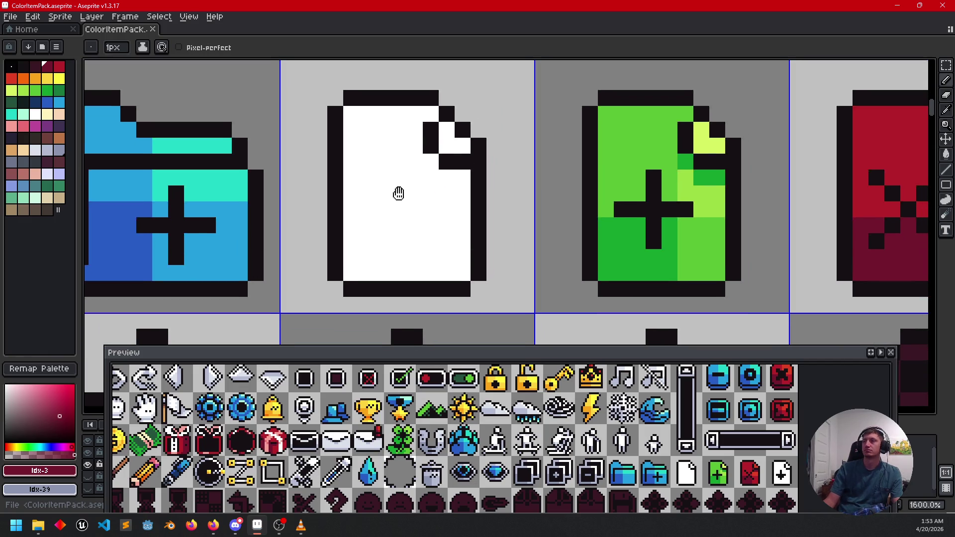
- Pick two lavender shades and paint lavender pixels along the page's folded corner
left_click(35, 151)
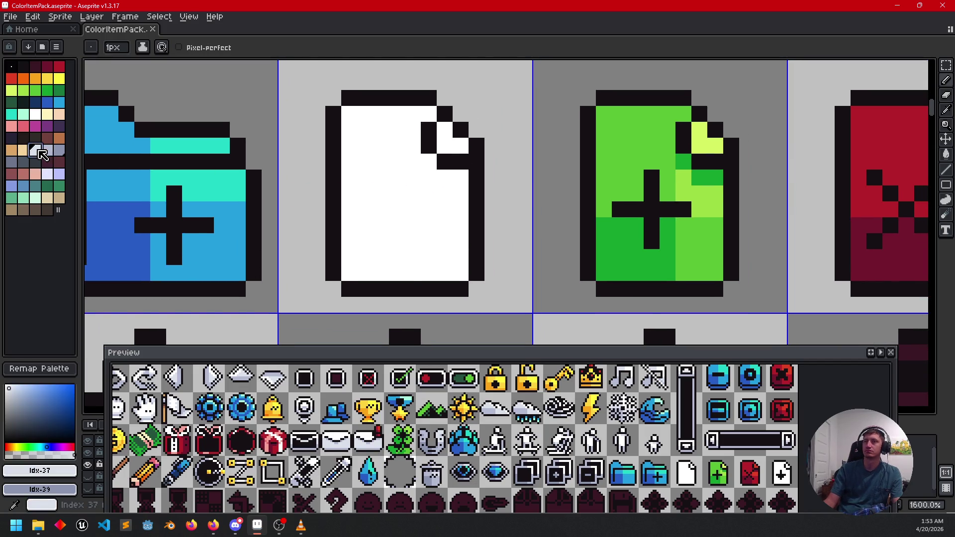
right_click(47, 150)
left_click(429, 162)
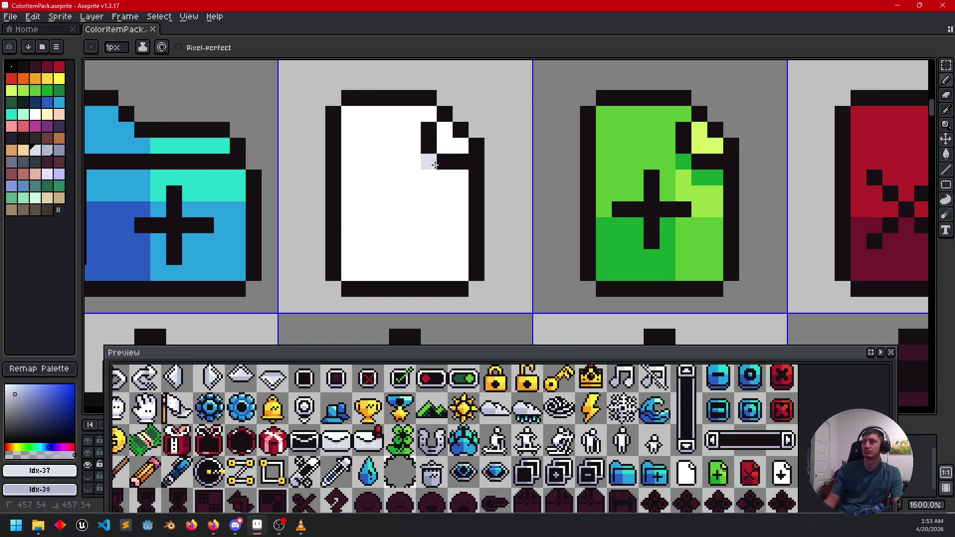
left_click(445, 177, "shift")
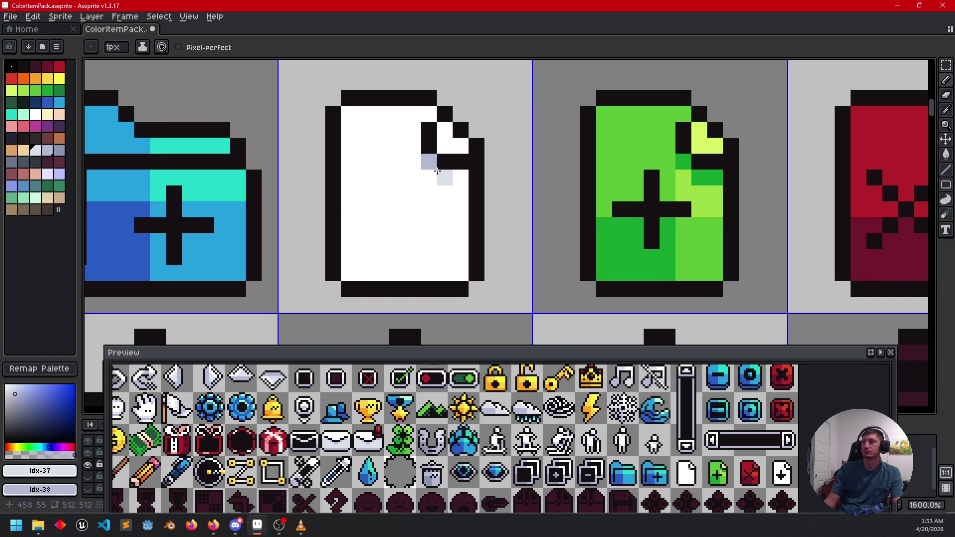
left_click(460, 178, "shift")
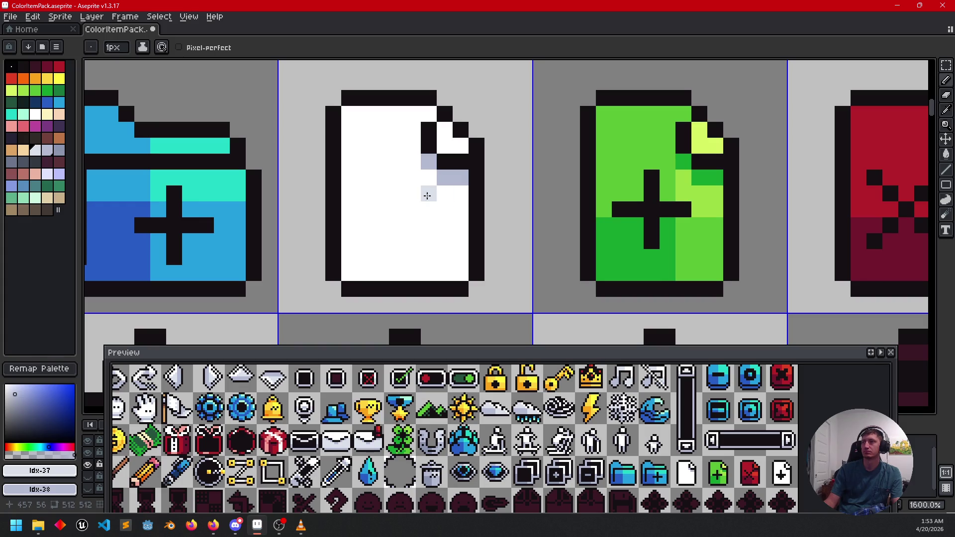
- Flood-fill the blank page's white interior lavender and draw a light highlight strip
key("g")
left_click(382, 180)
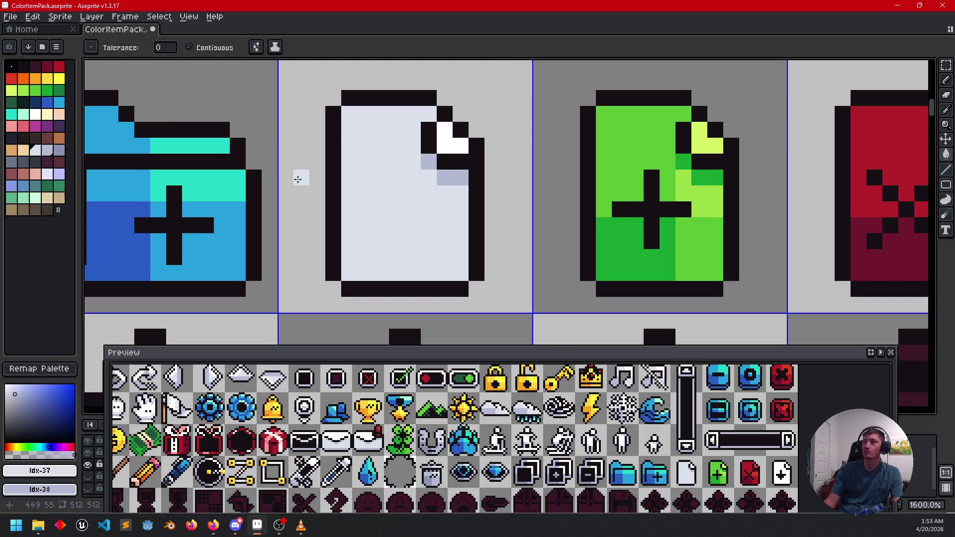
left_click(387, 181)
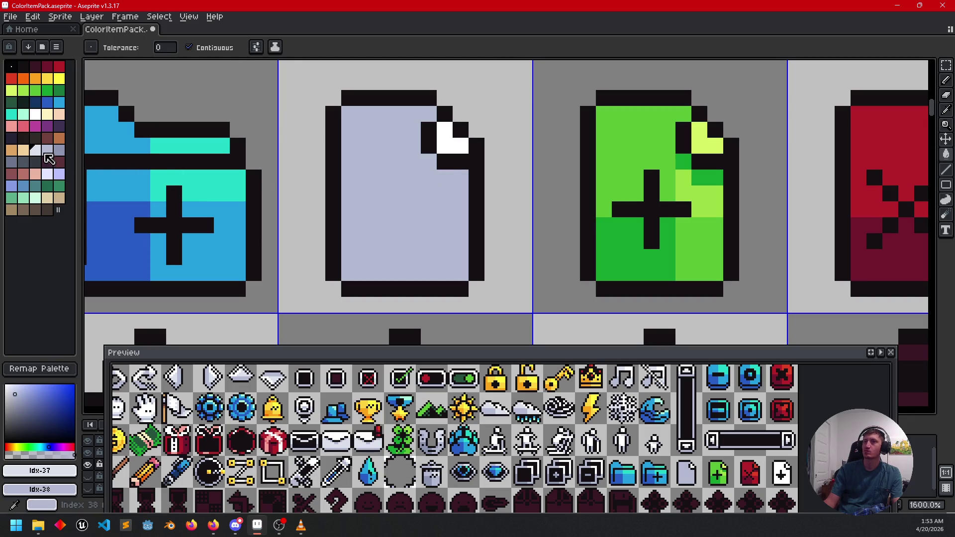
key("b")
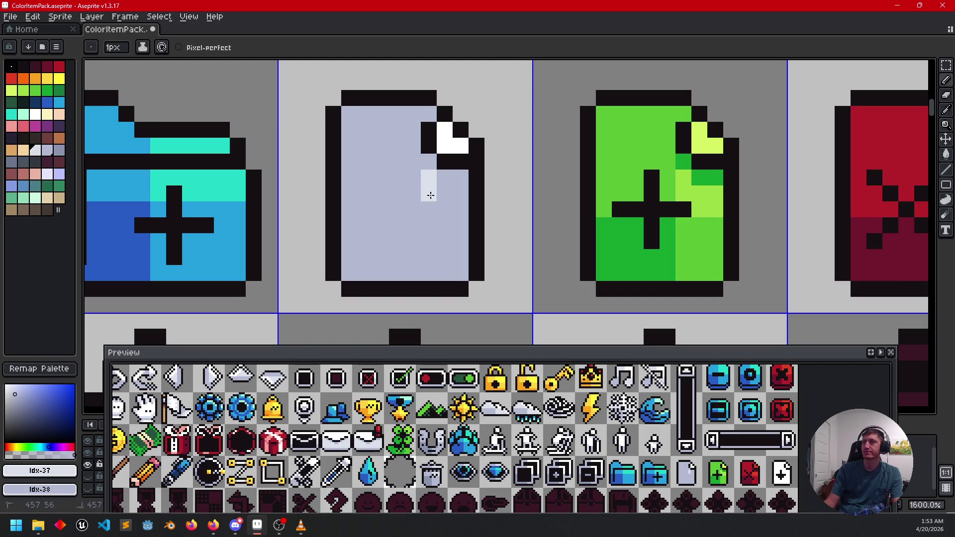
mouse_move(431, 197)
left_mouse_down()
mouse_move(436, 205)
mouse_move(453, 194)
left_mouse_up()
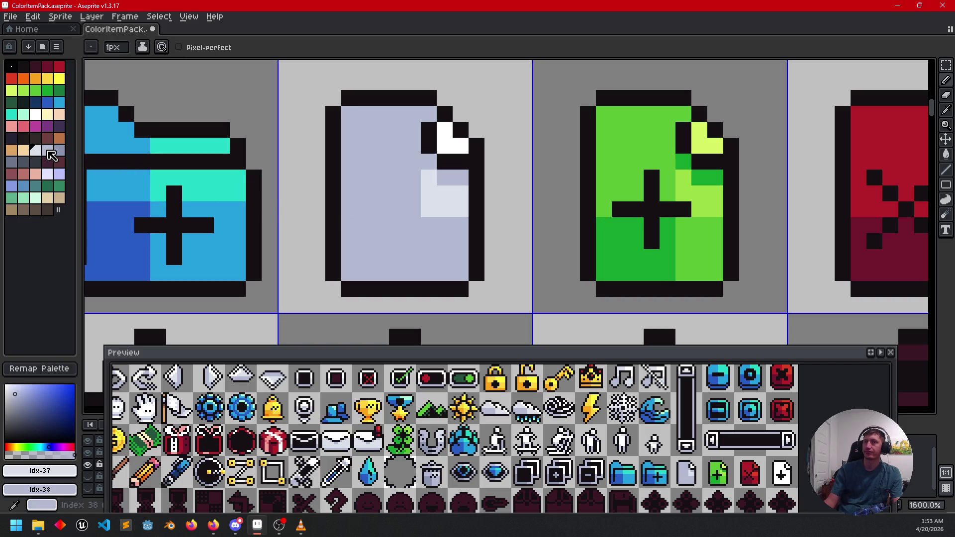
- Paint grey shading pixels near the fold and along the page's lower edge
left_click(59, 151)
left_click_drag(444, 177, 460, 177)
left_click(429, 161)
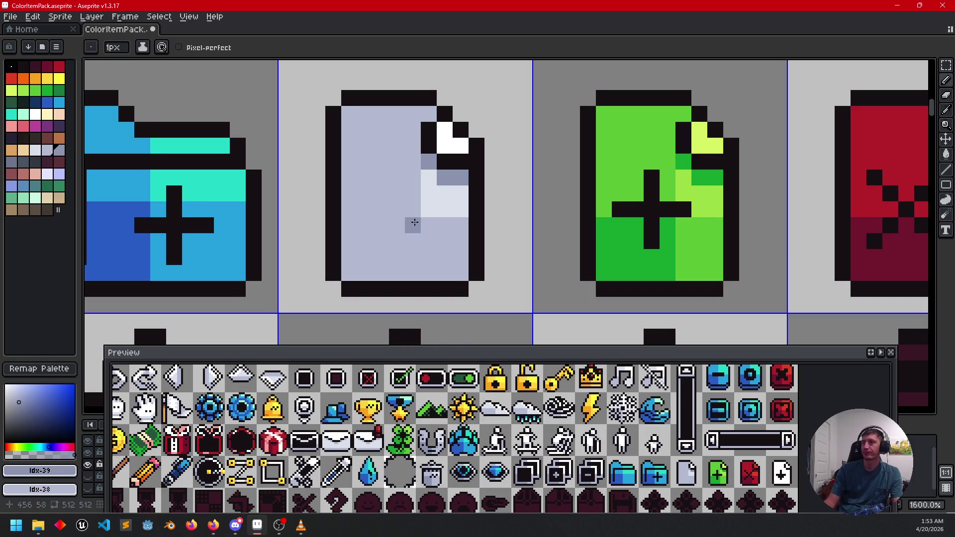
left_click_drag(413, 257, 413, 273)
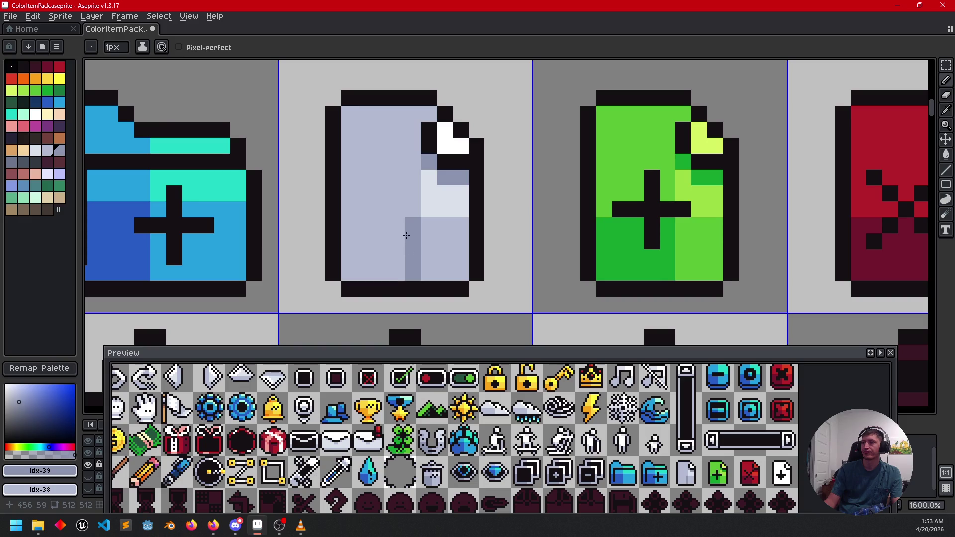
left_click_drag(413, 226, 371, 230)
- Fill the page's lower-left area with darker grey
key("g")
left_click(364, 240)
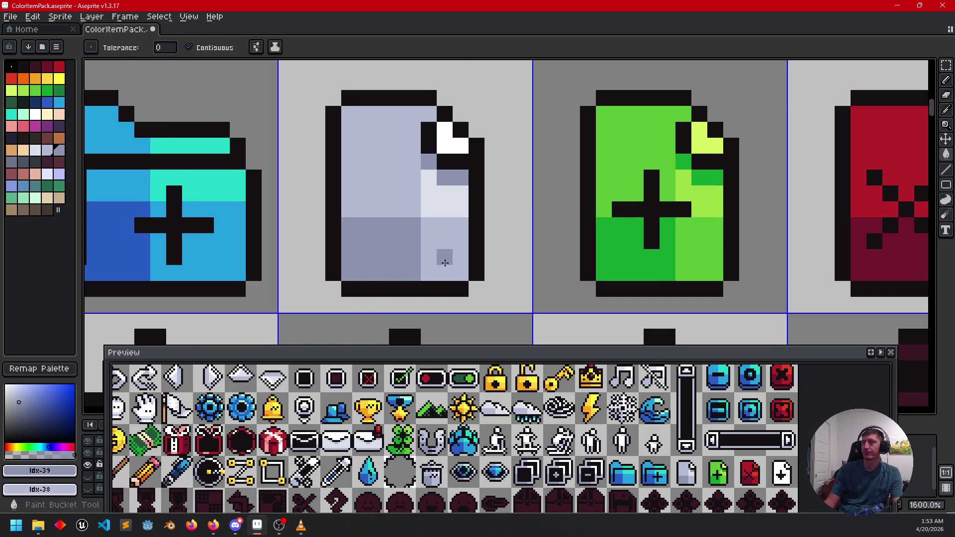
scroll(443, 255, "down", 4)
left_click_drag(515, 291, 491, 268)
scroll(491, 269, "up", 3)
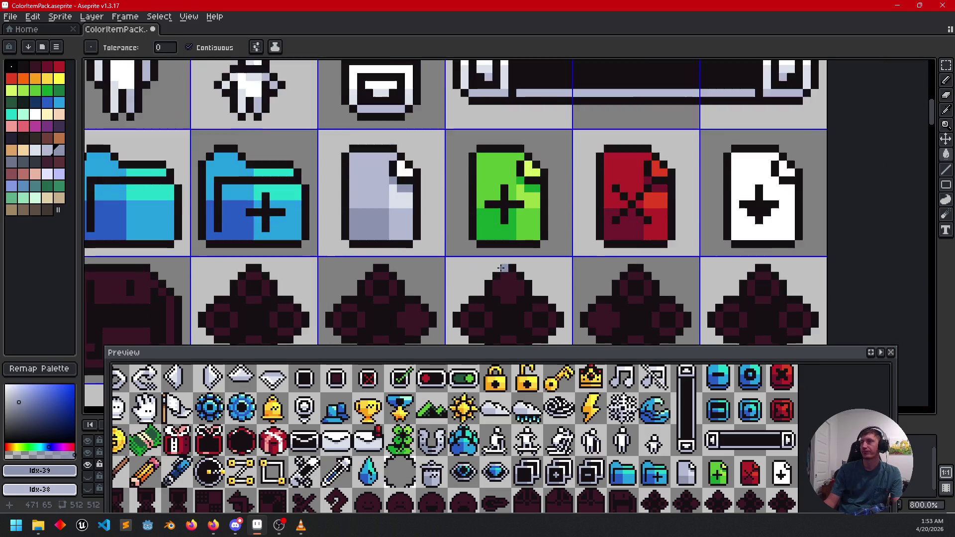
- Save with Ctrl+S, then pan across the icon row to centre the white plus-file icon
key("ctrl+s")
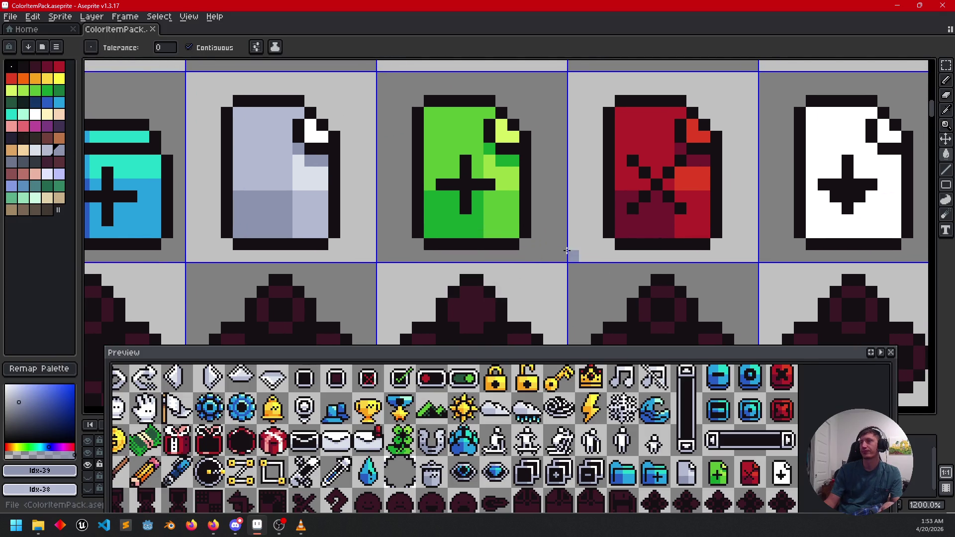
mouse_move(614, 240)
left_mouse_down()
mouse_move(547, 254)
mouse_move(510, 275)
mouse_move(491, 275)
mouse_move(527, 258)
mouse_move(469, 267)
left_mouse_up()
scroll(547, 254, "down", 2)
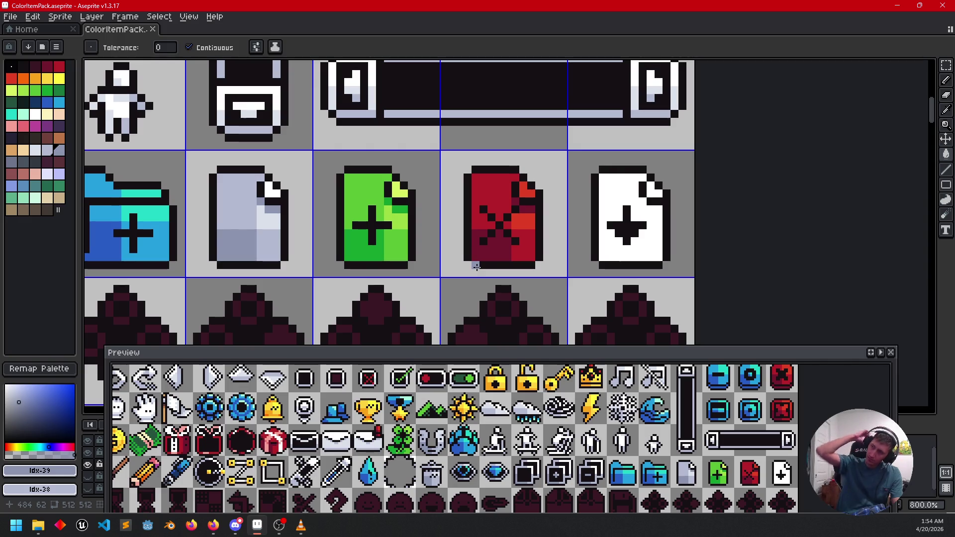
mouse_move(688, 265)
left_mouse_down()
mouse_move(607, 248)
mouse_move(665, 252)
mouse_move(654, 249)
mouse_move(666, 243)
left_mouse_up()
scroll(618, 228, "up", 2)
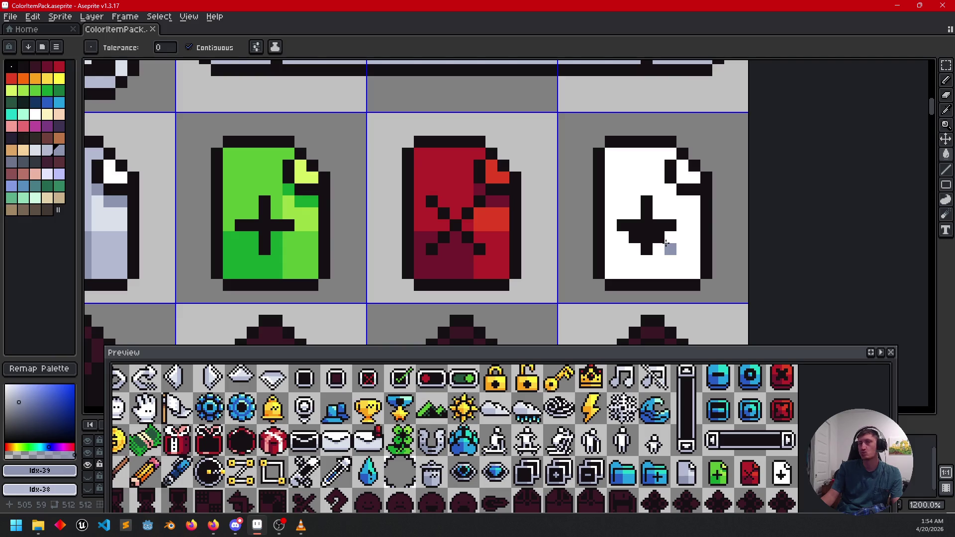
left_click_drag(612, 258, 628, 252)
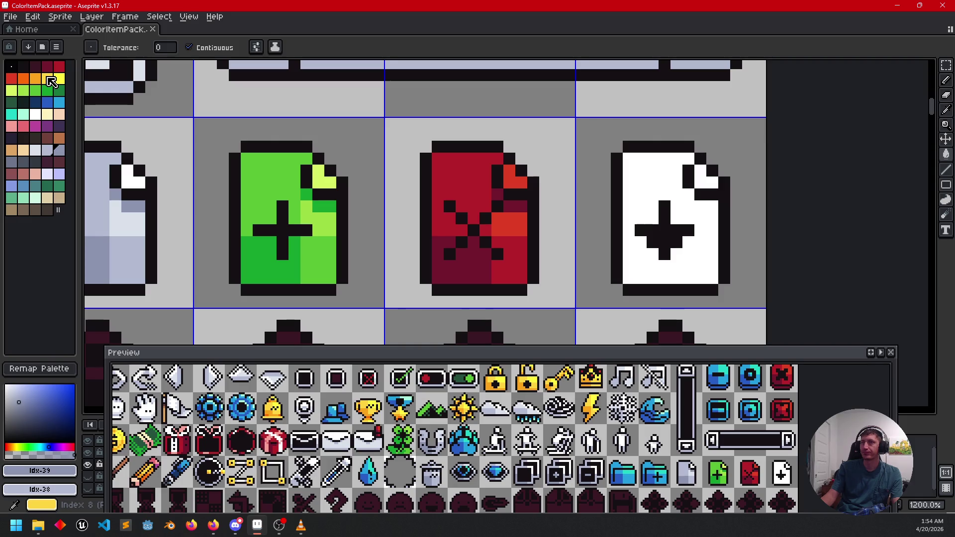
- Fill the plus-file icon yellow and its folded corner a brighter yellow
left_click(51, 81)
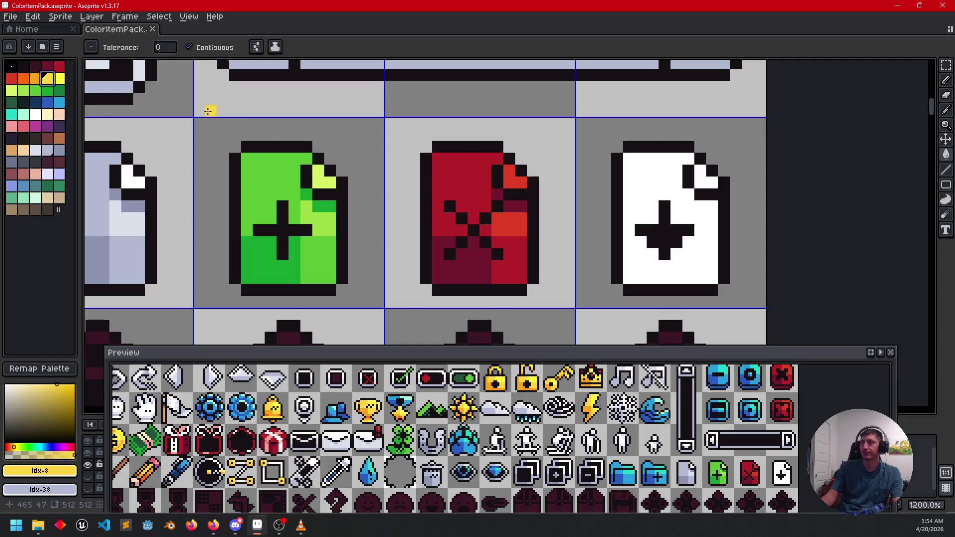
left_click(626, 193)
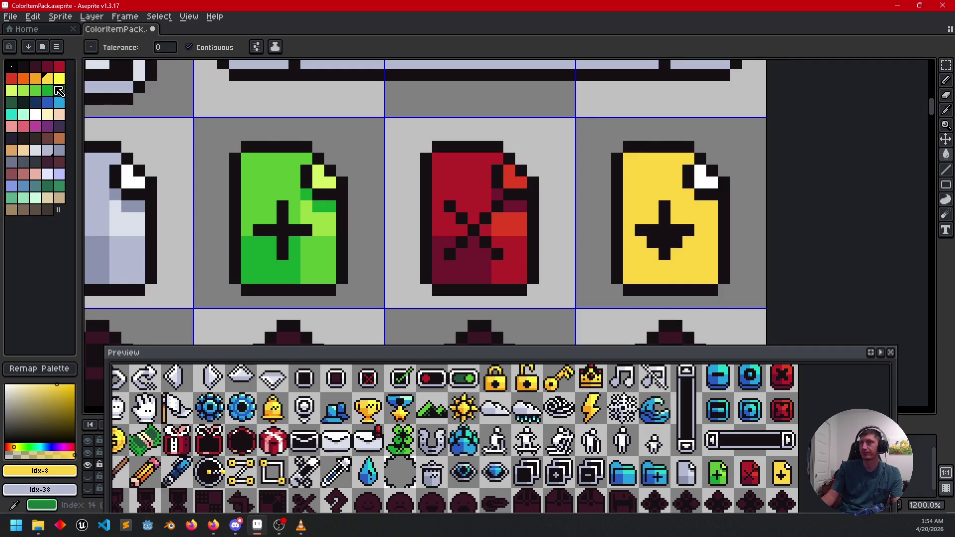
left_click(59, 79)
left_click(711, 182)
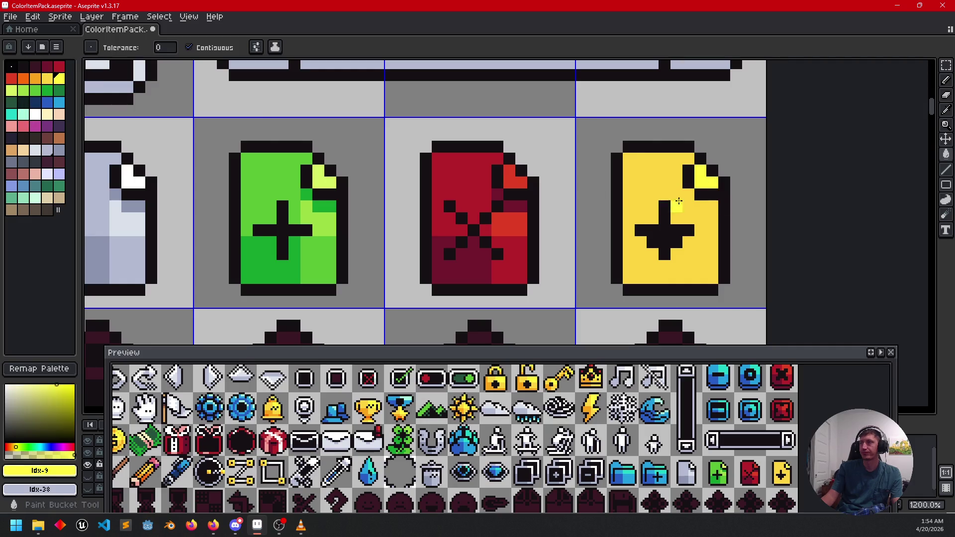
- Pan across the icon row, briefly checking the web browser
scroll(691, 219, "down", 2)
mouse_move(626, 228)
left_mouse_down()
mouse_move(690, 228)
mouse_move(640, 235)
left_mouse_up()
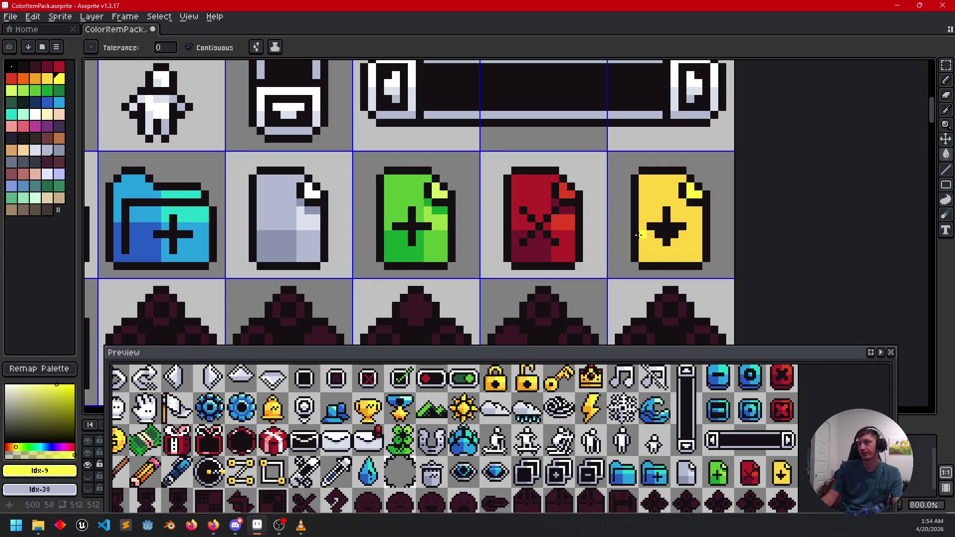
left_click_drag(693, 234, 655, 250)
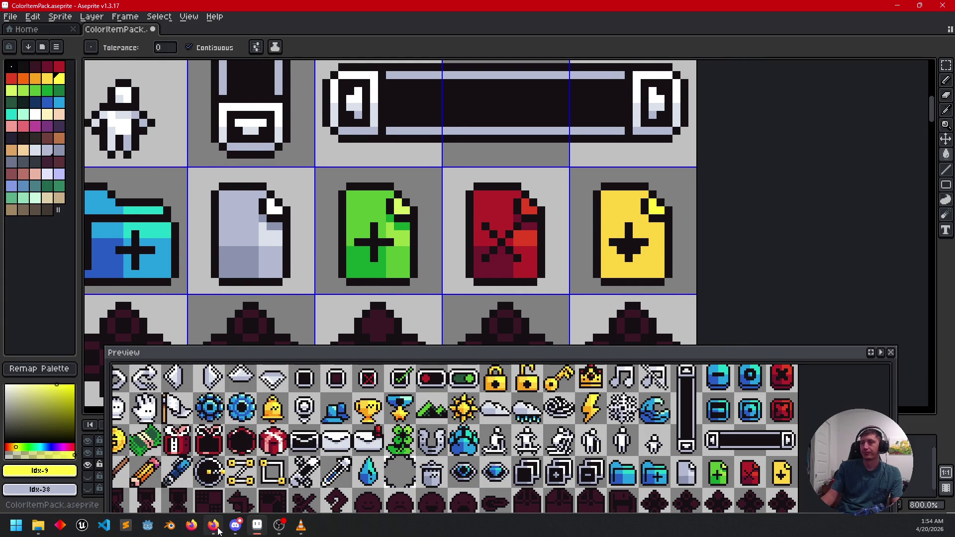
left_click(213, 526)
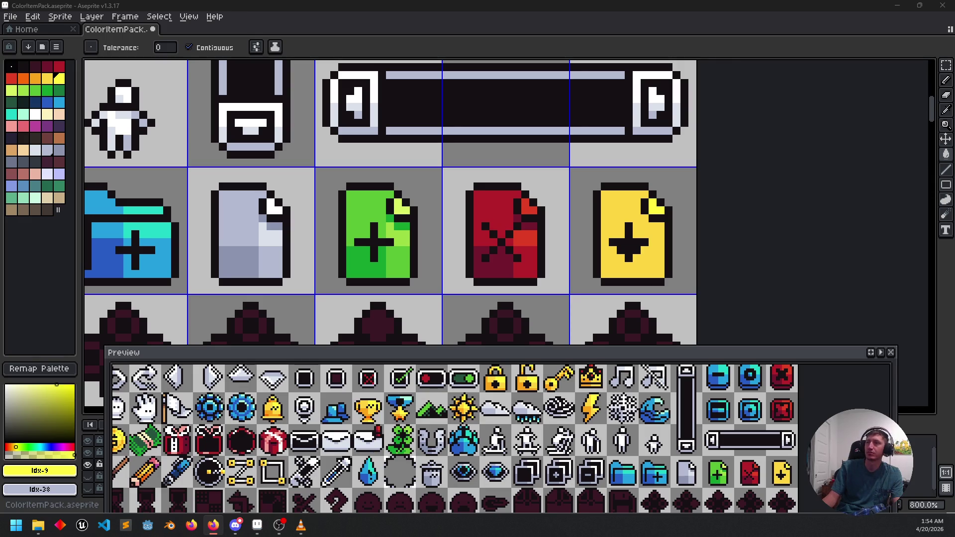
mouse_move(581, 194)
left_mouse_down()
mouse_move(673, 149)
mouse_move(510, 175)
left_mouse_up()
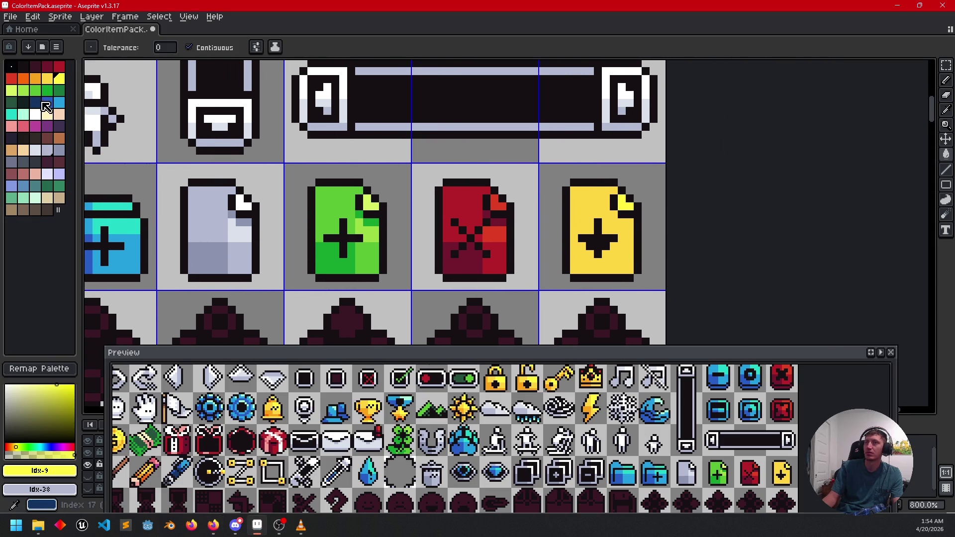
- Fill the plus-file icon blue and place a dark blue pixel beside the fold
left_click(59, 102)
left_click(572, 254)
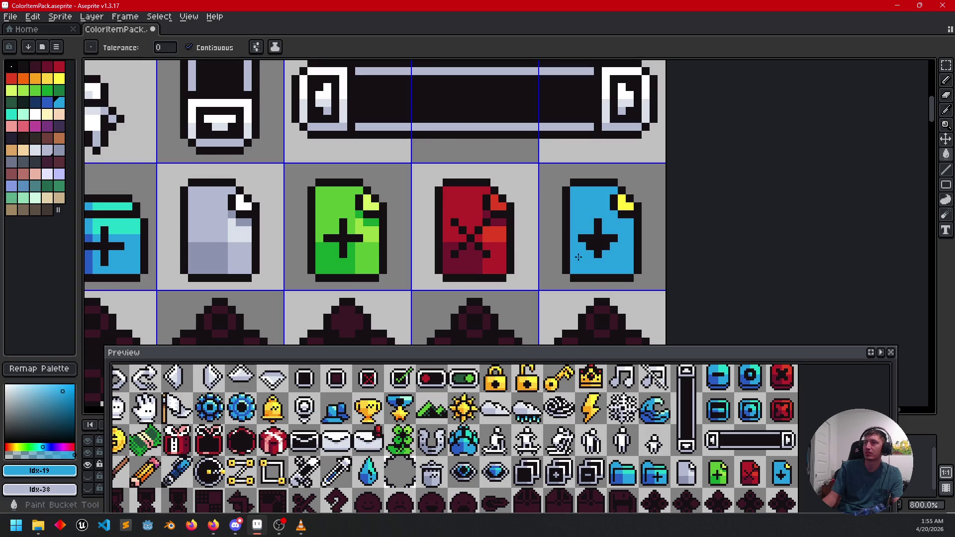
left_click(47, 102)
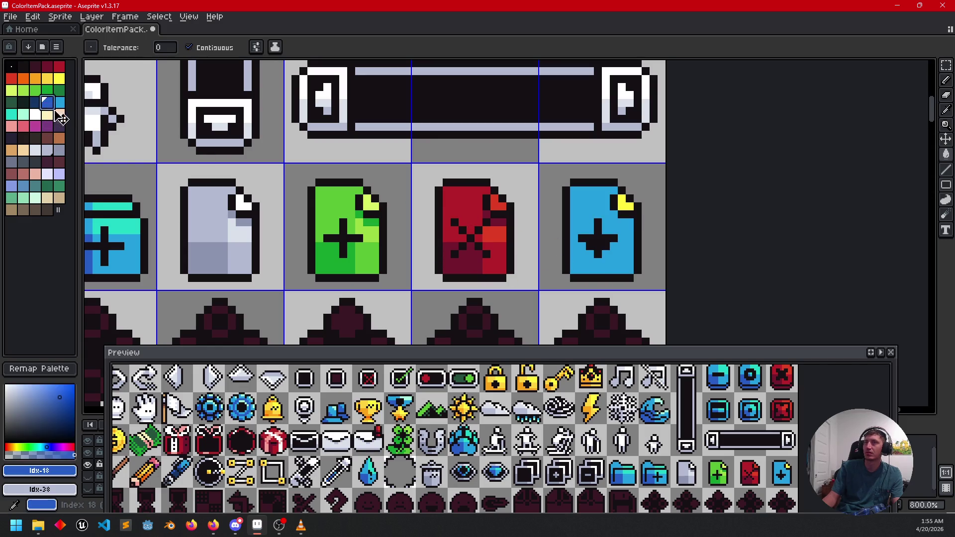
scroll(631, 238, "up", 2)
key("b")
left_click(605, 202)
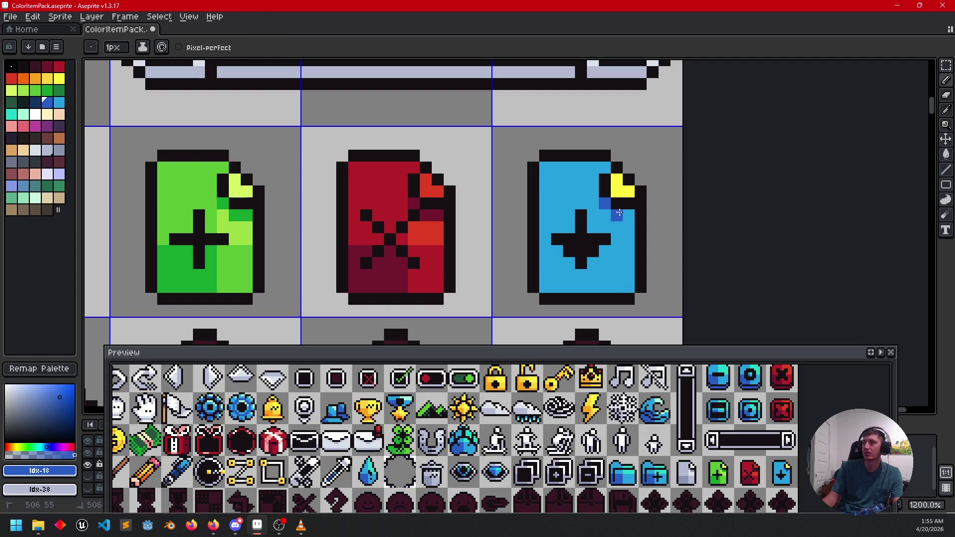
- Fill the folded corner teal and draw a teal highlight down the icon's right side
left_click(11, 114)
left_click(609, 190)
key("g")
left_click(619, 187)
mouse_move(503, 242)
left_mouse_down()
mouse_move(526, 246)
mouse_move(514, 240)
left_mouse_up()
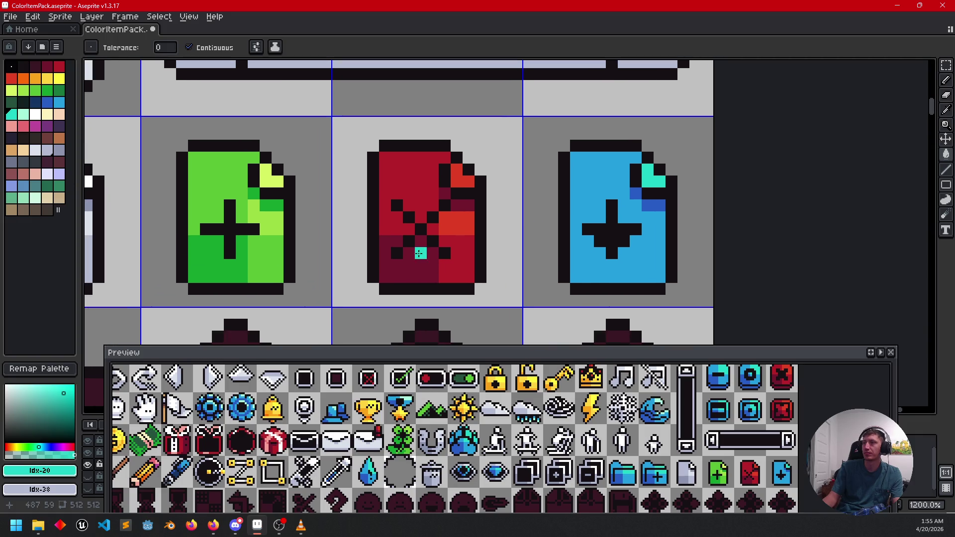
left_click(637, 204)
key("ctrl+z")
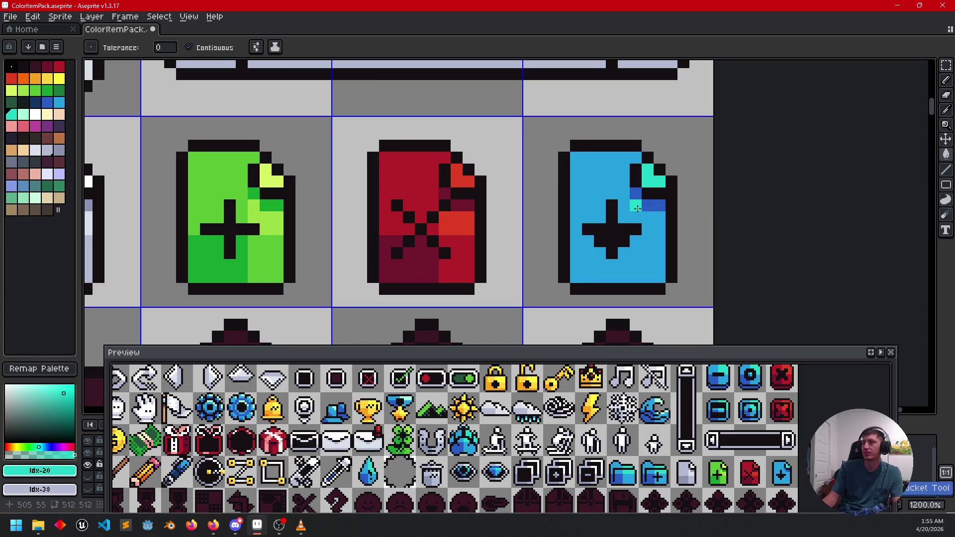
key("b")
left_click_drag(635, 205, 645, 221)
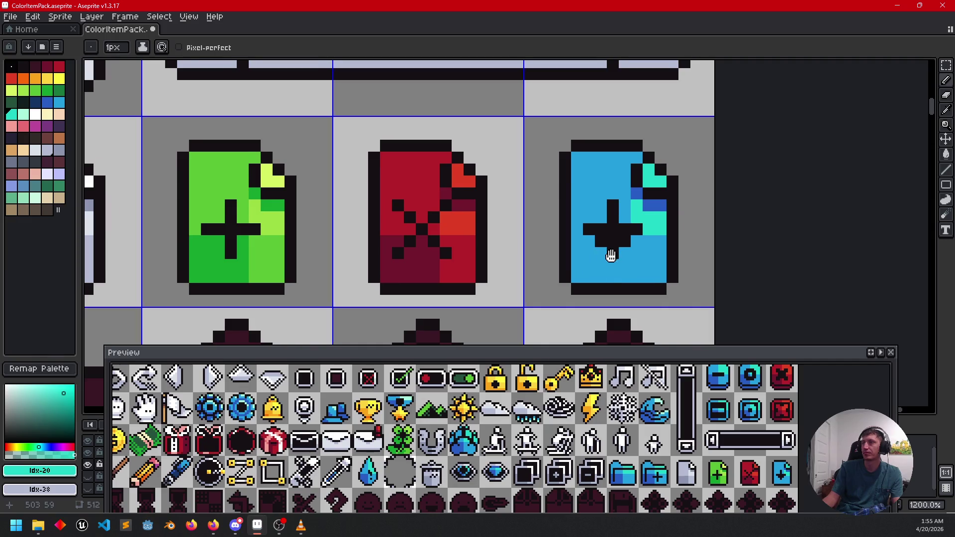
- Draw a dark blue shading line below the cross and fill the lower-left area dark blue
left_click_drag(612, 252, 641, 244)
left_click(695, 192, "alt")
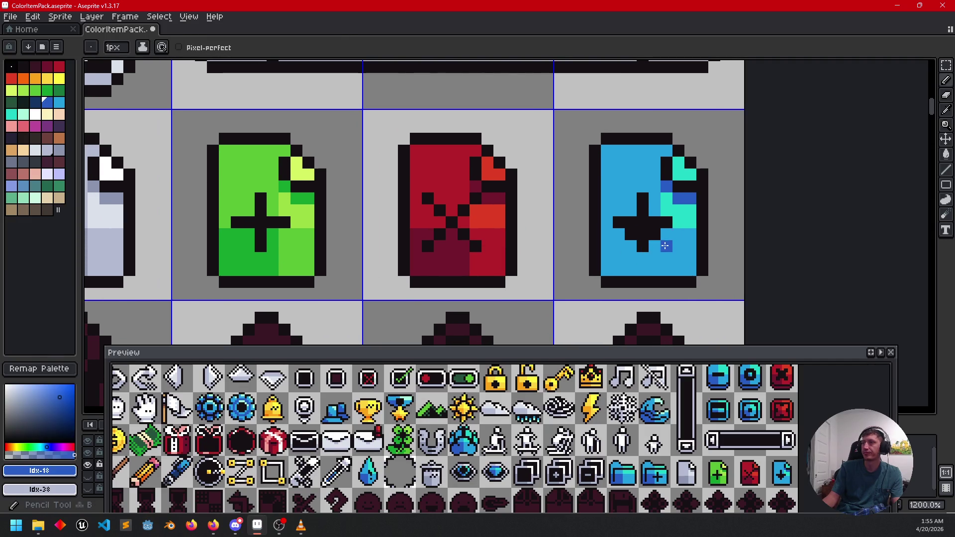
left_click_drag(654, 247, 655, 270)
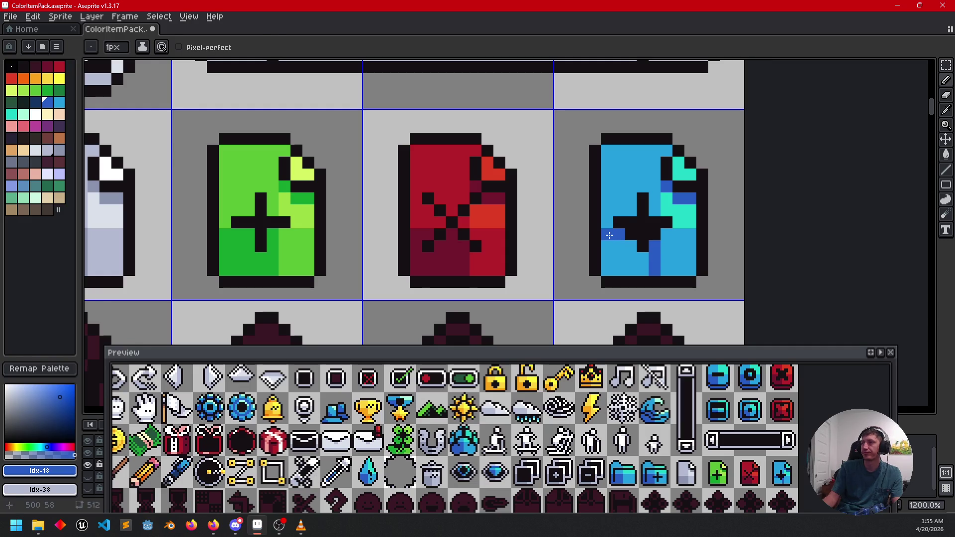
key("g")
left_click(609, 236)
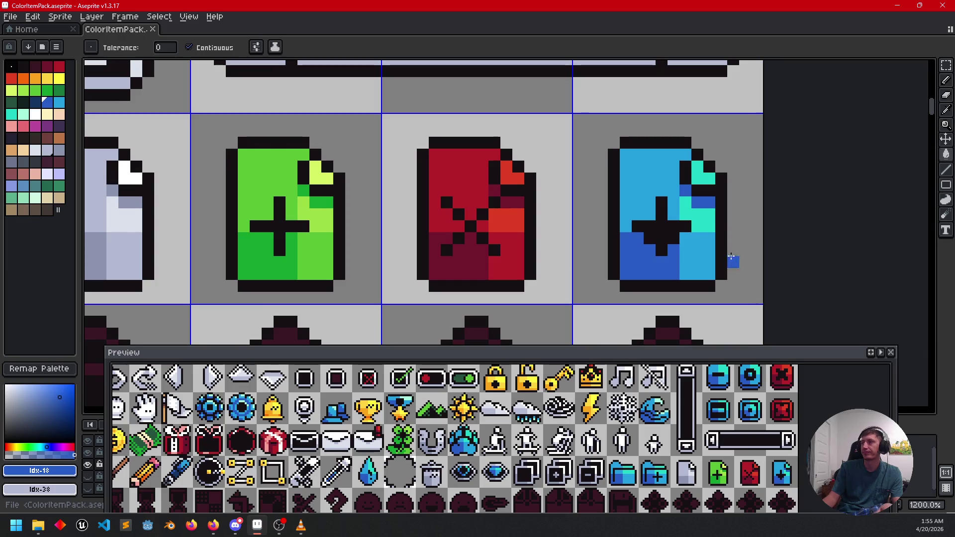
- Zoom out from the blue file icon
scroll(647, 243, "down", 1)
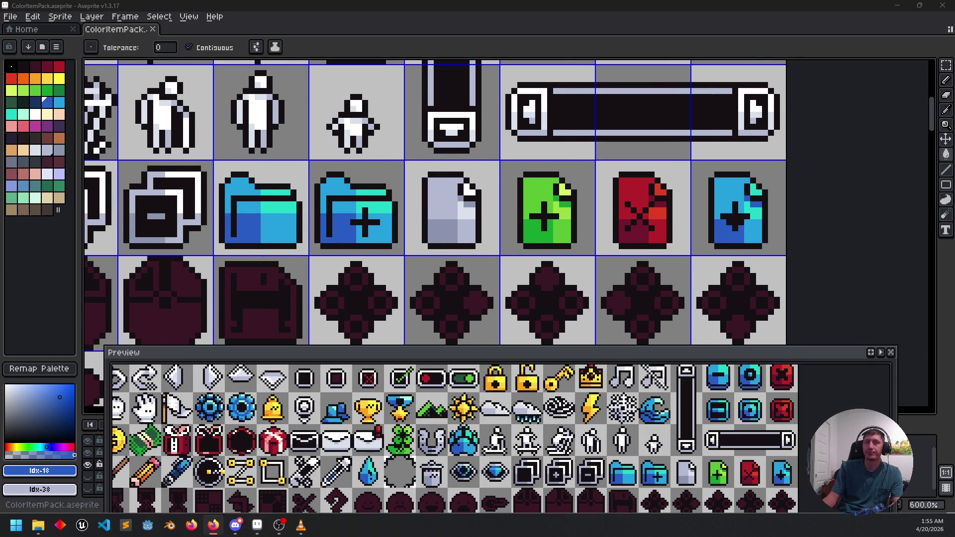
left_click(625, 288)
scroll(625, 287, "left", 3)
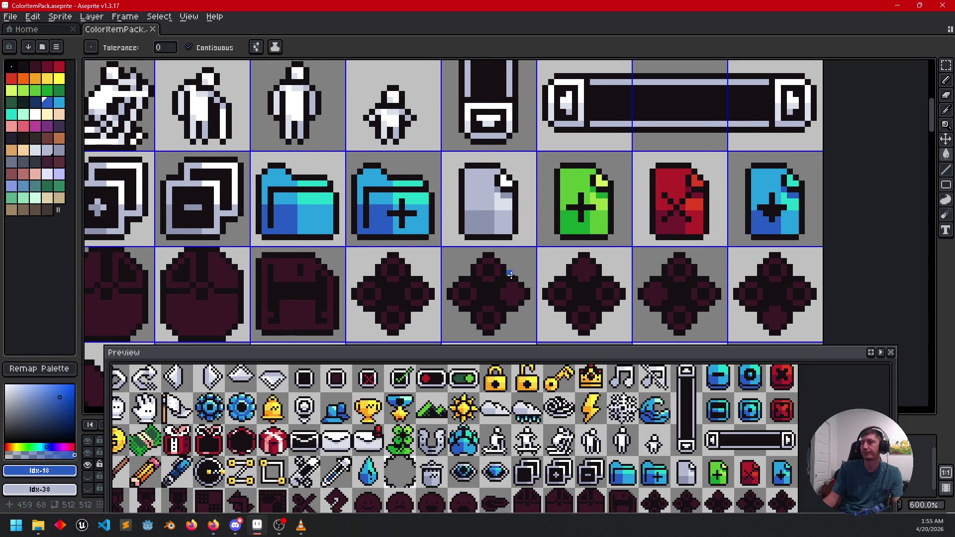
key("g")
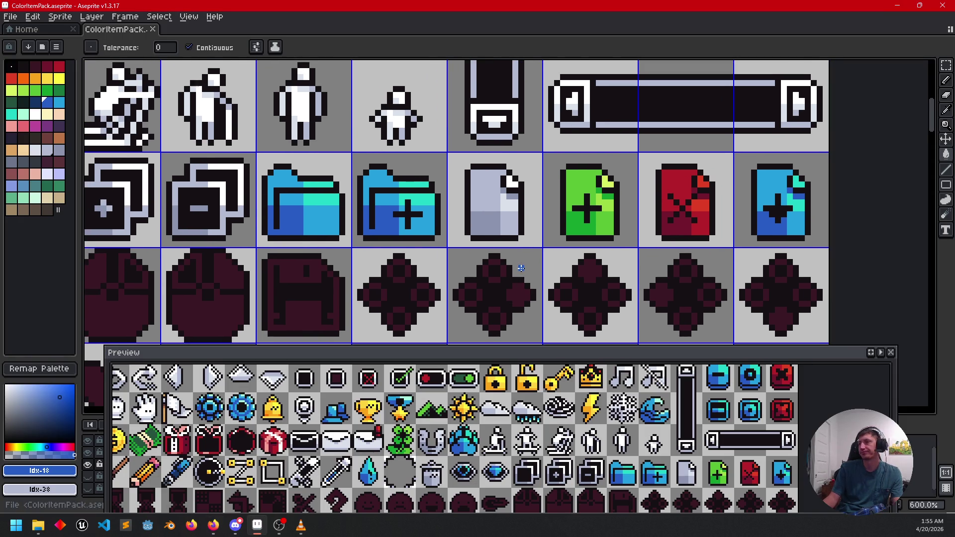
scroll(477, 244, "down", 3)
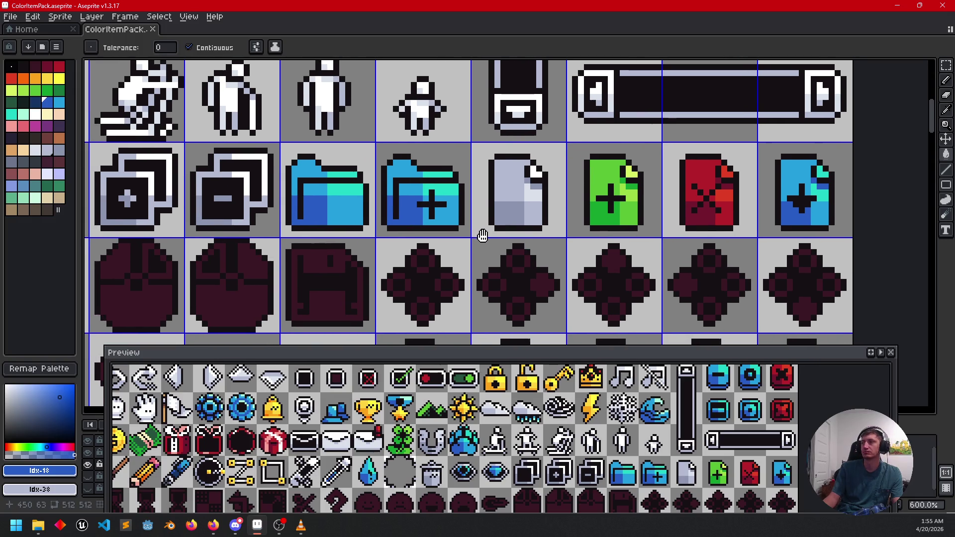
scroll(588, 243, "down", 2)
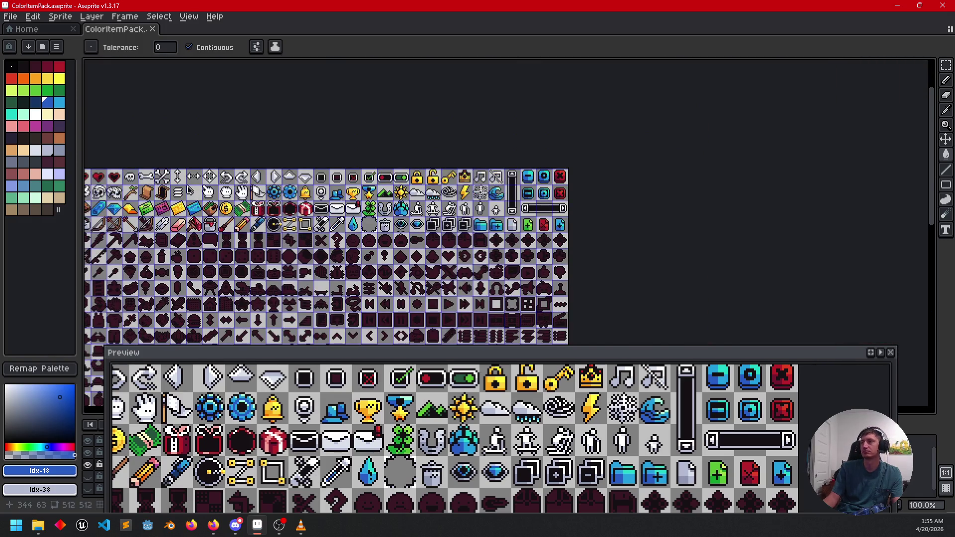
- Zoom and pan the view to the axe silhouettes in the weapon rows
scroll(528, 257, "up", 1)
left_click_drag(376, 260, 706, 235)
scroll(296, 240, "up", 4)
mouse_move(297, 240)
left_mouse_down()
mouse_move(284, 272)
mouse_move(295, 286)
left_mouse_up()
scroll(242, 202, "up", 1)
mouse_move(242, 202)
left_mouse_down()
mouse_move(231, 223)
mouse_move(252, 216)
left_mouse_up()
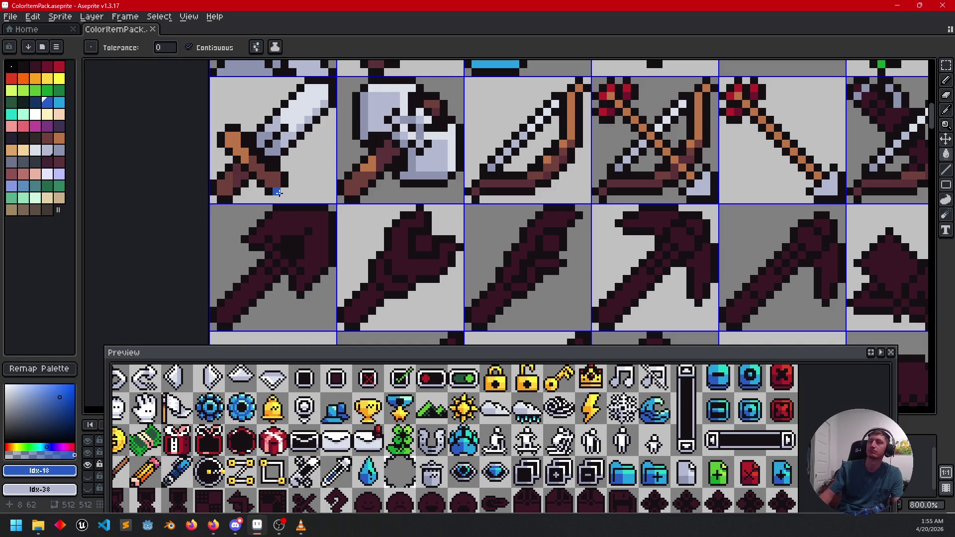
left_click_drag(312, 207, 318, 205)
- Eyedrop the sword handle's brown and flood-fill the axe handle with it
key("i")
left_click(322, 247)
key("b")
left_click_drag(321, 247, 319, 238)
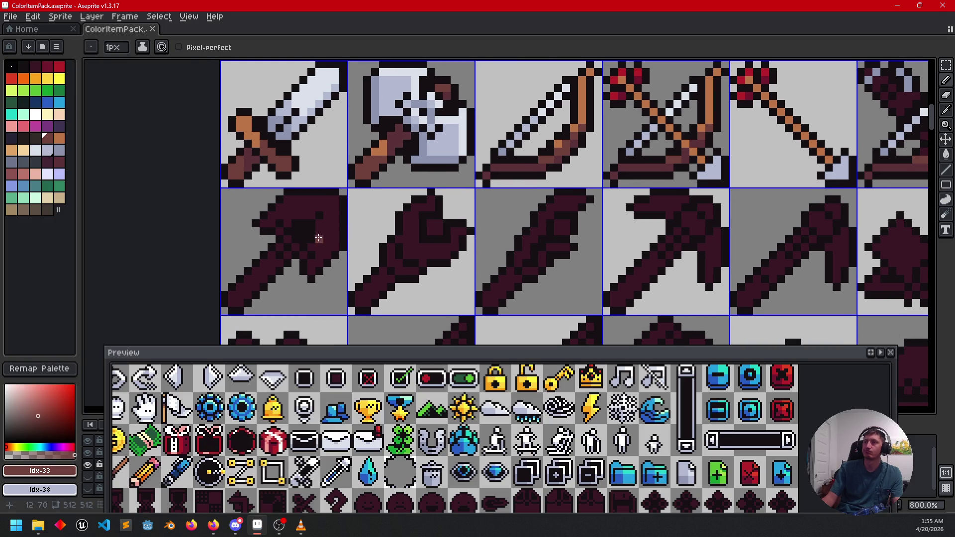
key("g")
left_click(257, 275)
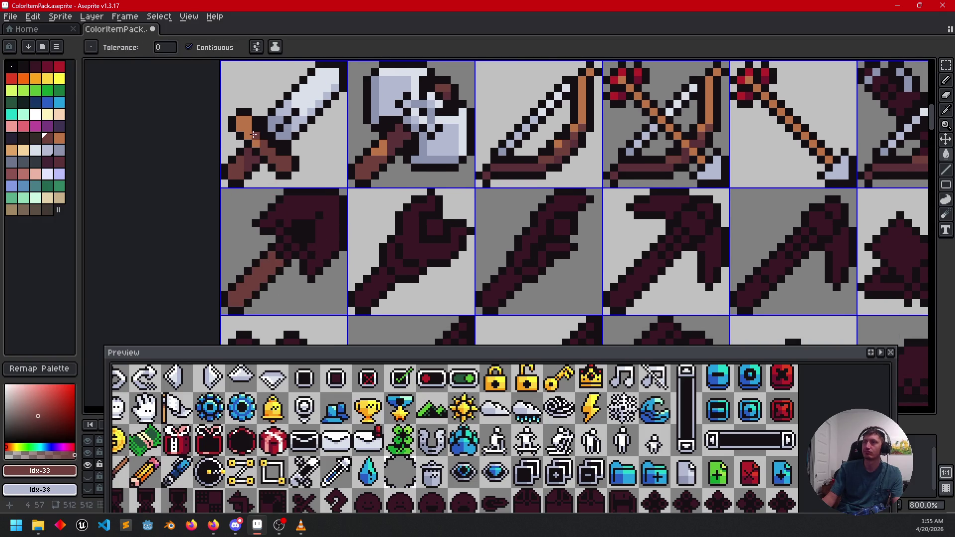
- Add a lighter tan highlight pixel on the axe handle using the sword's light brown
key("i")
left_click(253, 134)
key("b")
left_click(273, 264)
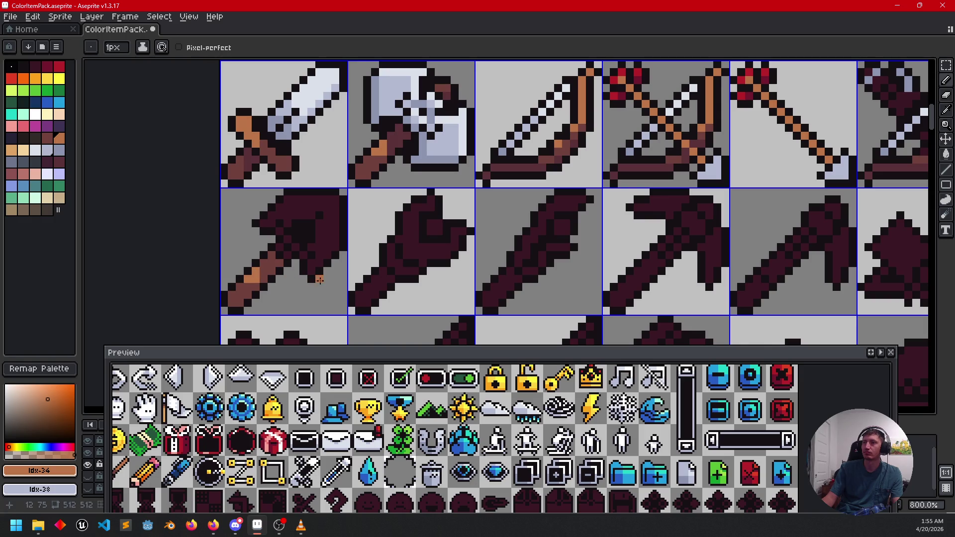
key("i")
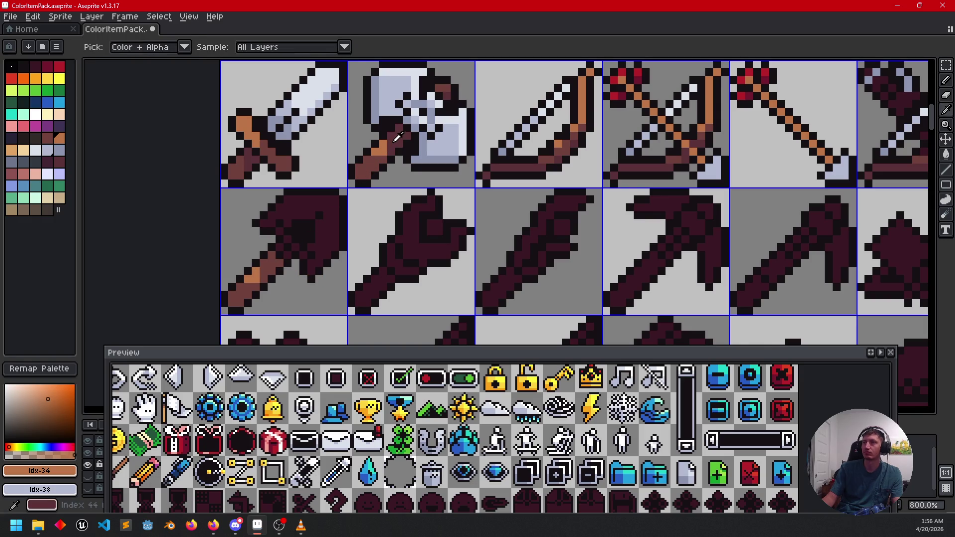
left_click(257, 271)
key("b")
key("g")
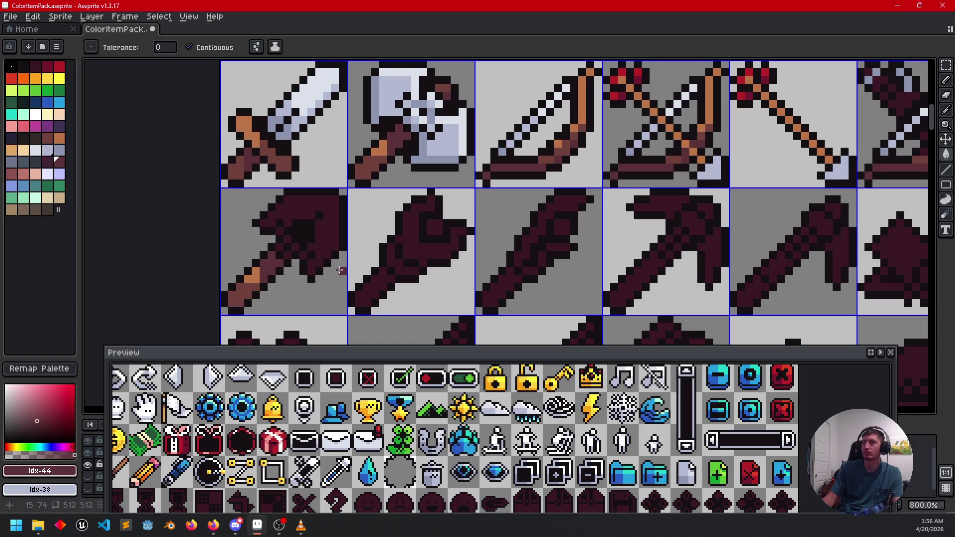
scroll(291, 268, "up", 2)
key("b")
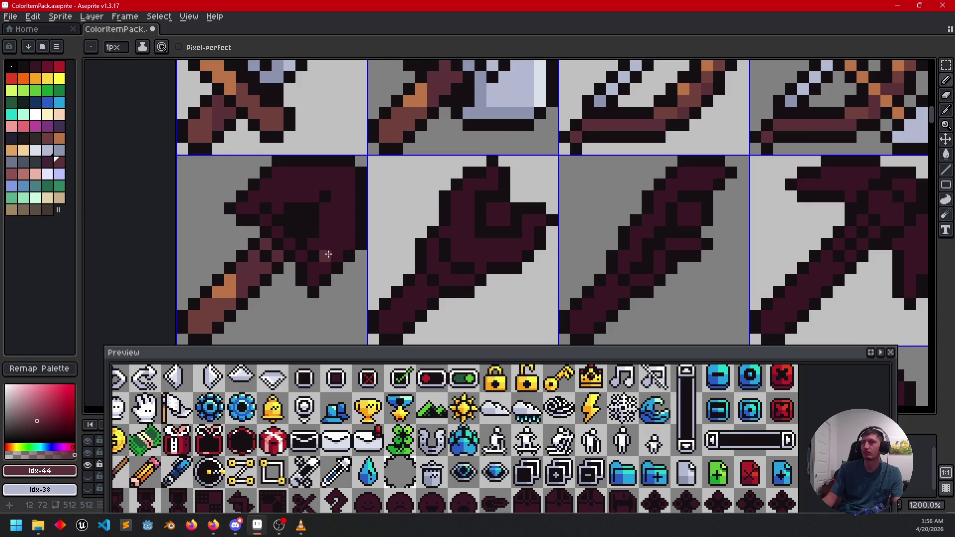
- Flood-fill the dark axe head with light steel grey
scroll(327, 255, "down", 2)
left_click(327, 229, "alt")
key("g")
left_click(327, 229)
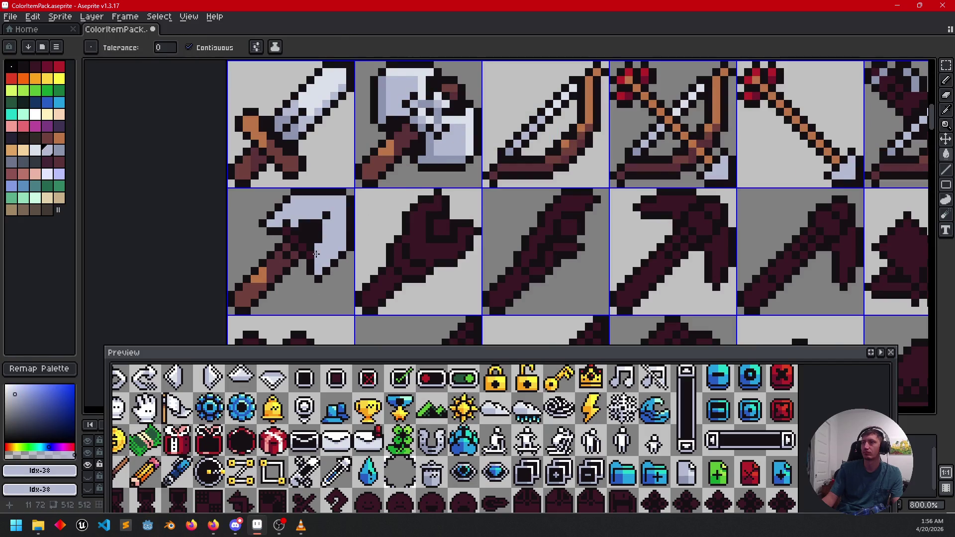
scroll(326, 239, "up", 2)
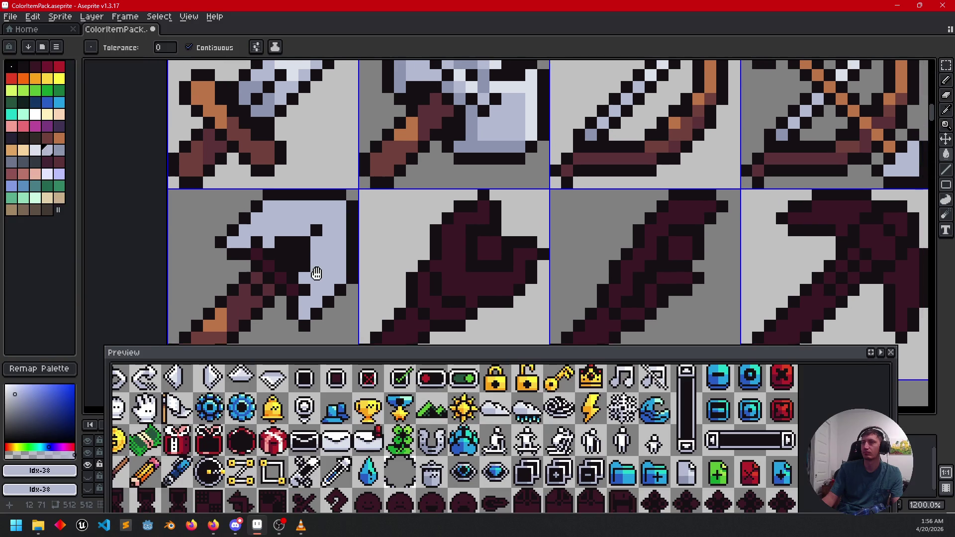
scroll(315, 279, "down", 2)
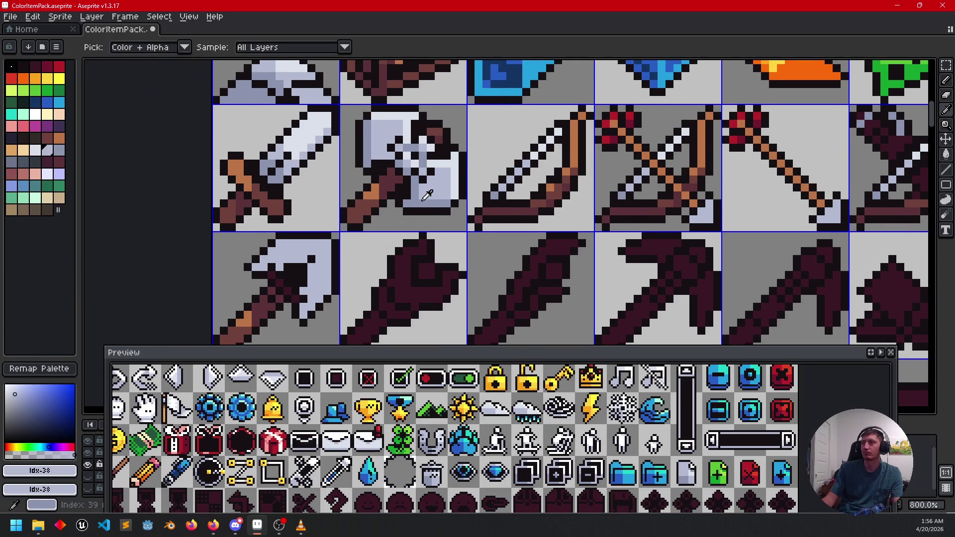
- Paint a light grey highlight down the axe head and fill its upper-right light grey
left_click(312, 267, "alt")
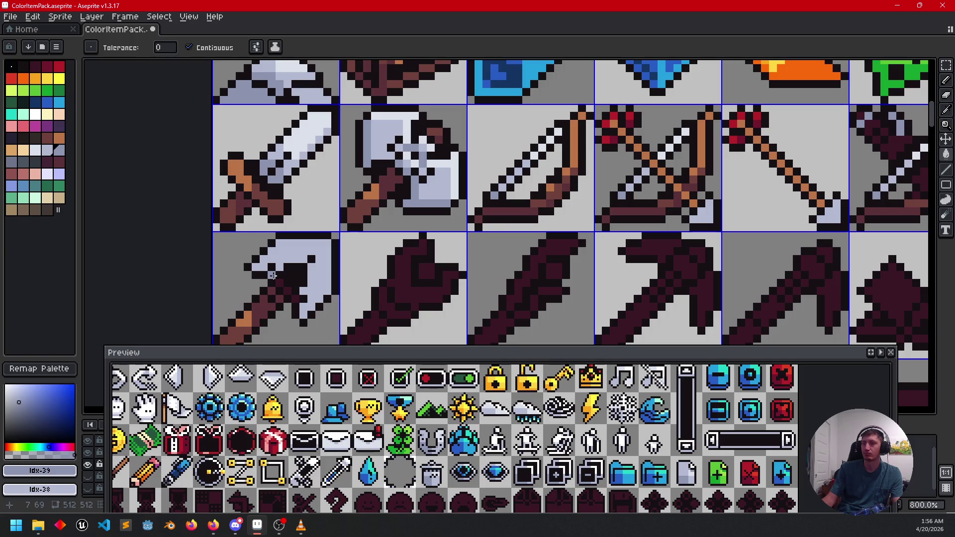
key("b")
left_click_drag(350, 289, 378, 261)
scroll(334, 268, "up", 3)
scroll(391, 261, "down", 2)
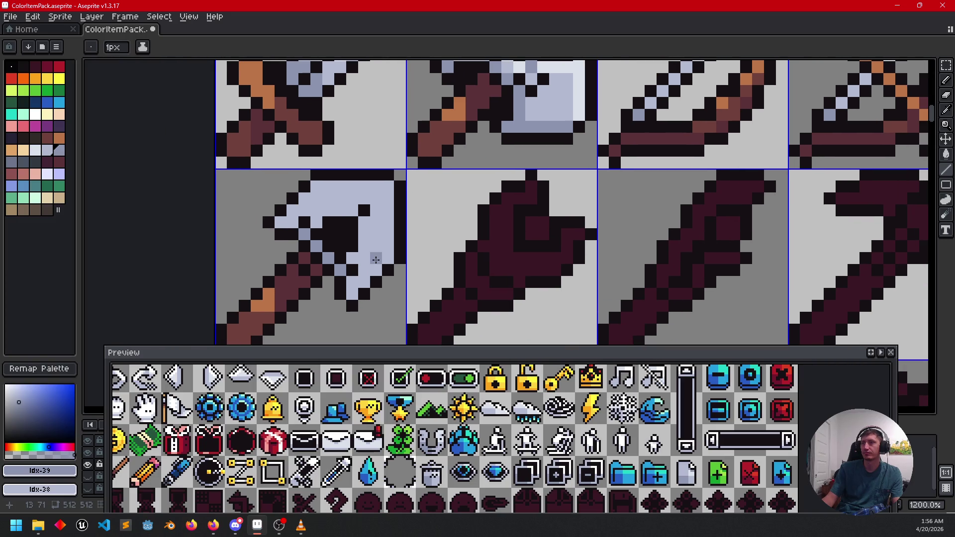
scroll(376, 257, "down", 1)
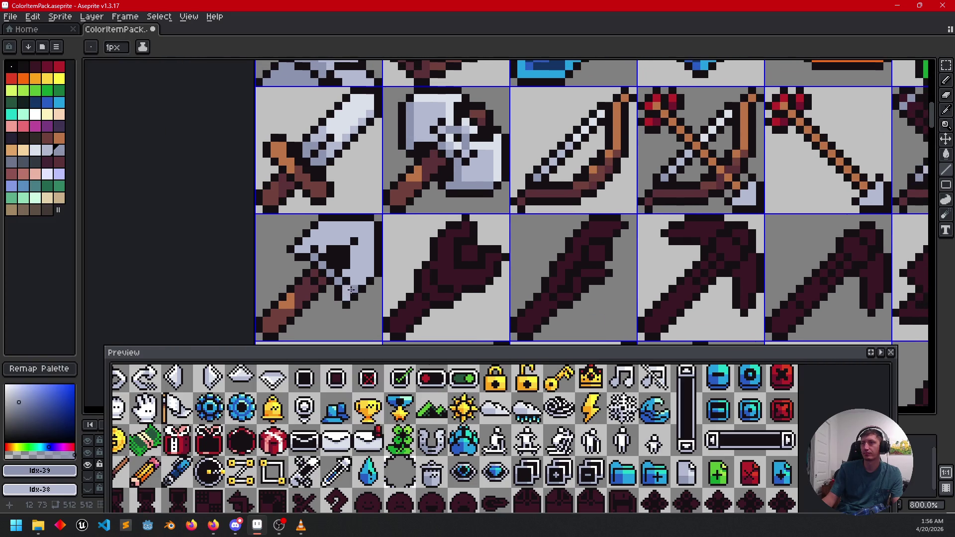
key("i")
left_click(369, 227, "alt")
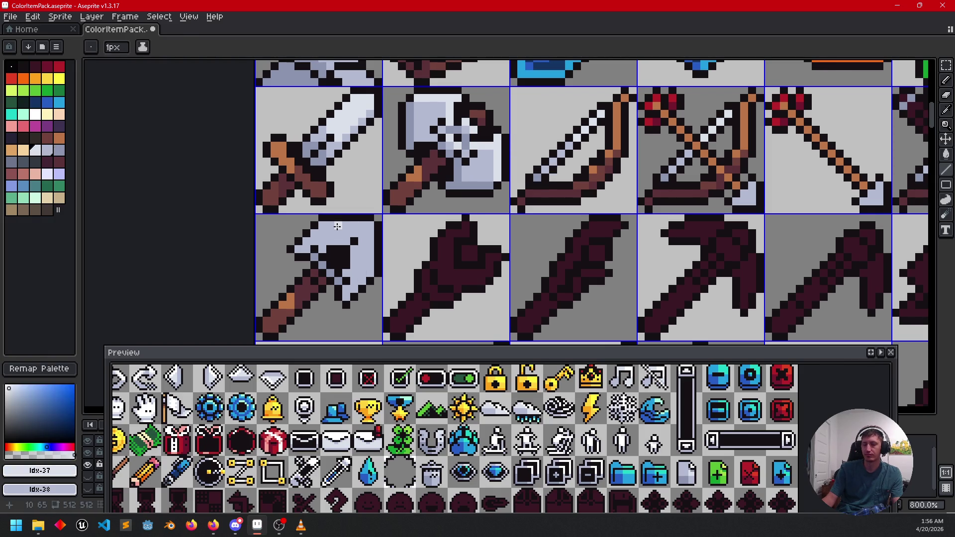
left_click_drag(337, 226, 337, 238)
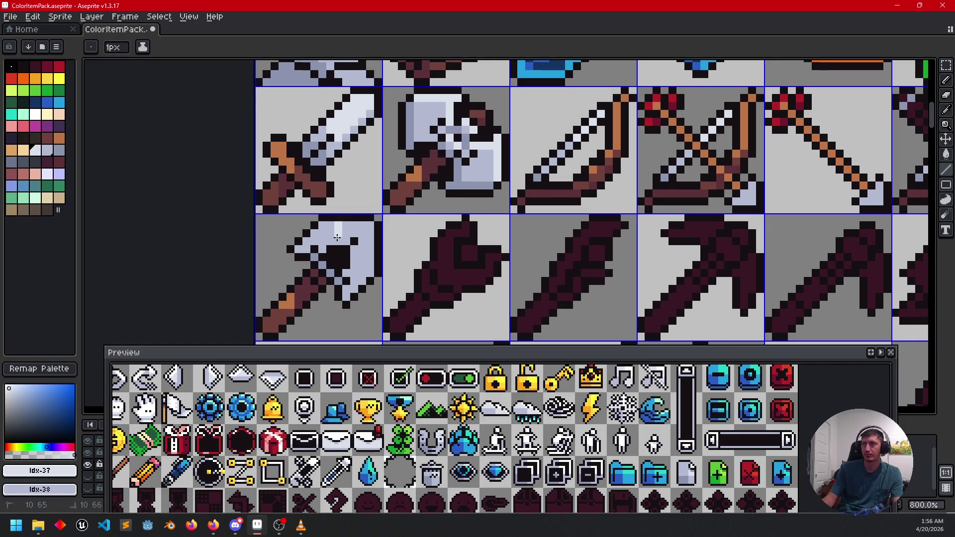
key("g")
left_click(366, 256)
- Sample the blade grey and pan the sheet to view the lower item rows
left_click_drag(381, 263, 402, 261)
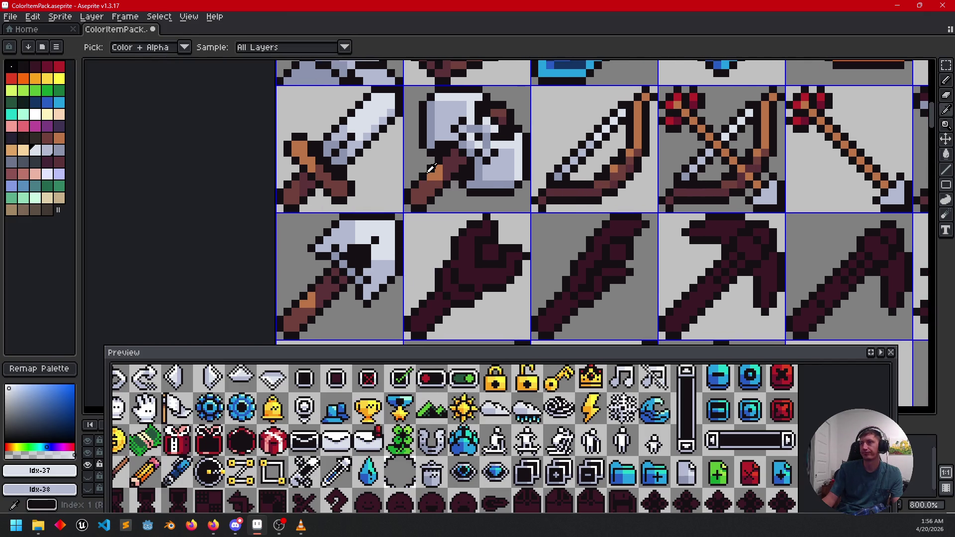
left_click(367, 284, "alt")
key("b")
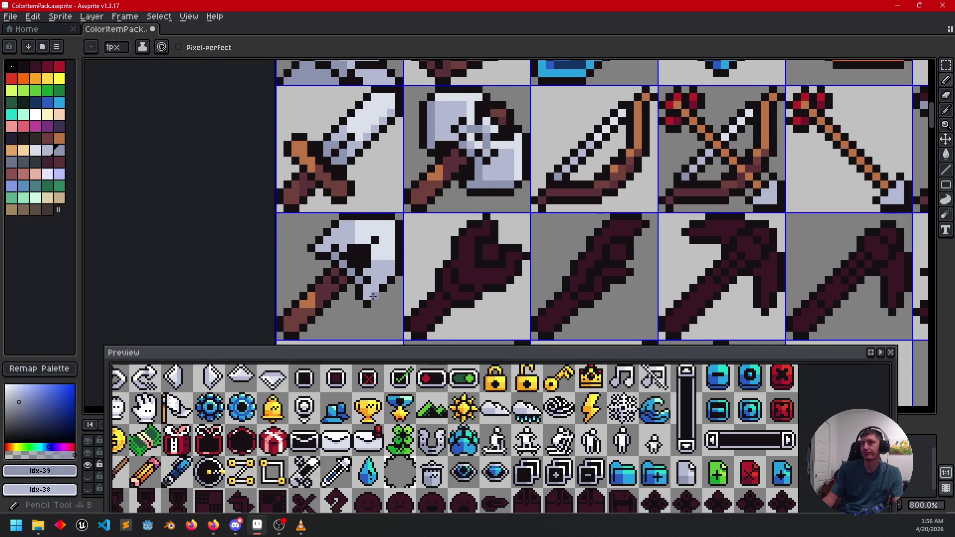
key("l")
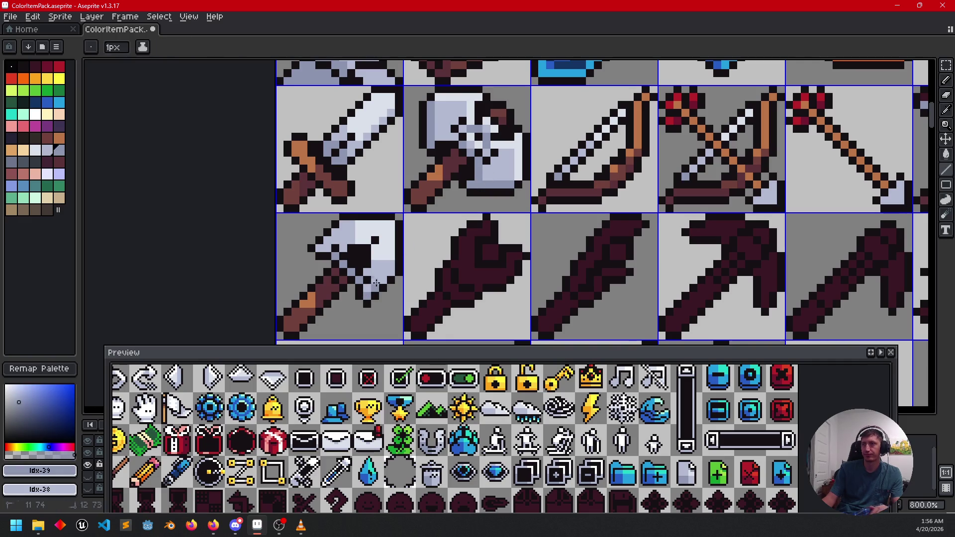
scroll(468, 271, "down", 2)
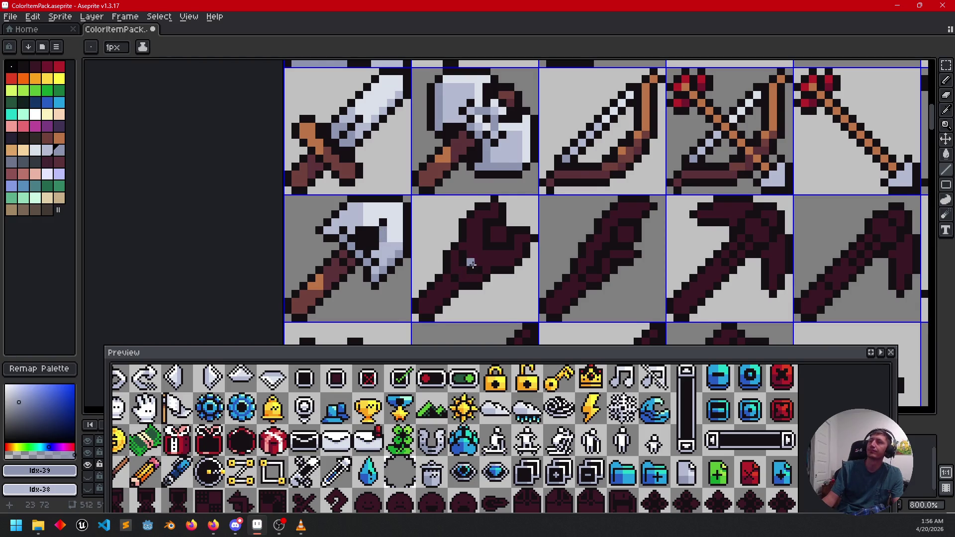
left_click_drag(472, 264, 471, 242)
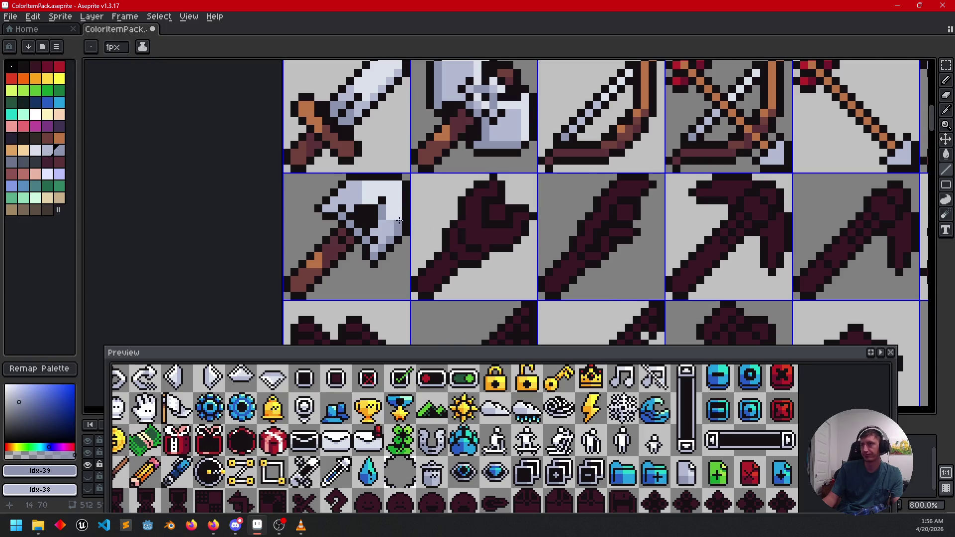
left_click_drag(429, 241, 432, 247)
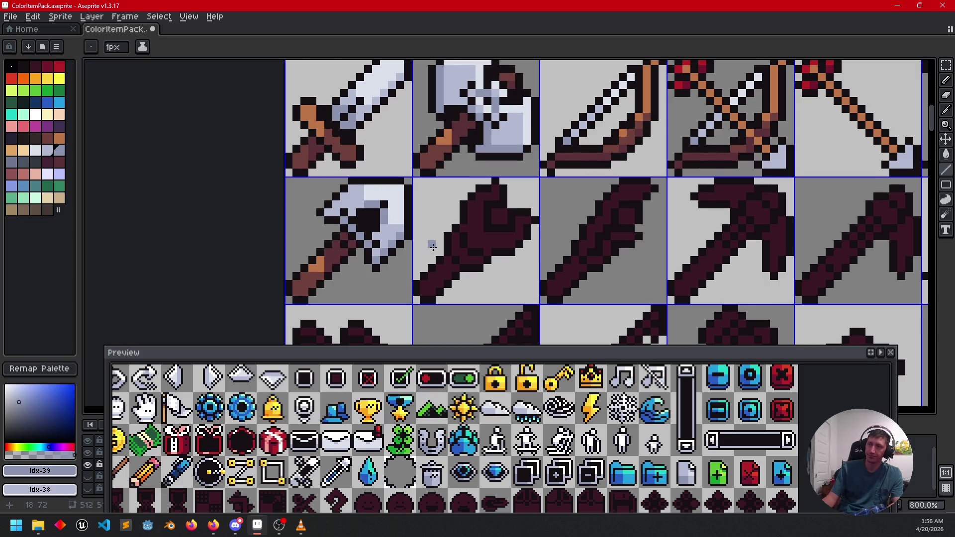
left_click_drag(288, 465, 656, 446)
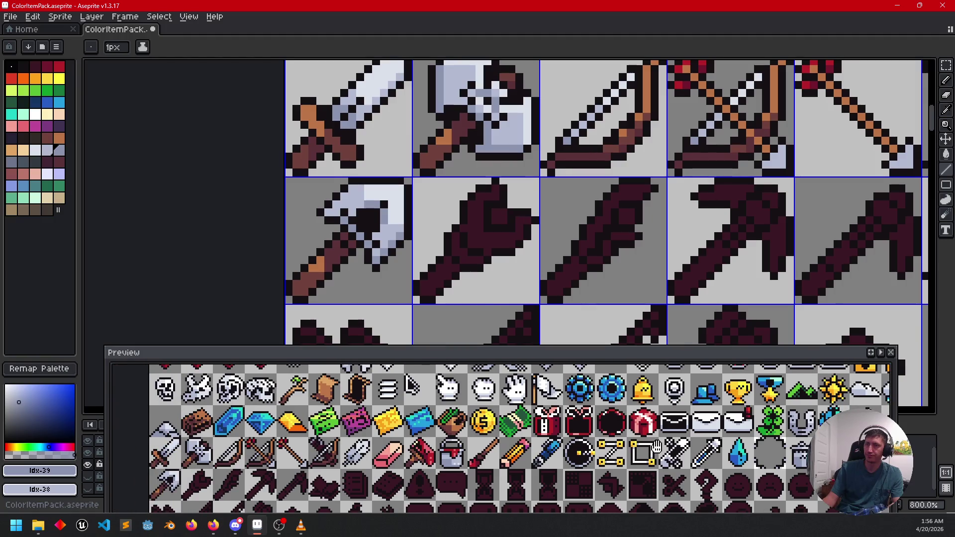
- Move the axe handle's orange highlight pixel higher toward the head
left_click_drag(354, 462, 340, 455)
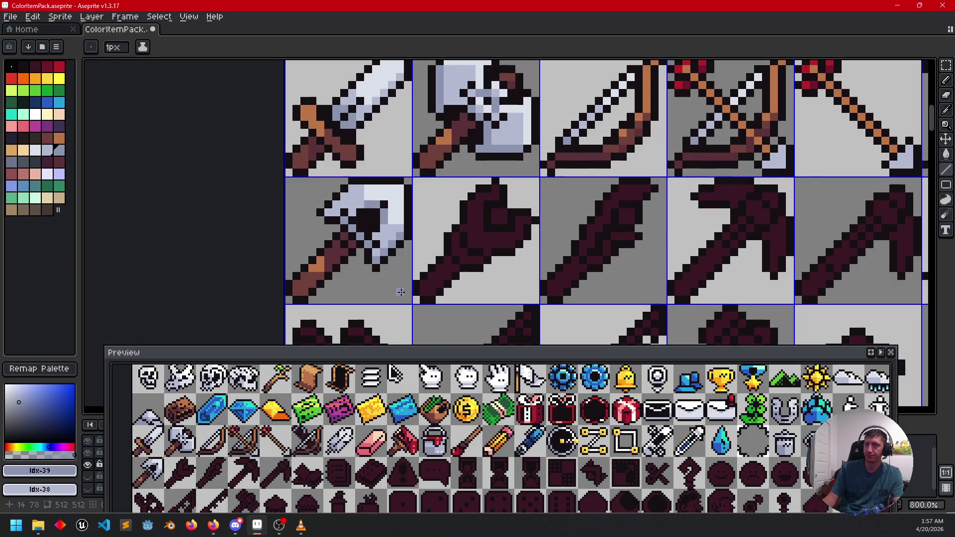
mouse_move(423, 265)
left_mouse_down()
mouse_move(417, 283)
mouse_move(375, 267)
left_mouse_up()
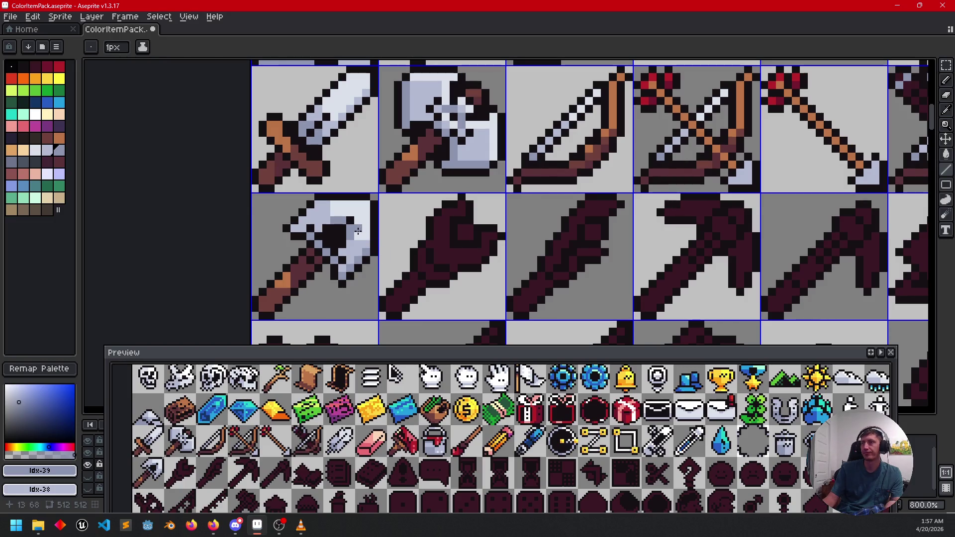
left_click_drag(408, 233, 401, 242)
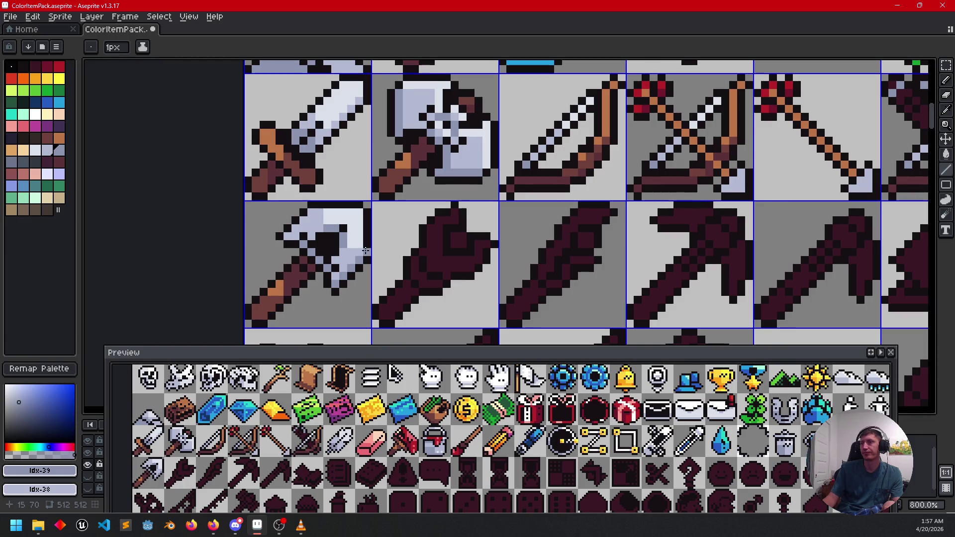
left_click_drag(400, 268, 392, 269)
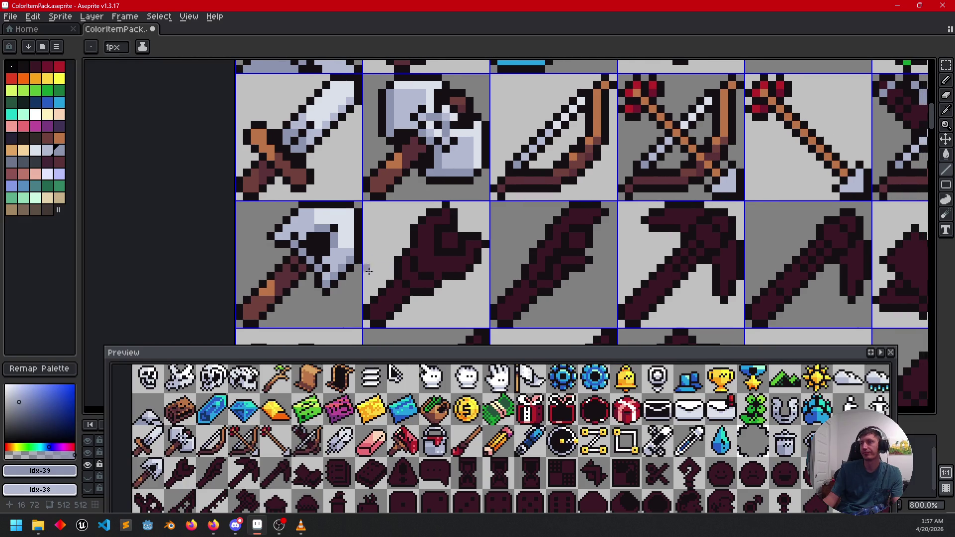
scroll(294, 283, "up", 3)
left_click(288, 274, "alt")
key("ctrl+z")
left_click(302, 246)
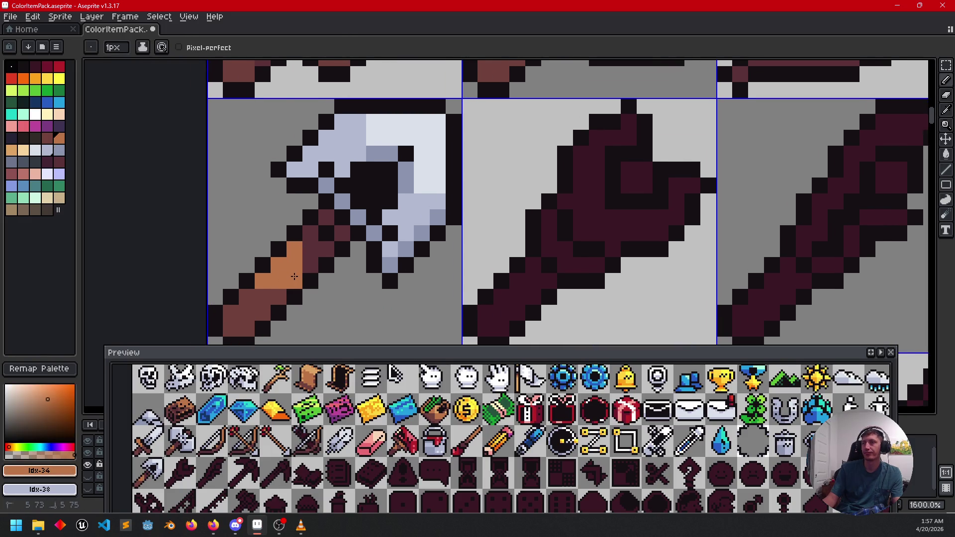
- Recolour a stray orange handle pixel with the handle's dark brown
scroll(359, 277, "down", 2)
left_click_drag(398, 292, 398, 302)
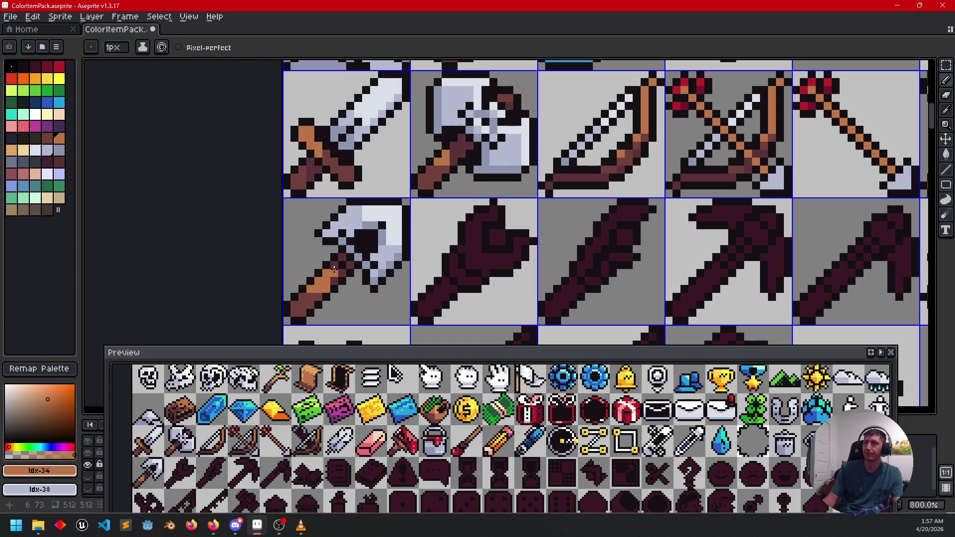
left_click_drag(404, 286, 397, 275)
scroll(342, 273, "up", 1)
key("alt")
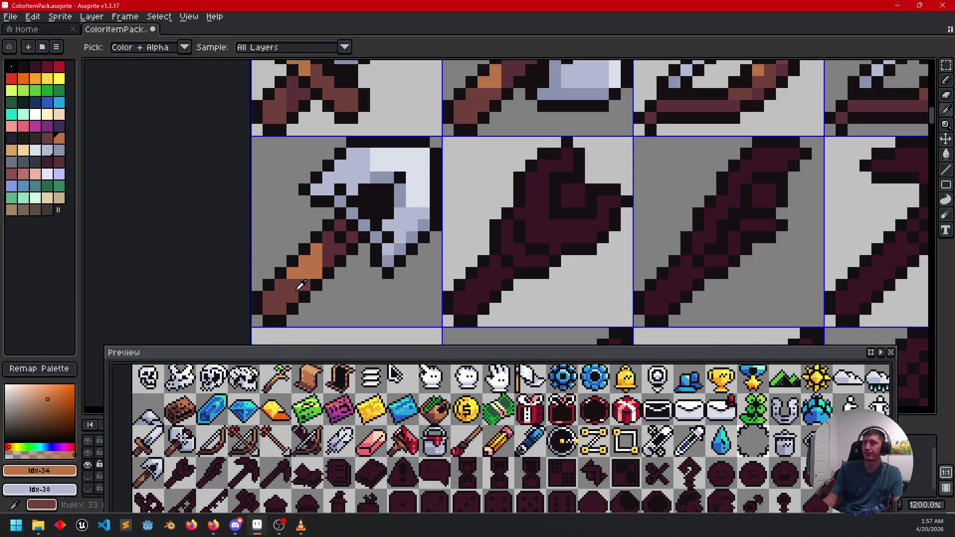
left_click(301, 284)
left_click(299, 276)
- Save the item-pack sprite sheet with Ctrl+S
scroll(316, 275, "down", 2)
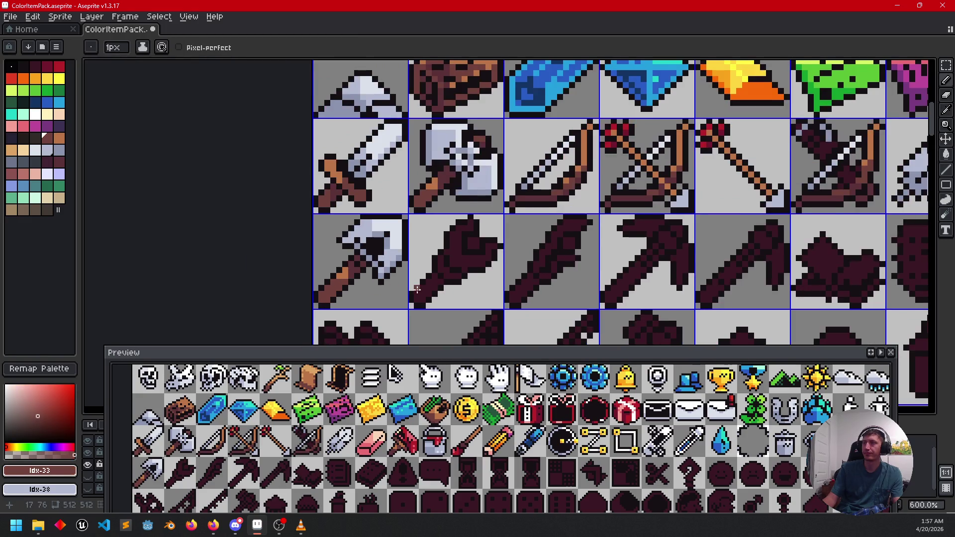
key("v")
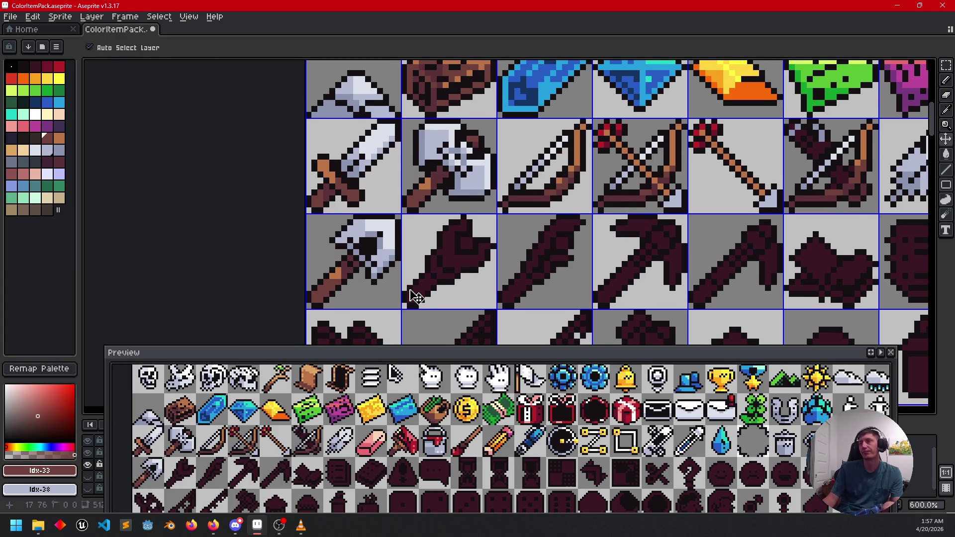
key("ctrl+s")
key("b")
scroll(427, 281, "right", 2)
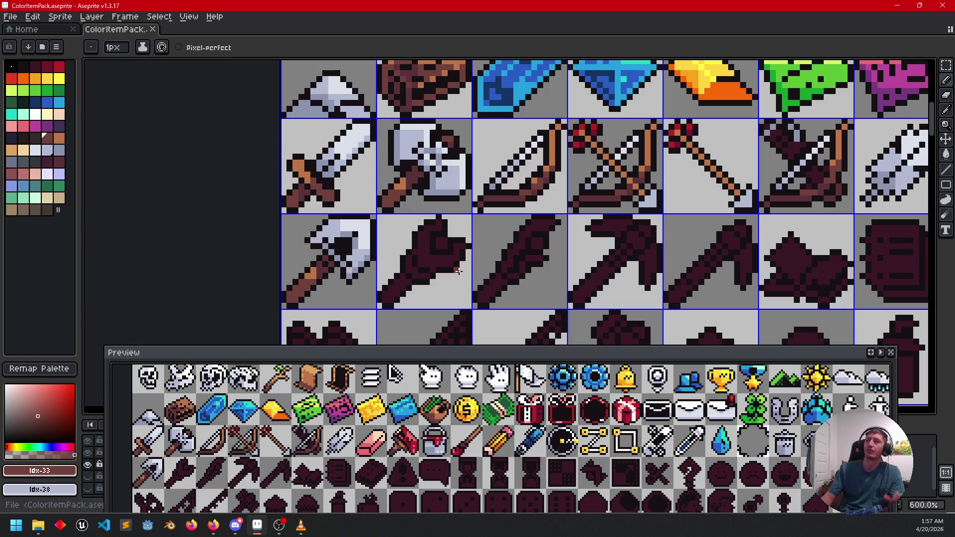
scroll(492, 264, "up", 3)
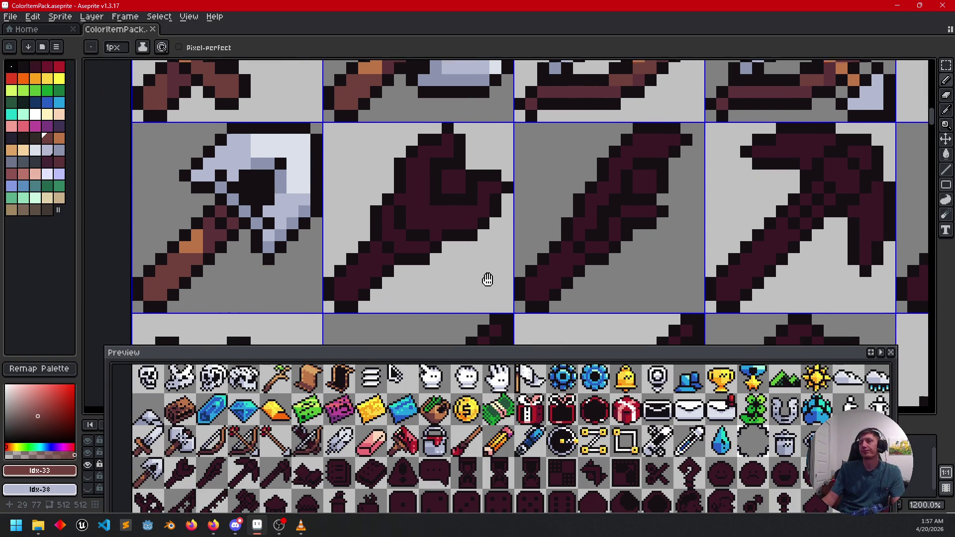
- Fill the staff's handle and body brown with the Paint Bucket
key("g")
left_click(367, 267)
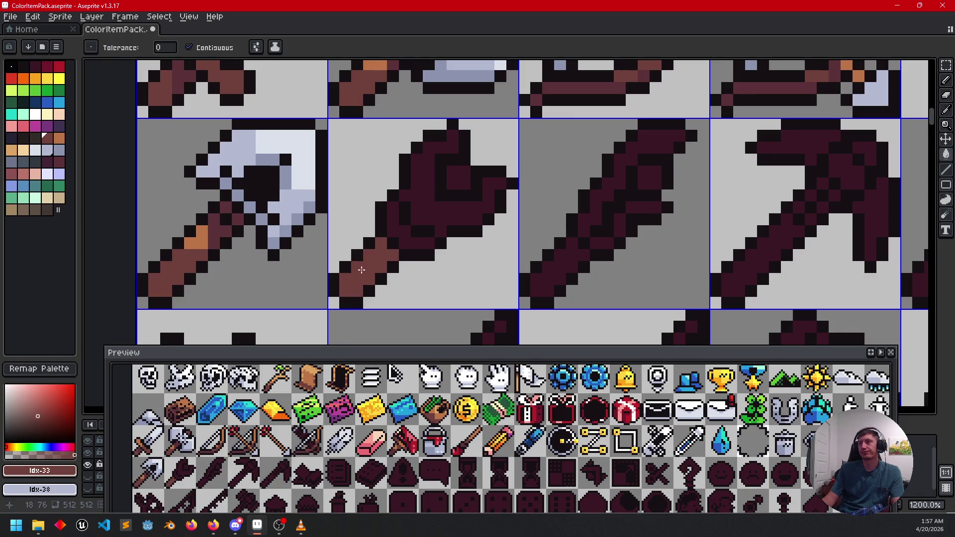
left_click(404, 232)
left_click(429, 213)
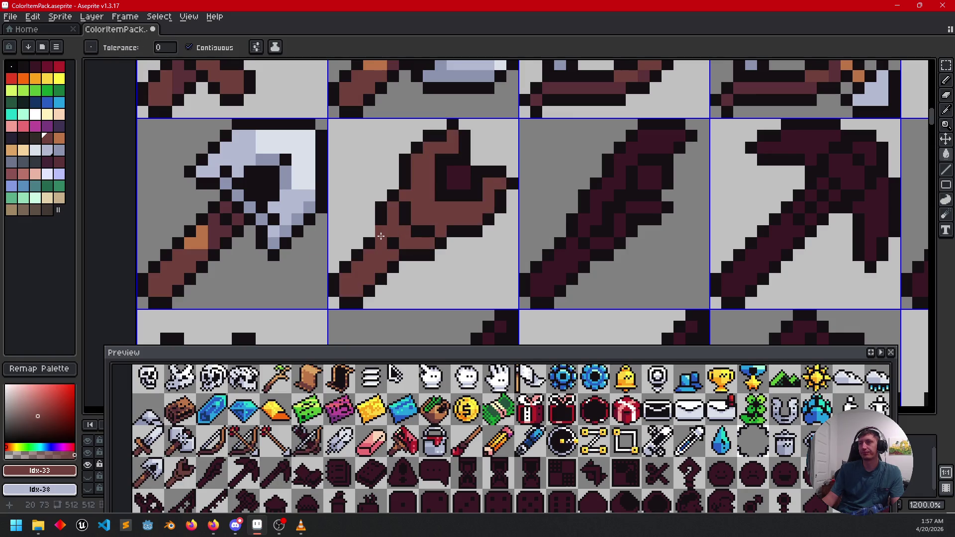
left_click_drag(388, 240, 420, 229)
- Fill the staff's dark square red to form the gem
key("i")
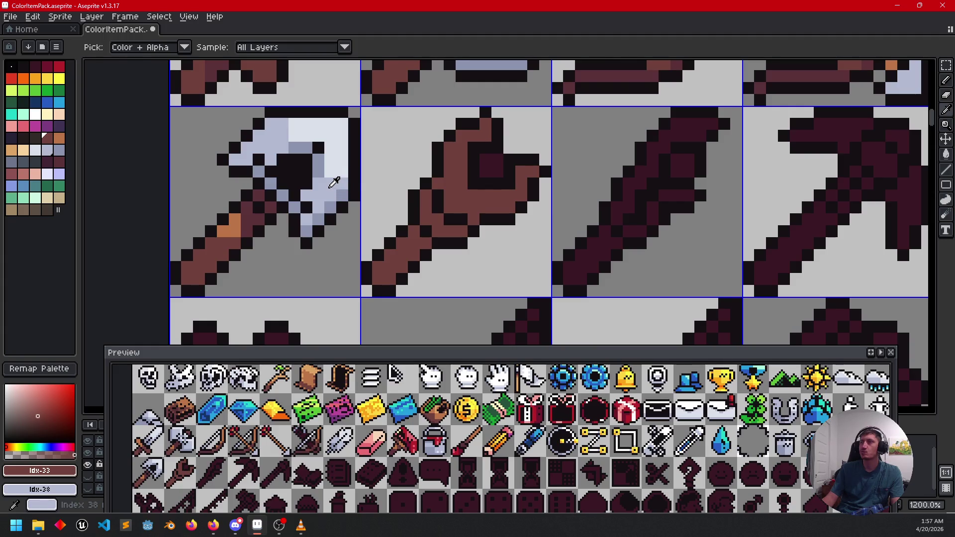
key("g")
left_click_drag(544, 227, 550, 233)
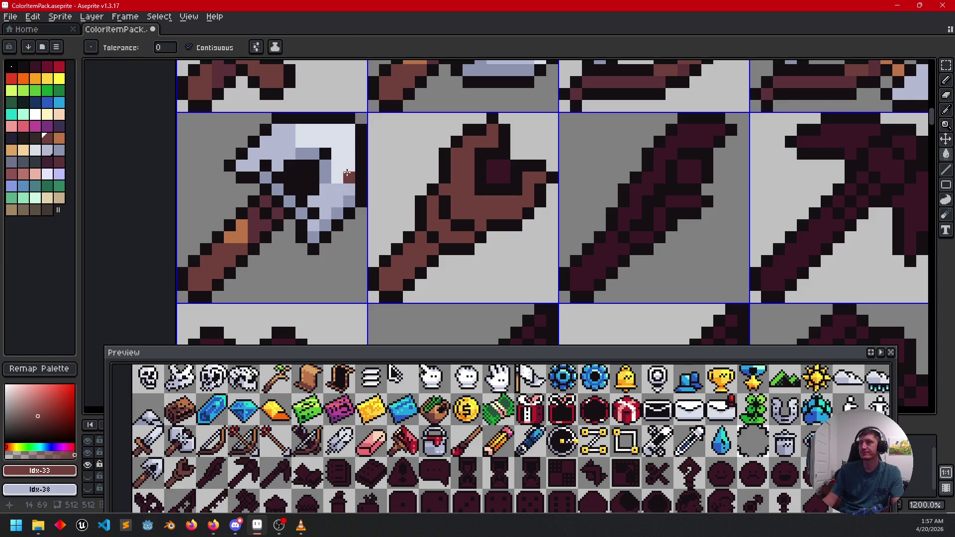
key("i")
left_click(348, 171)
key("g")
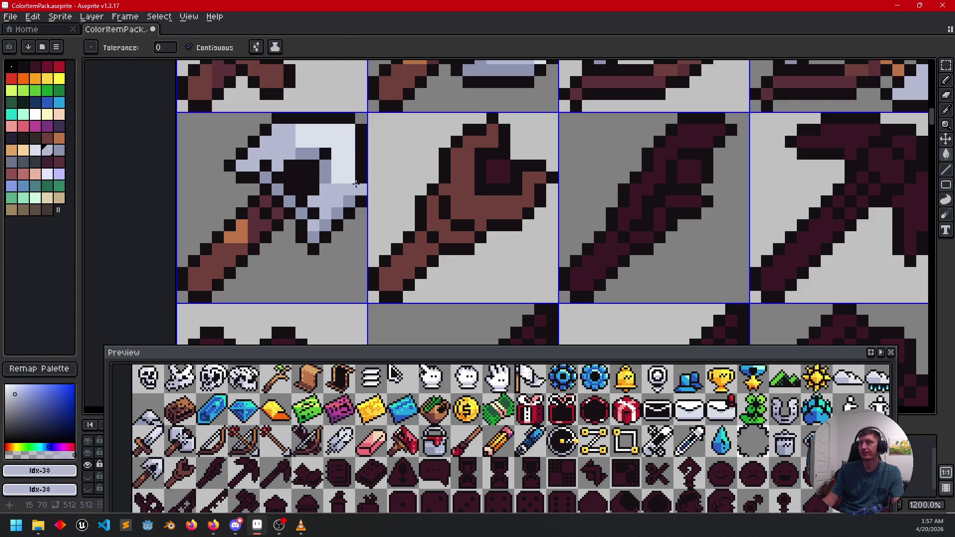
left_click(59, 67)
left_click(491, 170)
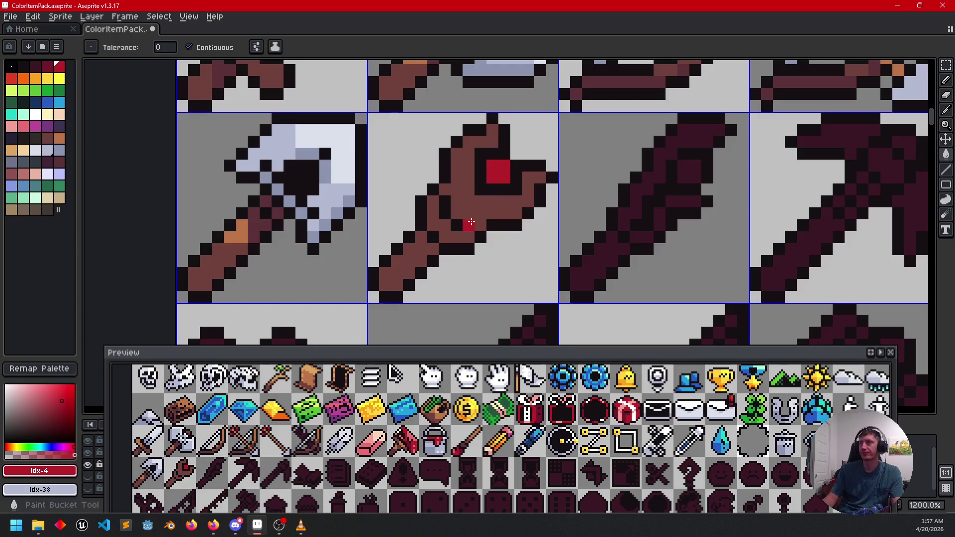
- Paint orange highlights across the staff and along its head
scroll(469, 224, "down", 3)
scroll(537, 253, "up", 1)
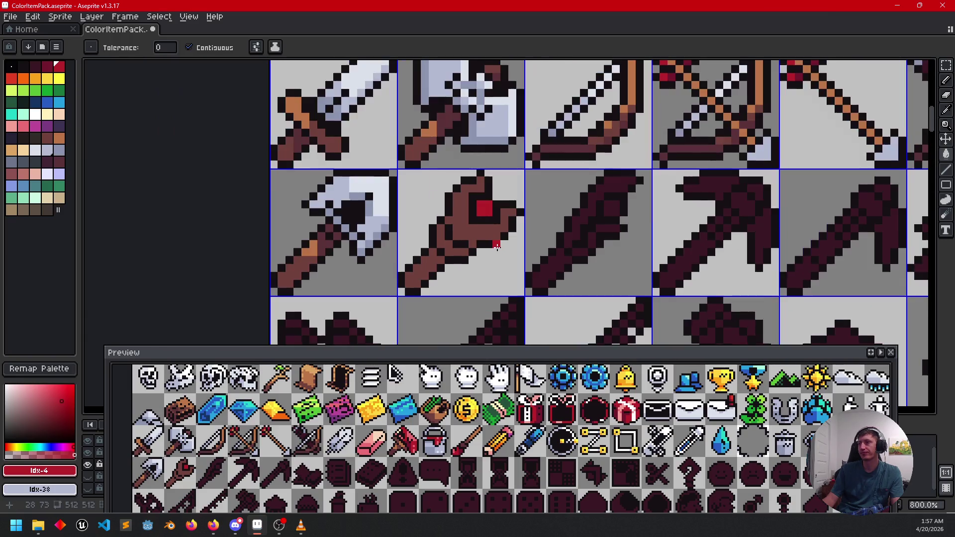
left_click(345, 262, "alt")
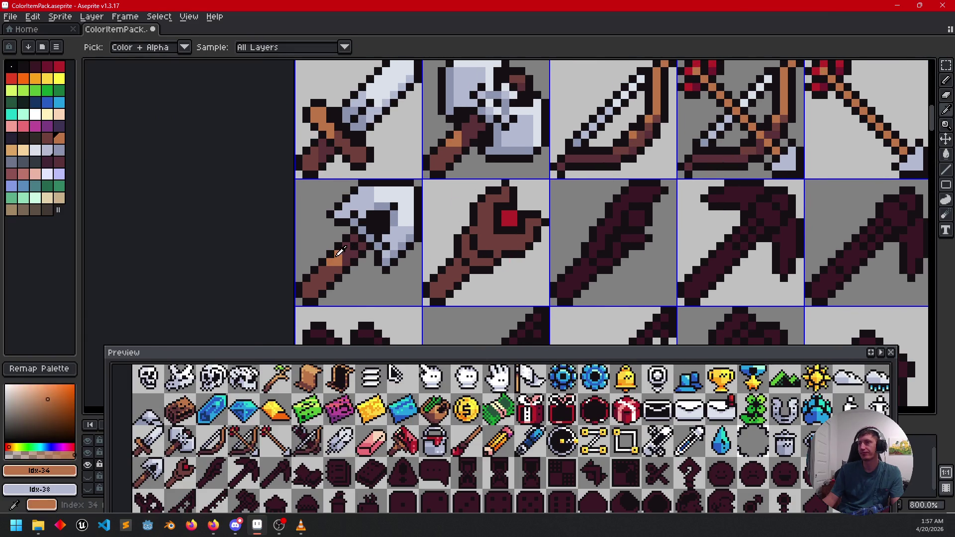
scroll(480, 251, "up", 2)
key("b")
mouse_move(489, 185)
left_mouse_down()
mouse_move(490, 217)
mouse_move(512, 230)
mouse_move(549, 230)
left_mouse_up()
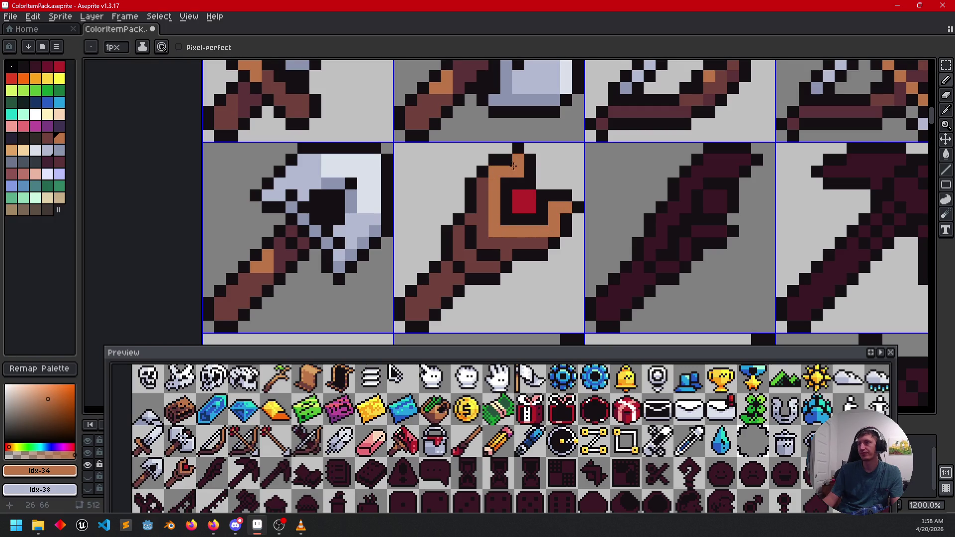
scroll(513, 165, "down", 1)
scroll(513, 165, "left", 2)
left_click_drag(532, 169, 531, 203)
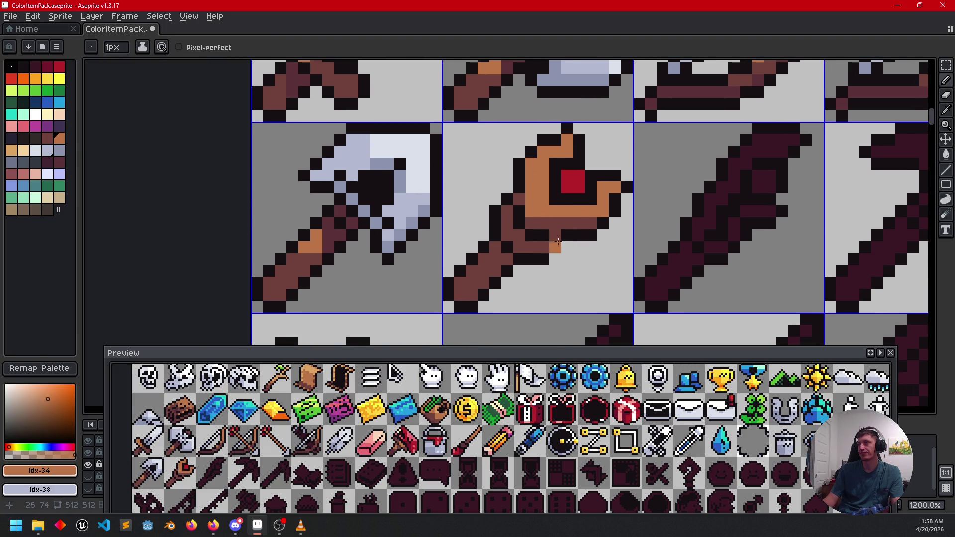
- Shade the staff's handle and lower pixels dark maroon, sampled from the axe
key("i")
left_click(337, 232, "alt")
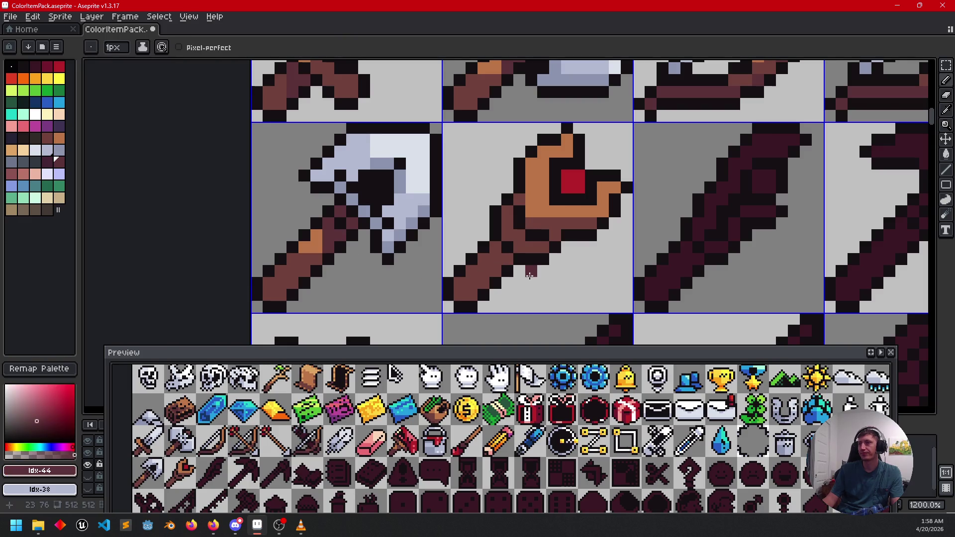
left_click_drag(461, 283, 473, 284)
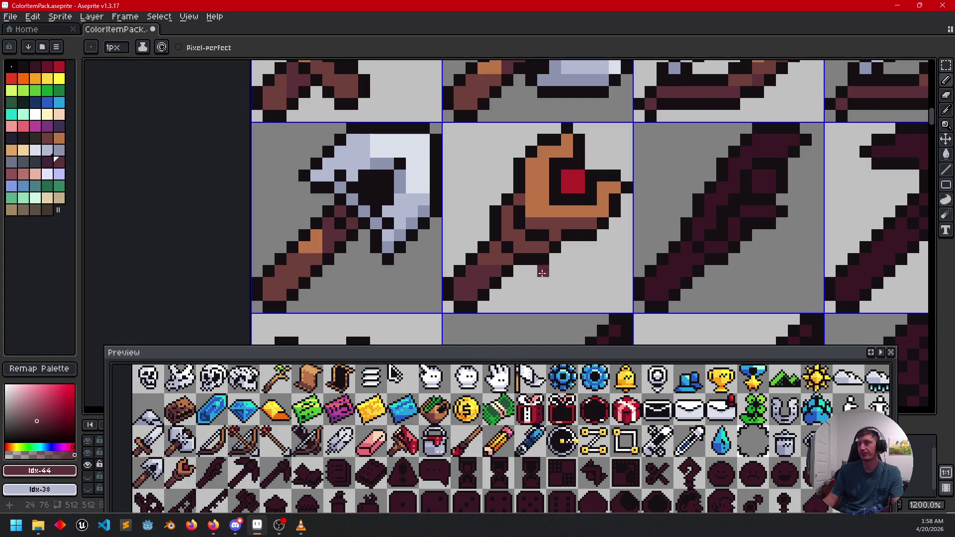
scroll(557, 271, "up", 1)
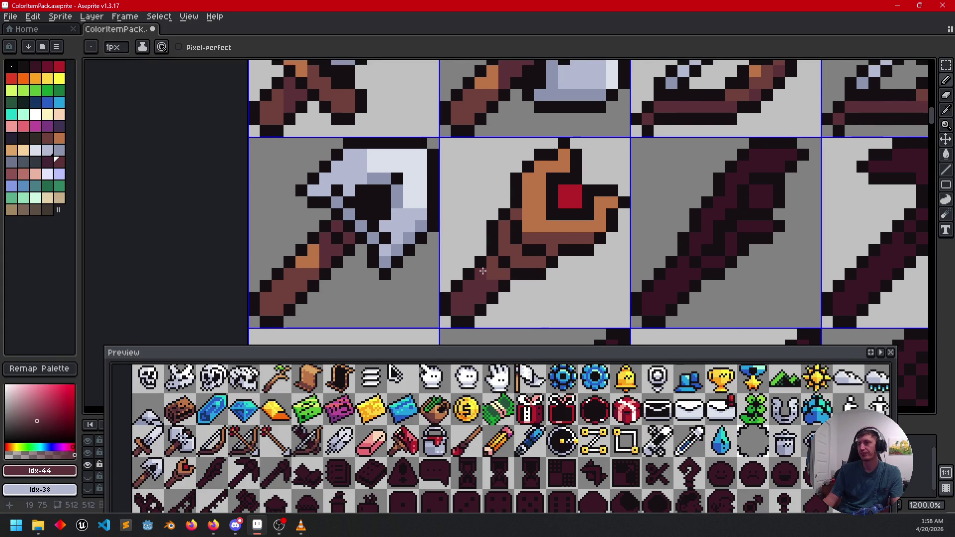
left_click(511, 263)
left_click_drag(512, 250, 497, 251)
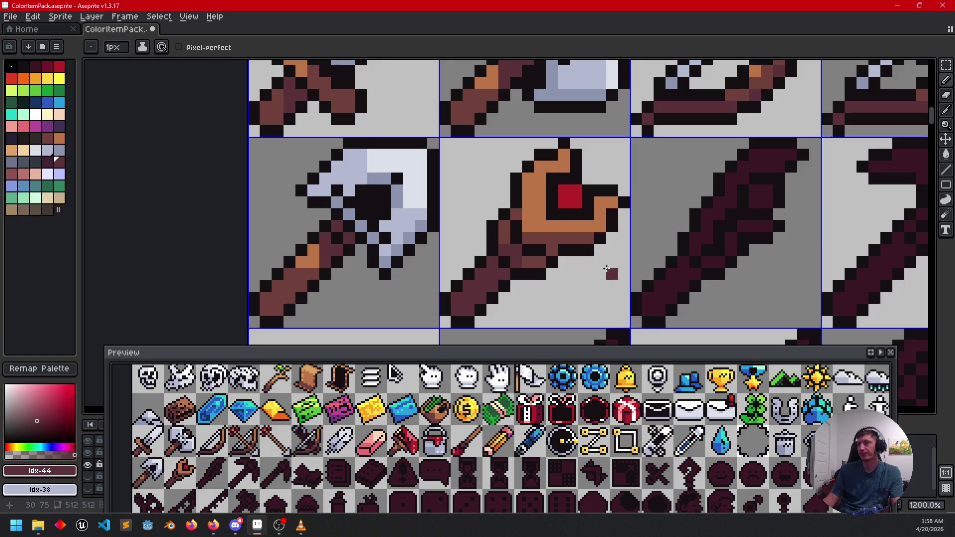
left_click(549, 229)
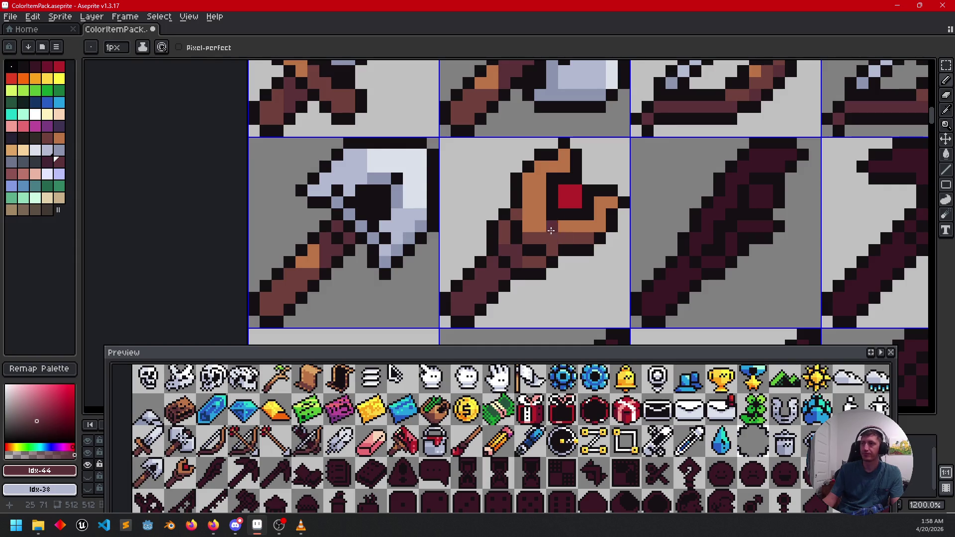
- Paint the staff head pixels orange
left_click(541, 219, "alt")
left_click(540, 236)
left_click_drag(552, 236, 560, 234)
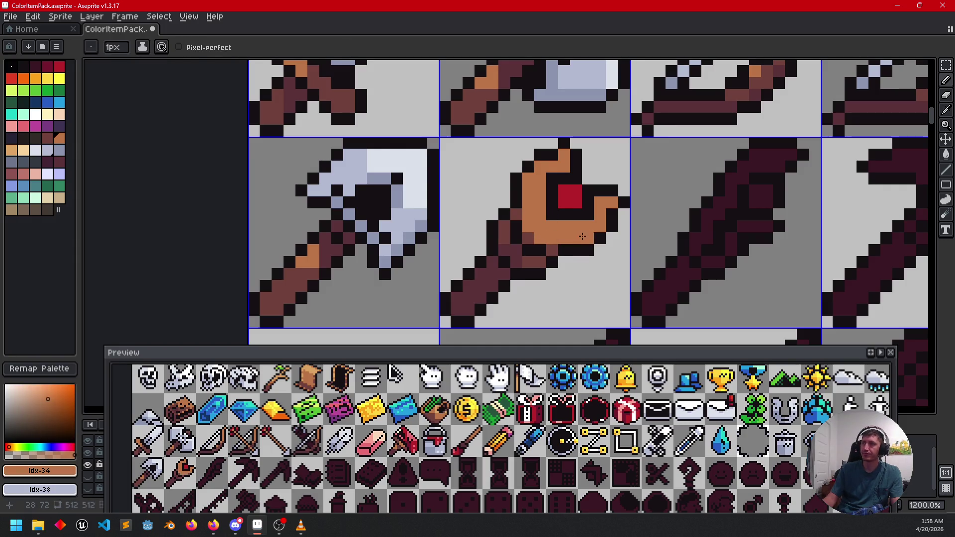
scroll(585, 279, "down", 3)
scroll(585, 281, "up", 1)
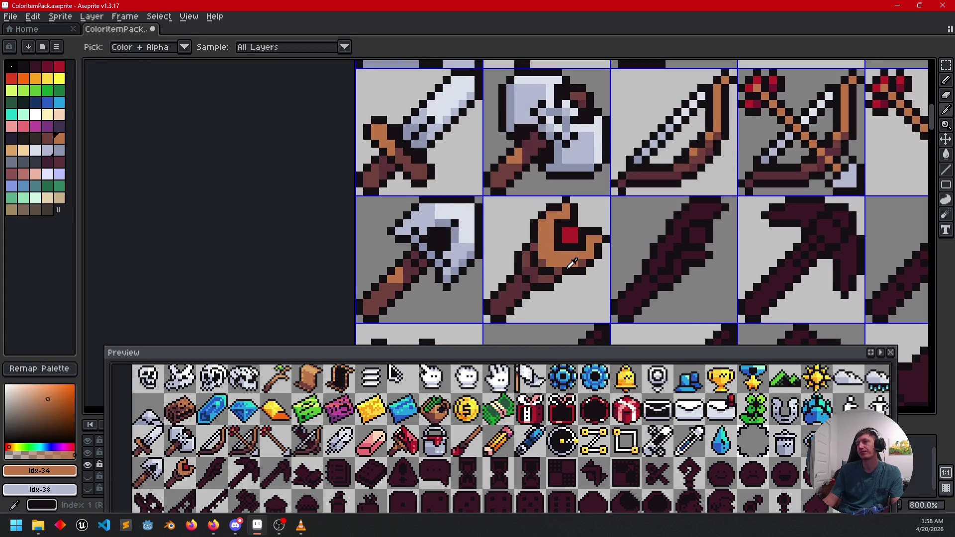
- Shade the top of the staff head dark brown
left_click(561, 264, "alt")
left_click_drag(560, 262, 561, 254)
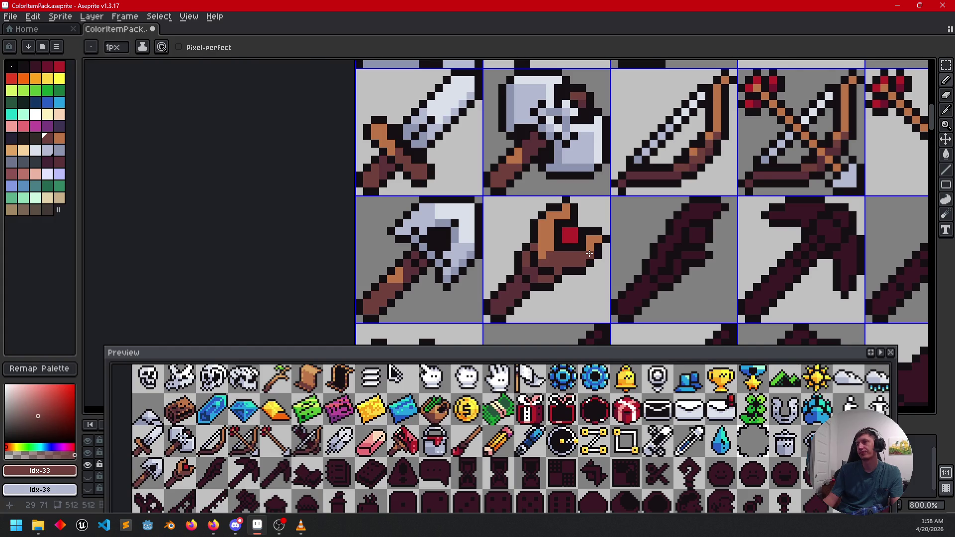
scroll(597, 278, "up", 2)
scroll(613, 261, "down", 3)
mouse_move(615, 264)
left_mouse_down()
mouse_move(581, 297)
mouse_move(601, 251)
mouse_move(603, 260)
mouse_move(625, 240)
left_mouse_up()
scroll(604, 254, "up", 1)
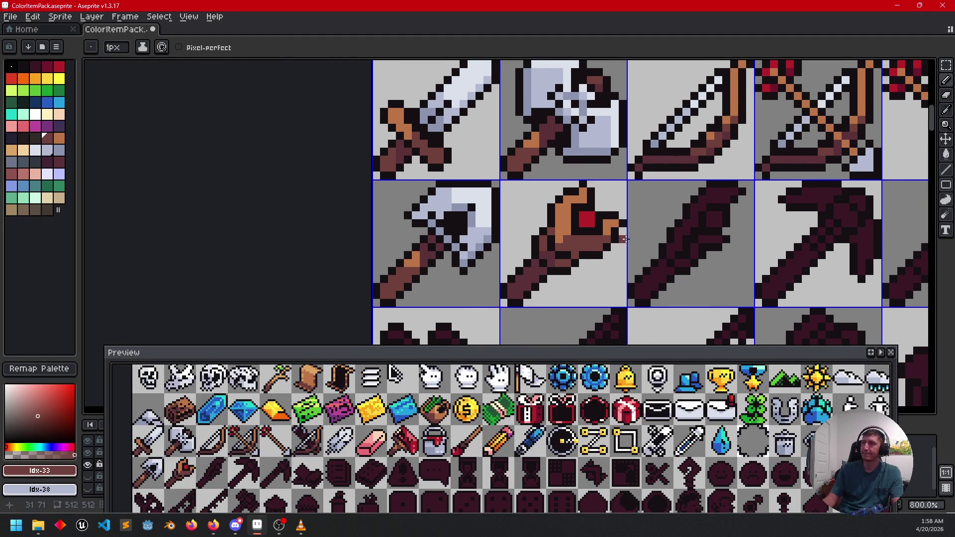
scroll(567, 258, "up", 2)
- Darken the pixel rows under the head and beneath the red gem with maroon
left_click(556, 267, "alt")
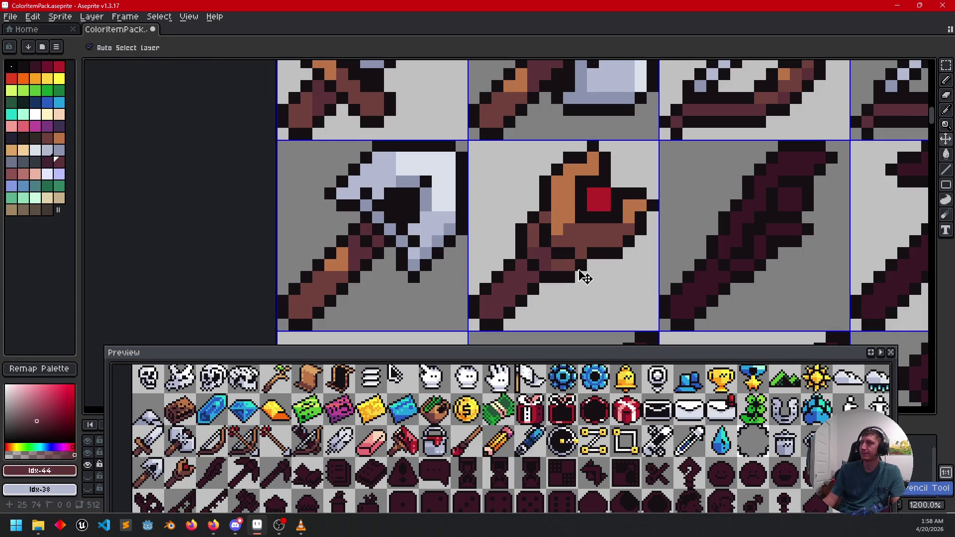
left_click_drag(575, 242, 619, 242)
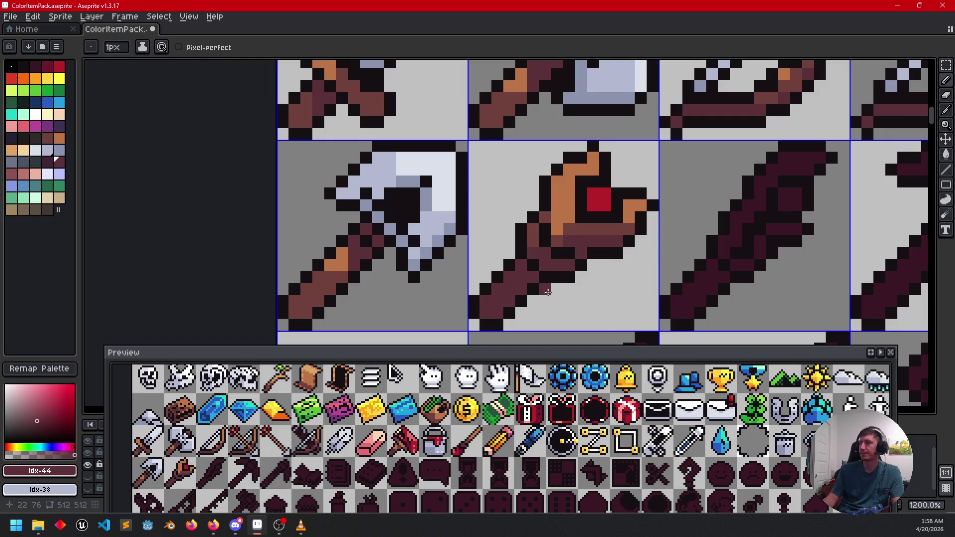
left_click(629, 229)
left_click_drag(620, 229, 595, 227)
mouse_move(540, 258)
left_mouse_down()
mouse_move(563, 258)
mouse_move(527, 281)
left_mouse_up()
- Pick the dark brown again and remove a stray pixel below the staff
left_click(621, 244, "alt")
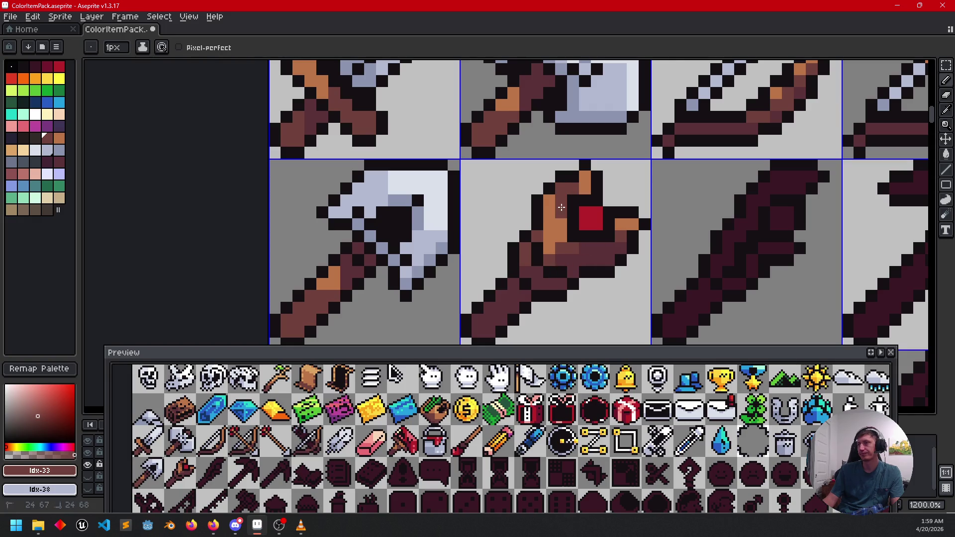
scroll(585, 283, "down", 2)
left_click_drag(610, 281, 622, 293)
scroll(623, 292, "up", 1)
mouse_move(598, 260)
left_mouse_down()
mouse_move(616, 245)
mouse_move(667, 238)
mouse_move(646, 251)
left_mouse_up()
left_click(641, 253)
key("ctrl+z")
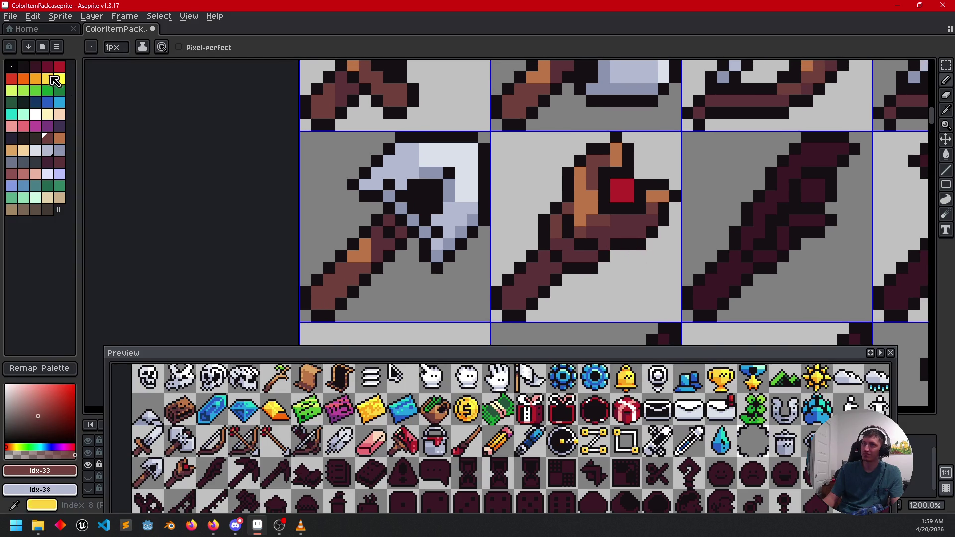
- Darken a gem pixel with deep red, then select bright red
left_click(47, 65)
left_click(618, 200)
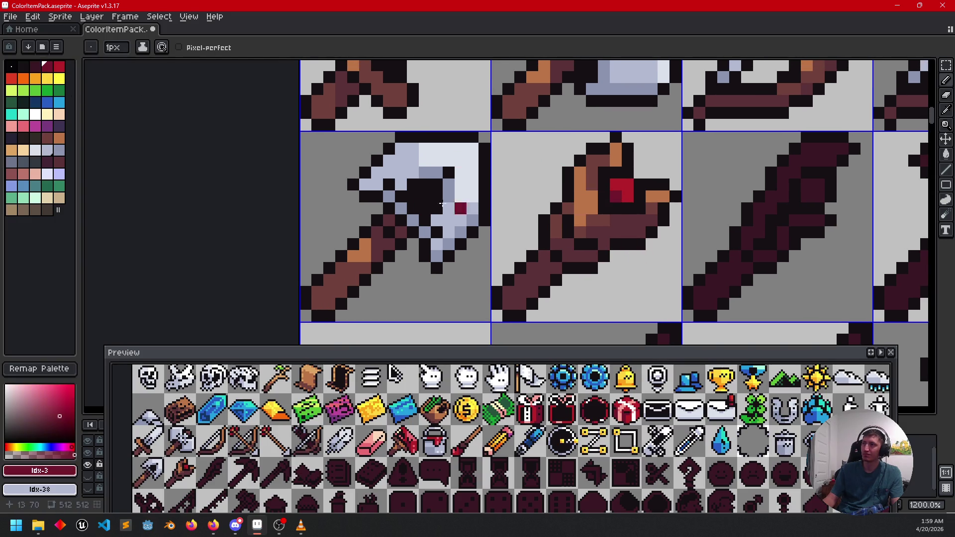
left_click(15, 78)
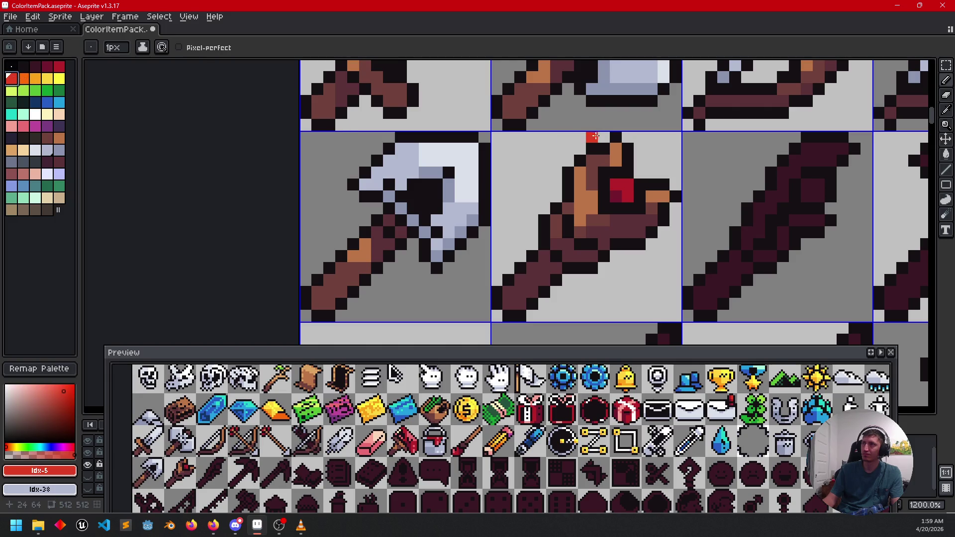
scroll(716, 223, "down", 3)
scroll(716, 224, "up", 1)
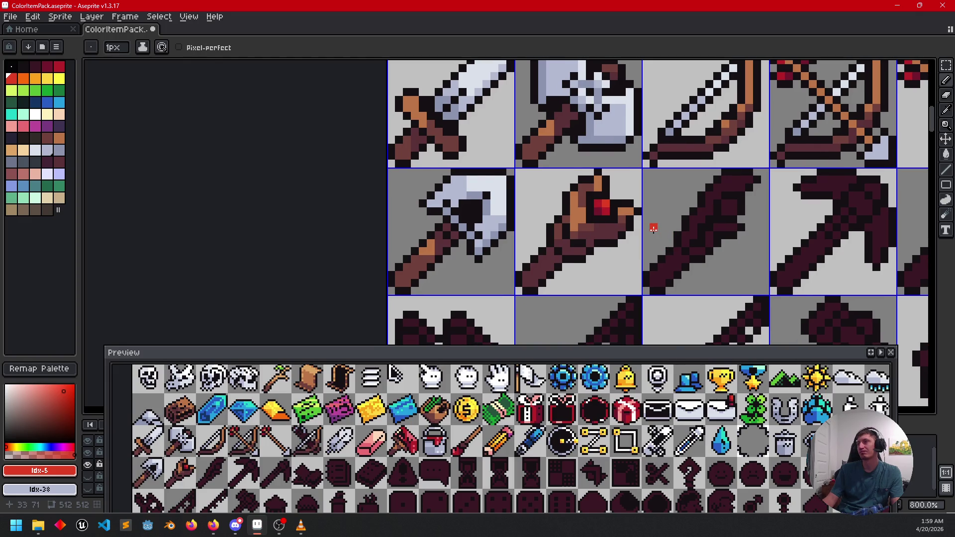
scroll(638, 236, "up", 1)
scroll(621, 229, "up", 1)
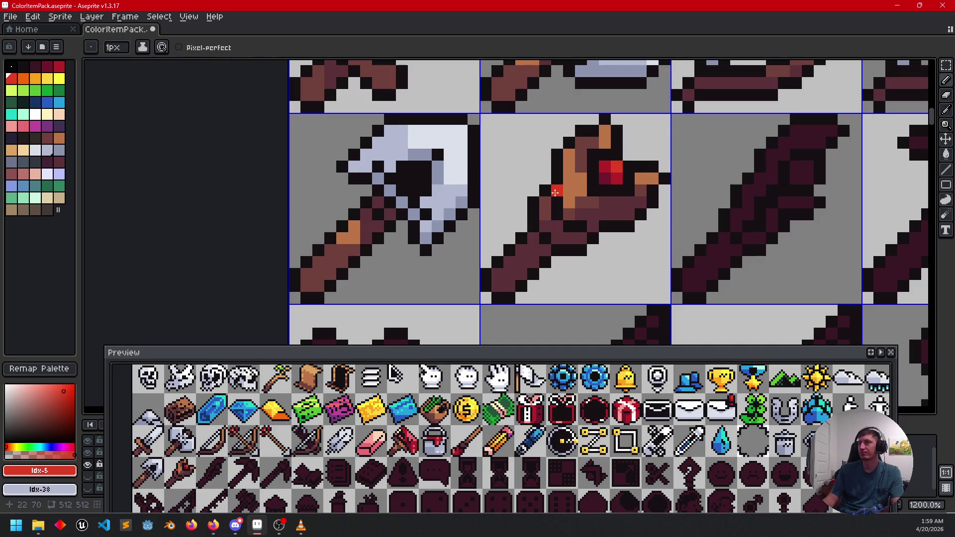
- Sample the gem's deepest red and add dark red shading to the staff head
left_click(604, 178, "alt")
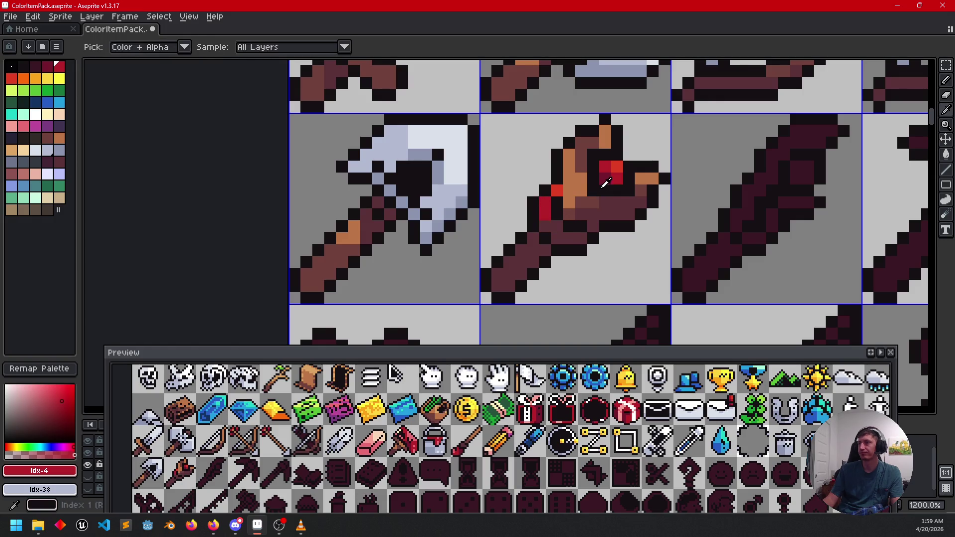
left_click(607, 175, "alt")
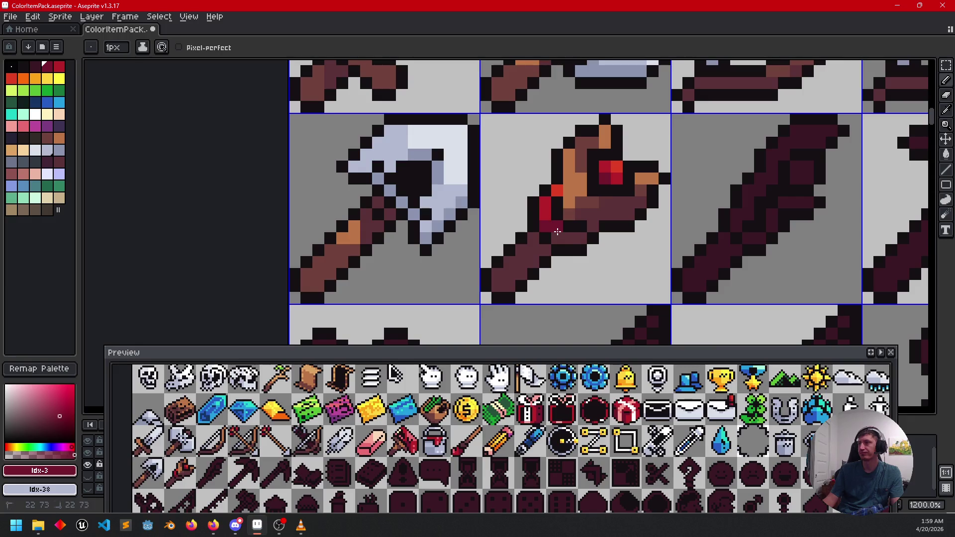
left_click(663, 240)
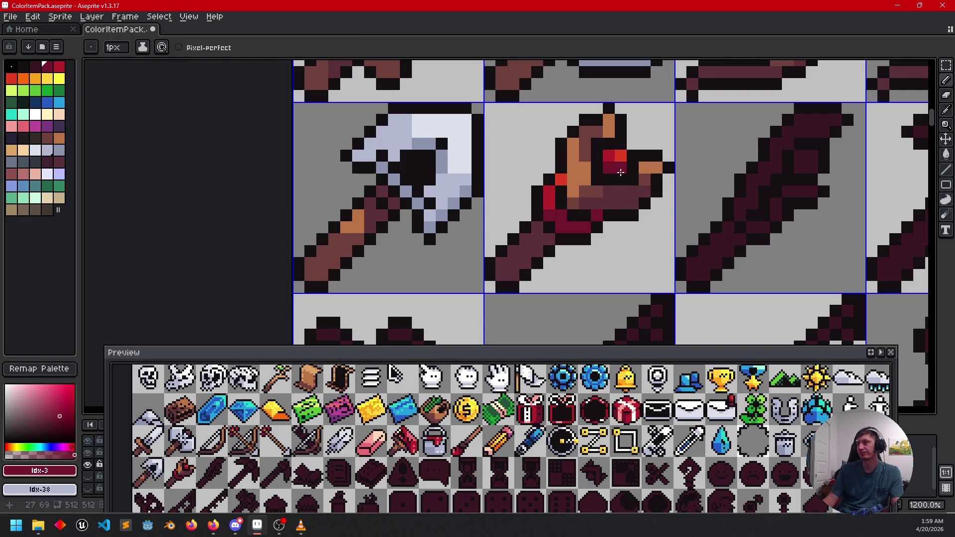
left_click(556, 206, "alt")
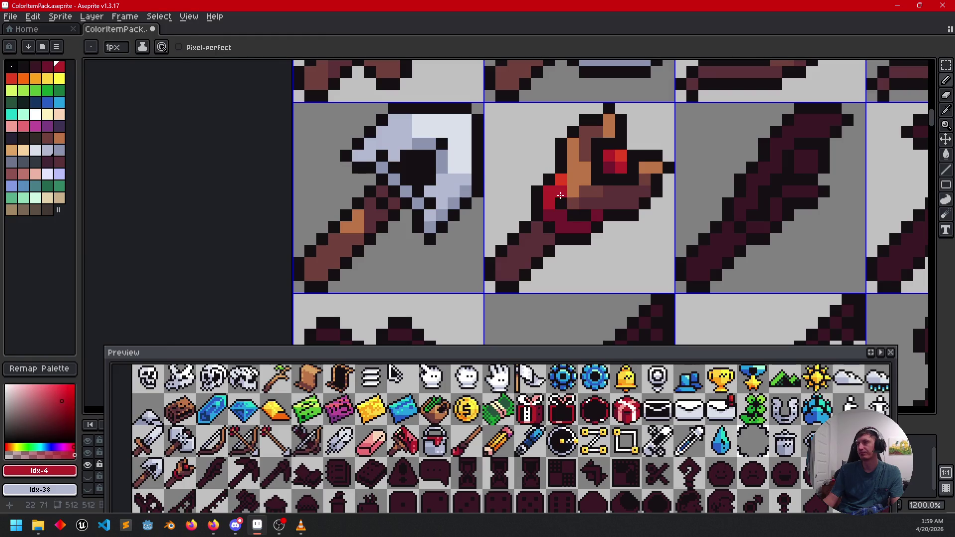
left_click(562, 180, "alt")
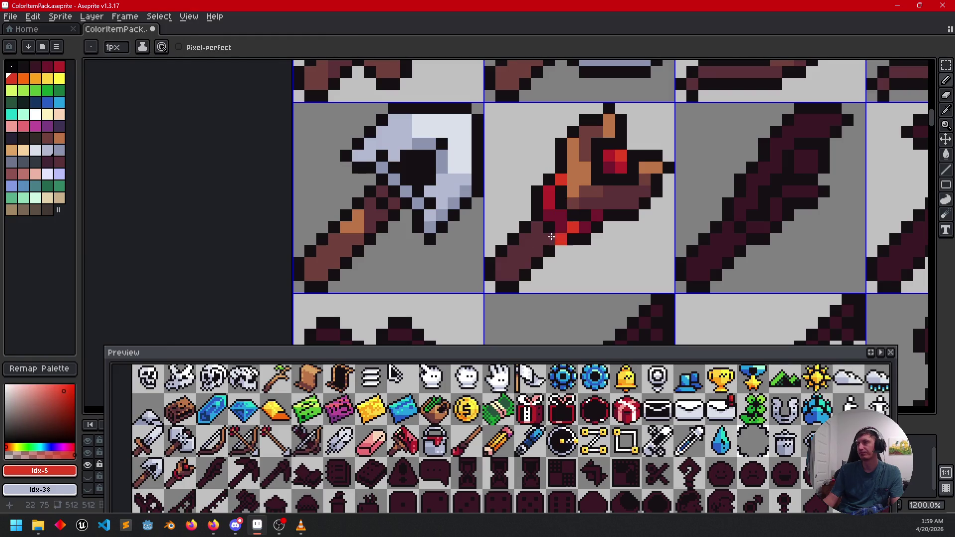
scroll(551, 237, "down", 4)
left_click_drag(740, 251, 679, 254)
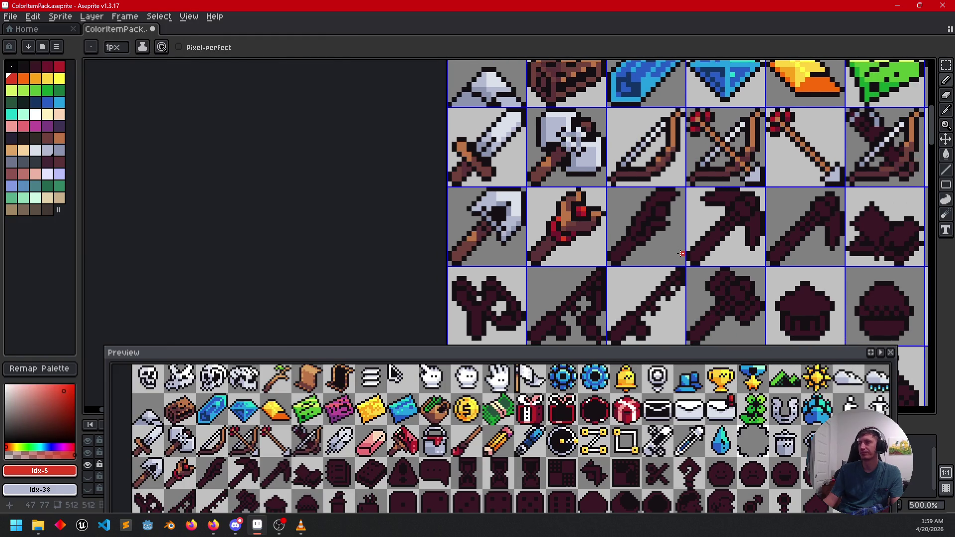
- Paint an orange highlight pixel on the staff handle near the head
scroll(641, 246, "up", 2)
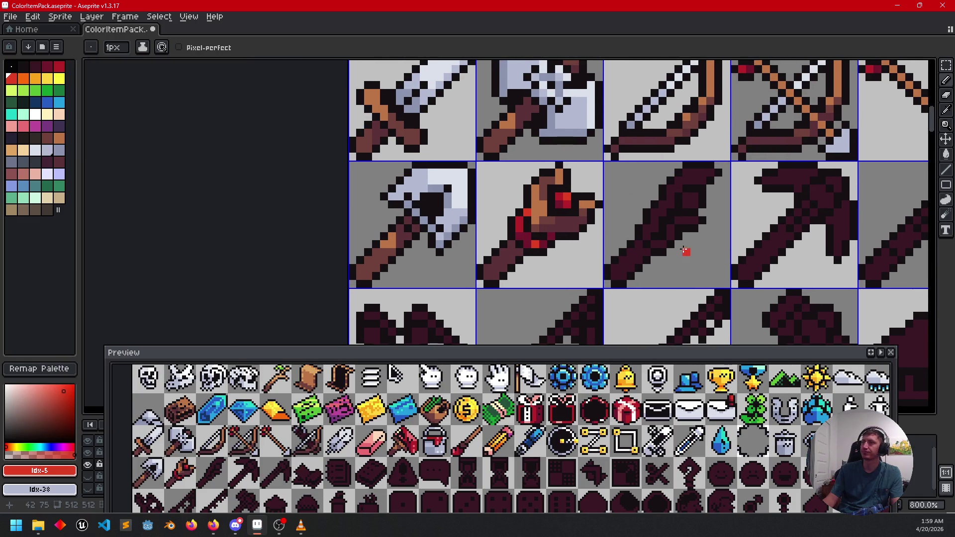
scroll(679, 244, "up", 3)
left_click_drag(586, 262, 604, 264)
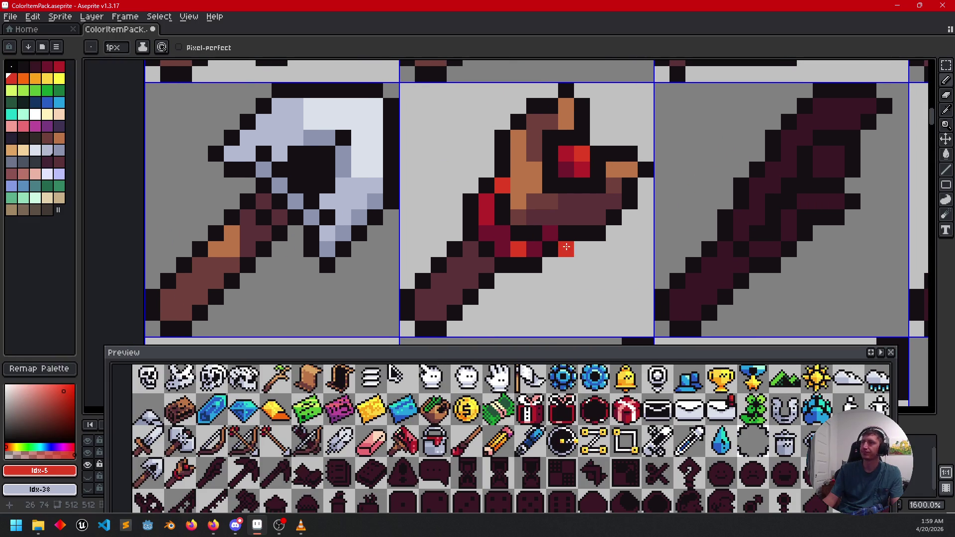
left_click(532, 181, "alt")
left_click(455, 266)
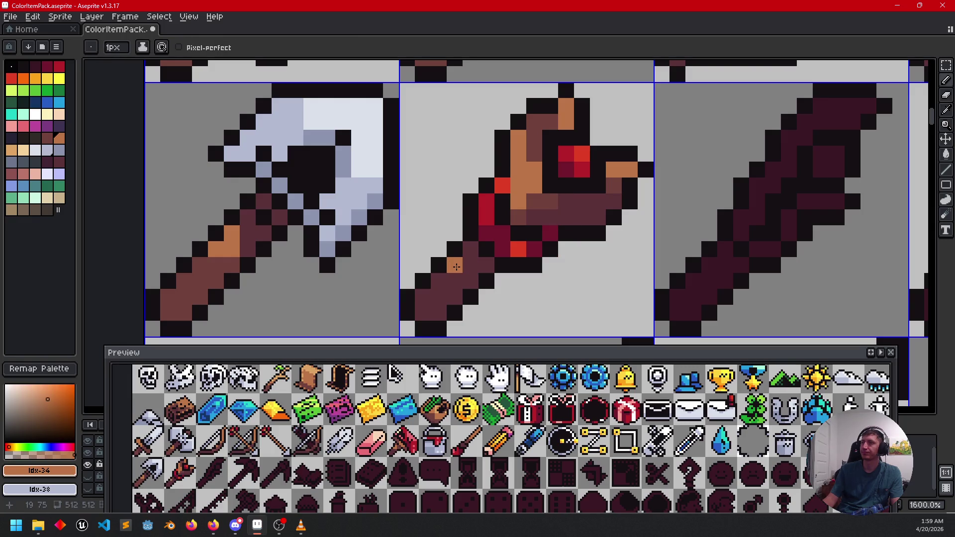
scroll(582, 277, "down", 2)
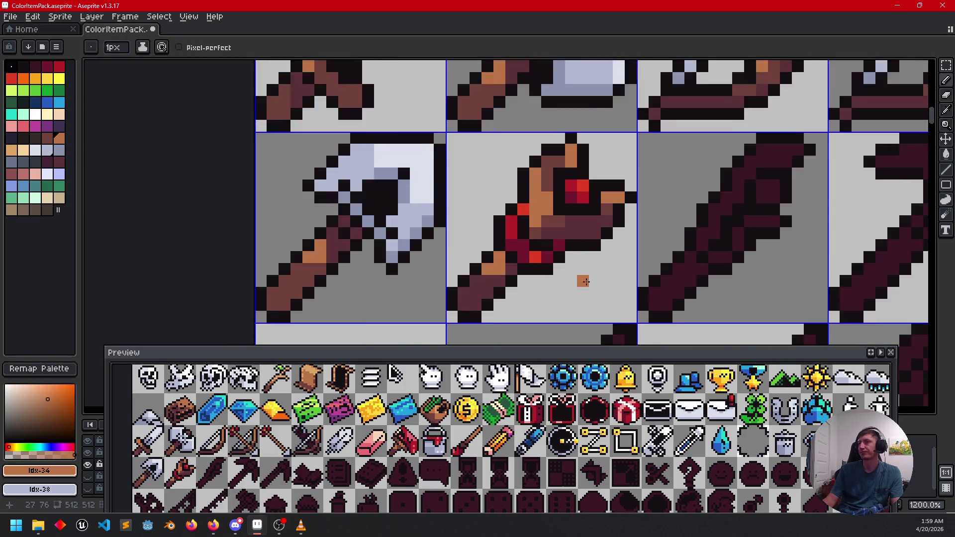
scroll(636, 265, "up", 1)
- Try a dark-brown bucket fill on the shaded staff head, then undo it
key("alt")
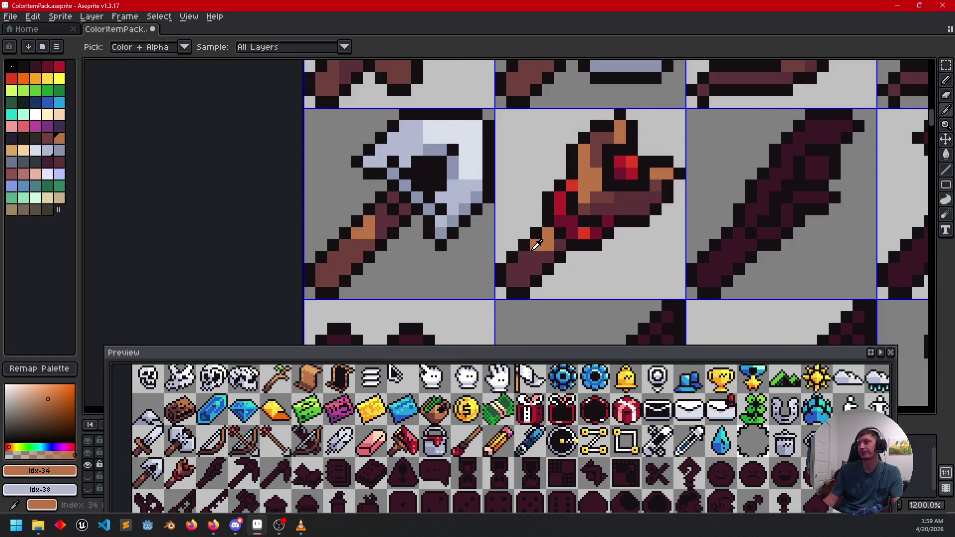
left_click(343, 252, "alt")
key("g")
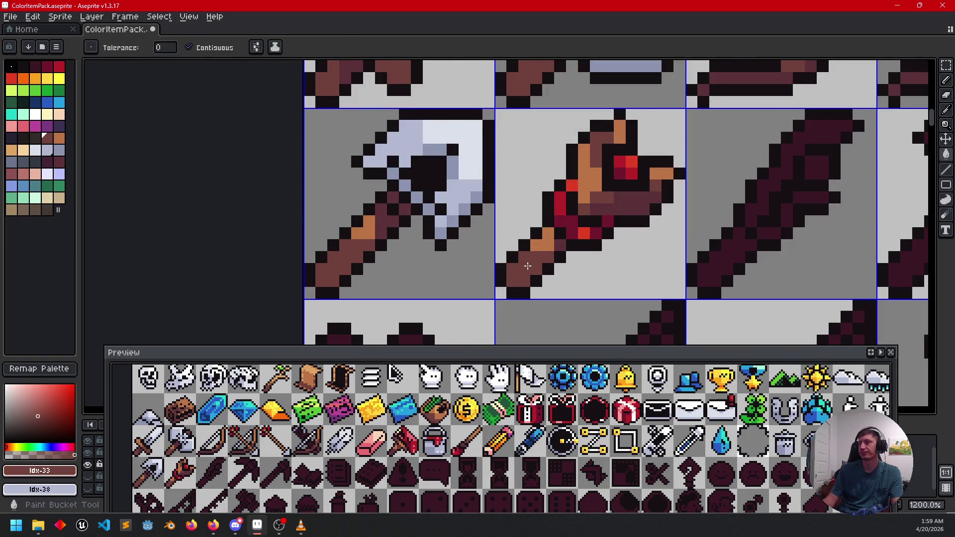
scroll(606, 281, "down", 1)
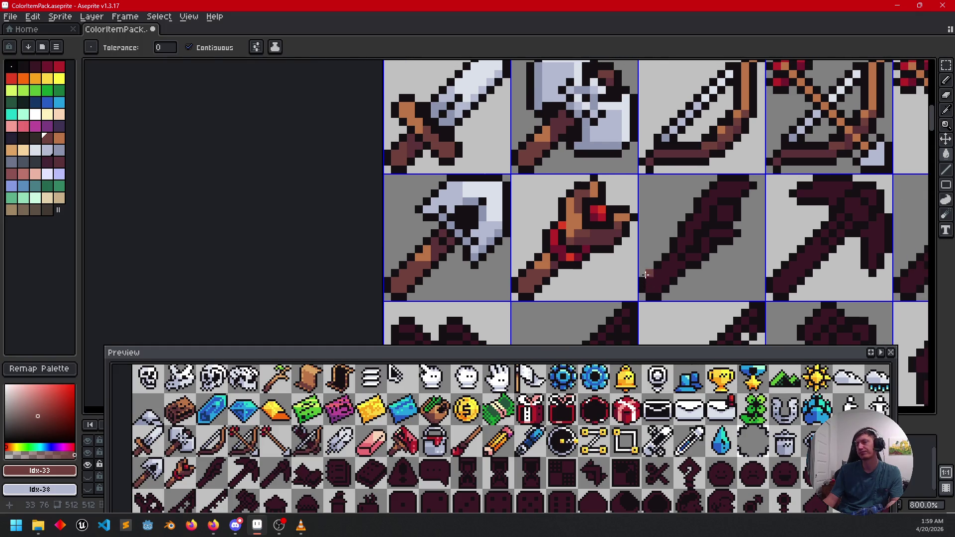
scroll(645, 274, "up", 1)
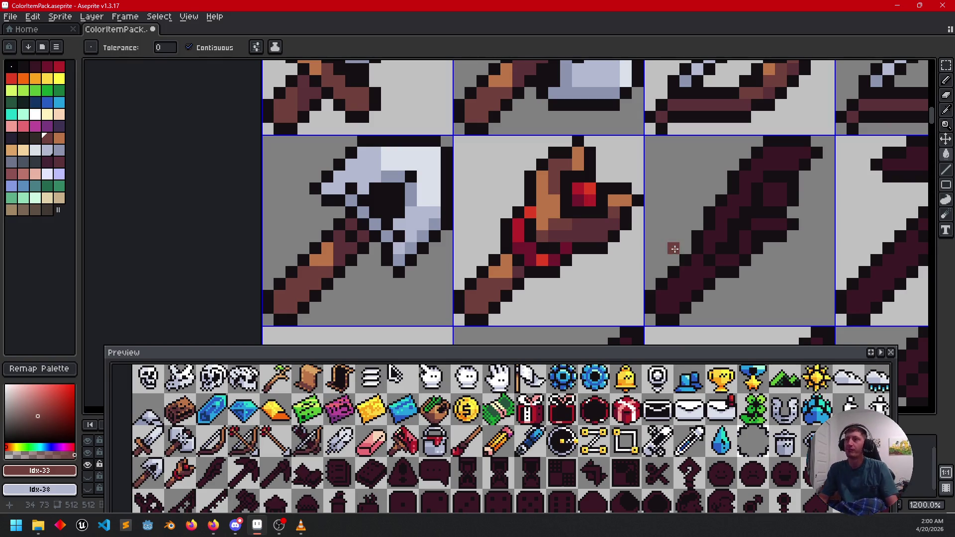
left_click(587, 226)
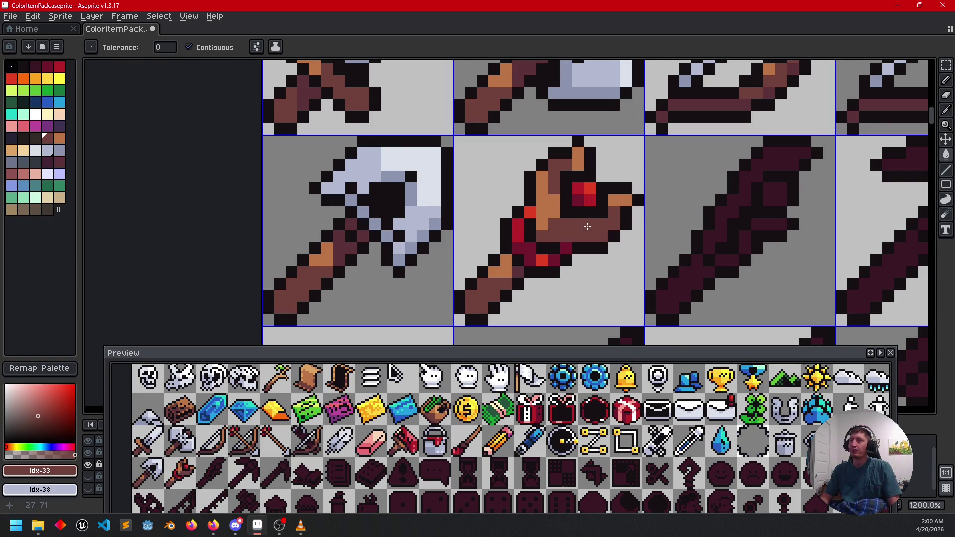
key("ctrl+z")
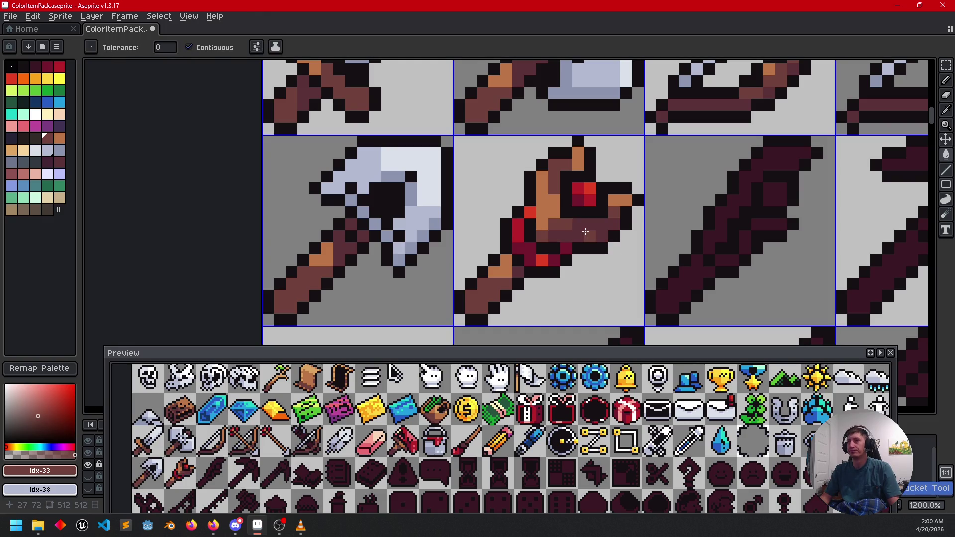
key("b")
mouse_move(696, 248)
left_mouse_down()
mouse_move(652, 254)
mouse_move(617, 286)
left_mouse_up()
scroll(656, 226, "down", 3)
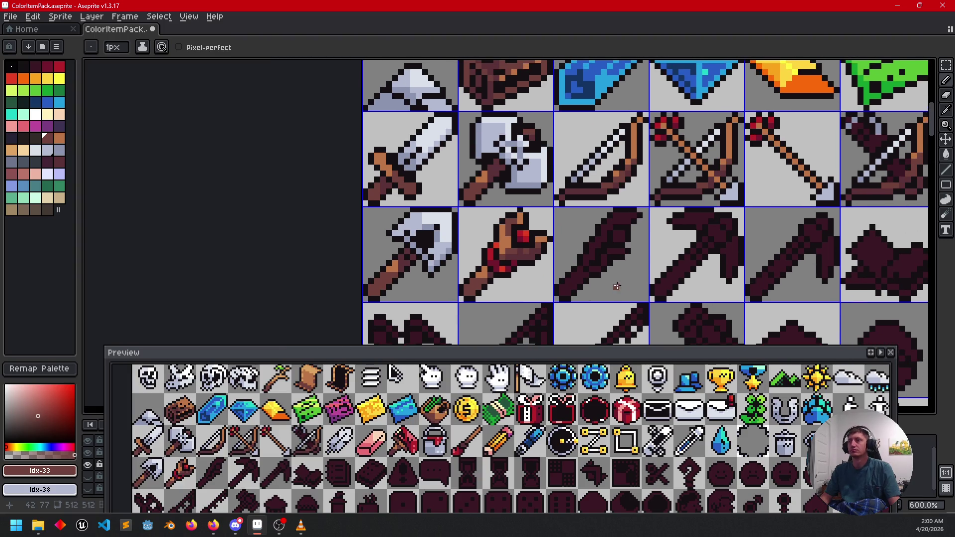
- Paint a weapon-head pixel dark brown
scroll(544, 269, "up", 3)
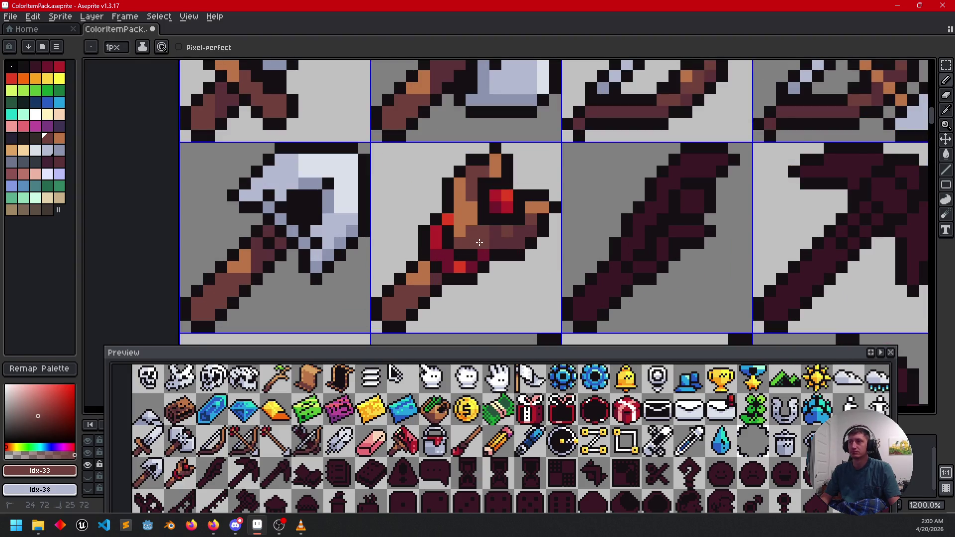
left_click(504, 240, "alt")
left_click(457, 229)
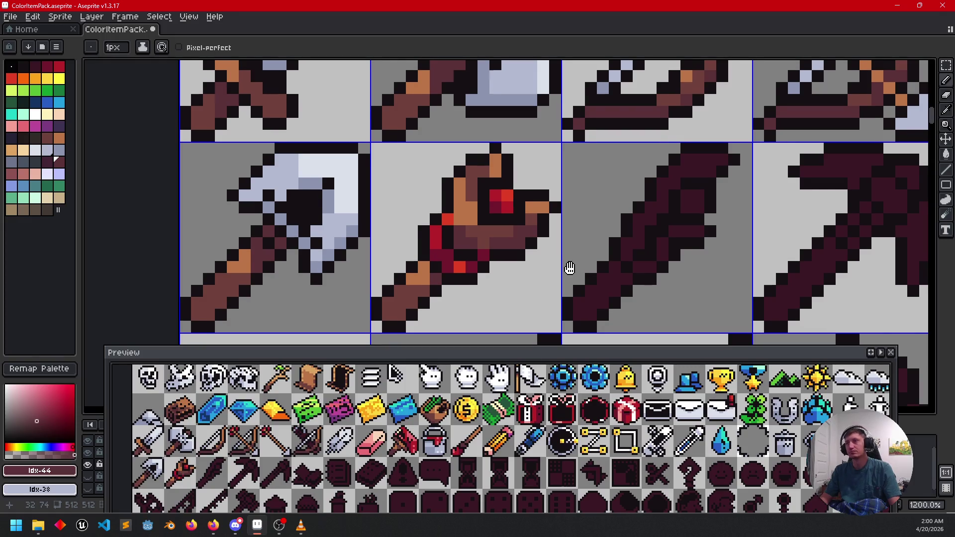
scroll(567, 267, "down", 1)
- Sample the orange, mid brown and darker brown from the weapon sprite
left_click(470, 179, "alt")
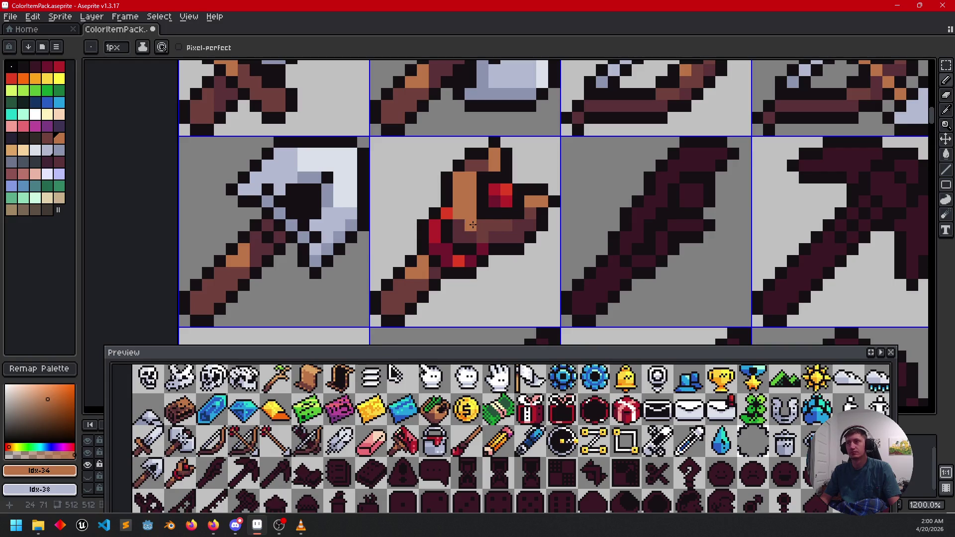
left_click(469, 219, "alt")
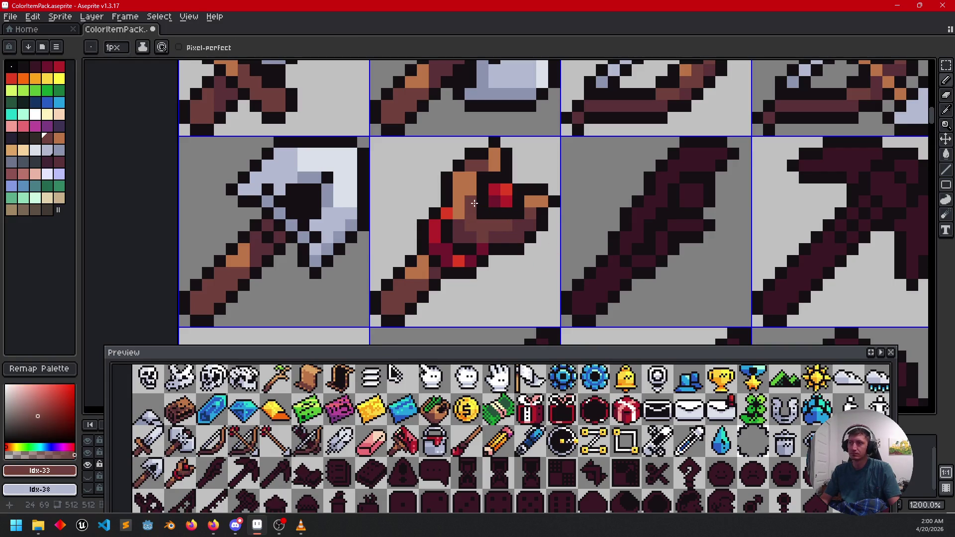
left_click_drag(538, 252, 544, 252)
left_click(487, 231, "alt")
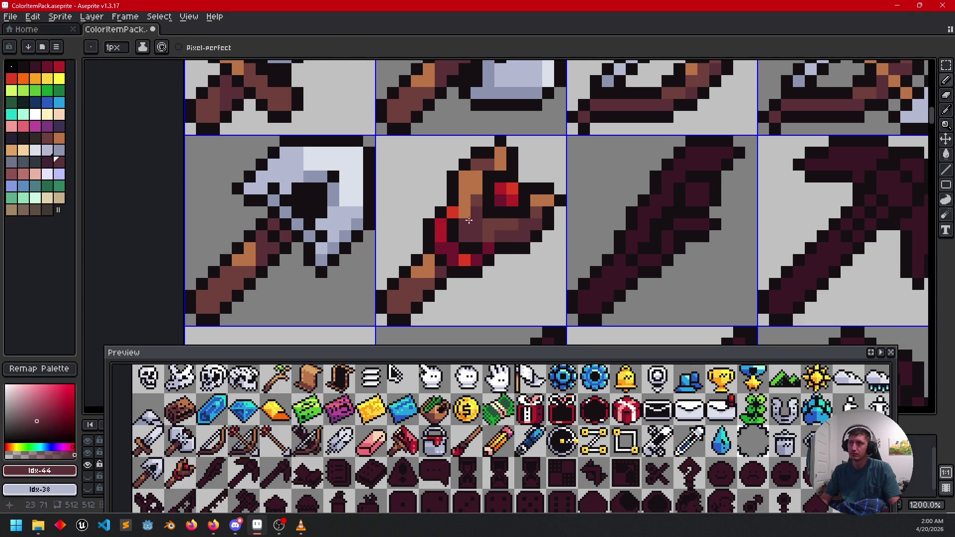
left_click(468, 223, "alt")
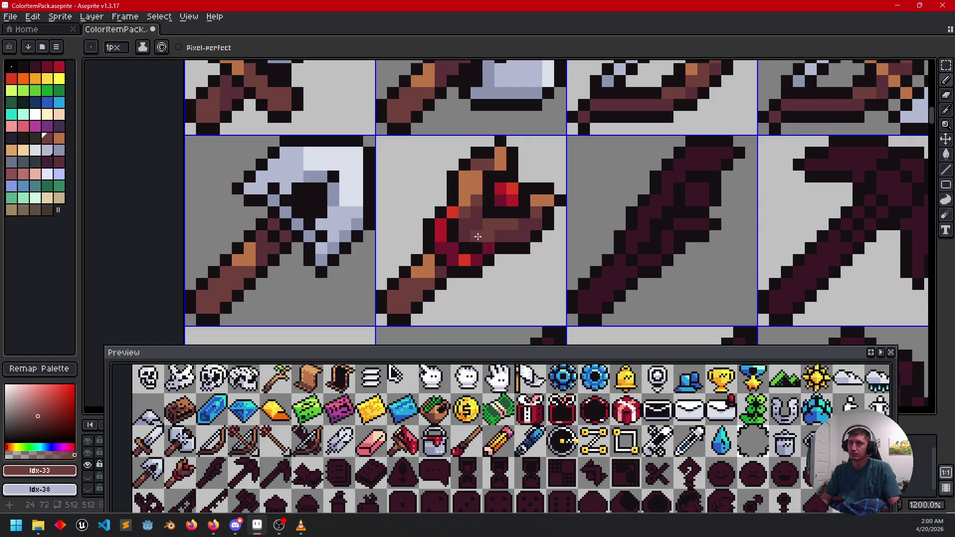
left_click(477, 227, "alt")
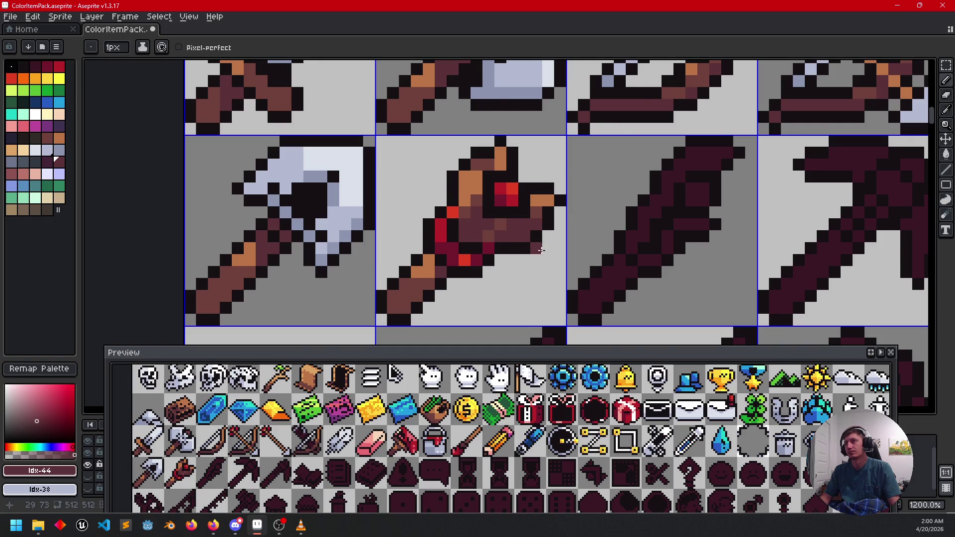
scroll(541, 250, "down", 3)
scroll(518, 256, "up", 3)
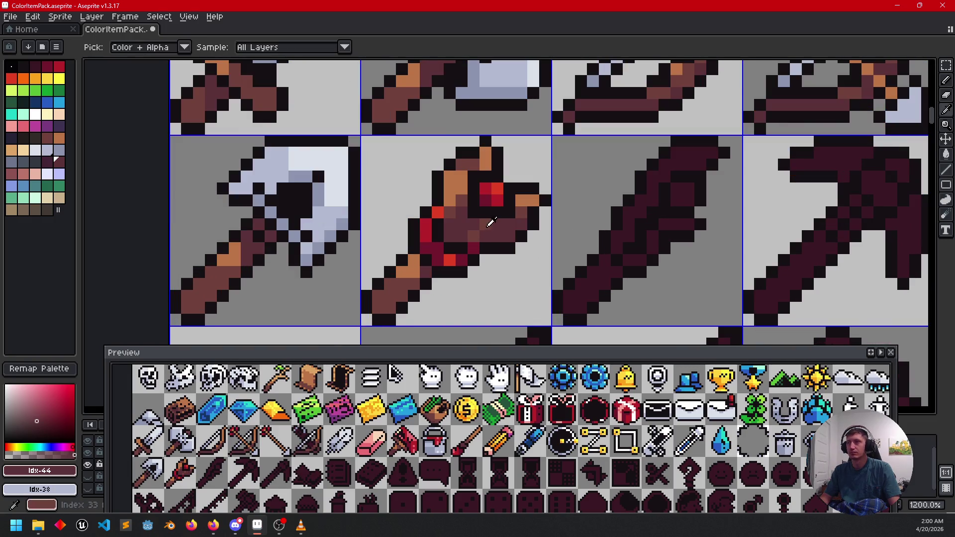
- Compare the weapon head's brown shades, then save the sprite sheet
left_click(474, 230, "alt")
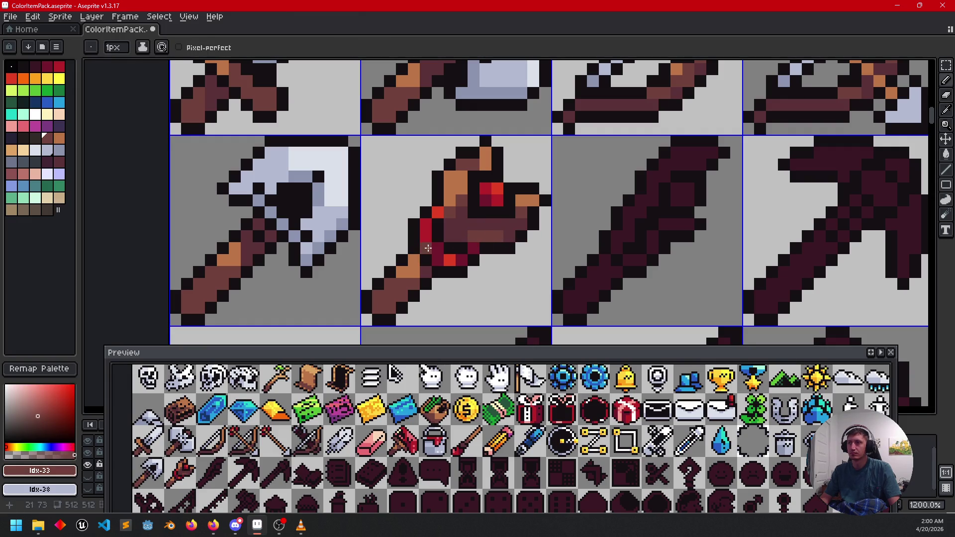
left_click(454, 222, "alt")
left_click(503, 238, "alt")
left_click(497, 217, "alt")
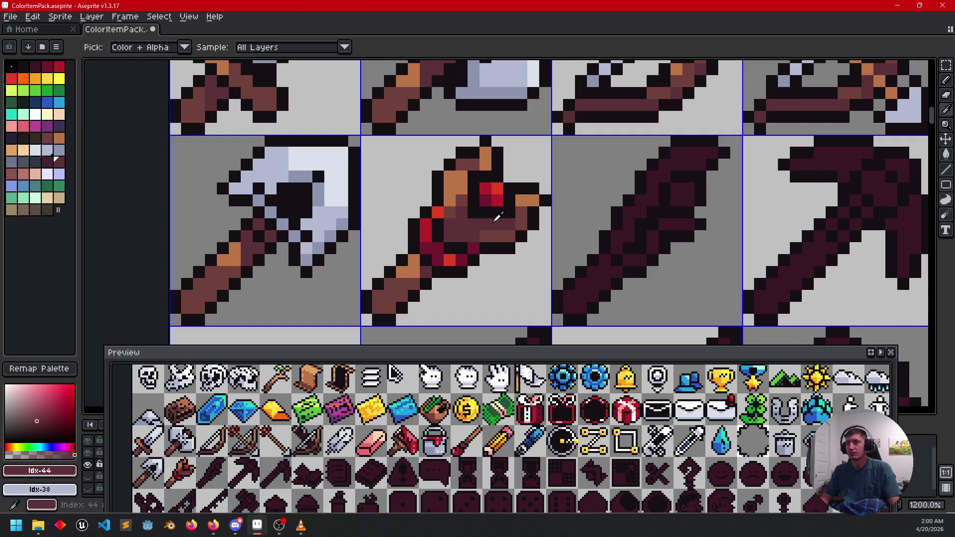
scroll(564, 251, "down", 3)
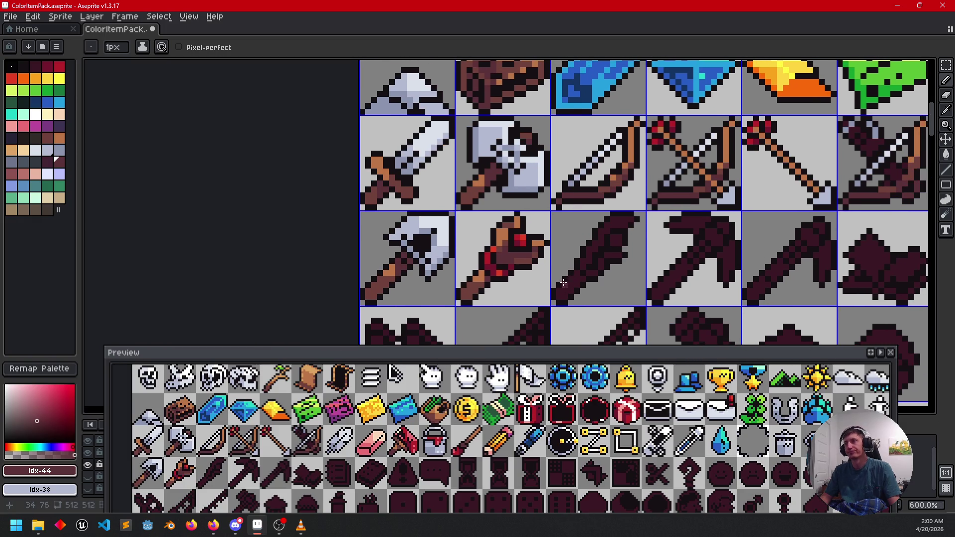
scroll(569, 243, "up", 1)
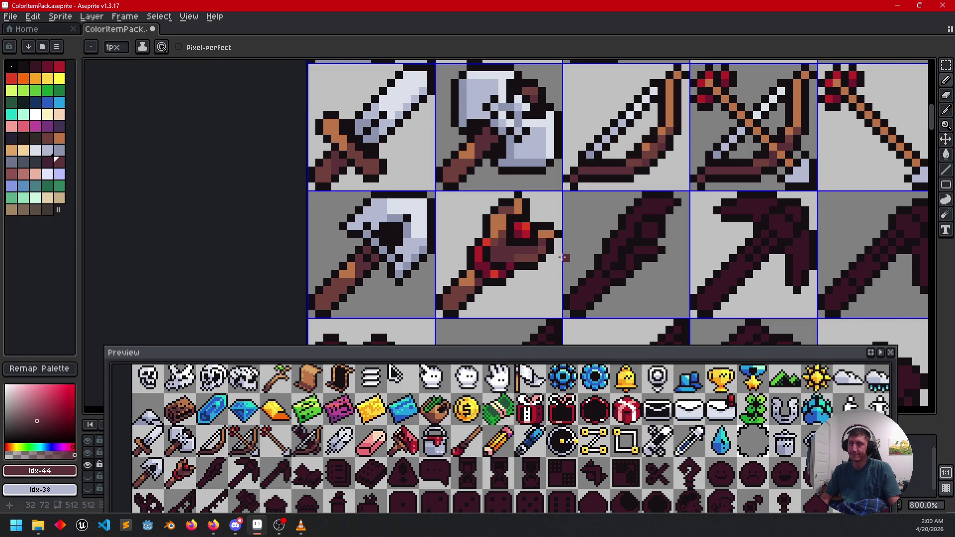
scroll(565, 258, "up", 1)
left_click(480, 219, "alt")
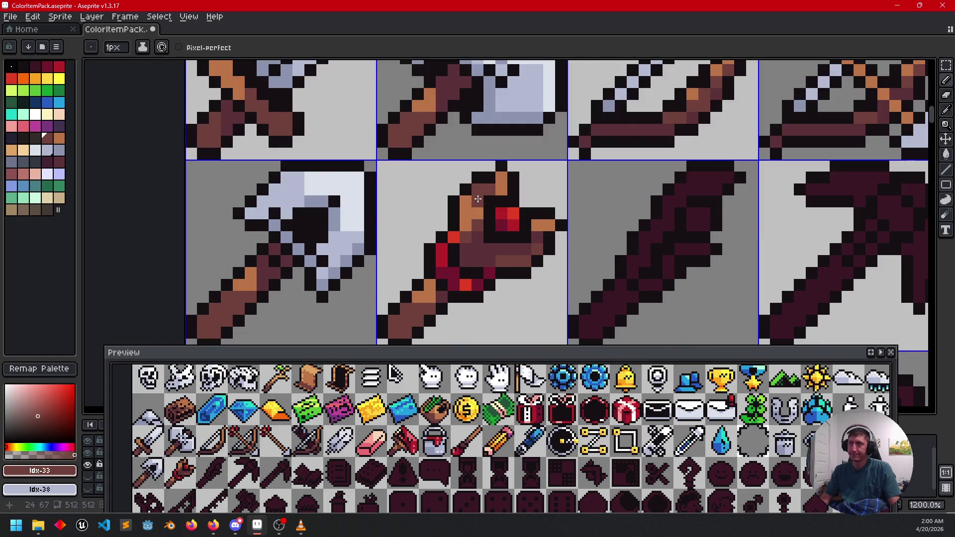
left_click_drag(562, 262, 579, 237)
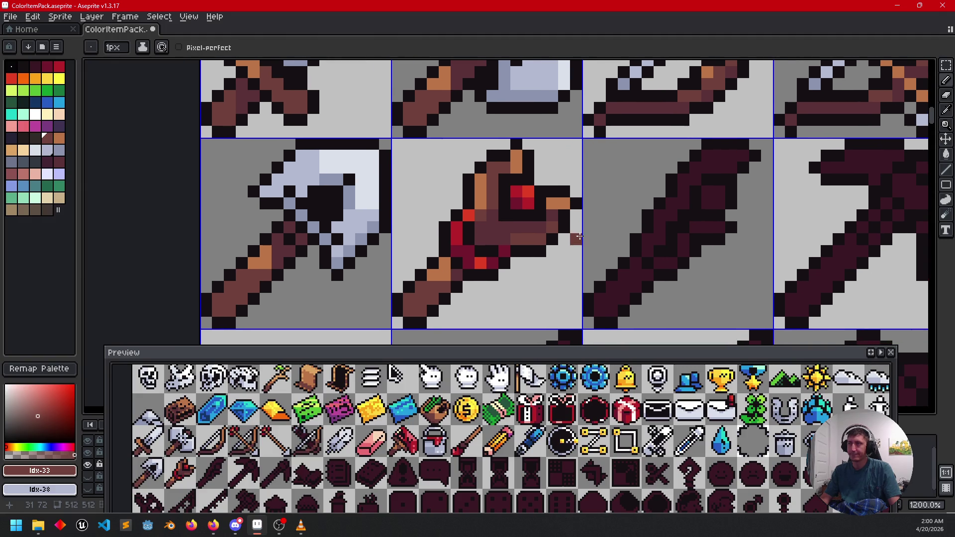
scroll(589, 256, "down", 1)
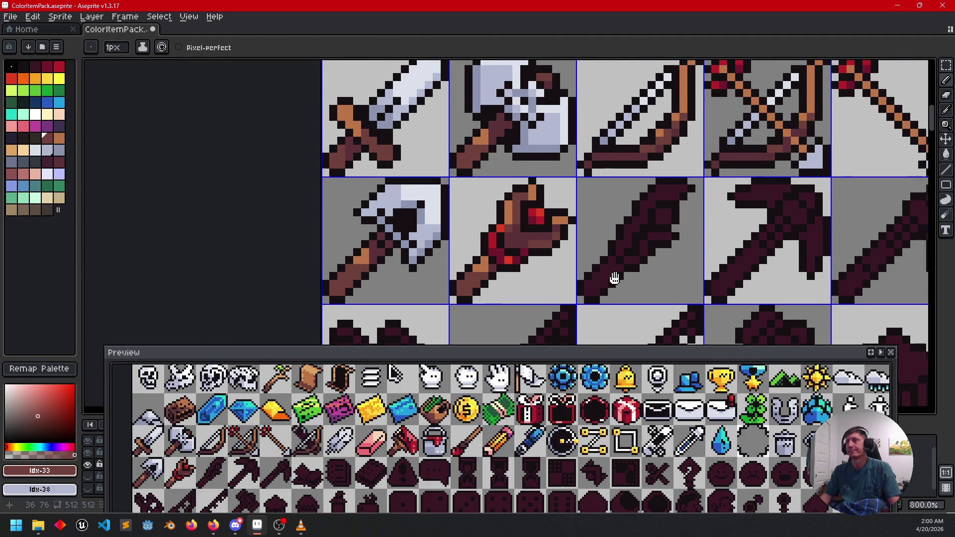
key("ctrl+s")
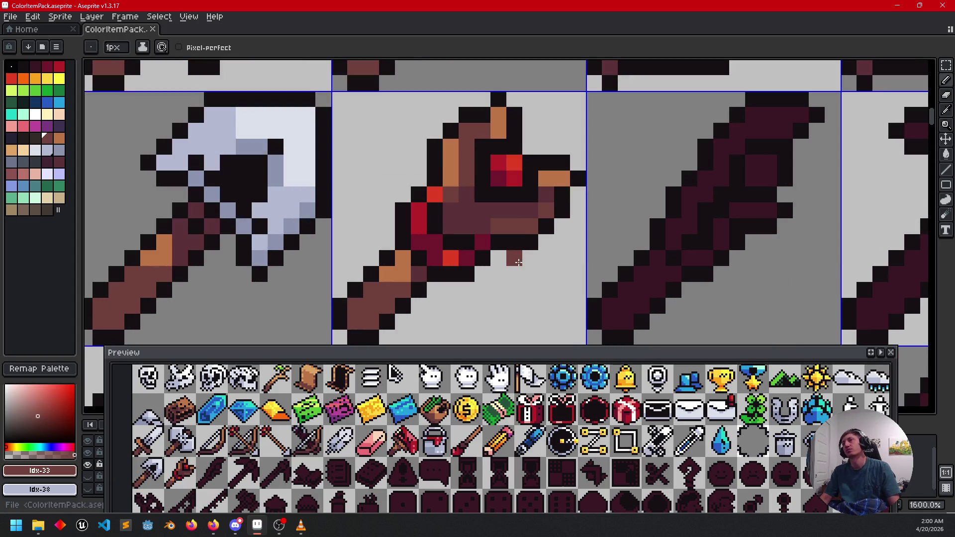
- Add two orange highlight pixels to the weapon head
scroll(512, 259, "up", 2)
left_click_drag(524, 270, 541, 277)
key("]")
left_click(491, 225)
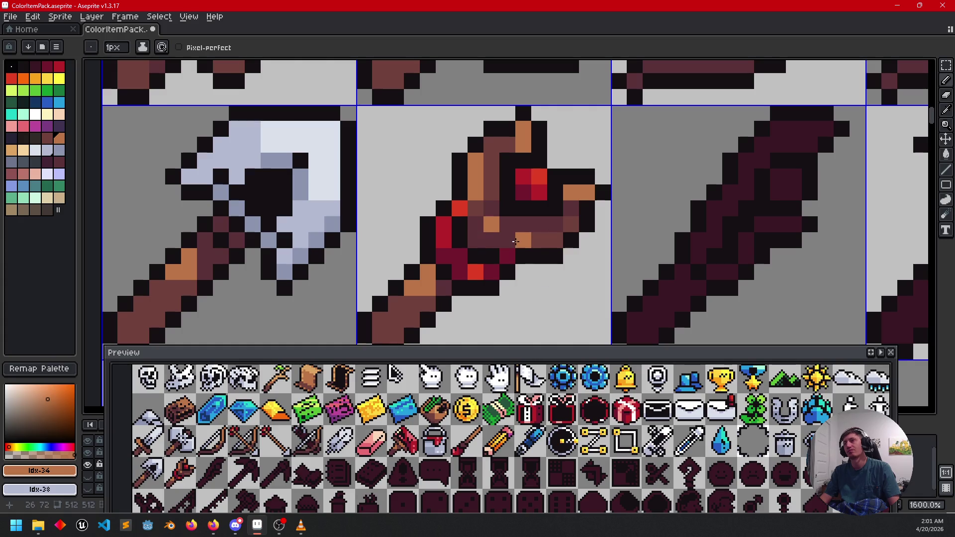
left_click(476, 241)
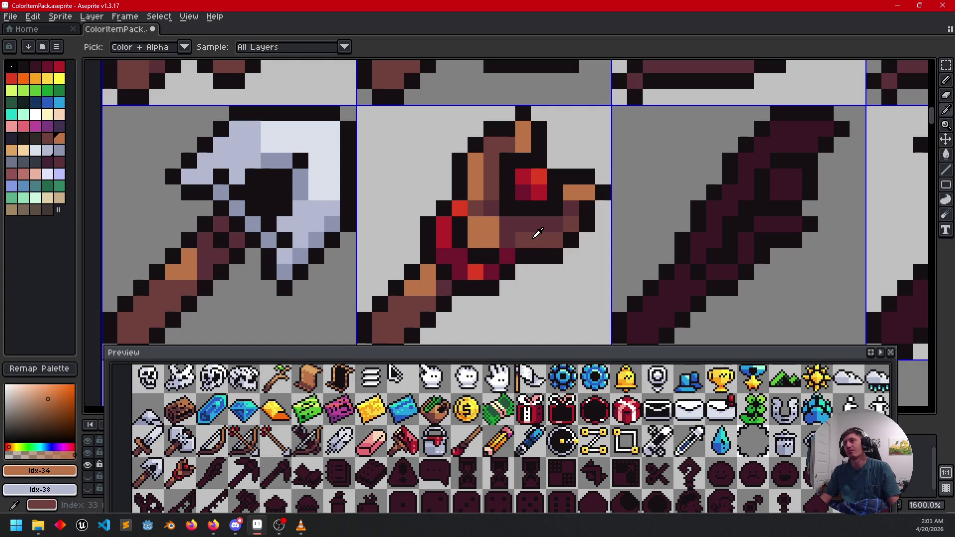
left_click(498, 239, "alt")
- Paint a brown pixel on the weapon and save the sprite sheet again
scroll(556, 235, "down", 2)
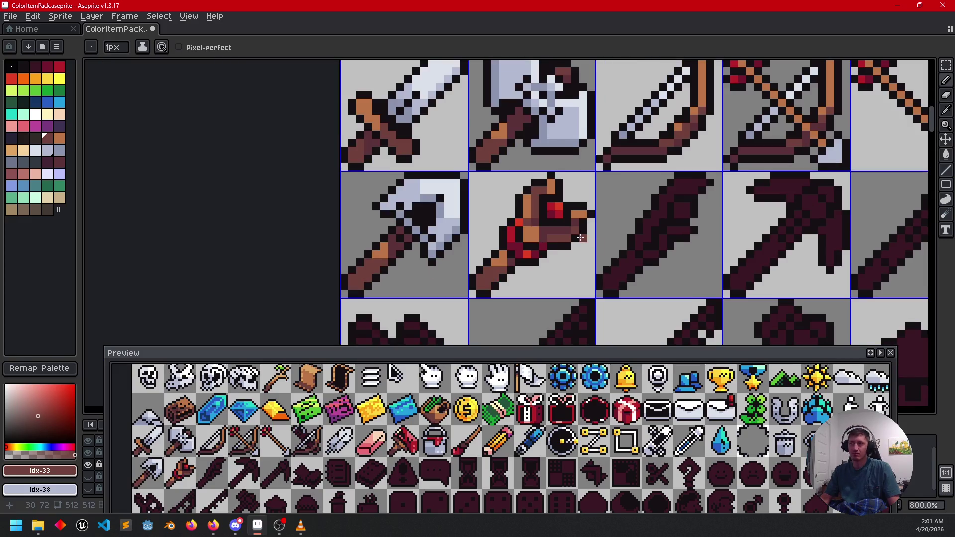
left_click_drag(604, 246, 602, 263)
left_click(524, 254)
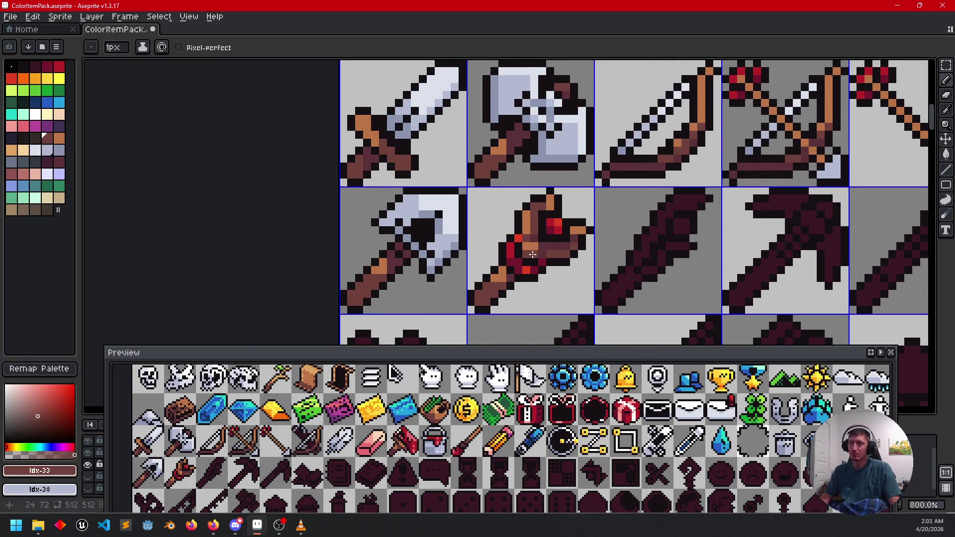
scroll(532, 255, "up", 2)
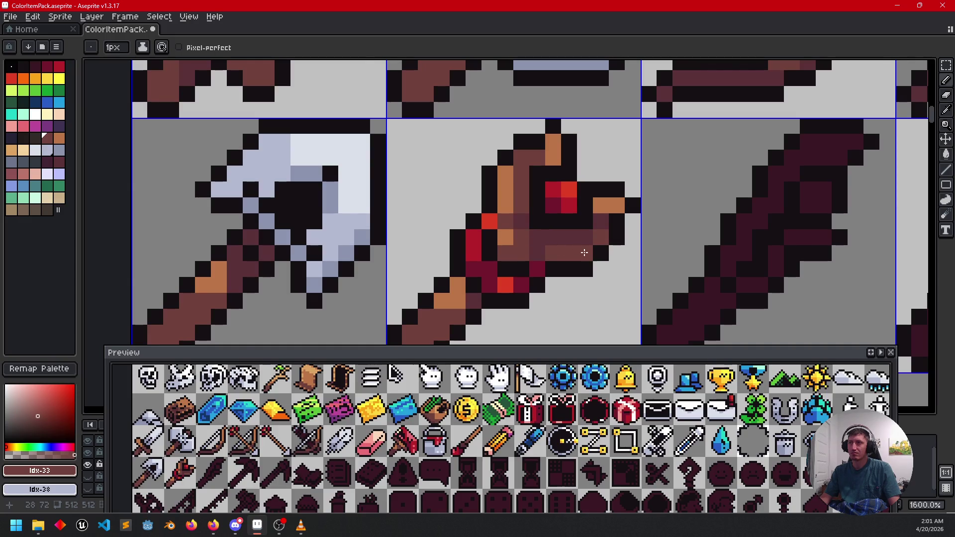
scroll(584, 253, "down", 2)
mouse_move(682, 271)
left_mouse_down()
mouse_move(639, 264)
mouse_move(631, 272)
mouse_move(604, 253)
mouse_move(618, 242)
mouse_move(592, 255)
left_mouse_up()
key("ctrl+s")
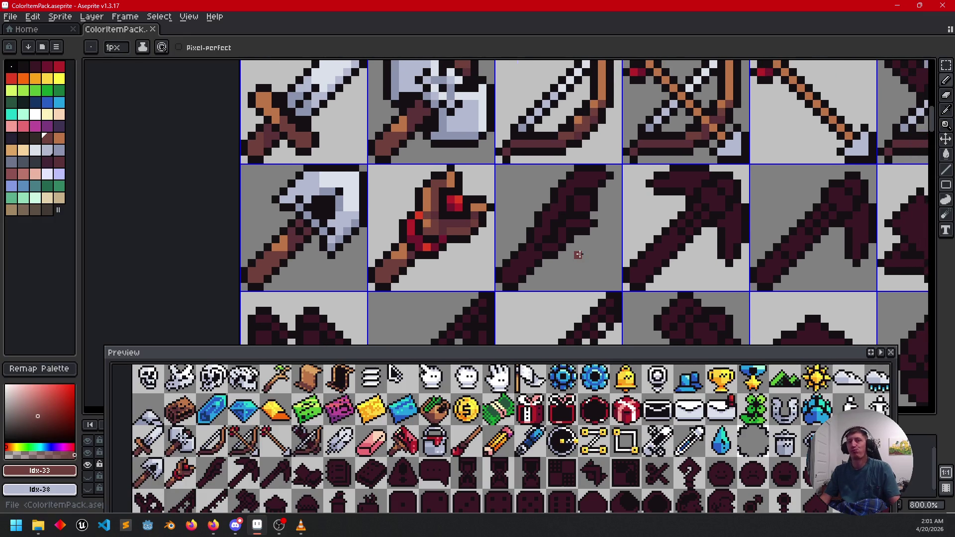
scroll(578, 253, "up", 2)
- Fill the dark weapon handles with brown and orange-brown sampled from the axe
left_click(279, 267, "alt")
key("g")
left_click(473, 275)
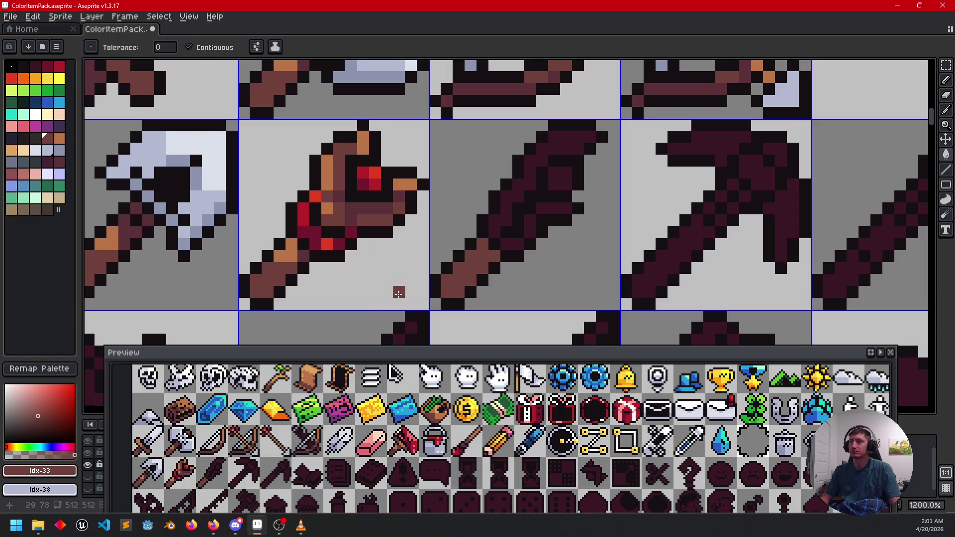
left_click(294, 257, "alt")
left_click(454, 282)
key("b")
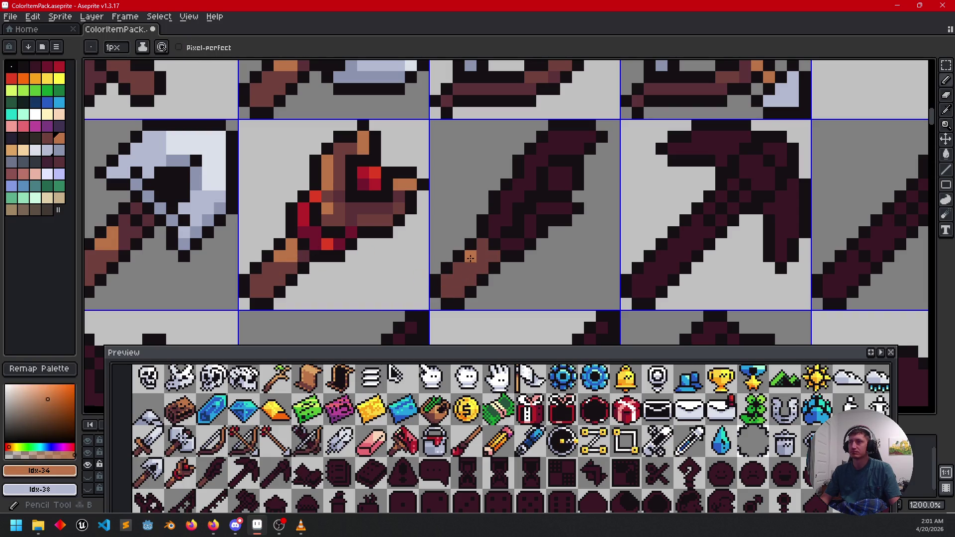
scroll(560, 283, "left", 1)
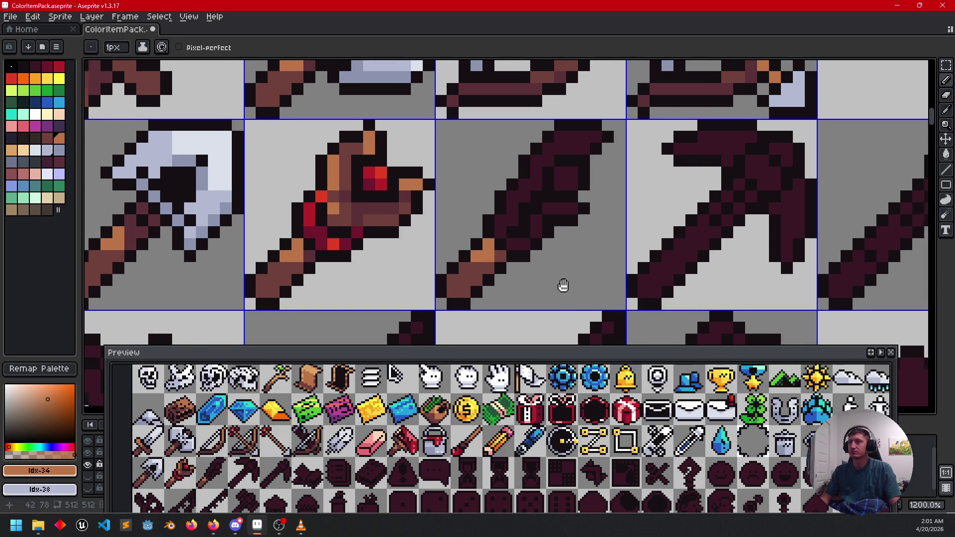
left_click(313, 253, "alt")
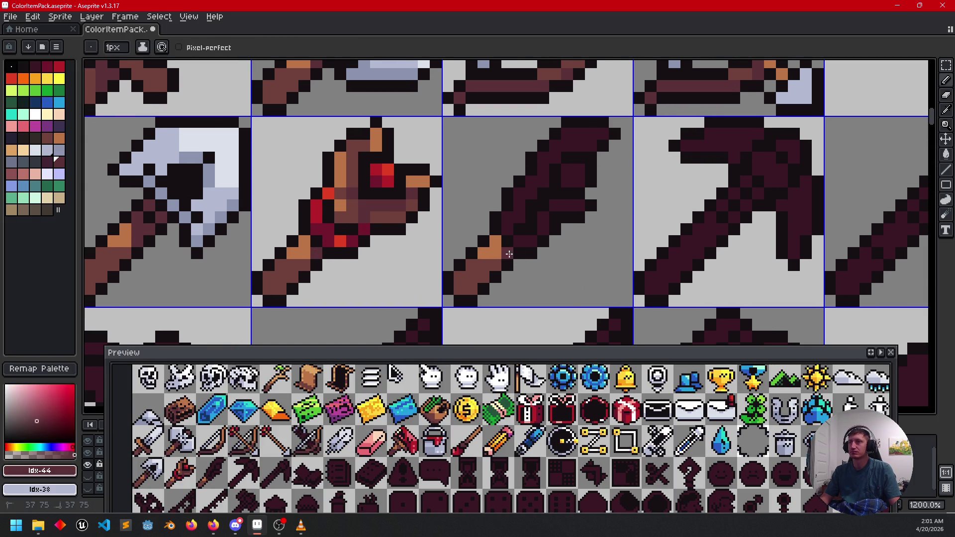
key("g")
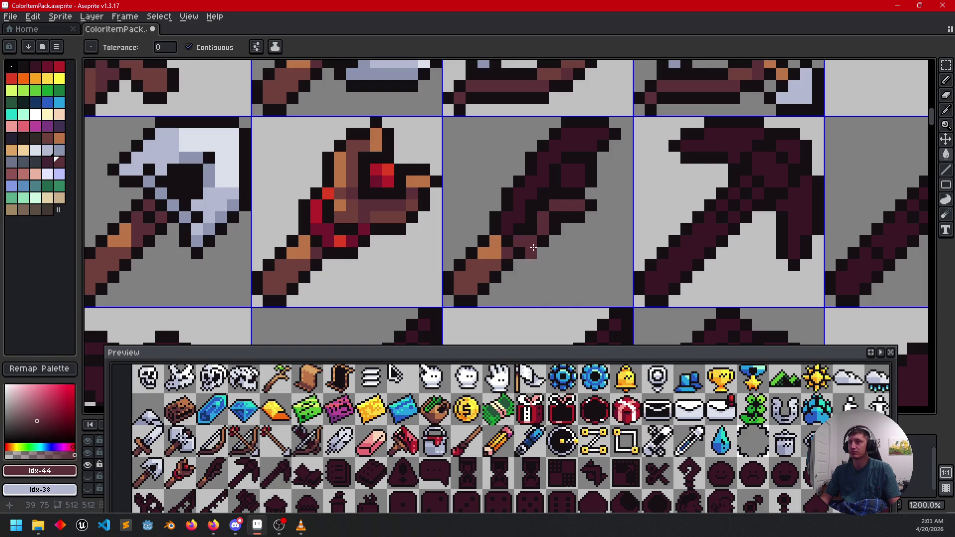
left_click(490, 264, "alt")
left_click(524, 217)
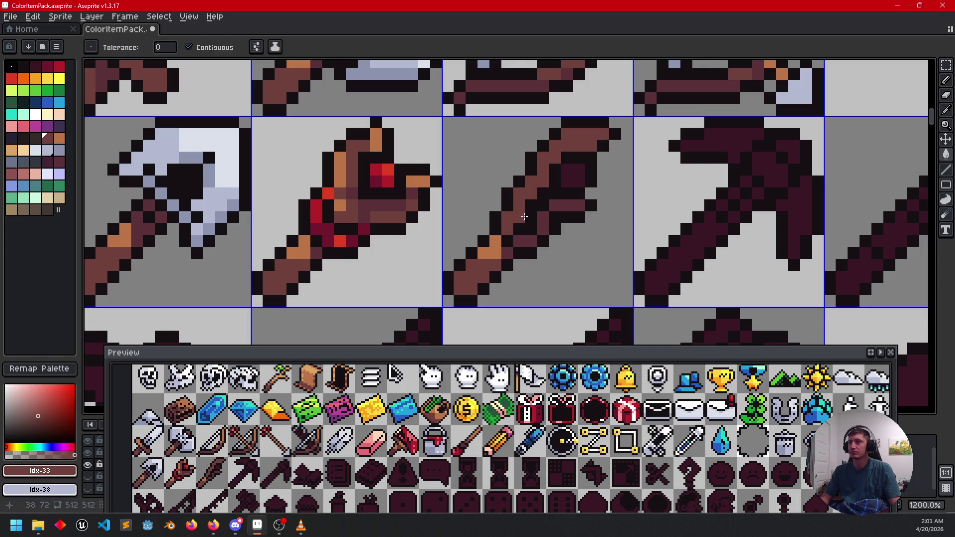
- Fill the staff's gem bright red and shade its top-left pixel dark red
left_click(381, 174, "alt")
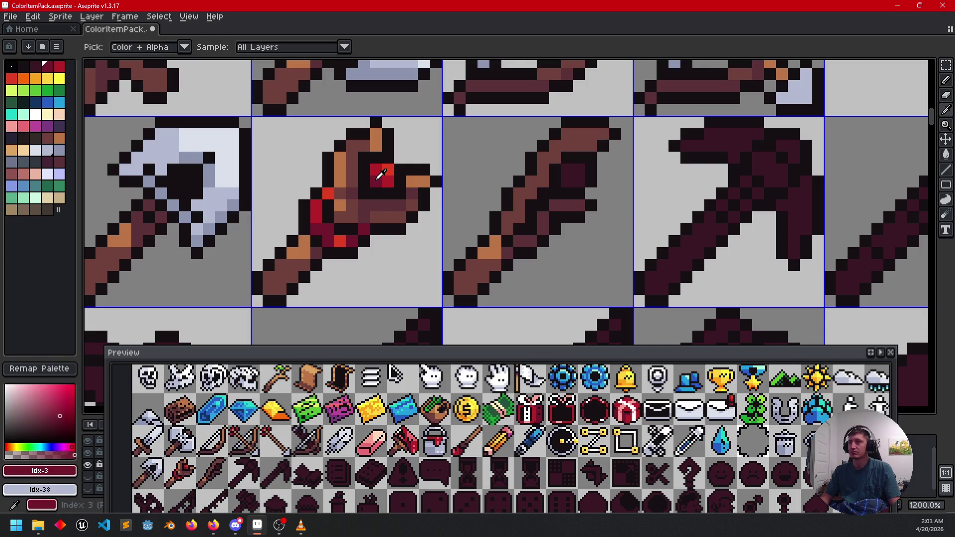
left_click(388, 170, "alt")
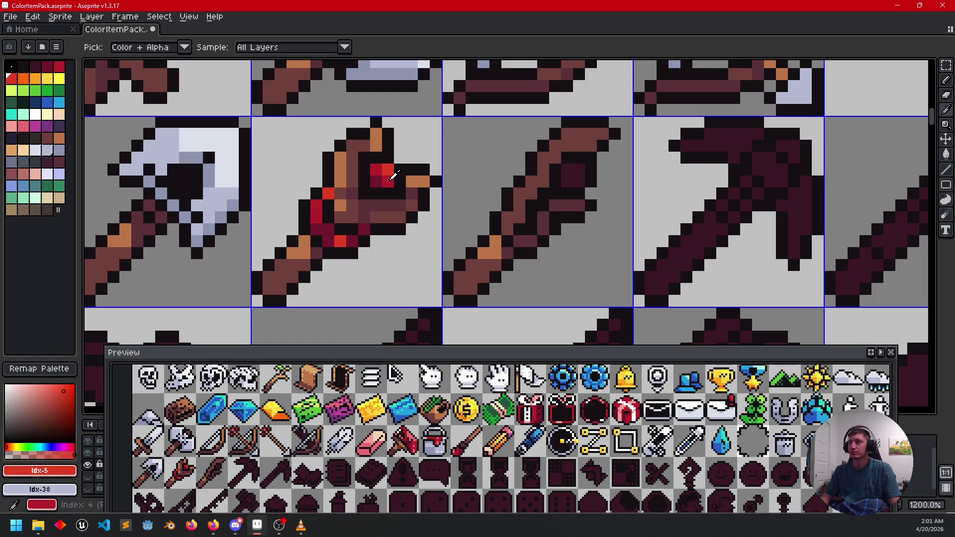
right_click(377, 170, "alt")
left_click(574, 169)
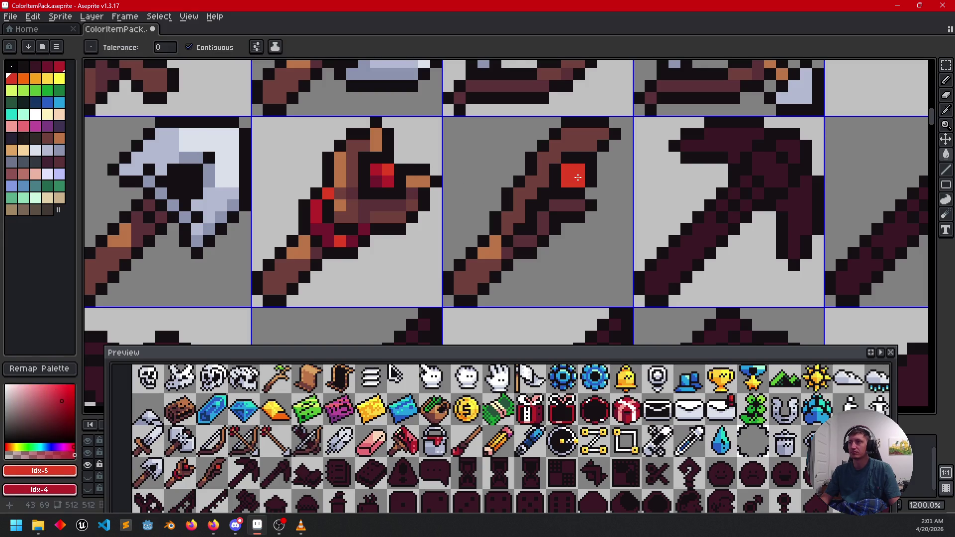
key("b")
right_click(572, 171)
left_click(538, 184)
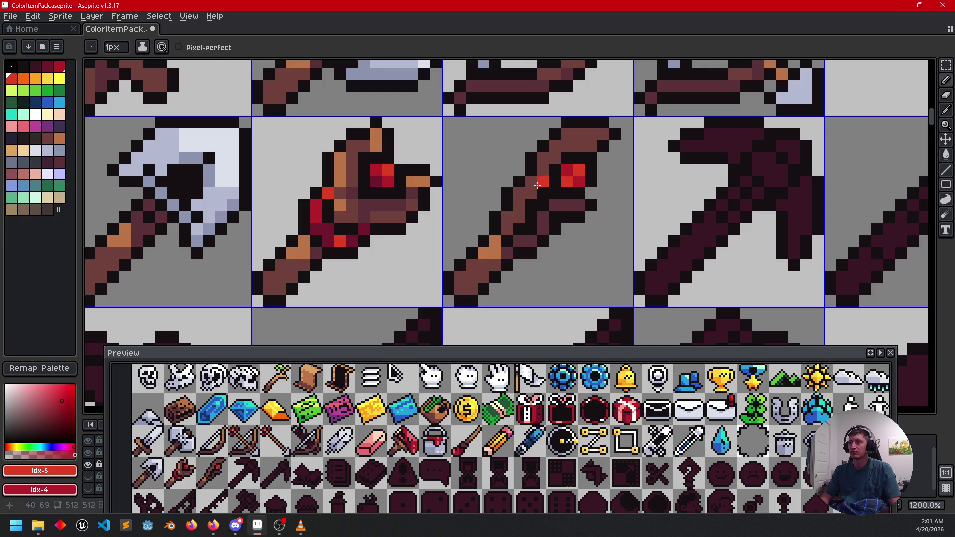
left_click(379, 181, "alt")
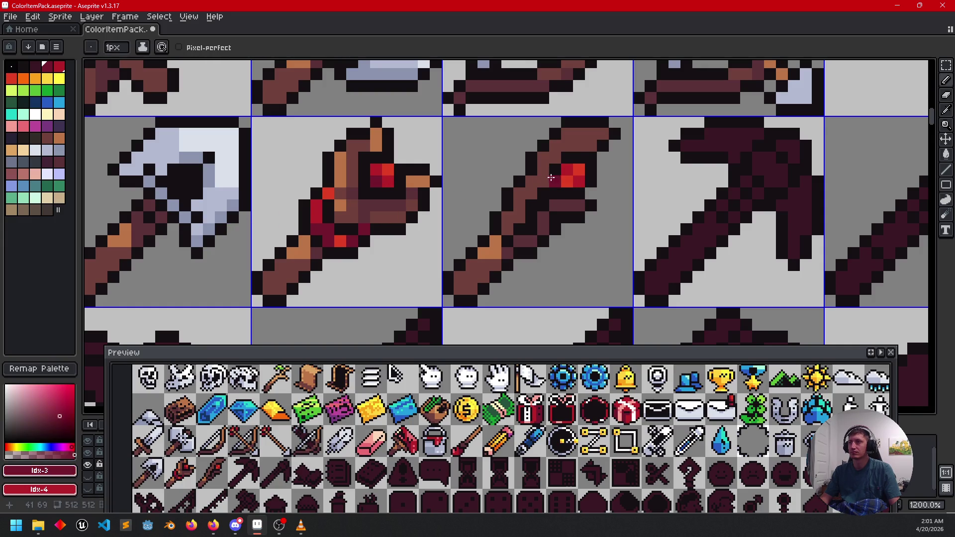
mouse_move(635, 231)
left_mouse_down()
mouse_move(644, 239)
mouse_move(624, 234)
mouse_move(632, 220)
left_mouse_up()
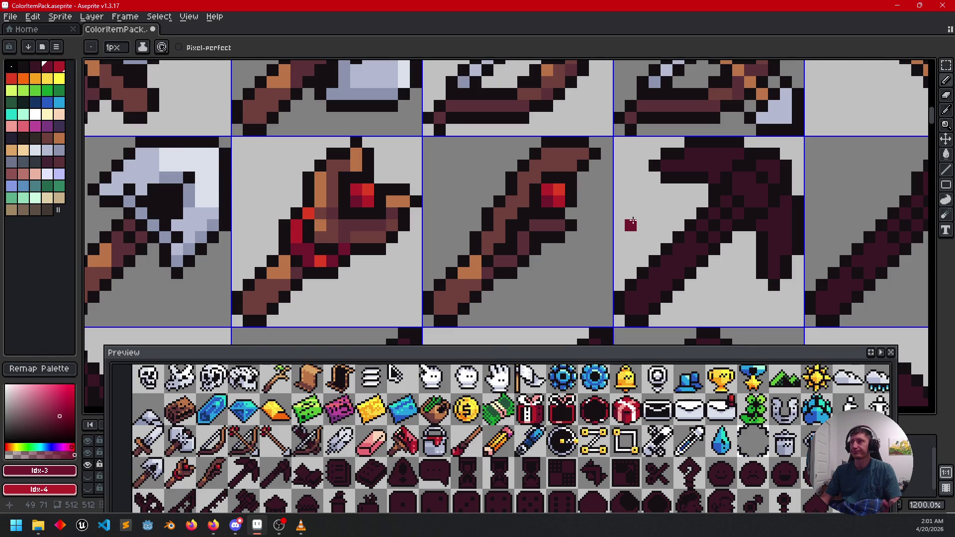
- Add orange-brown highlight pixels along the staff's top and shaft beside the dark maroon
scroll(632, 221, "down", 4)
mouse_move(632, 220)
left_mouse_down()
mouse_move(577, 260)
mouse_move(598, 239)
left_mouse_up()
scroll(584, 238, "up", 1)
scroll(558, 249, "up", 3)
left_click(338, 212, "alt")
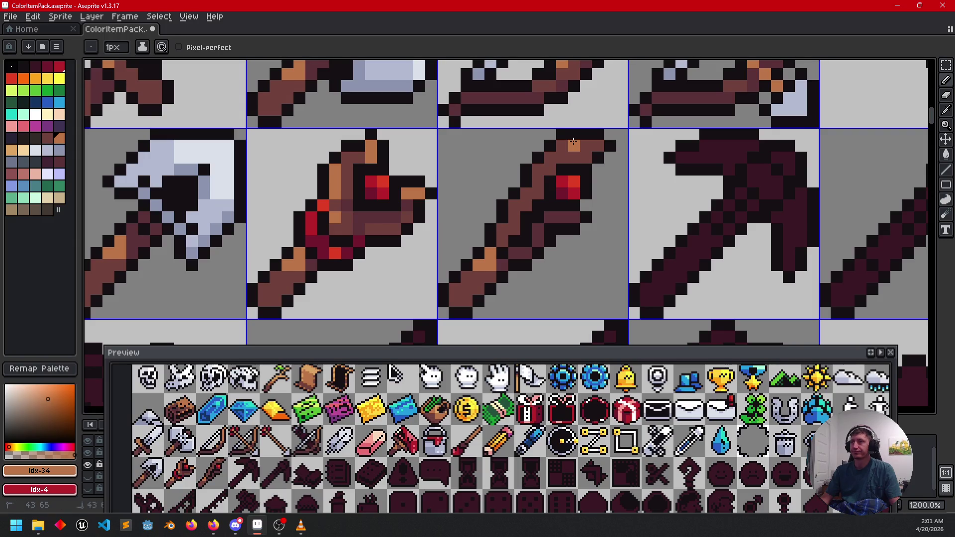
left_click_drag(576, 148, 598, 147)
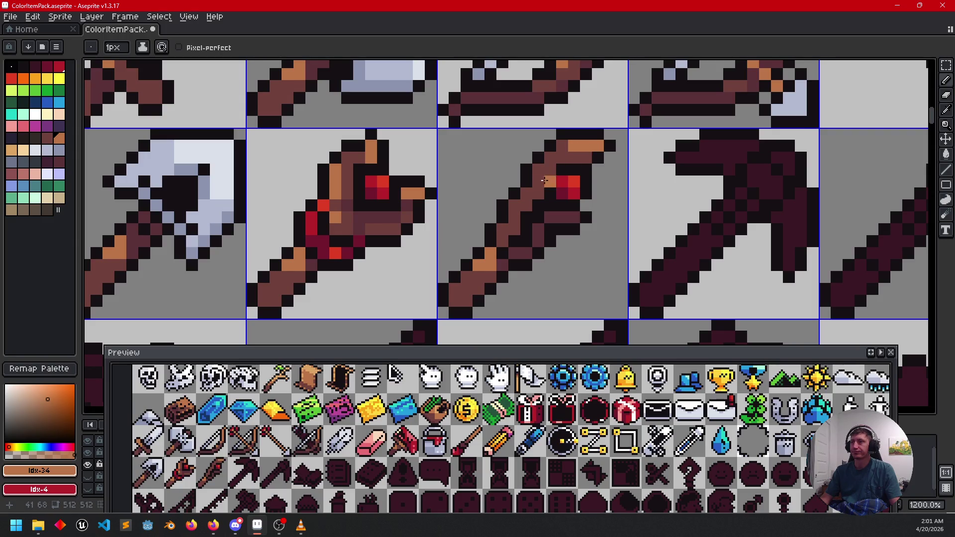
left_click(360, 202, "alt")
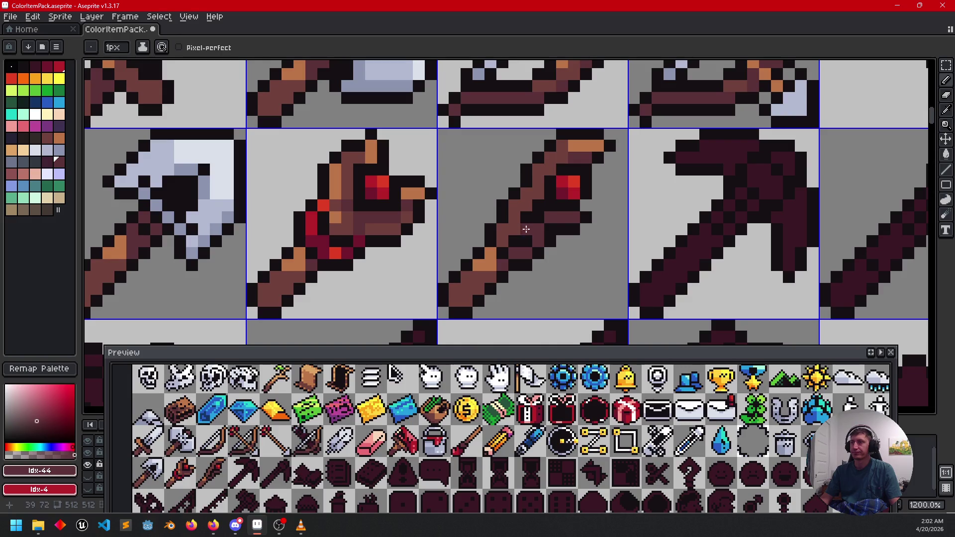
key("alt")
left_click(492, 251, "alt")
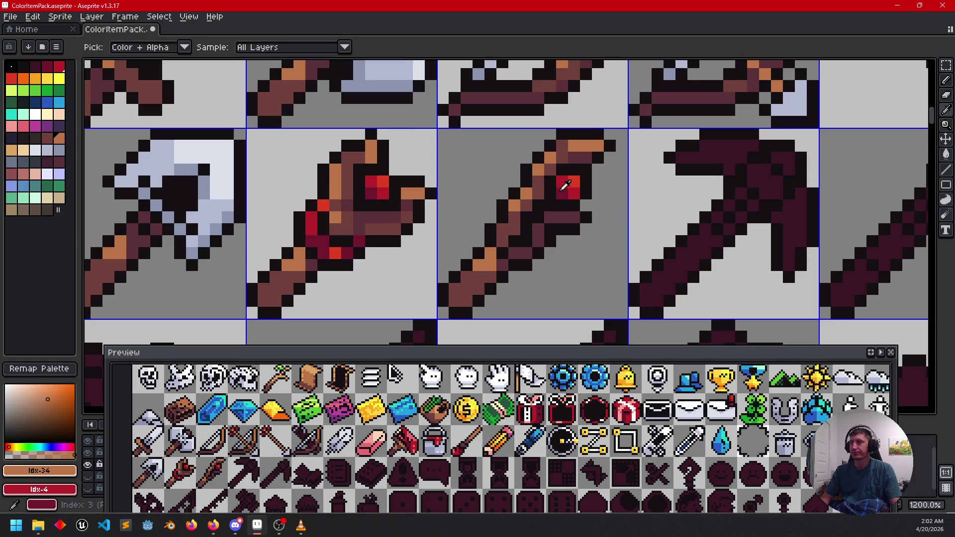
left_click(576, 154, "alt")
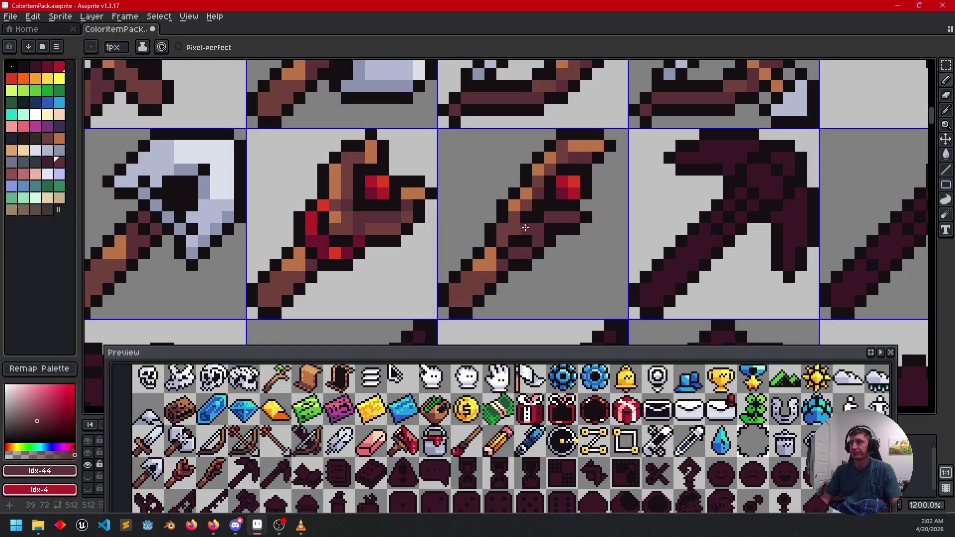
left_click(528, 192, "alt")
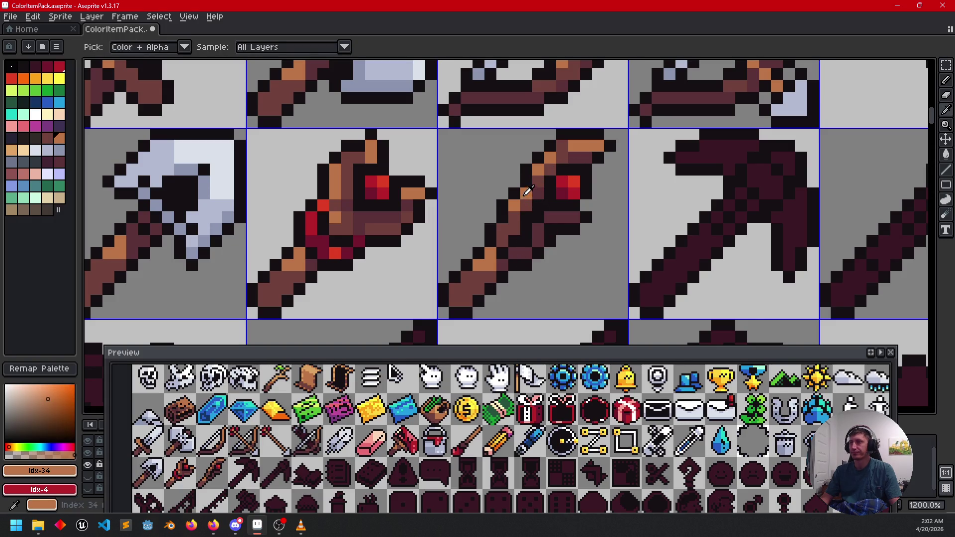
left_click(572, 218)
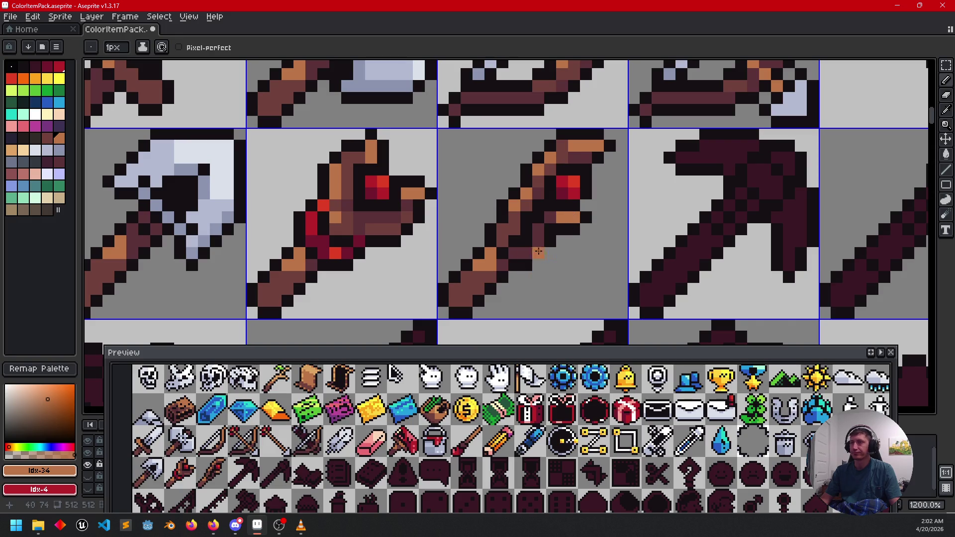
left_click(540, 178, "alt")
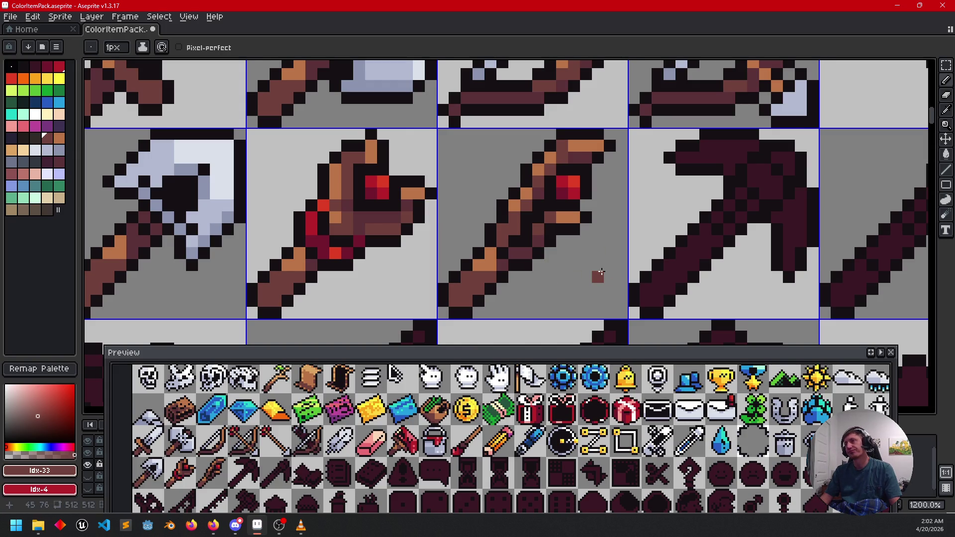
- Sample the staff's orange highlight colour and zoom out to survey the item sheet
scroll(599, 259, "down", 1)
scroll(603, 243, "up", 2)
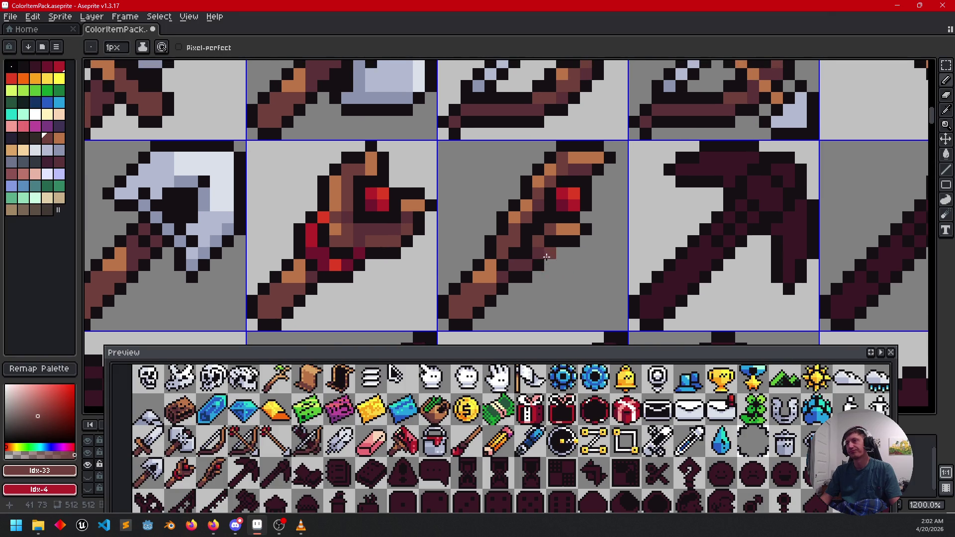
scroll(546, 257, "down", 4)
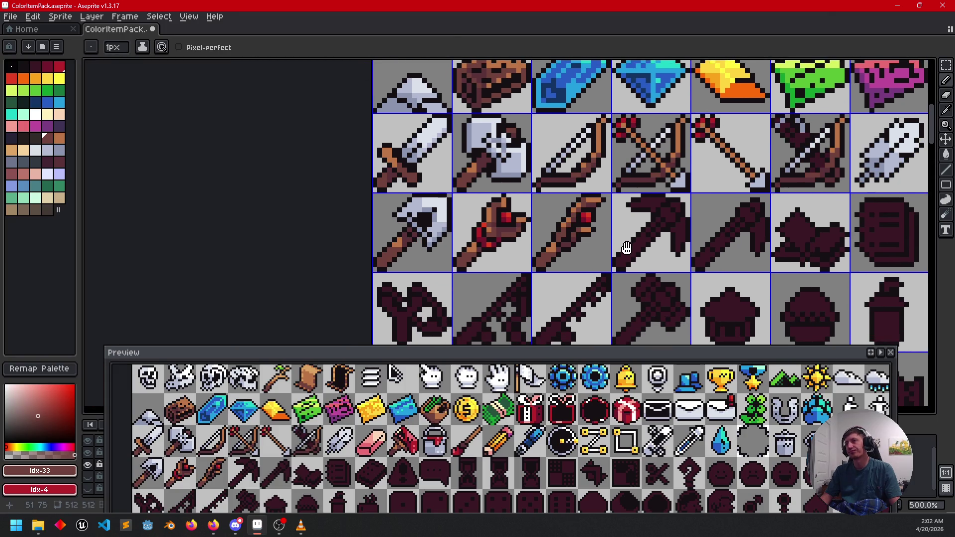
left_click_drag(626, 247, 617, 249)
scroll(587, 248, "up", 4)
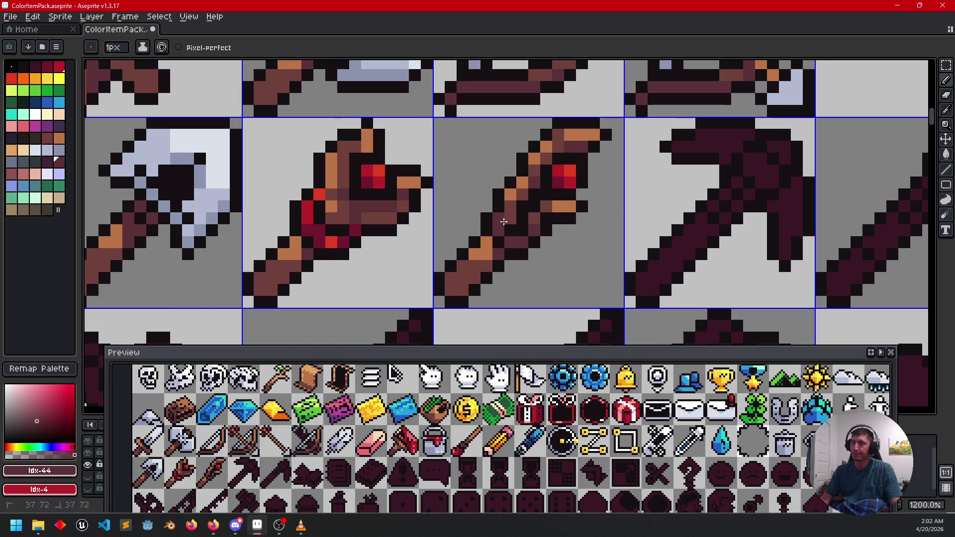
left_click_drag(598, 236, 634, 242)
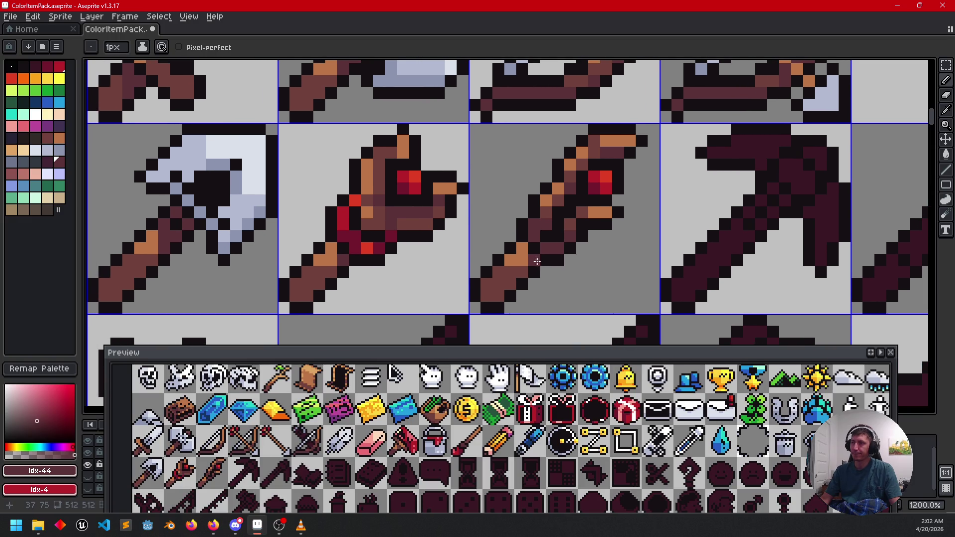
left_click(523, 250, "alt")
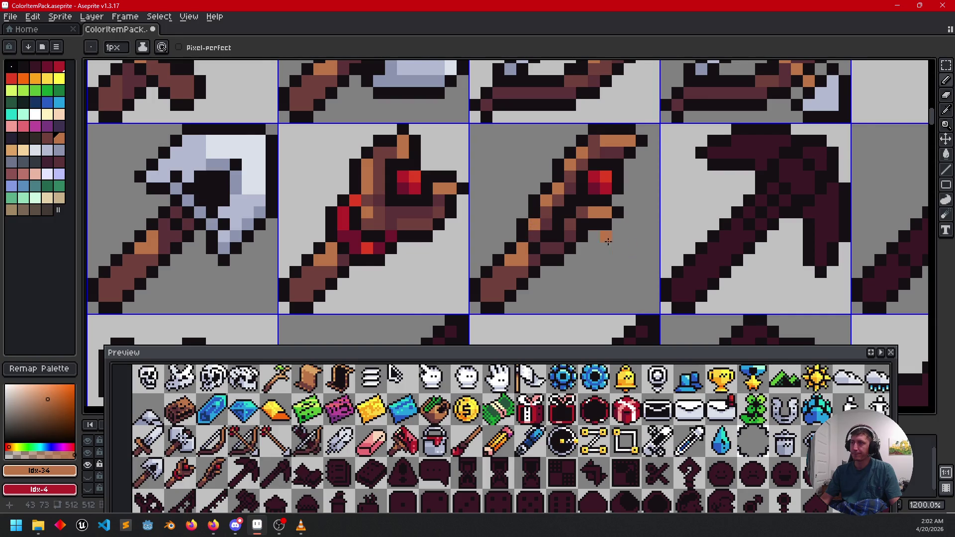
scroll(608, 241, "down", 3)
mouse_move(635, 249)
left_mouse_down()
mouse_move(620, 266)
mouse_move(567, 257)
left_mouse_up()
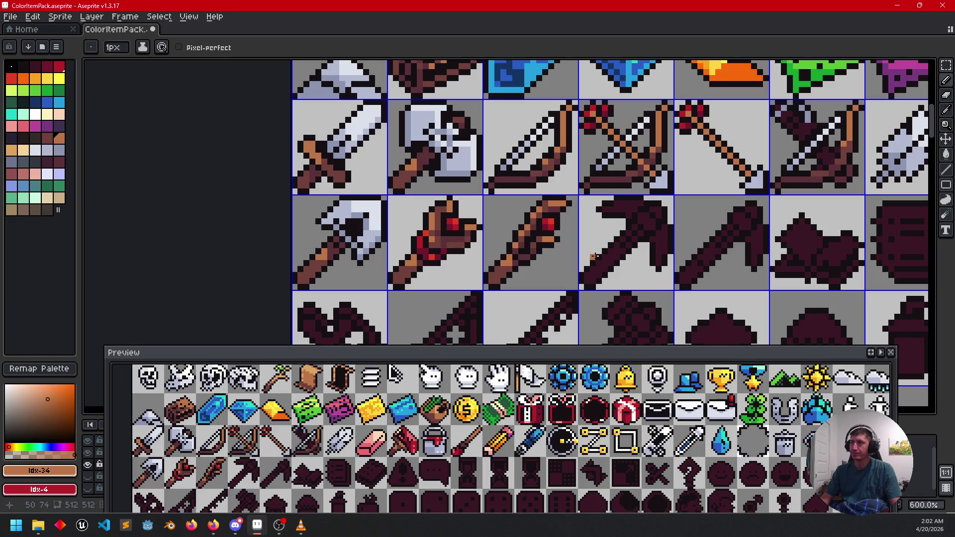
mouse_move(611, 256)
left_mouse_down()
mouse_move(596, 261)
mouse_move(605, 253)
left_mouse_up()
- Repaint the staff's gem pixels blue, with a cyan top-right highlight and deeper blue below
left_click_drag(615, 261, 607, 268)
scroll(525, 257, "up", 3)
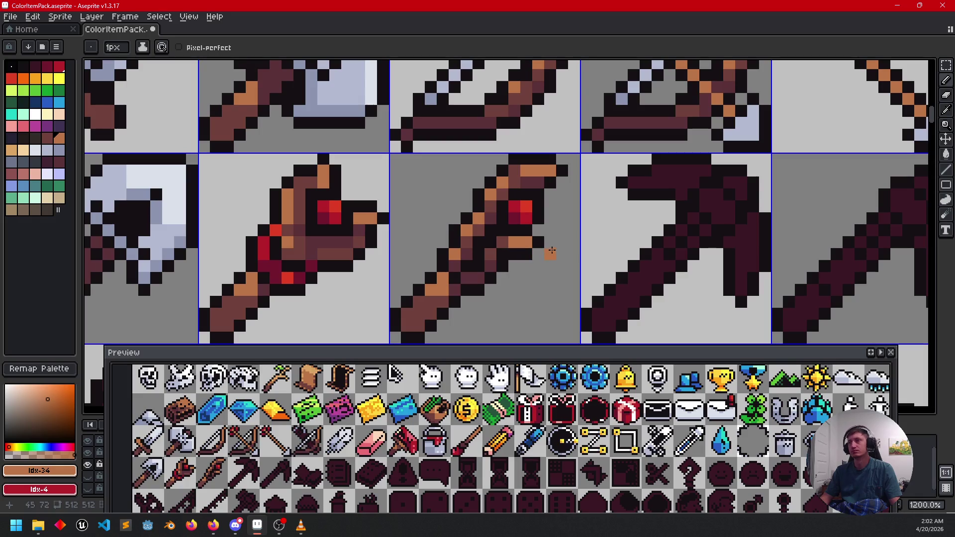
left_click_drag(547, 239, 559, 230)
left_click(60, 104)
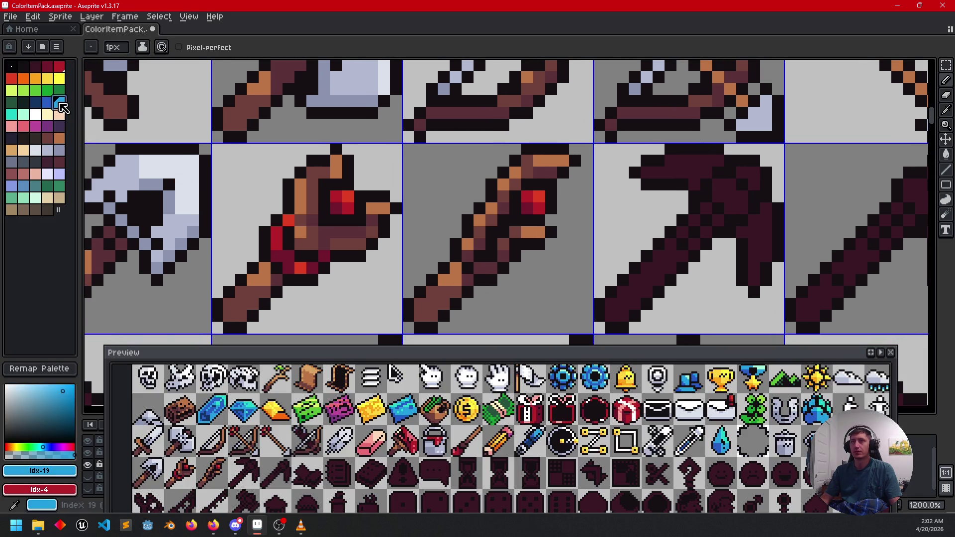
scroll(517, 208, "up", 1)
left_click(527, 194)
left_click(543, 209)
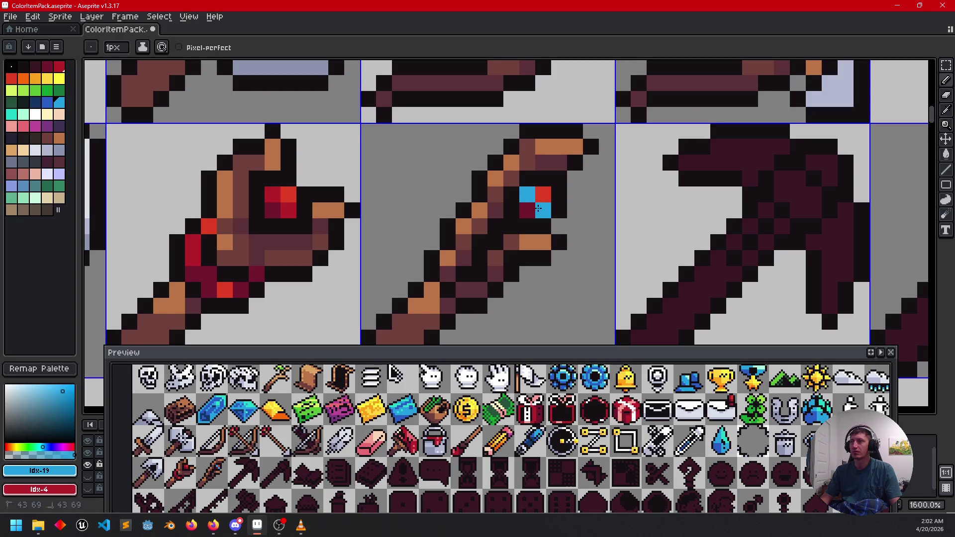
left_click(11, 114)
left_click(542, 194)
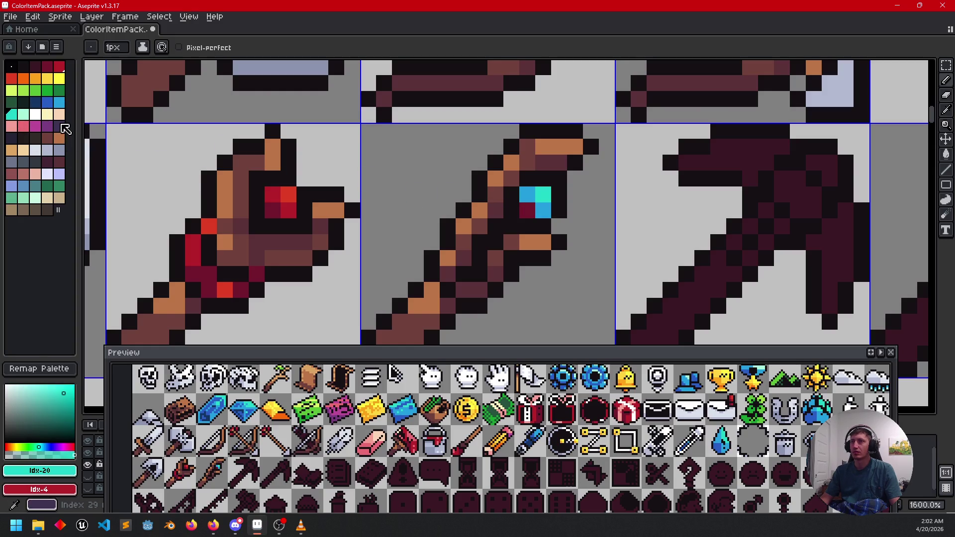
left_click(48, 102)
left_click(519, 218)
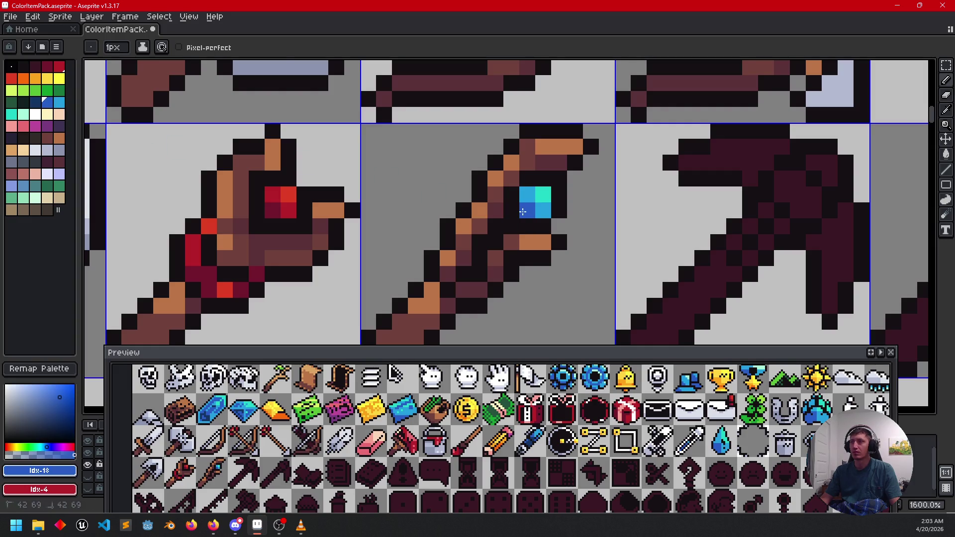
scroll(519, 219, "down", 3)
scroll(549, 244, "up", 2)
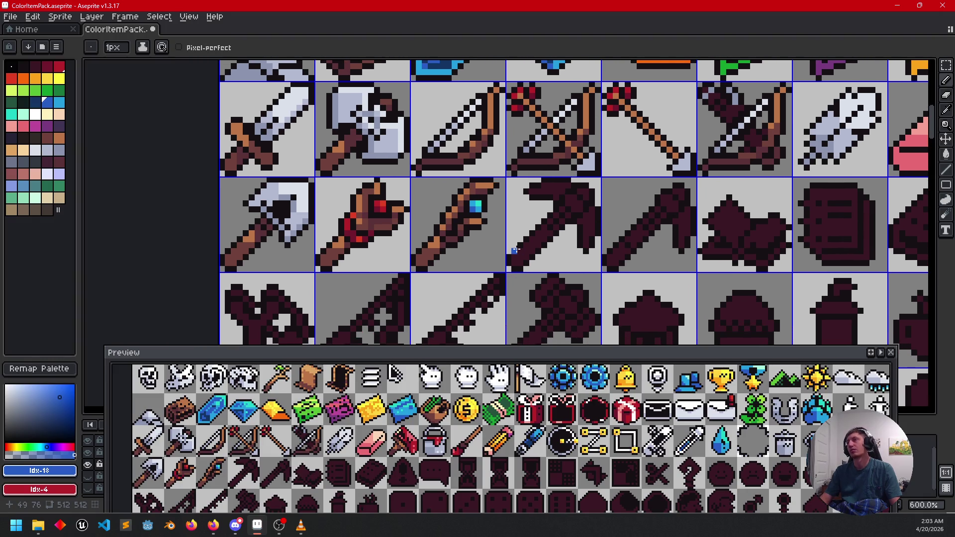
- Fill the pickaxe handle dark brown and add a light-brown pixel above it
scroll(477, 256, "right", 2)
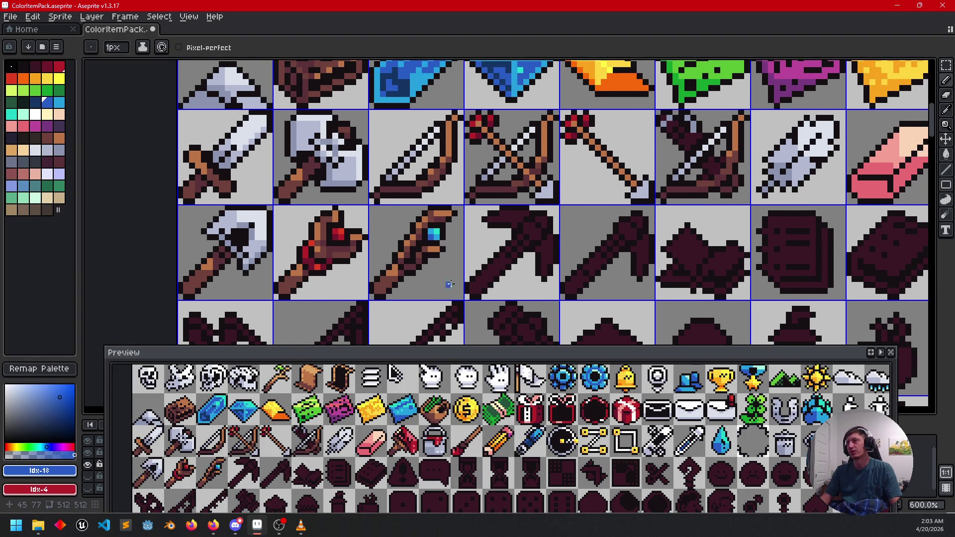
right_click(537, 259)
key("Escape")
scroll(554, 251, "up", 3)
mouse_move(509, 267)
left_mouse_down()
mouse_move(535, 288)
mouse_move(526, 288)
left_mouse_up()
left_click(284, 292, "alt")
key("g")
left_click(480, 285)
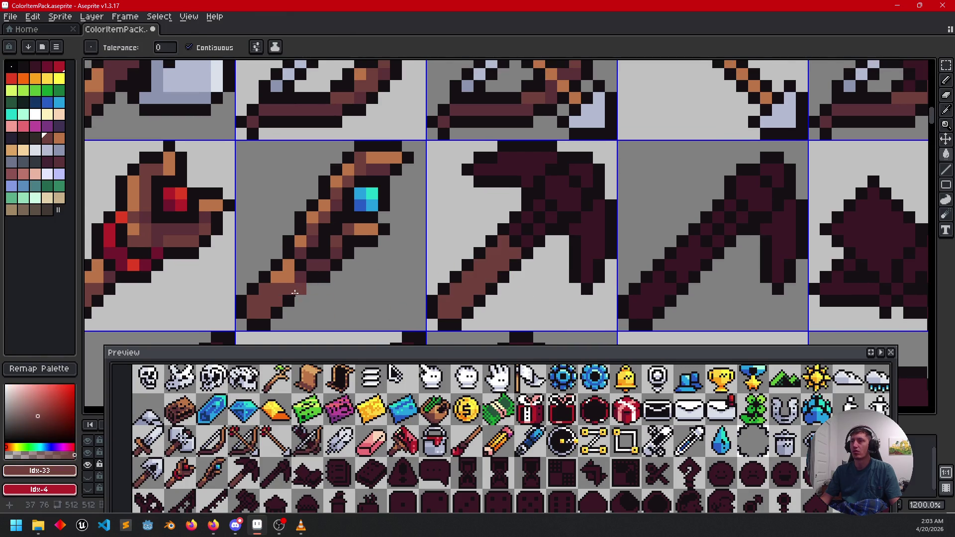
key("alt")
left_click(293, 271, "alt")
key("b")
left_click(479, 264)
- Fill the pickaxe's grey gap dark brown and add brown and orange highlight runs
mouse_move(537, 273)
left_mouse_down()
mouse_move(635, 273)
mouse_move(571, 278)
left_mouse_up()
key("alt")
left_click(371, 264, "alt")
key("g")
left_click(546, 274)
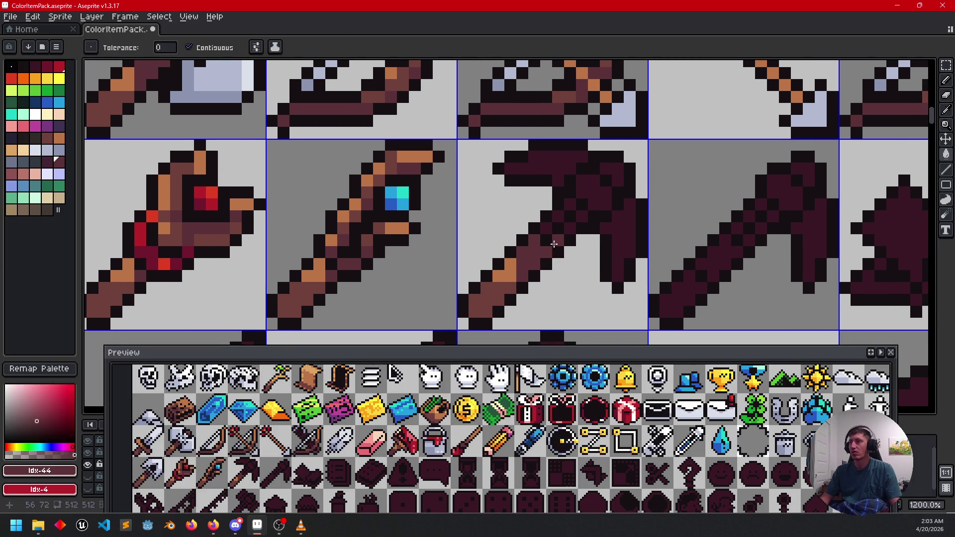
key("b")
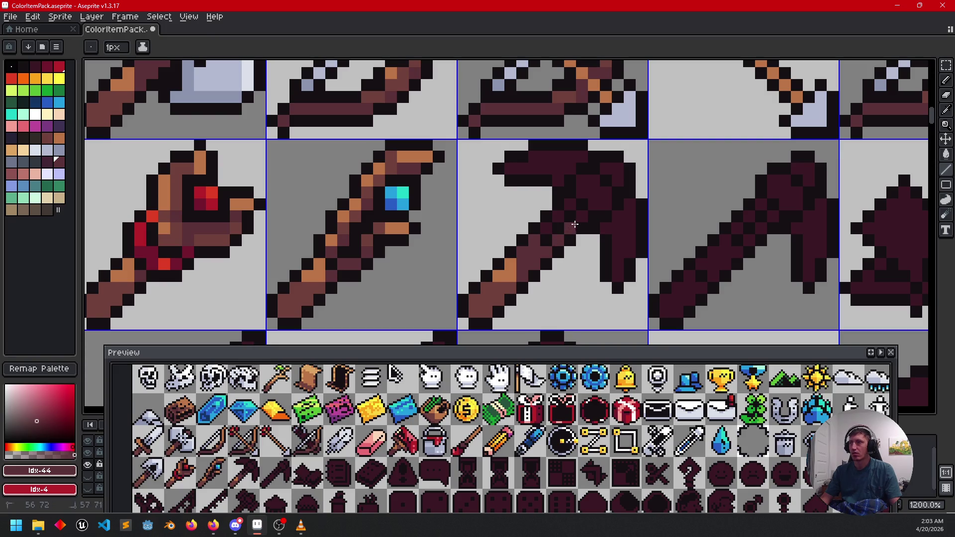
left_click_drag(550, 228, 568, 211)
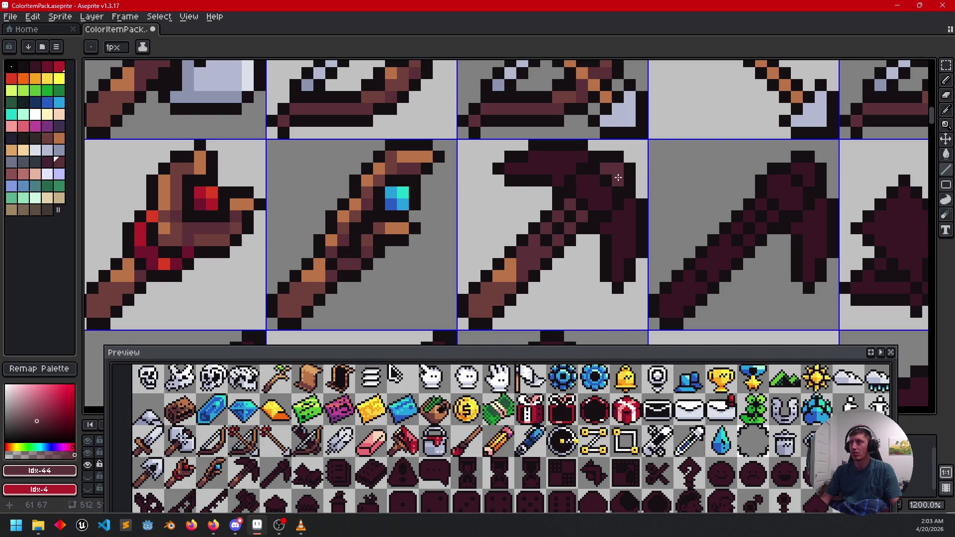
left_click(512, 278, "alt")
left_click_drag(607, 171, 618, 171)
key("alt")
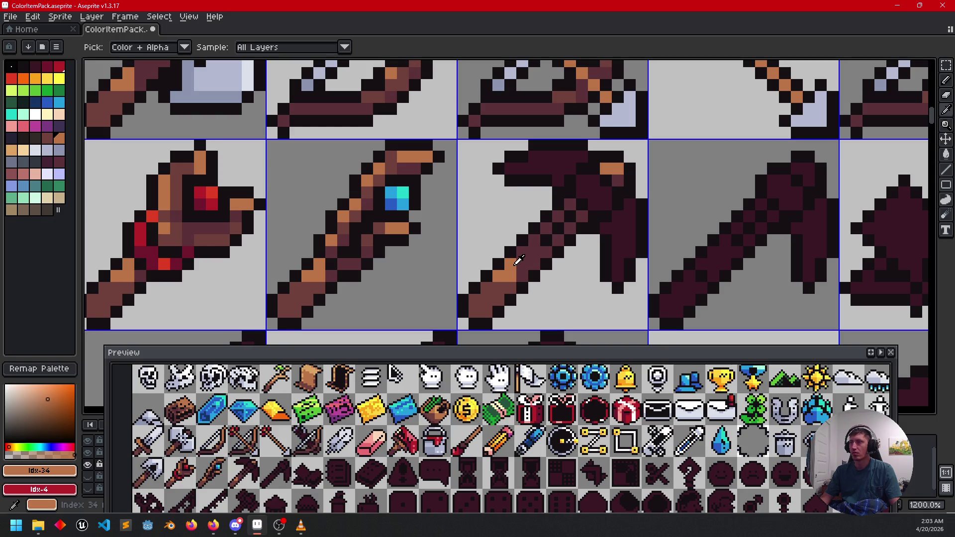
scroll(518, 261, "down", 2)
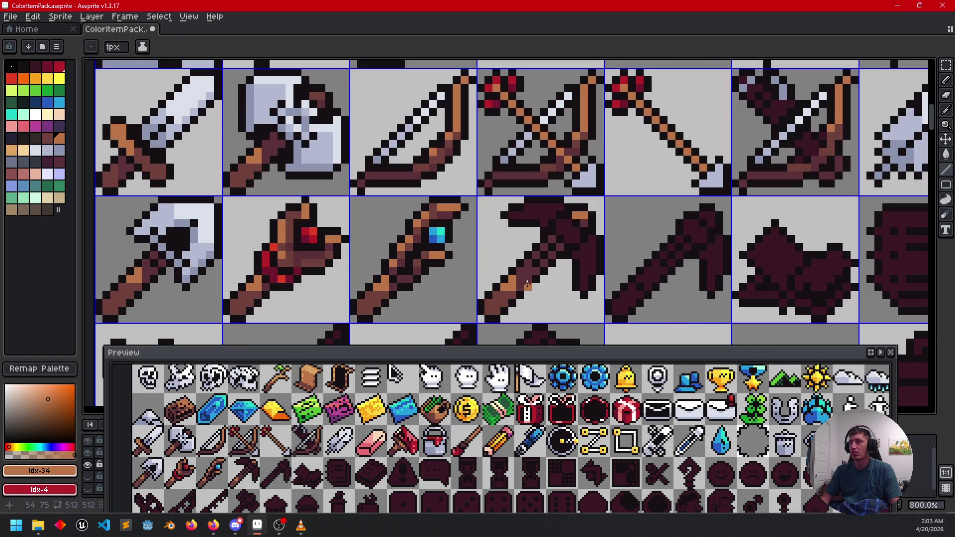
scroll(541, 271, "up", 2)
scroll(522, 283, "down", 2)
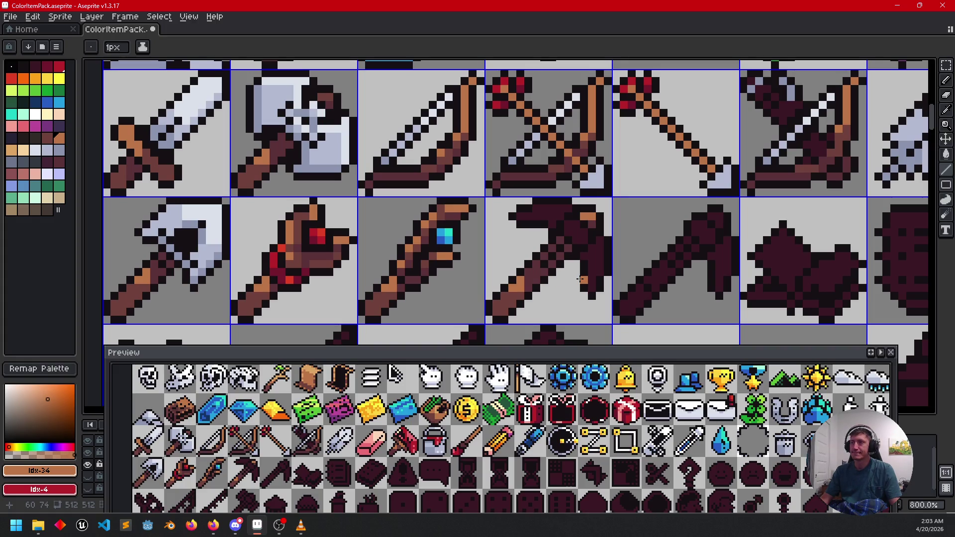
scroll(574, 280, "up", 4)
- Fill the pickaxe head with the axe's light grey metal colour
scroll(572, 281, "down", 2)
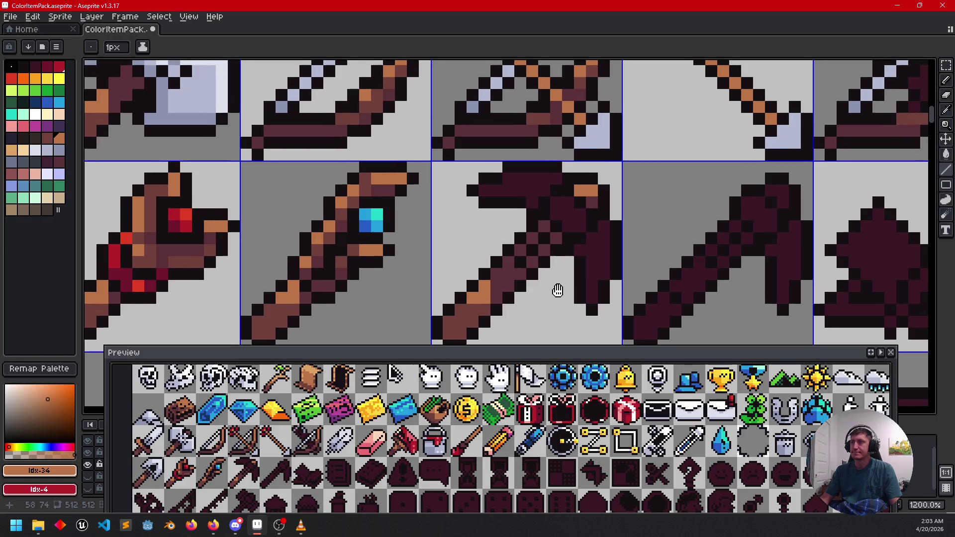
scroll(565, 286, "down", 2)
scroll(566, 286, "up", 1)
left_click(534, 218, "alt")
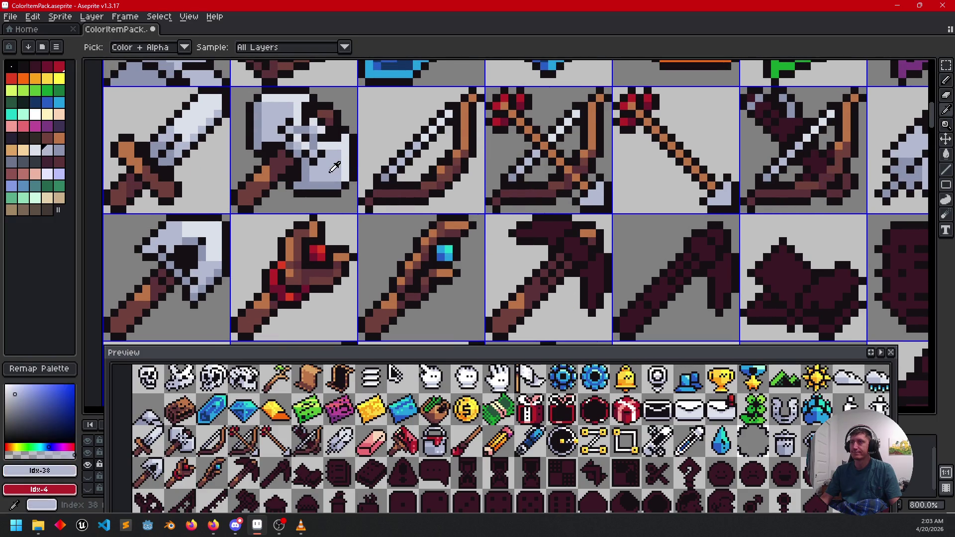
key("g")
left_click(568, 225)
left_click(595, 278)
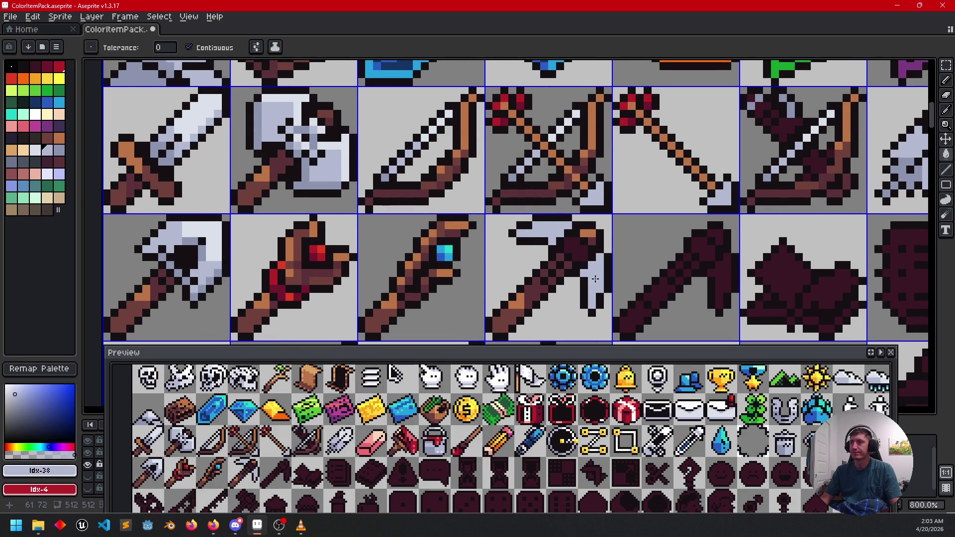
left_click(575, 249)
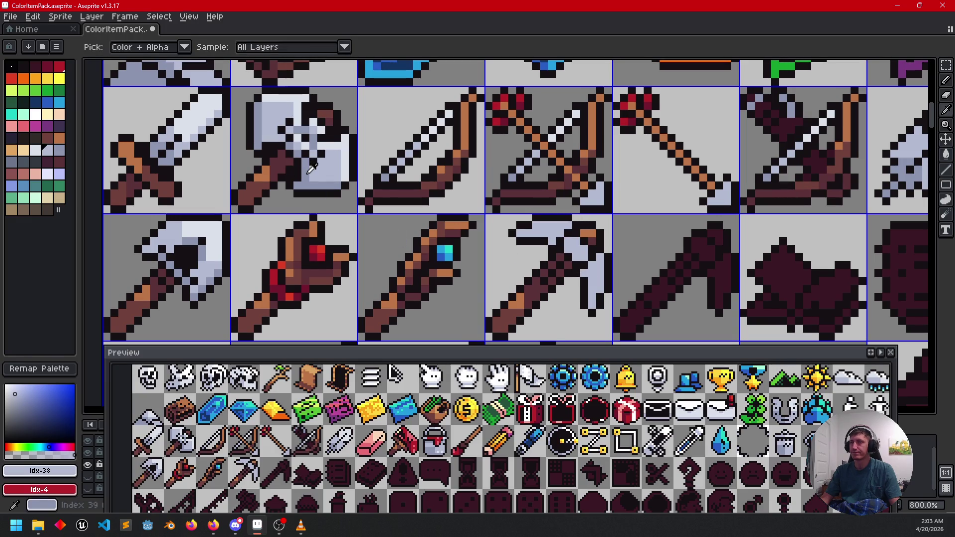
- Paint lightest-grey highlights along the pickaxe head's top and down its blade
left_click(312, 171, "alt")
key("b")
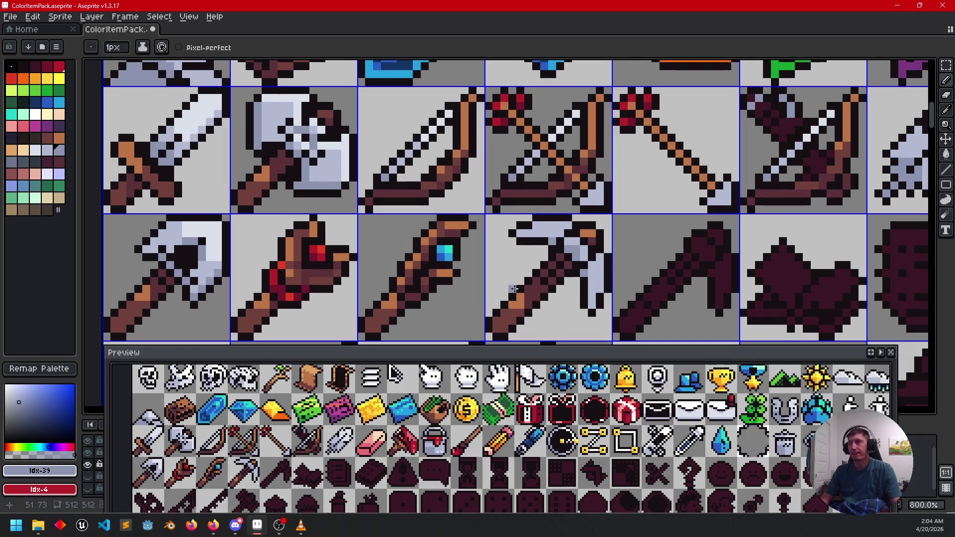
scroll(514, 288, "down", 1)
scroll(522, 266, "down", 1)
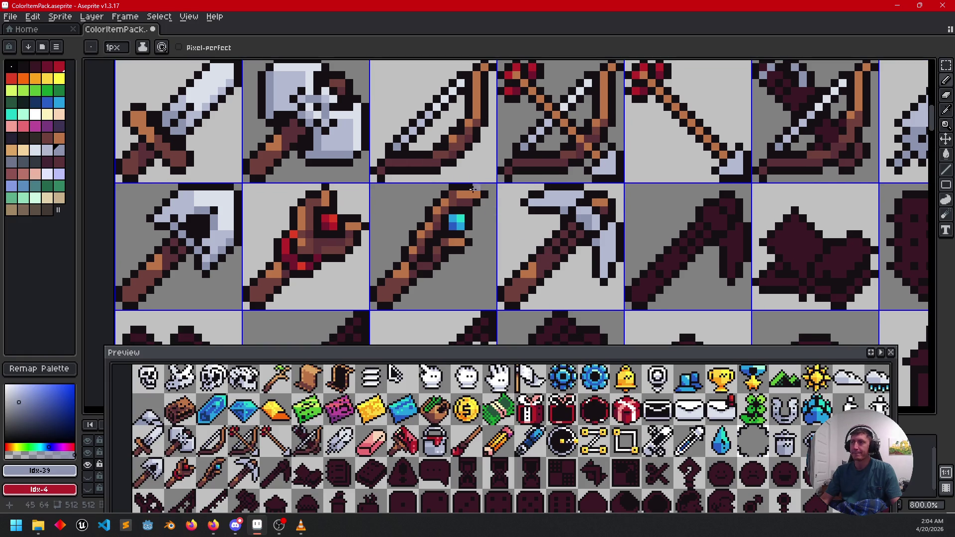
left_click(562, 187, "alt")
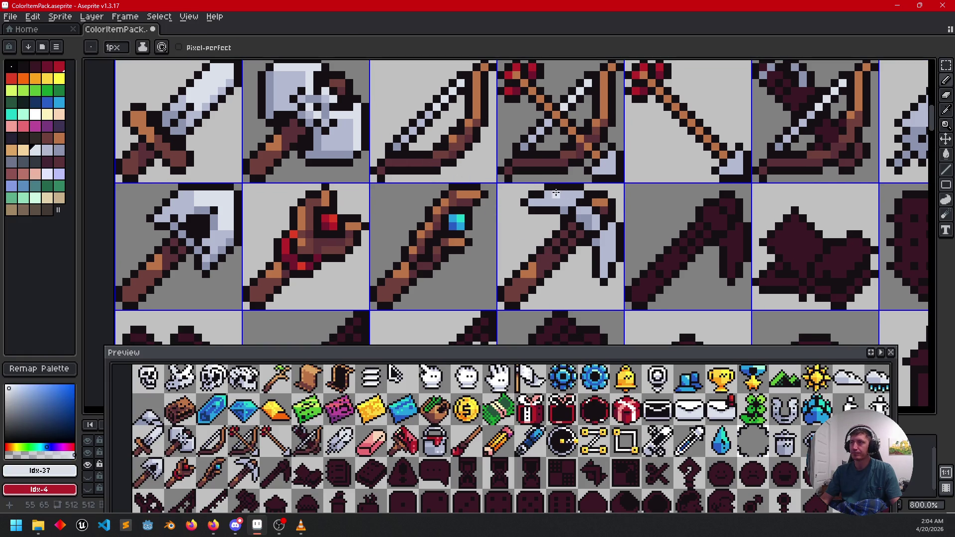
left_click_drag(549, 192, 559, 192)
left_click_drag(612, 226, 641, 262)
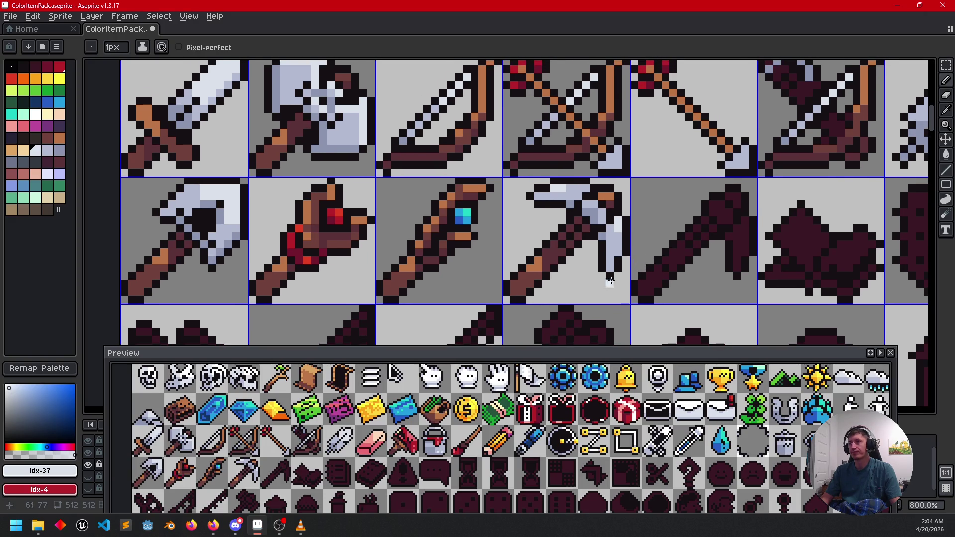
left_click_drag(559, 273, 542, 298)
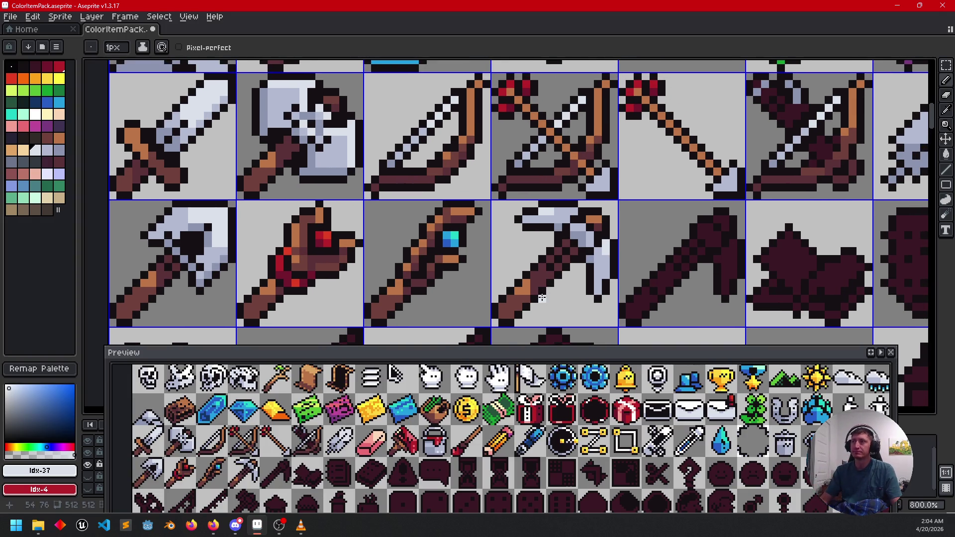
left_click_drag(607, 311, 681, 281)
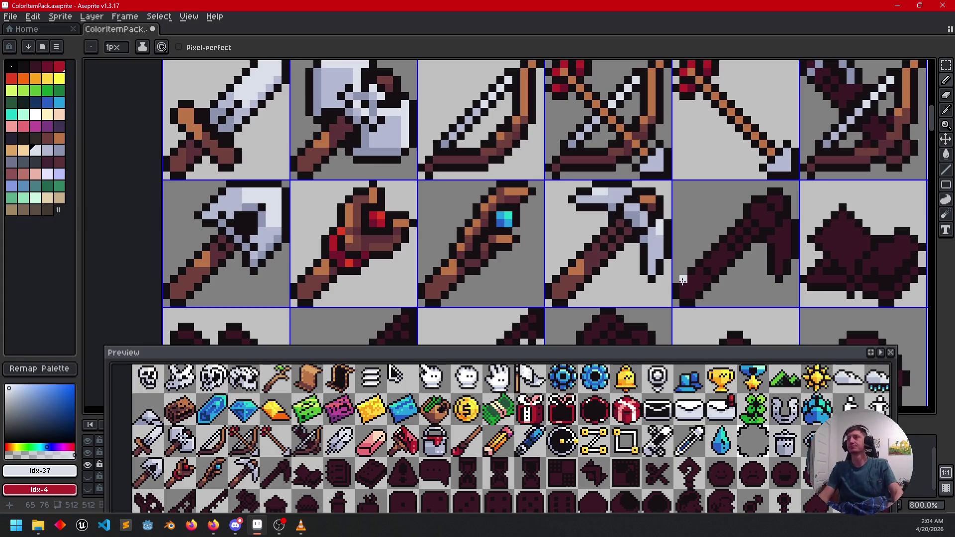
scroll(658, 207, "up", 2)
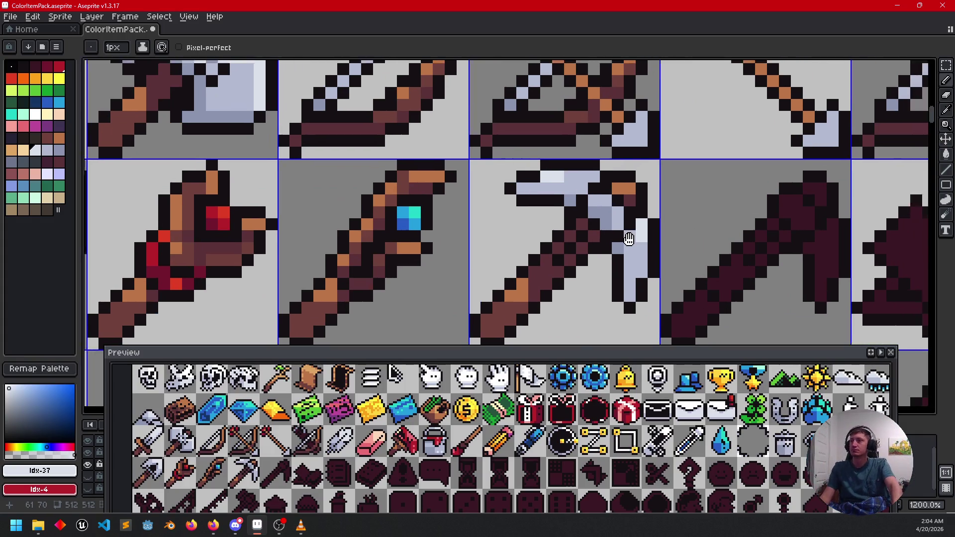
- Add a lightest-grey highlight pixel to the pickaxe head
key("alt")
left_click(543, 240)
left_click_drag(683, 215, 554, 268)
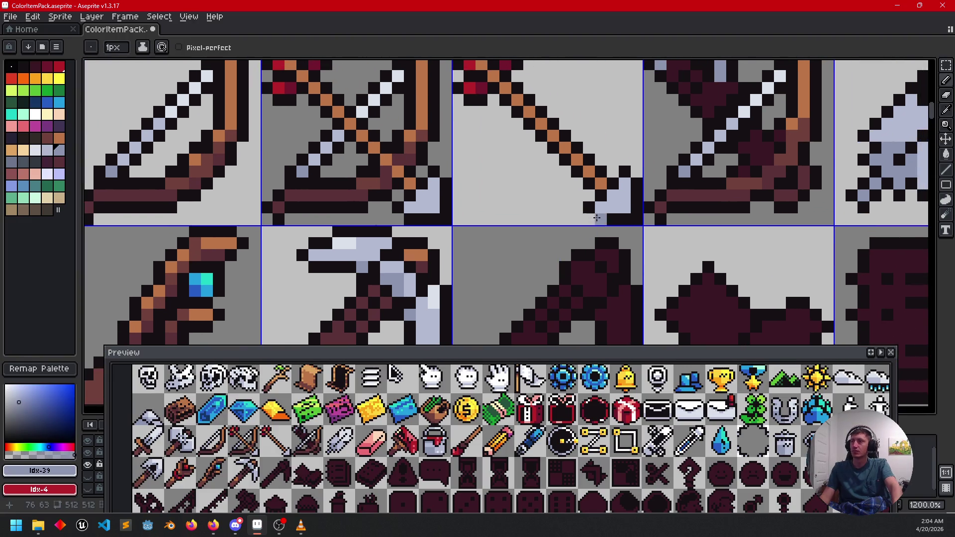
left_click_drag(455, 316, 444, 288)
left_click(422, 268, "alt")
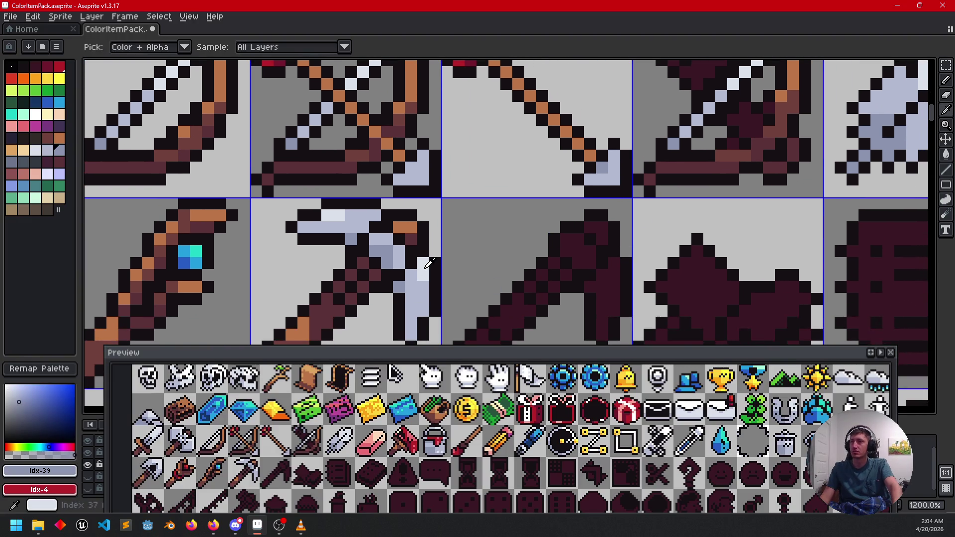
left_click(549, 215)
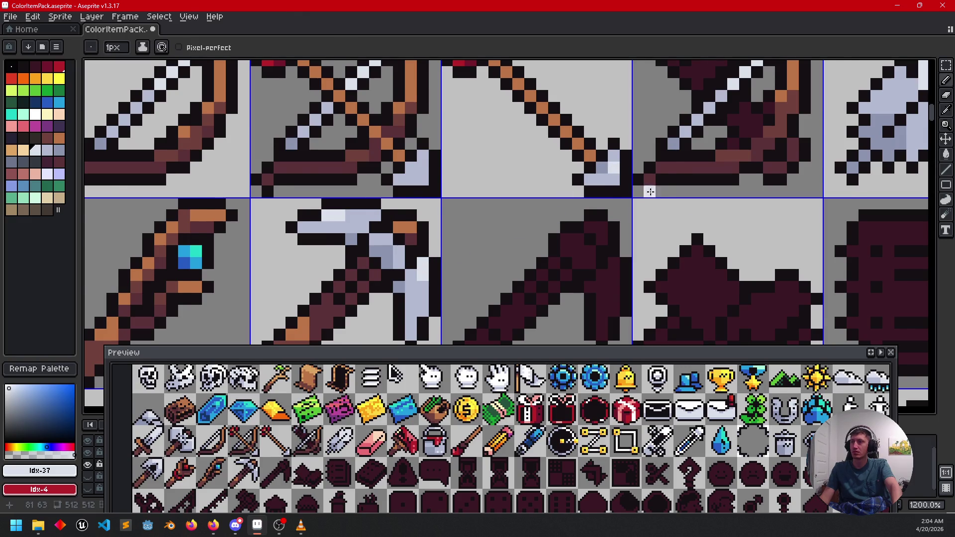
scroll(650, 192, "down", 1)
scroll(460, 266, "up", 1)
- Set the arrowhead's light grey as the secondary colour and save the sprite sheet
left_click_drag(460, 266, 364, 305)
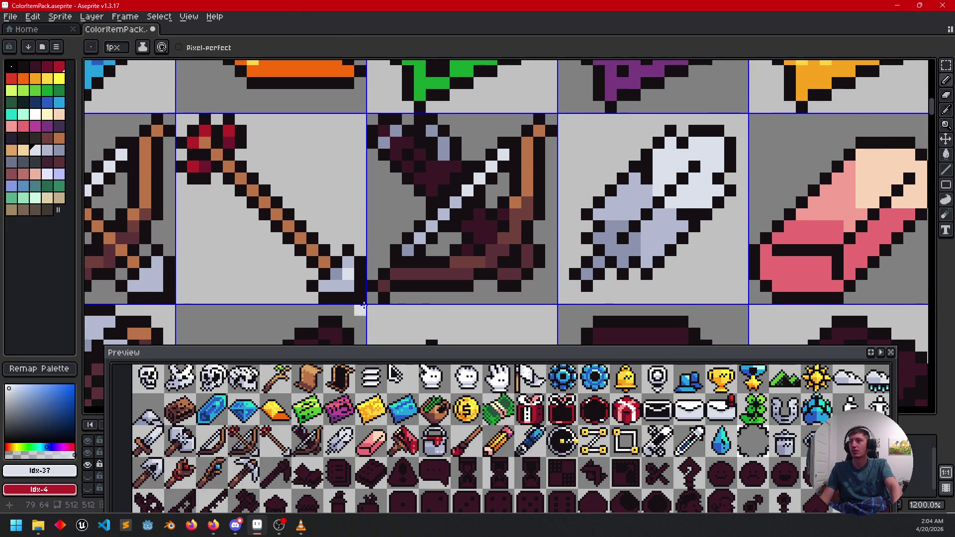
right_click(341, 268, "alt")
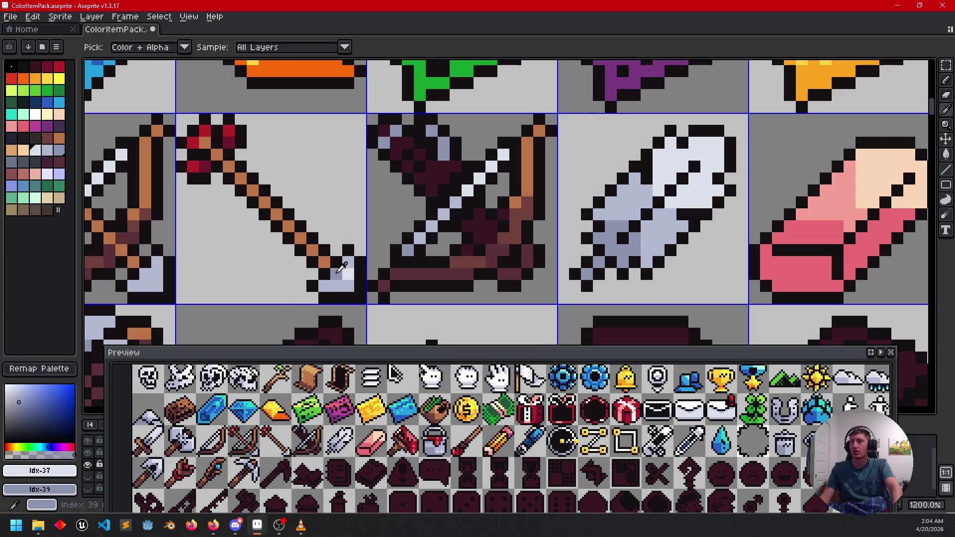
scroll(342, 268, "down", 1)
left_click_drag(218, 275, 456, 234)
scroll(456, 235, "up", 1)
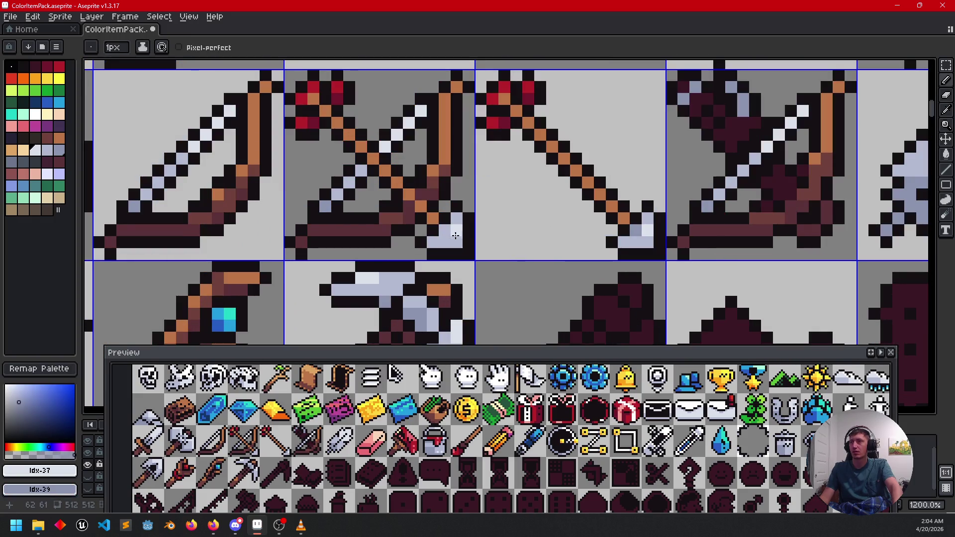
scroll(455, 232, "down", 3)
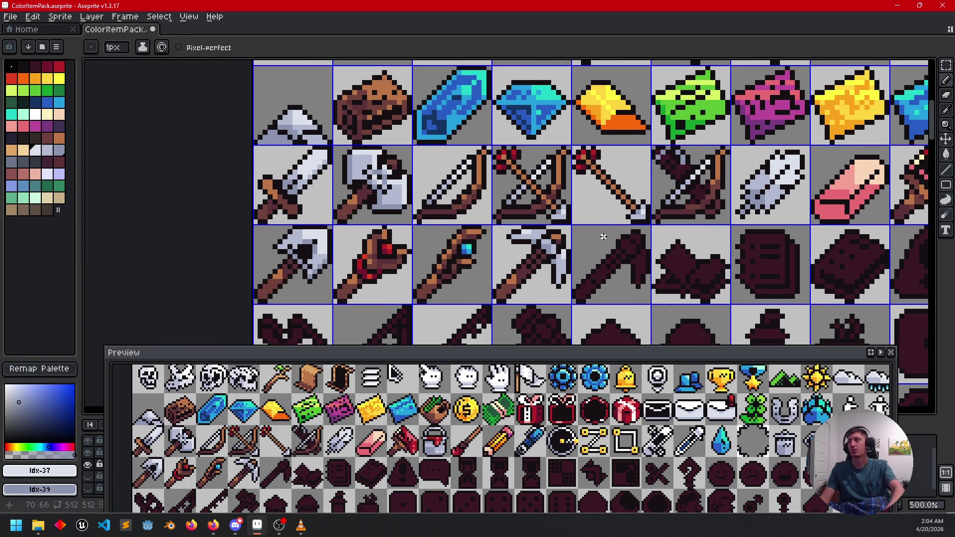
key("ctrl+s")
left_click_drag(603, 236, 617, 217)
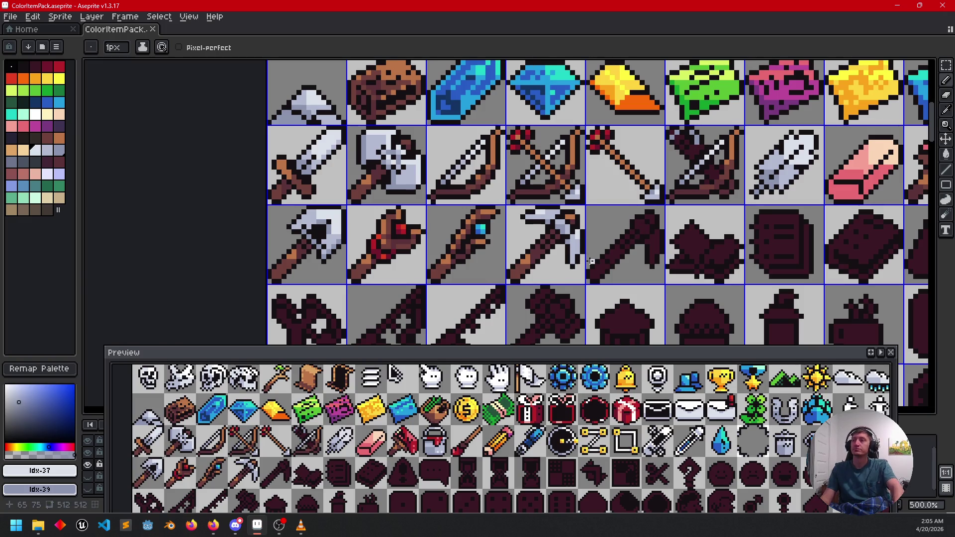
- Fill the third axe's handle with the pickaxe's brown and add two orange highlight pixels
scroll(590, 261, "up", 4)
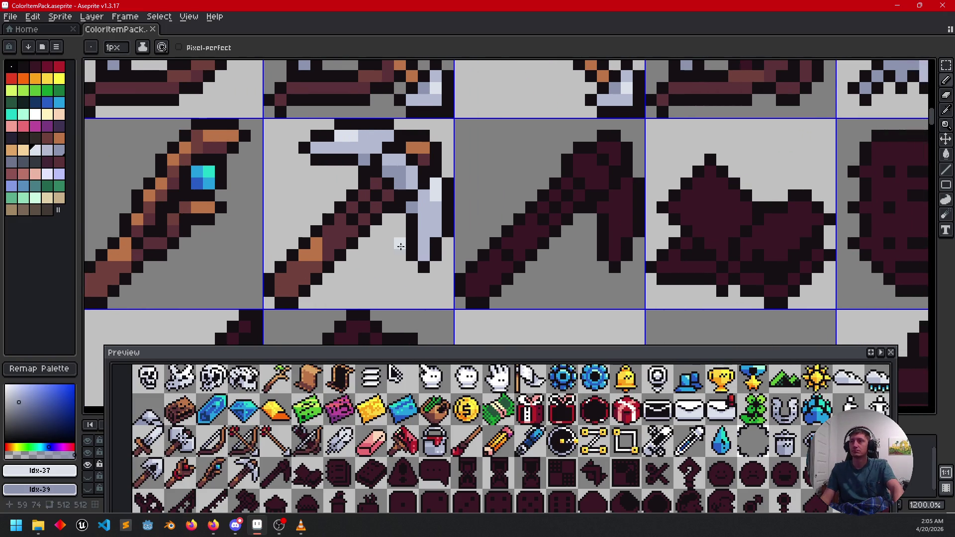
left_click(289, 277, "alt")
key("g")
left_click(486, 269)
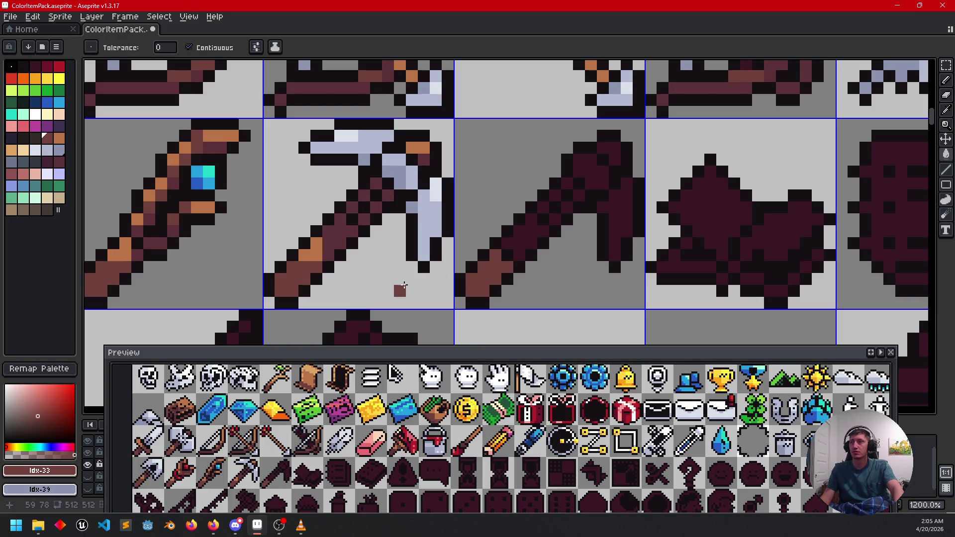
left_click(325, 261, "alt")
key("b")
left_click(508, 252)
left_click(510, 242)
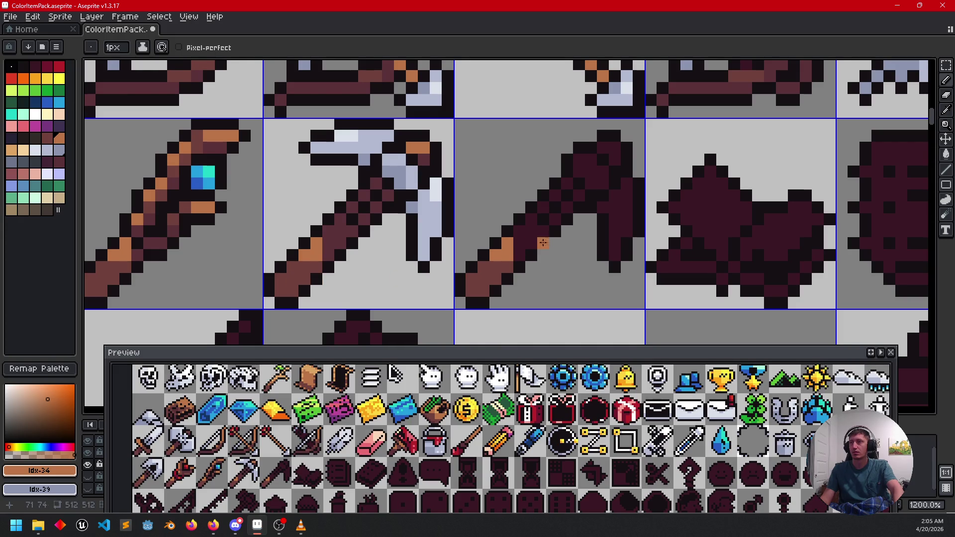
- Fill part of the handle dark maroon and redraw the dark outline along it
left_click_drag(531, 249, 512, 253)
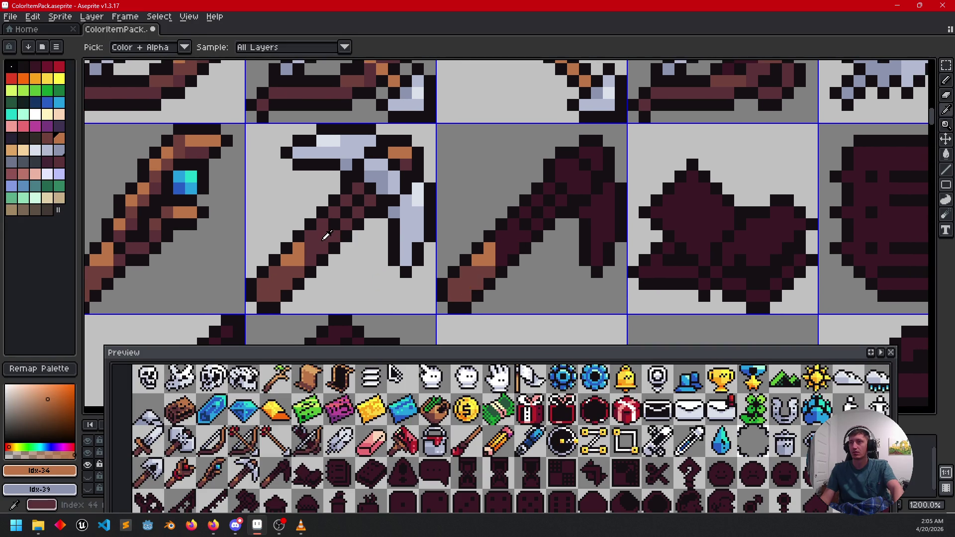
left_click(328, 236, "alt")
key("g")
left_click(505, 241)
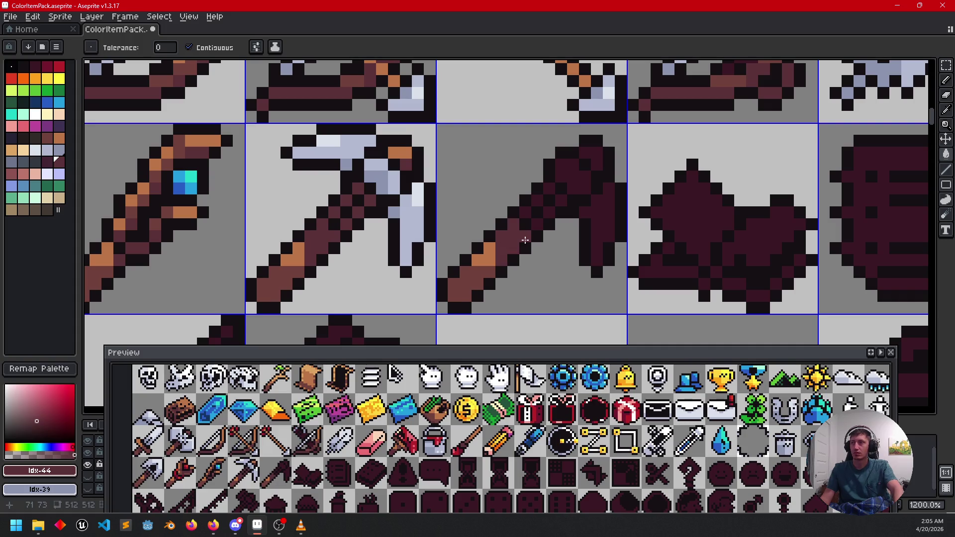
key("b")
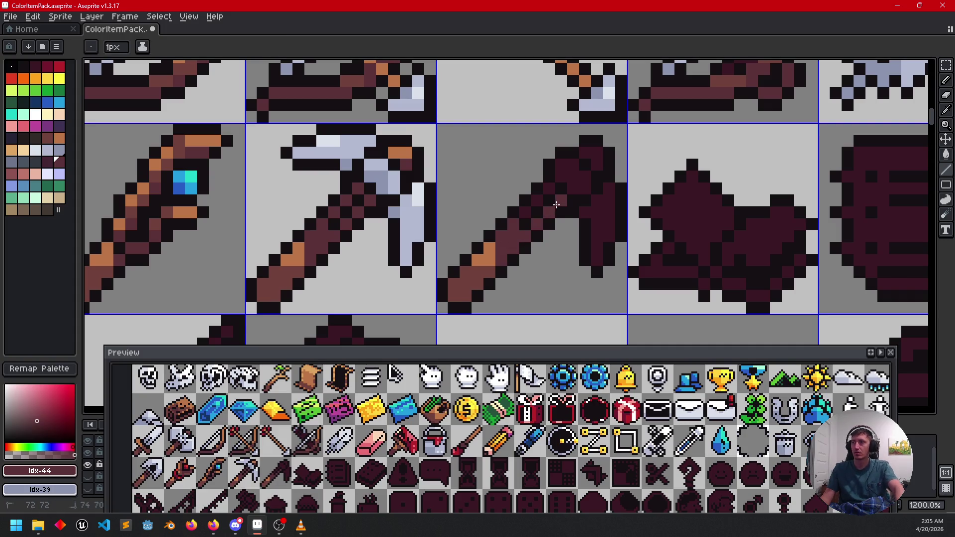
left_click_drag(548, 188, 525, 211)
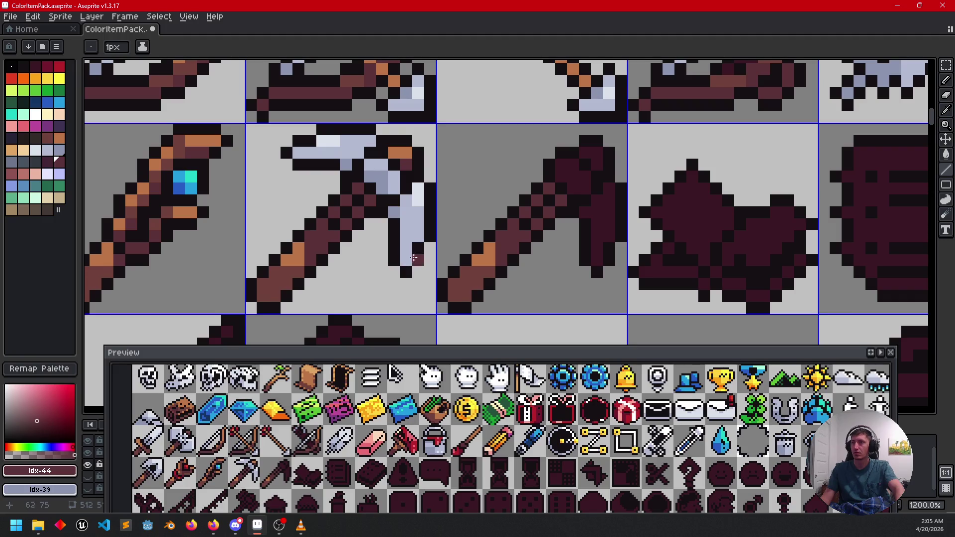
- Fill and shade the axe head light blue-grey, then paint an orange tip on it
left_click(385, 171, "alt")
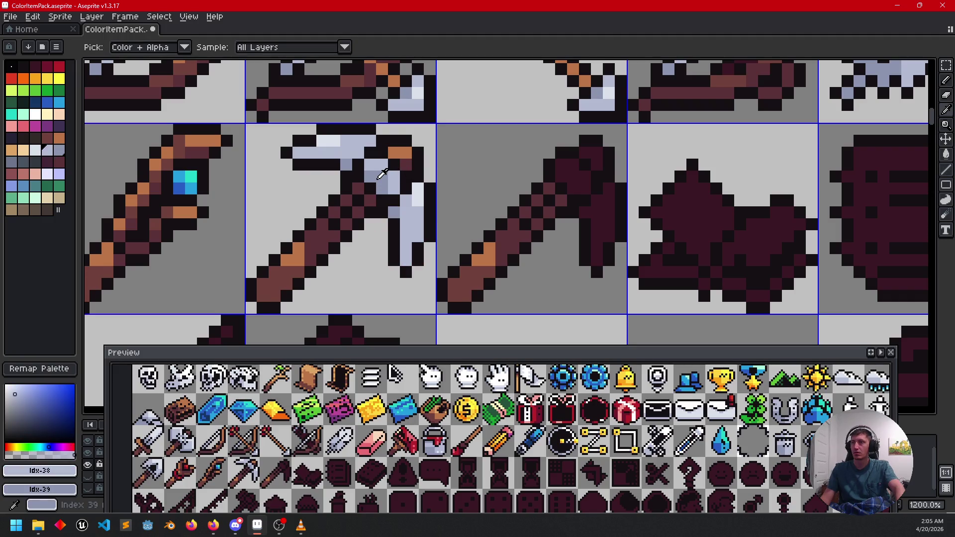
key("g")
left_click(568, 179)
key("b")
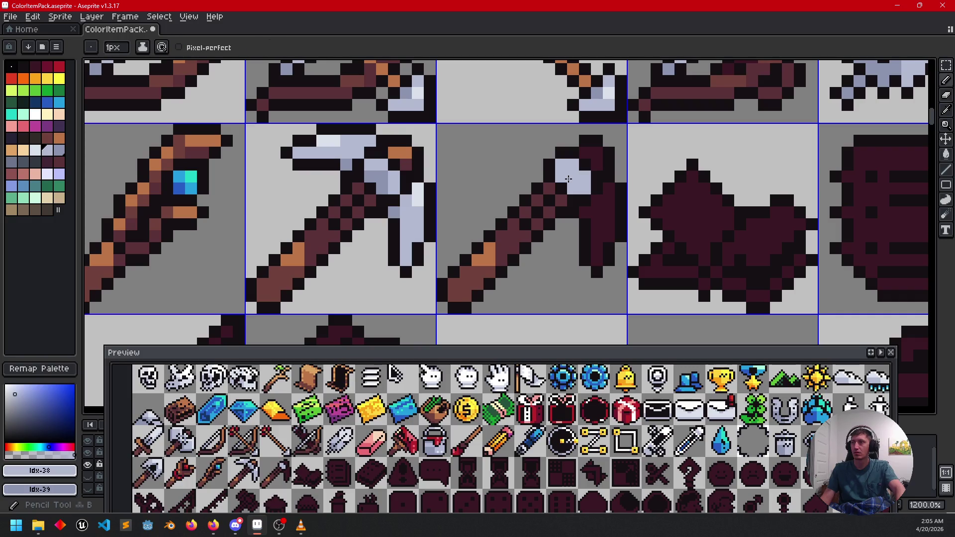
left_click_drag(570, 176, 572, 188)
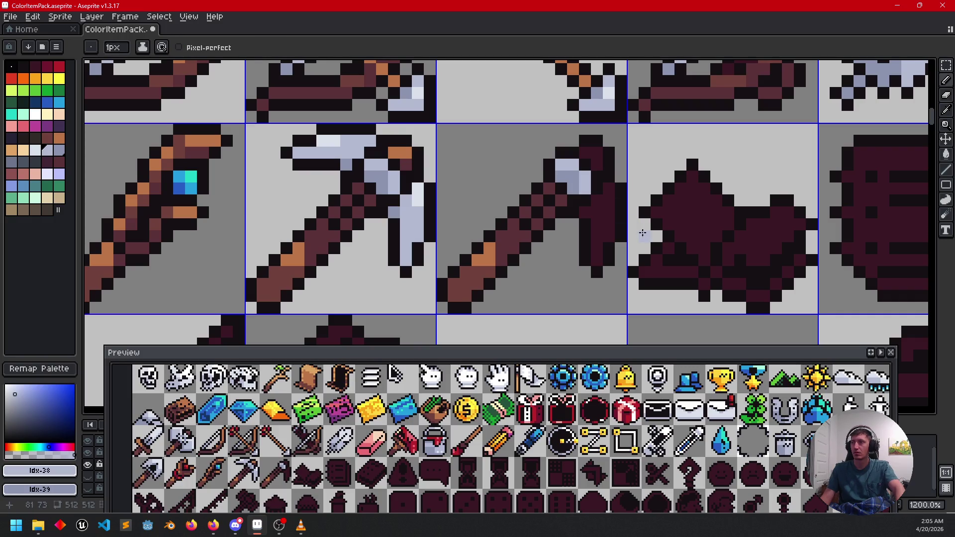
left_click(405, 149, "alt")
right_click(408, 163, "alt")
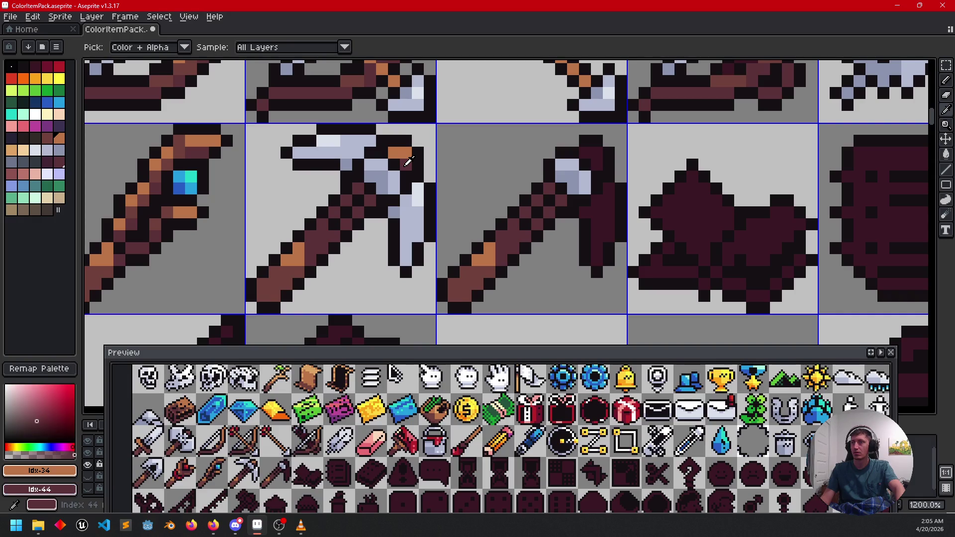
left_click(585, 152)
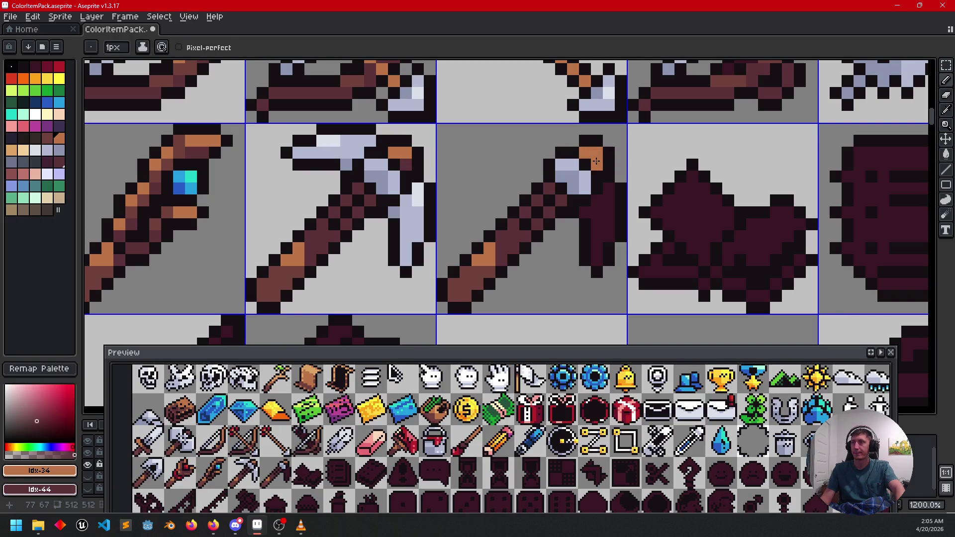
- Outline and fill the third axe's blade with light grey-blue sampled from the pickaxe
key("alt")
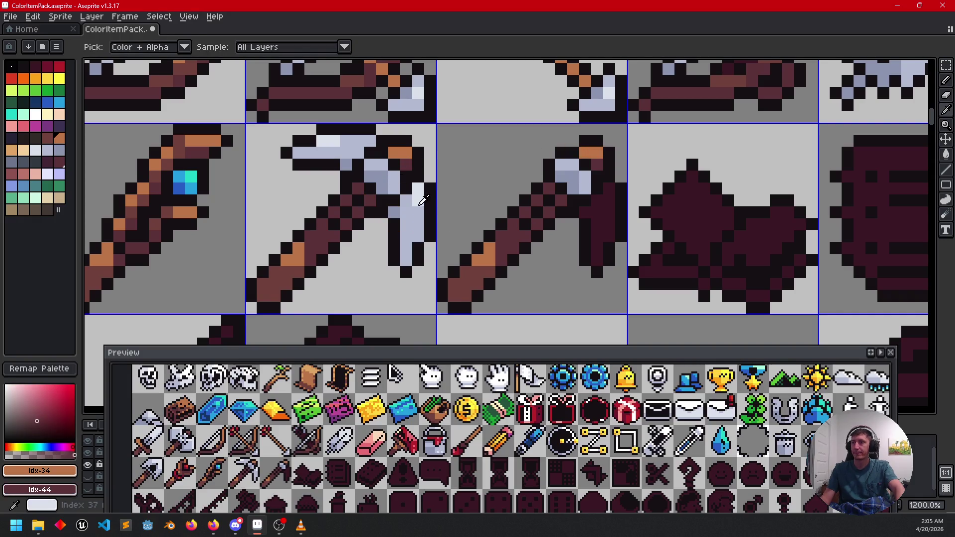
left_click(423, 200, "alt")
right_click(419, 212, "alt")
left_click_drag(609, 191, 607, 224)
key("g")
left_click(590, 234)
- Shade the blade with a darker grey-blue, undoing a stray shade pixel
key("alt")
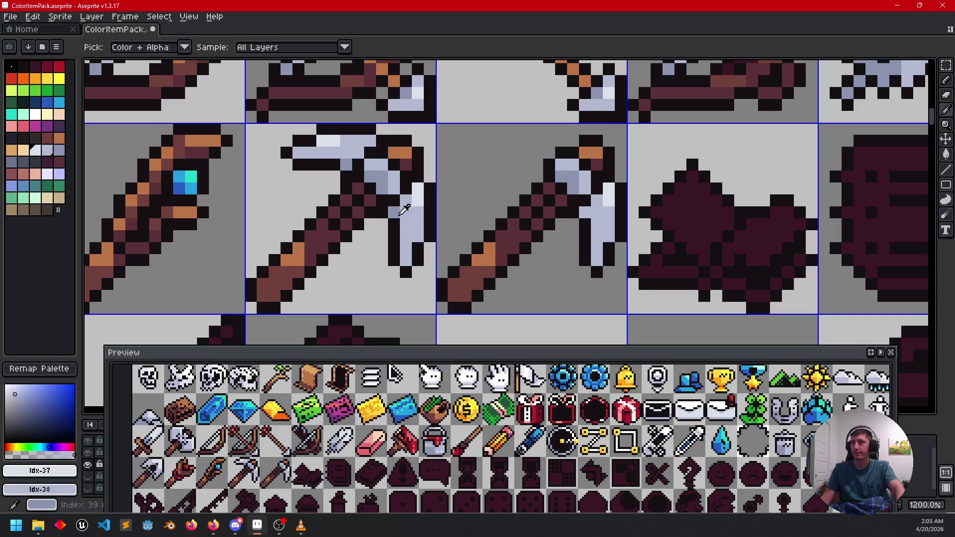
left_click(404, 210, "alt")
left_click(603, 229)
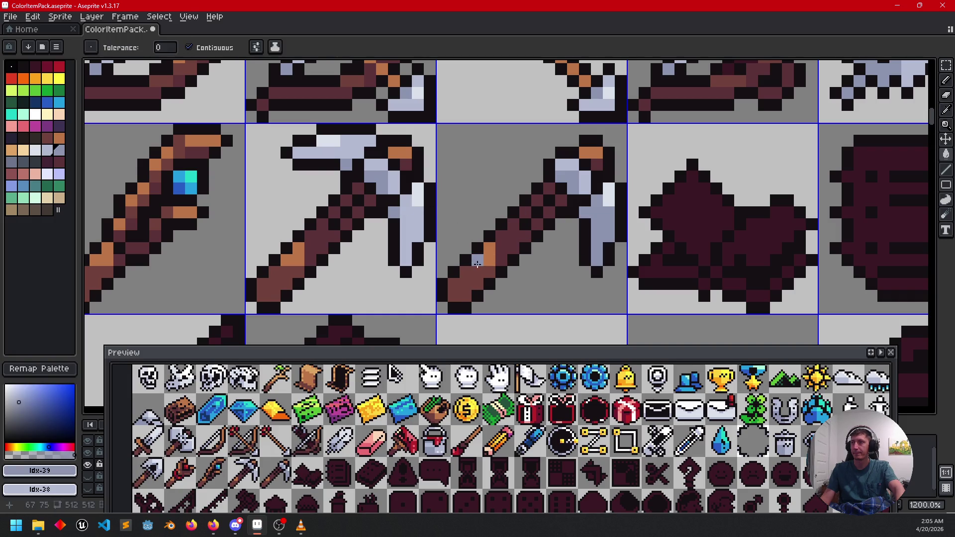
left_click(590, 229)
key("b")
left_click(584, 212)
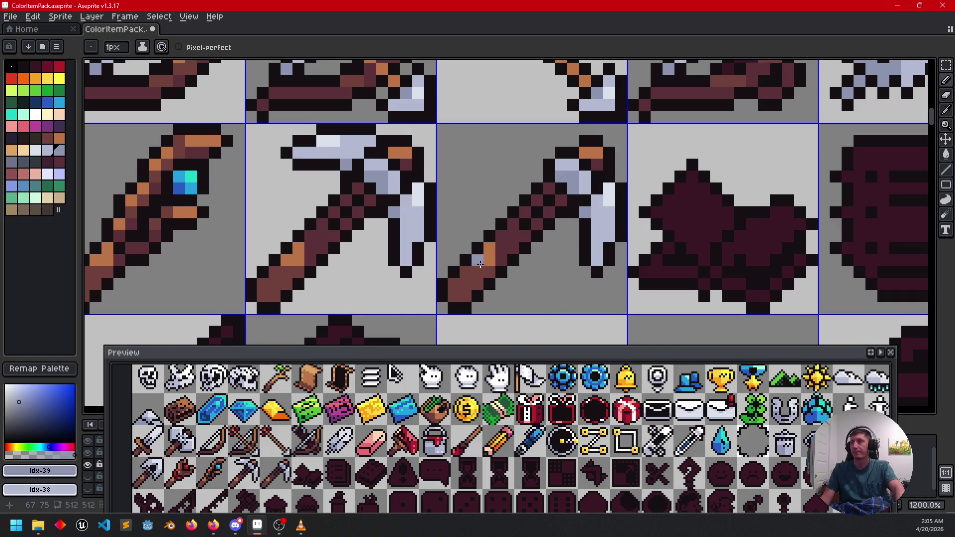
key("ctrl+z")
- Turn the remaining grey-blue handle pixels orange
left_click(489, 259)
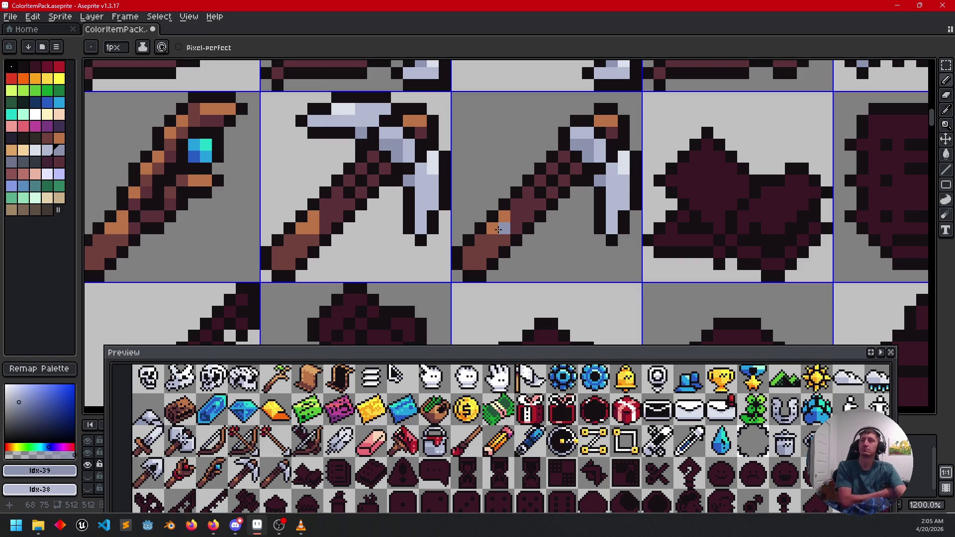
left_click(498, 229)
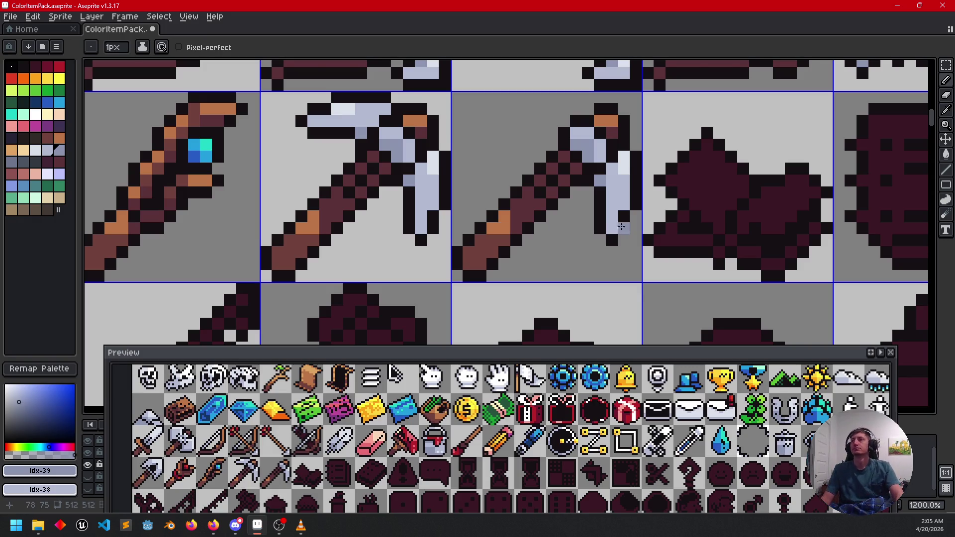
left_click_drag(578, 283, 569, 287)
scroll(569, 287, "down", 3)
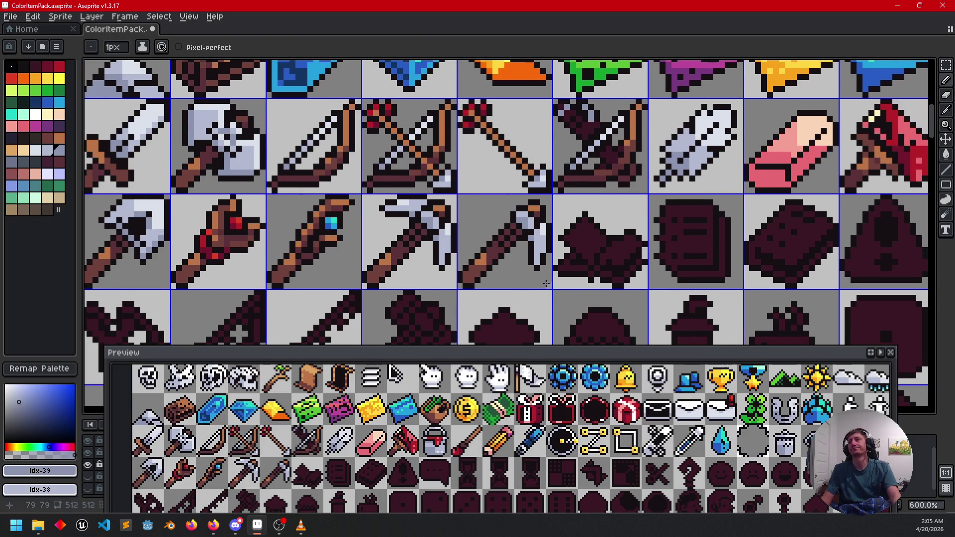
- Survey the sheet, sample peach from the eraser, then orange-brown as the drawing colour
mouse_move(601, 275)
left_mouse_down()
mouse_move(564, 285)
mouse_move(527, 269)
mouse_move(564, 209)
mouse_move(567, 250)
left_mouse_up()
scroll(559, 282, "down", 1)
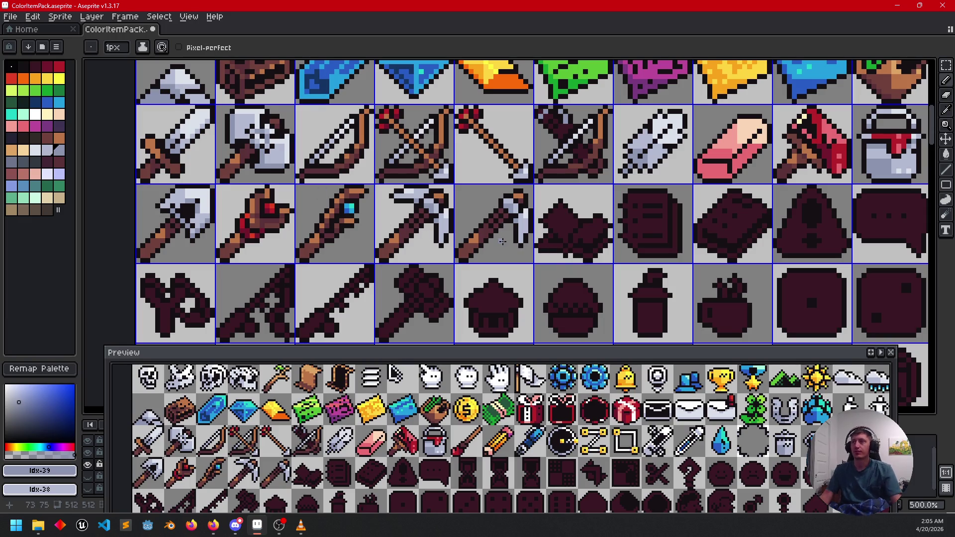
mouse_move(581, 259)
left_mouse_down()
mouse_move(501, 294)
mouse_move(502, 266)
mouse_move(521, 242)
mouse_move(509, 256)
left_mouse_up()
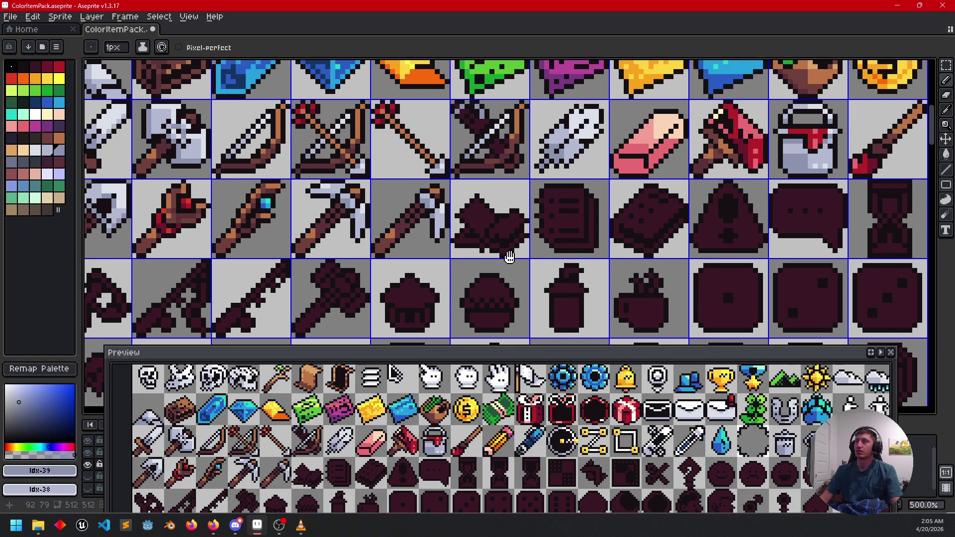
left_click(656, 122, "alt")
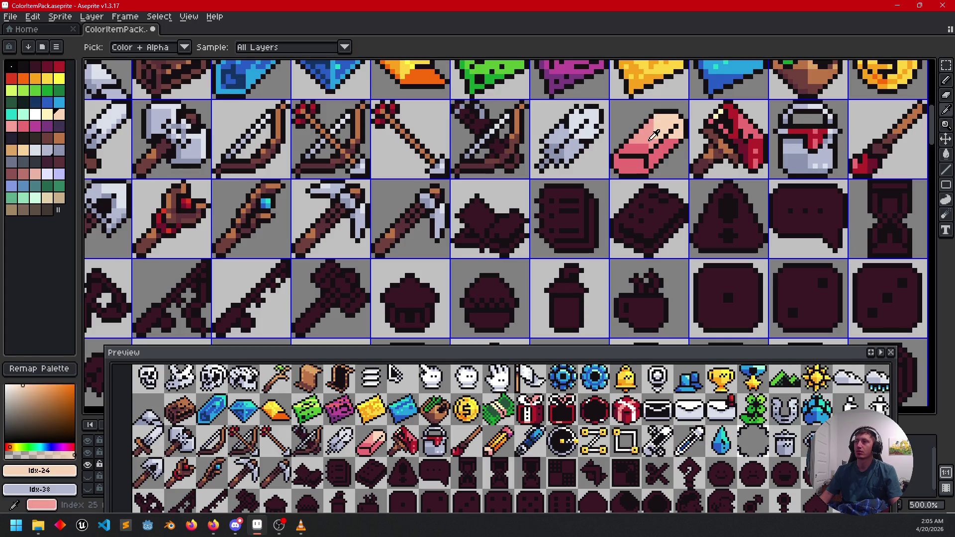
left_click_drag(531, 224, 451, 283)
scroll(452, 283, "down", 2)
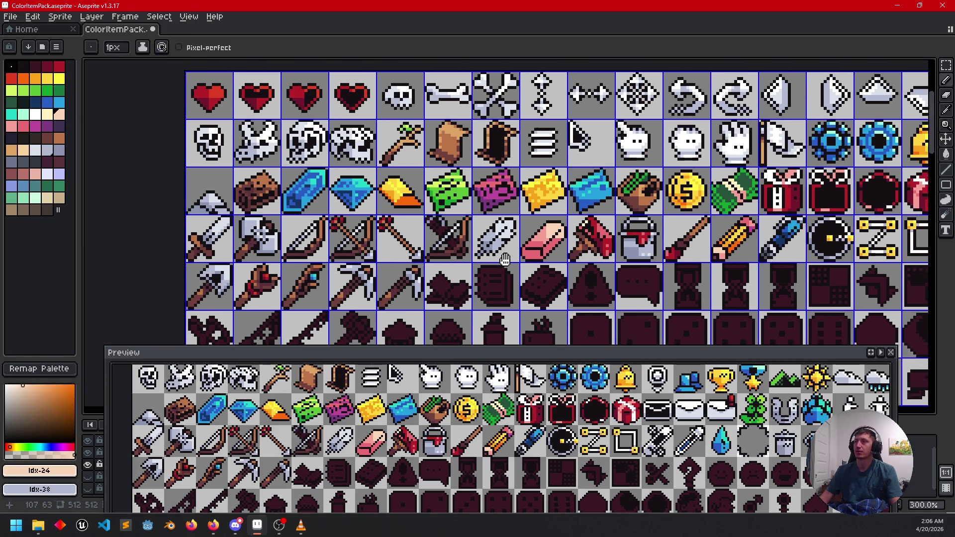
scroll(460, 144, "up", 1)
left_click(460, 144, "alt")
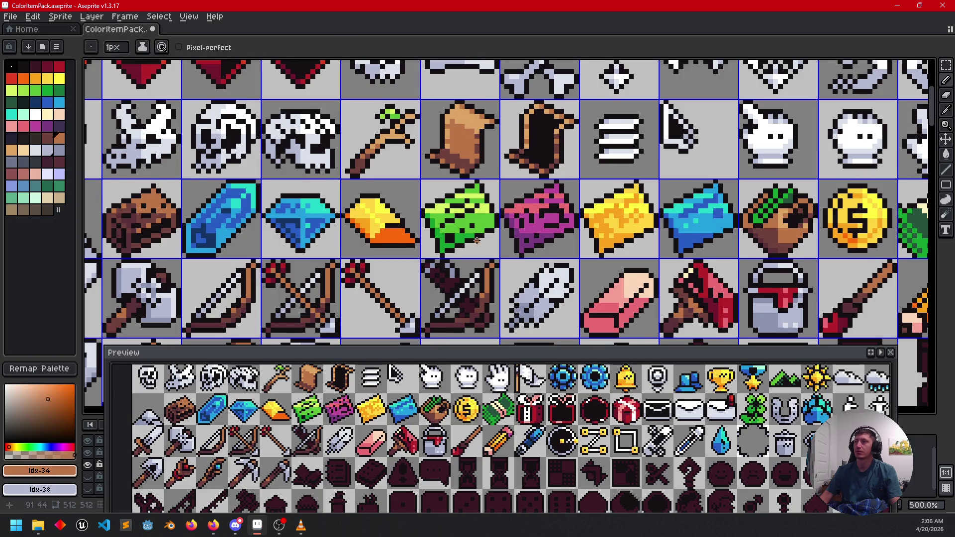
left_click_drag(485, 305, 485, 177)
scroll(485, 178, "up", 1)
- Bucket-fill both of the open book's pages with peach
scroll(485, 177, "up", 4)
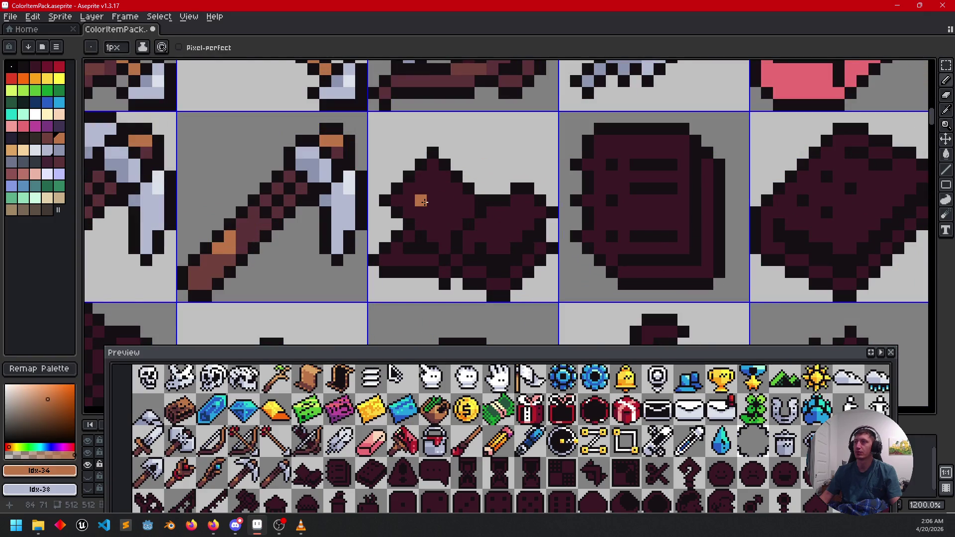
key("g")
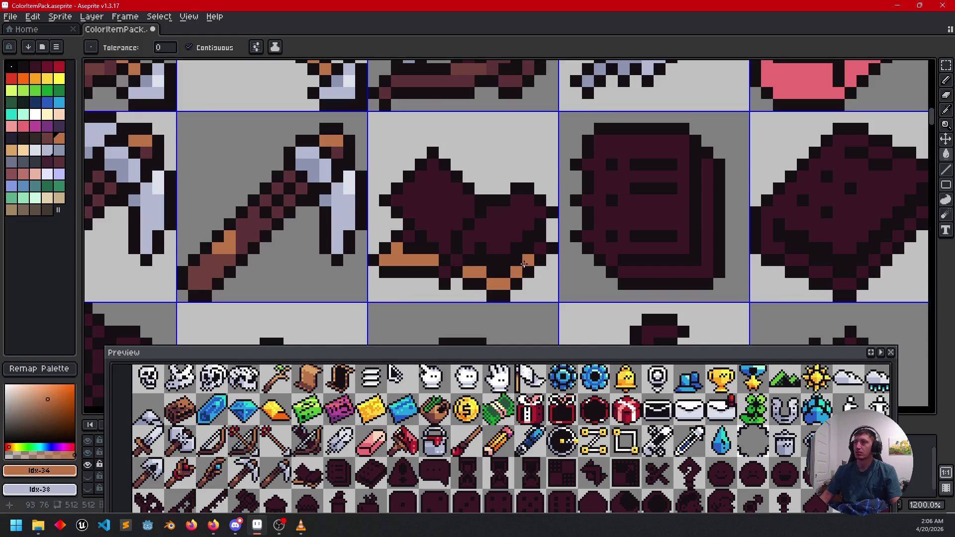
scroll(524, 264, "down", 4)
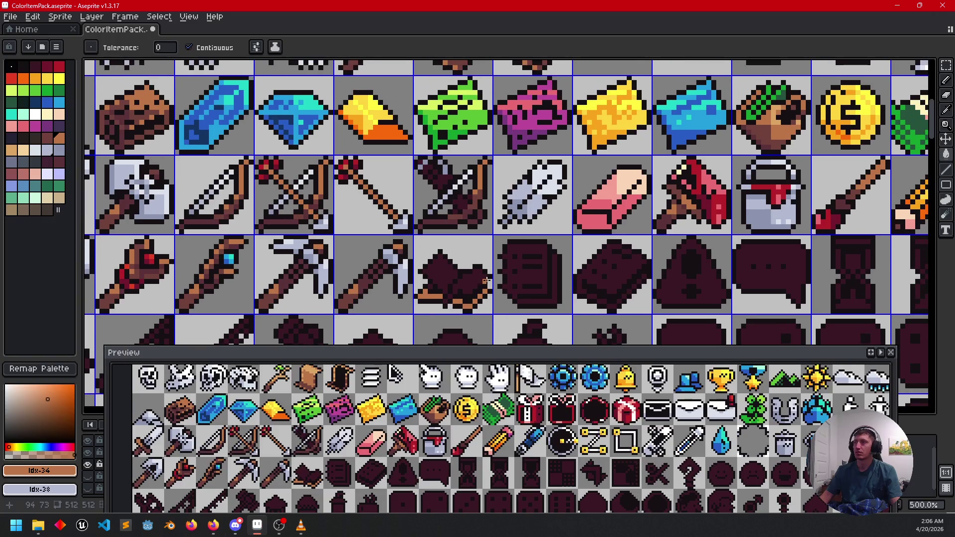
left_click(486, 280, "alt")
scroll(439, 243, "up", 4)
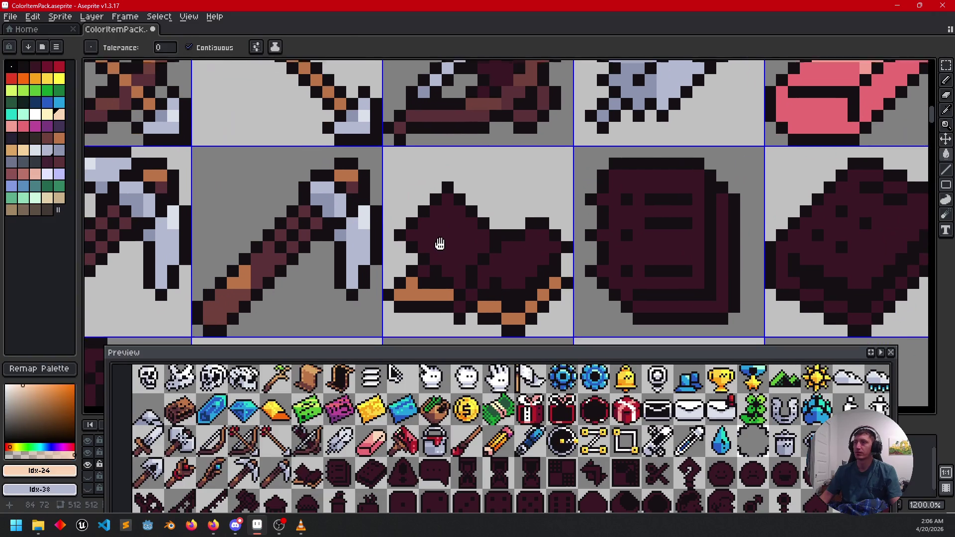
left_click(447, 245)
left_click(504, 253)
- Add a brown pixel on the book's left side and undo the stray brown strip fill
left_click_drag(520, 266, 516, 241)
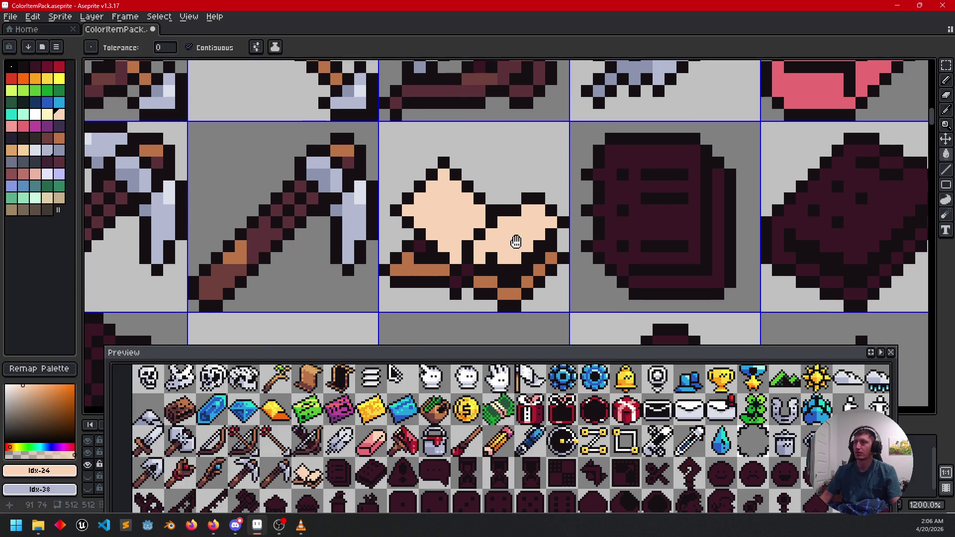
scroll(420, 280, "up", 1)
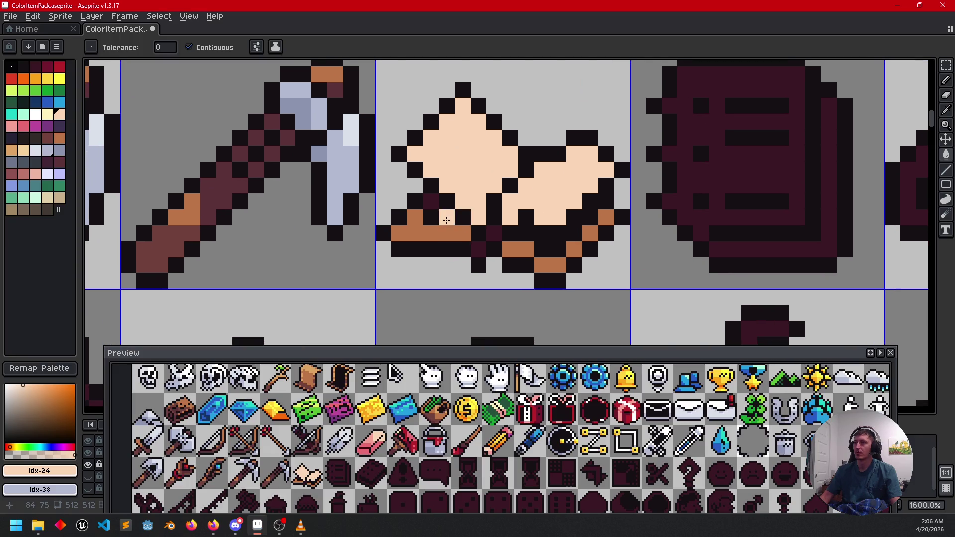
key("alt")
left_click(420, 220, "alt")
left_click(171, 223, "alt")
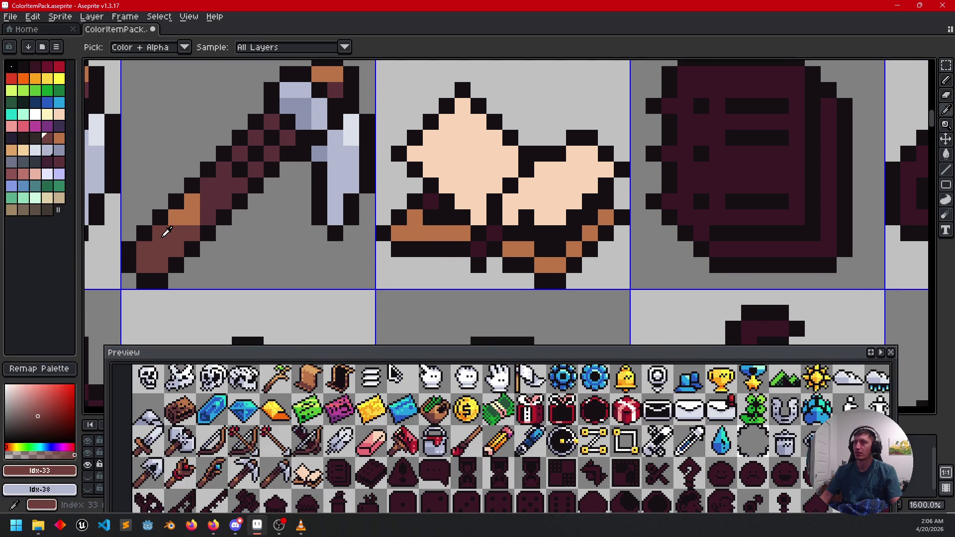
left_click(430, 201)
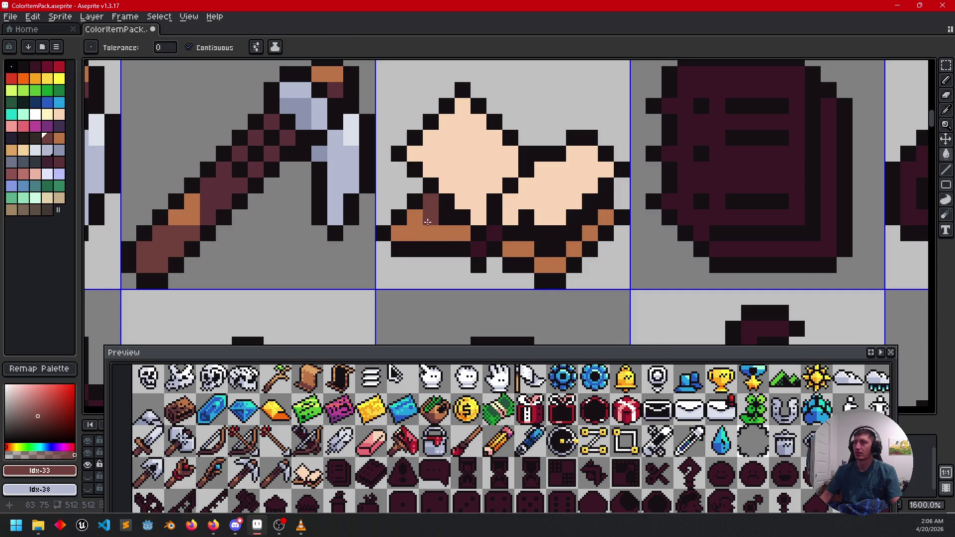
left_click(417, 218)
key("ctrl+z")
key("b")
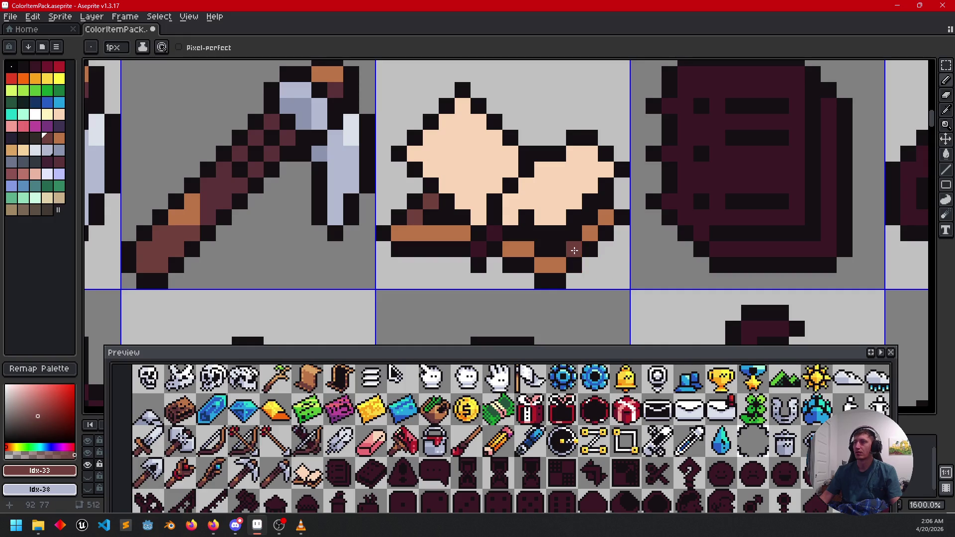
scroll(605, 219, "down", 3)
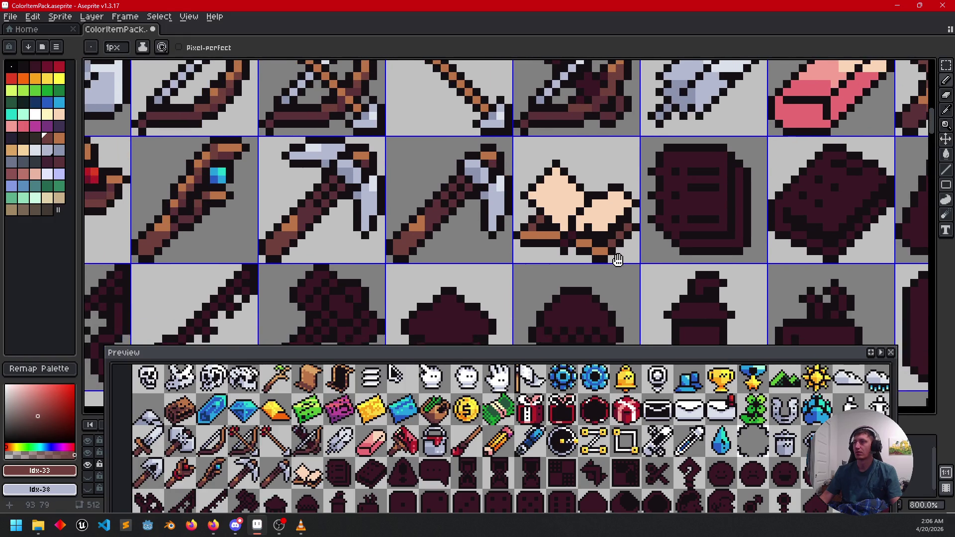
scroll(505, 273, "up", 2)
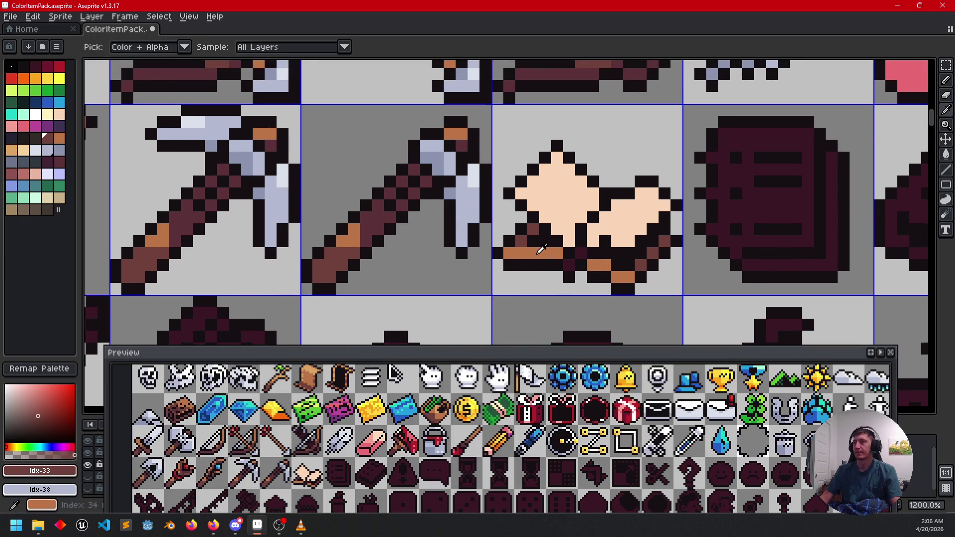
- Draw tan shading lines on the book and fill its left page tan
left_click(535, 252, "alt")
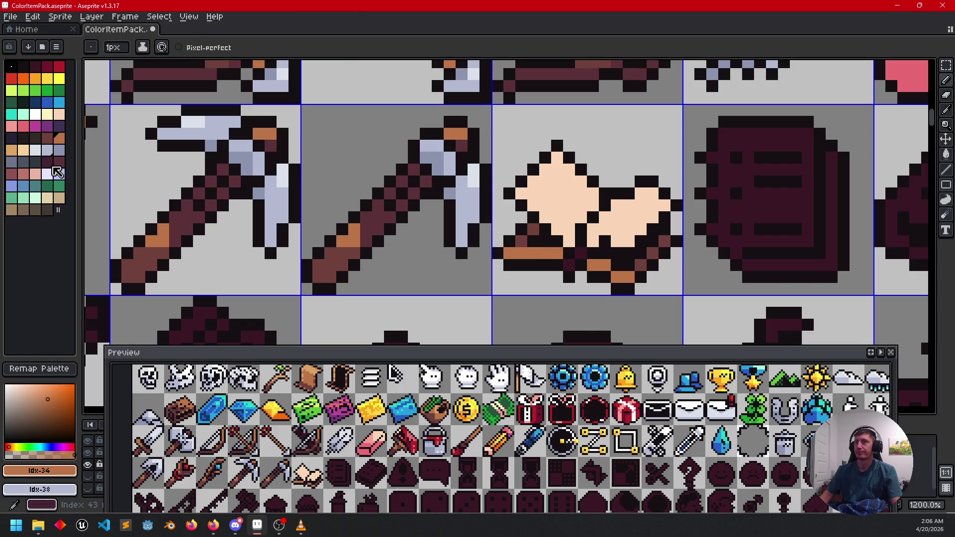
left_click(12, 151)
left_click_drag(591, 228, 616, 205)
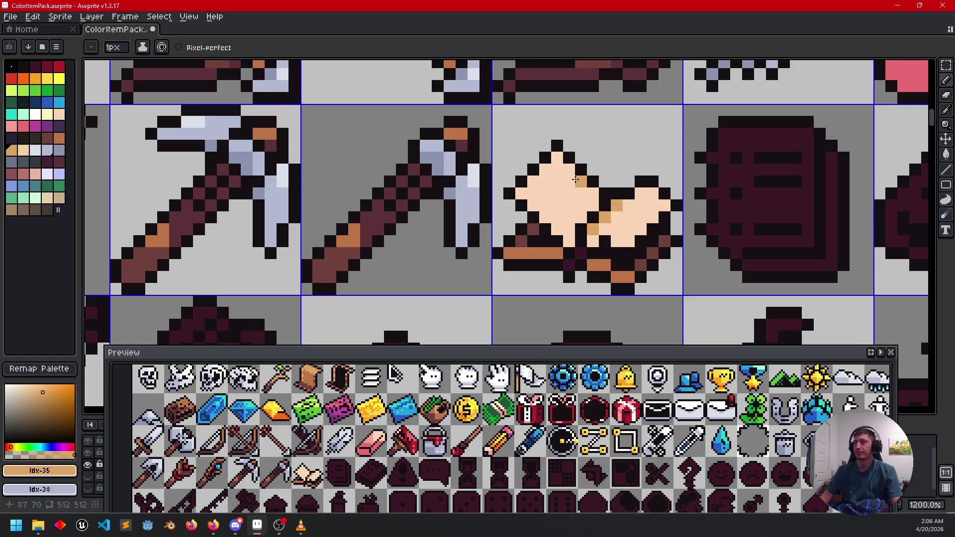
left_click_drag(572, 173, 571, 212)
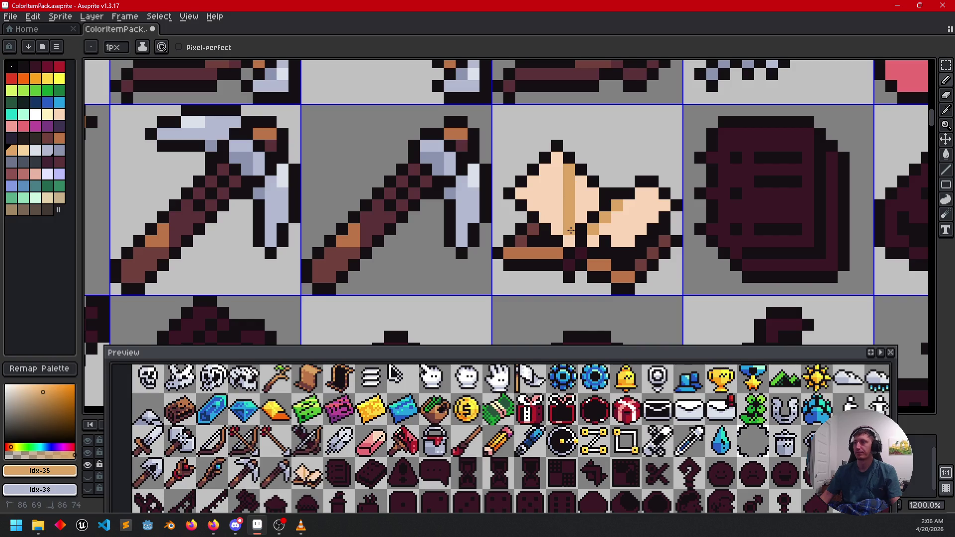
key("g")
left_click(582, 208)
- Fill the book's right page with darker tan and pick up the light peach
scroll(581, 218, "down", 2)
mouse_move(632, 273)
left_mouse_down()
mouse_move(643, 230)
mouse_move(639, 252)
left_mouse_up()
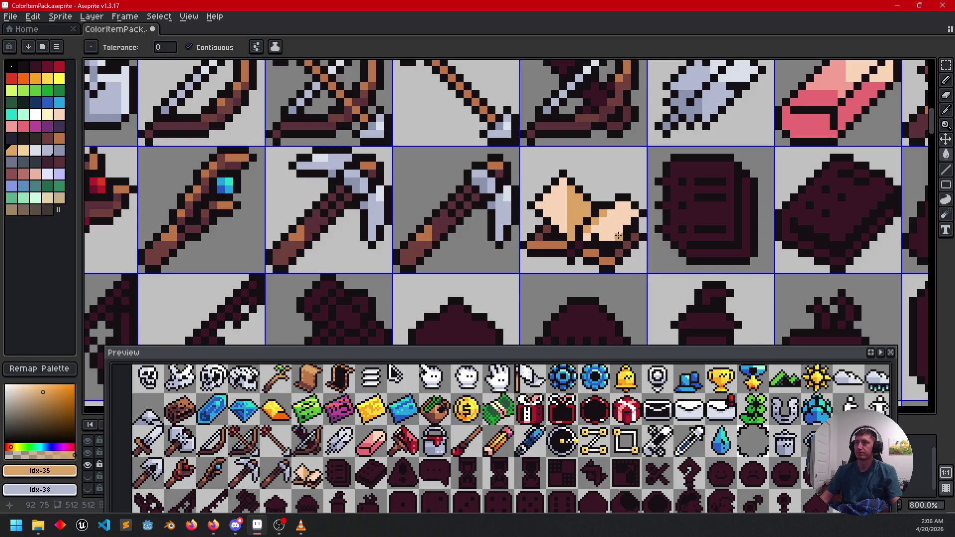
scroll(607, 233, "up", 2)
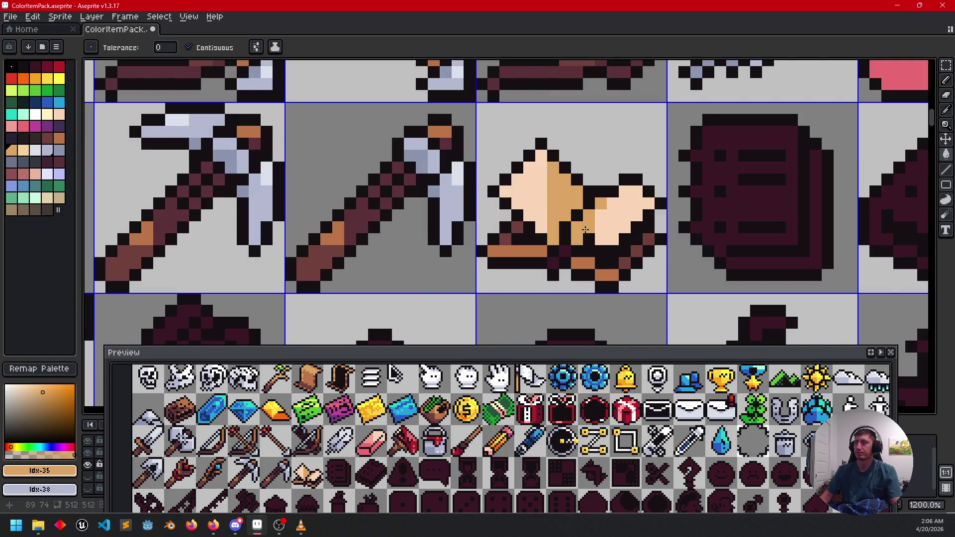
left_click(589, 228)
mouse_move(615, 266)
left_mouse_down()
mouse_move(648, 218)
mouse_move(630, 264)
left_mouse_up()
key("b")
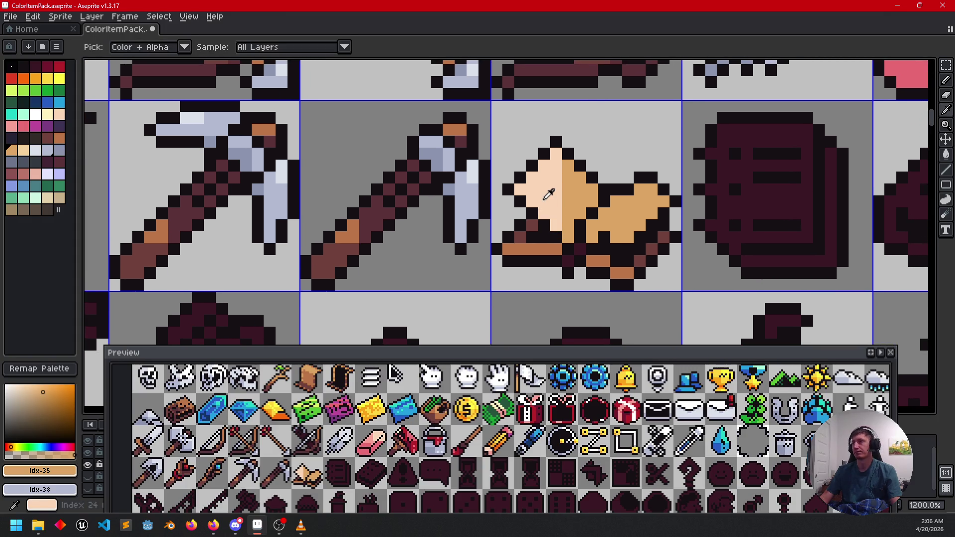
left_click(591, 202, "alt")
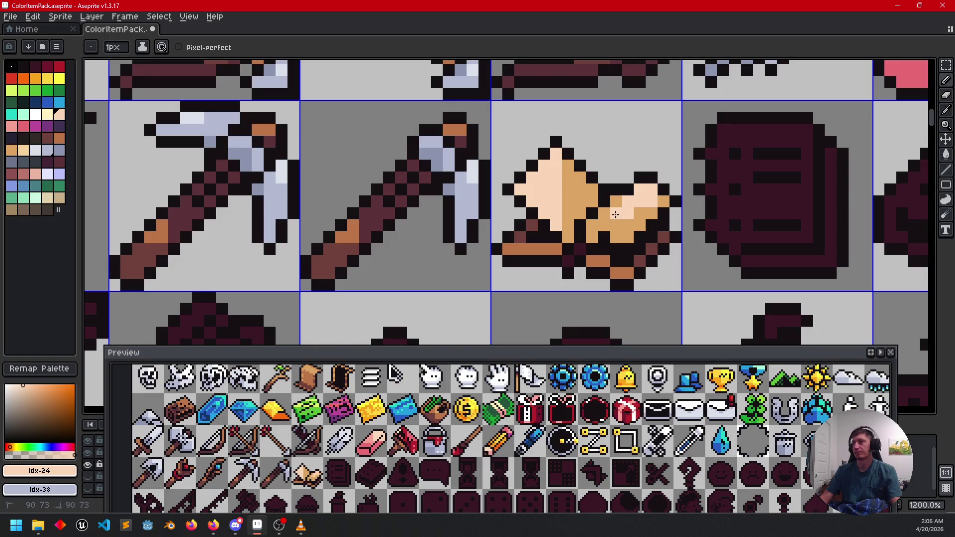
scroll(646, 261, "left", 2)
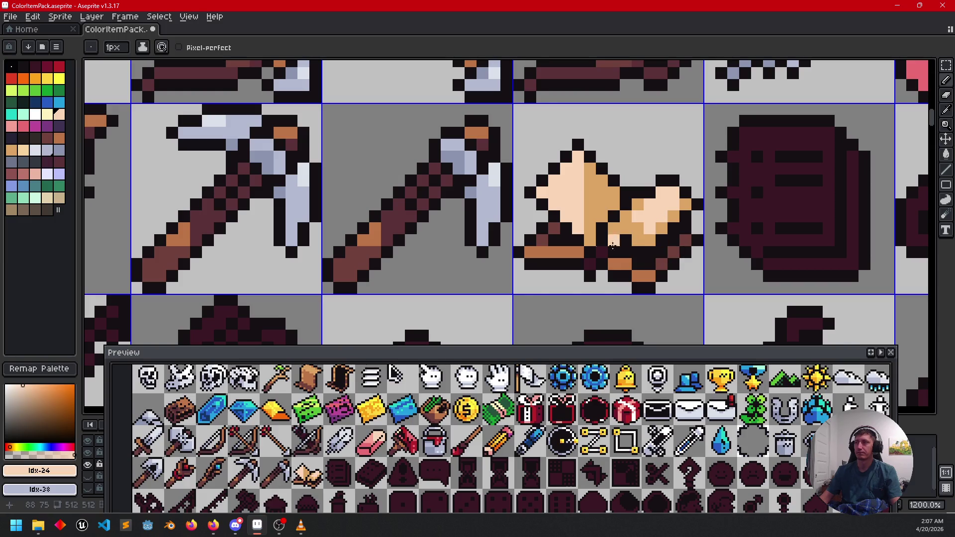
scroll(612, 246, "down", 3)
- Pan back to the open book and sample its brown, tan and underside brown shades
mouse_move(685, 291)
left_mouse_down()
mouse_move(677, 294)
mouse_move(685, 282)
left_mouse_up()
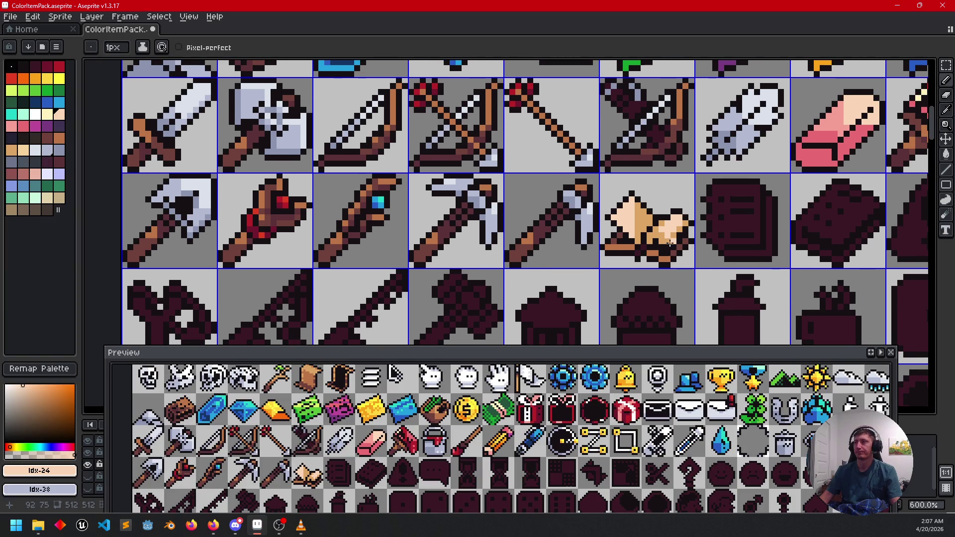
scroll(670, 244, "up", 4)
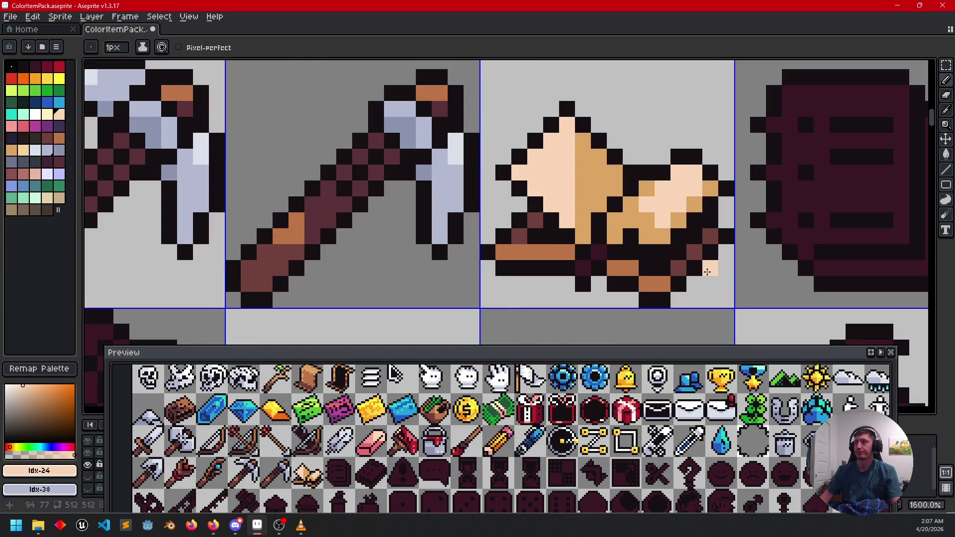
scroll(707, 271, "down", 2)
mouse_move(767, 271)
left_mouse_down()
mouse_move(725, 241)
mouse_move(652, 286)
left_mouse_up()
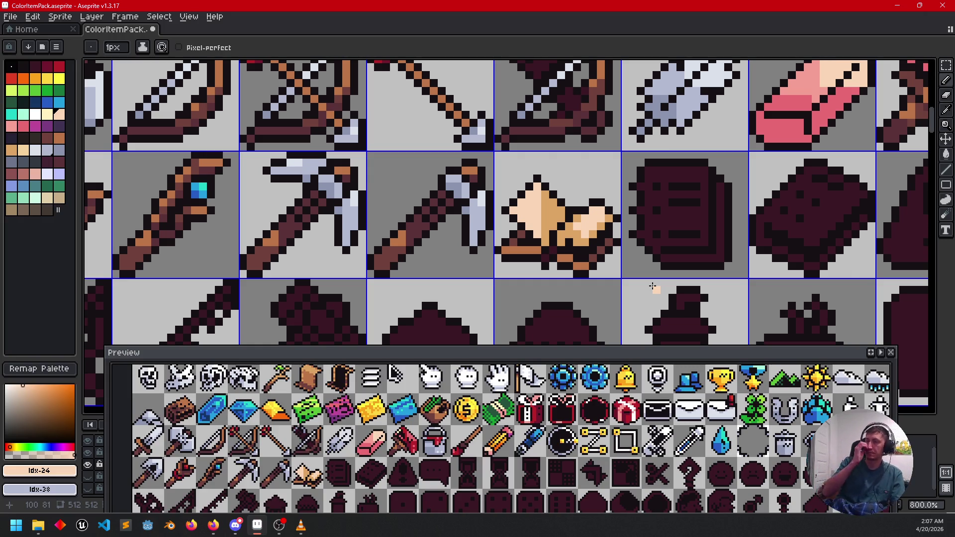
scroll(530, 275, "up", 3)
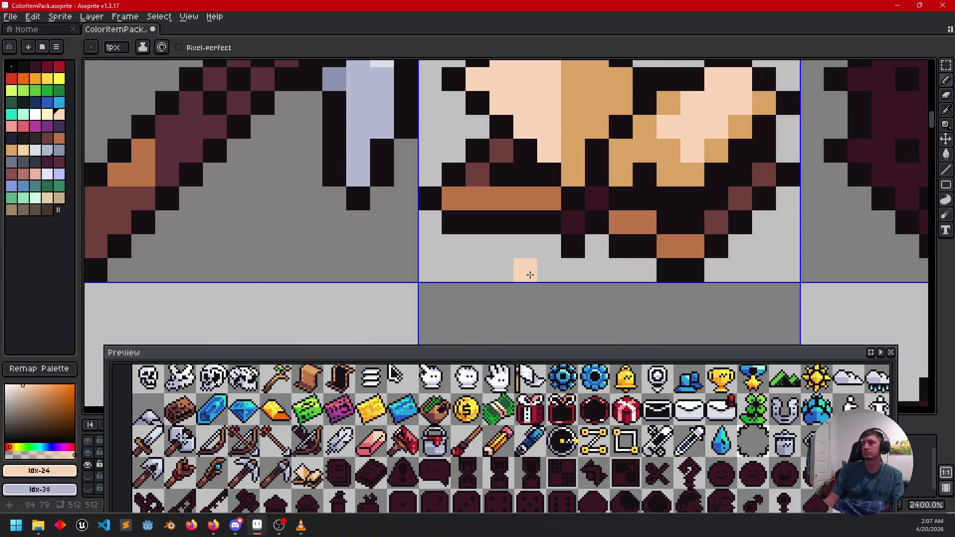
left_click(632, 219, "alt")
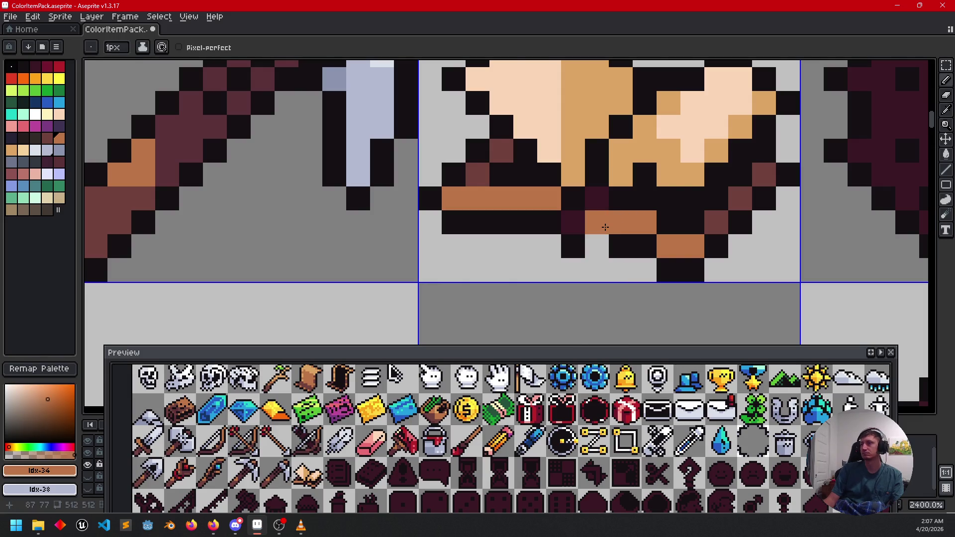
left_click(618, 170, "alt")
scroll(653, 258, "down", 5)
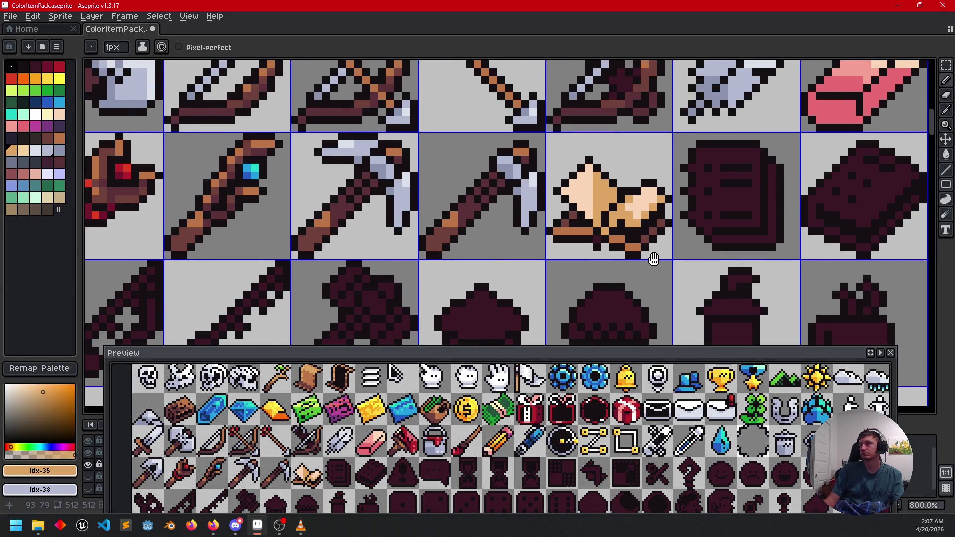
scroll(646, 251, "up", 2)
left_click(578, 227, "alt")
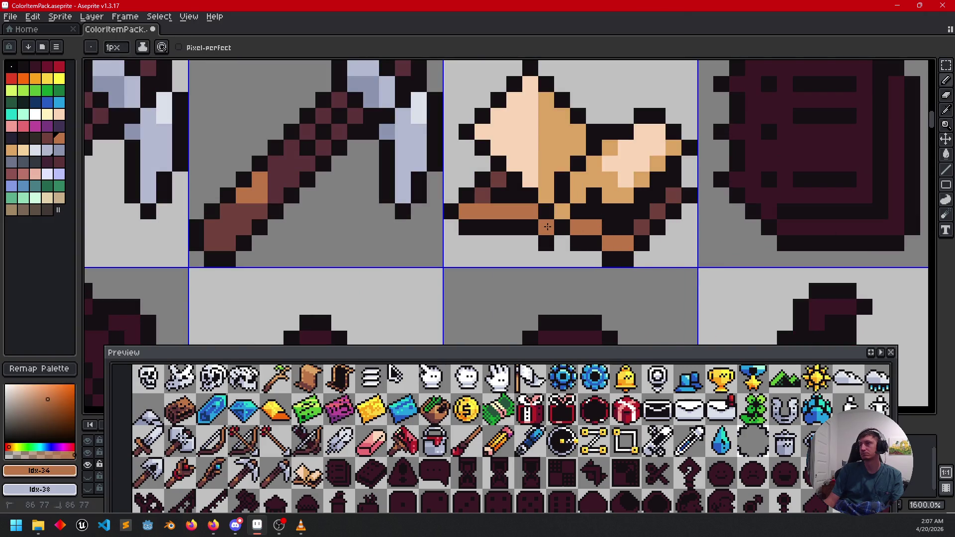
scroll(547, 227, "down", 3)
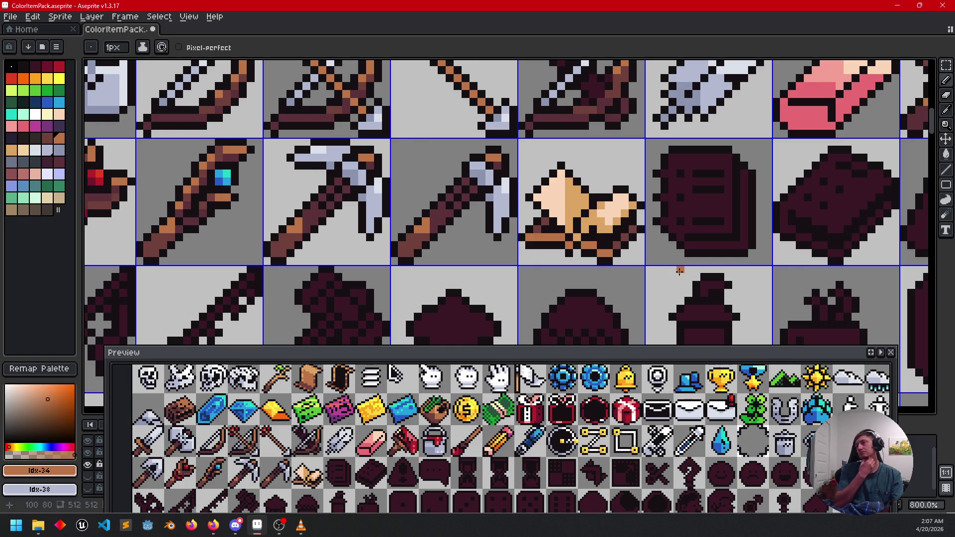
- Fill the spiral notebook's interior brown and its shadow edge dark maroon
scroll(646, 254, "up", 2)
key("i")
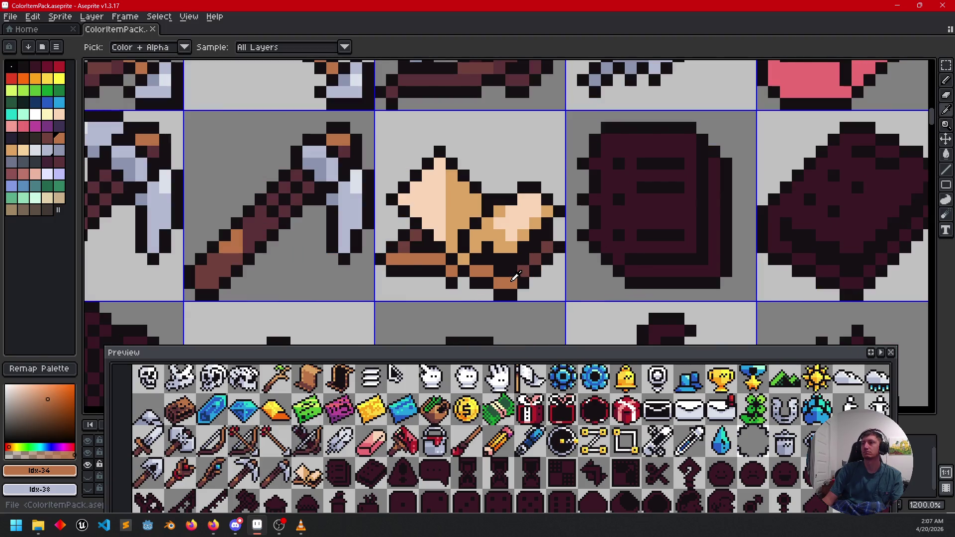
key("g")
left_click(653, 209)
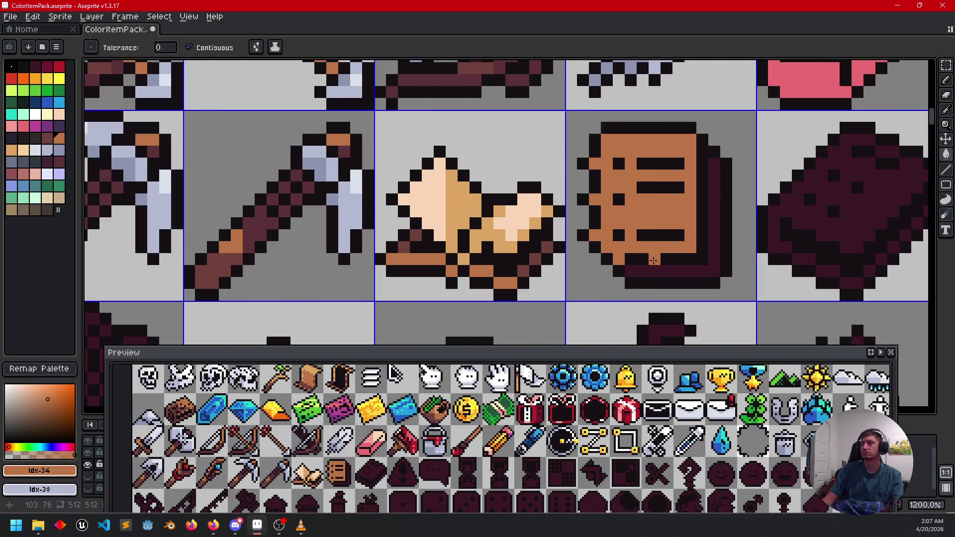
left_click(527, 269, "alt")
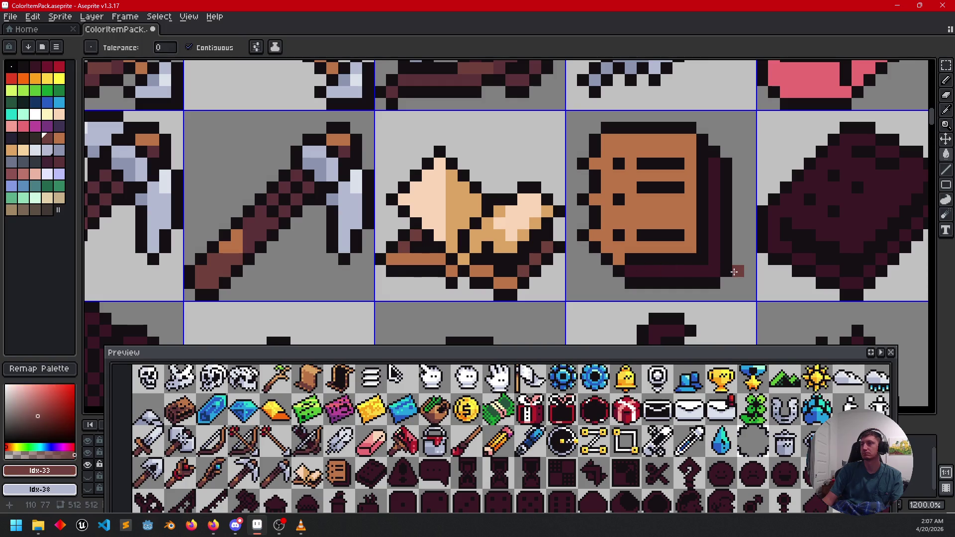
left_click(667, 270)
- Pan across the sprites and pick the light grey from the axe blade
scroll(633, 269, "down", 2)
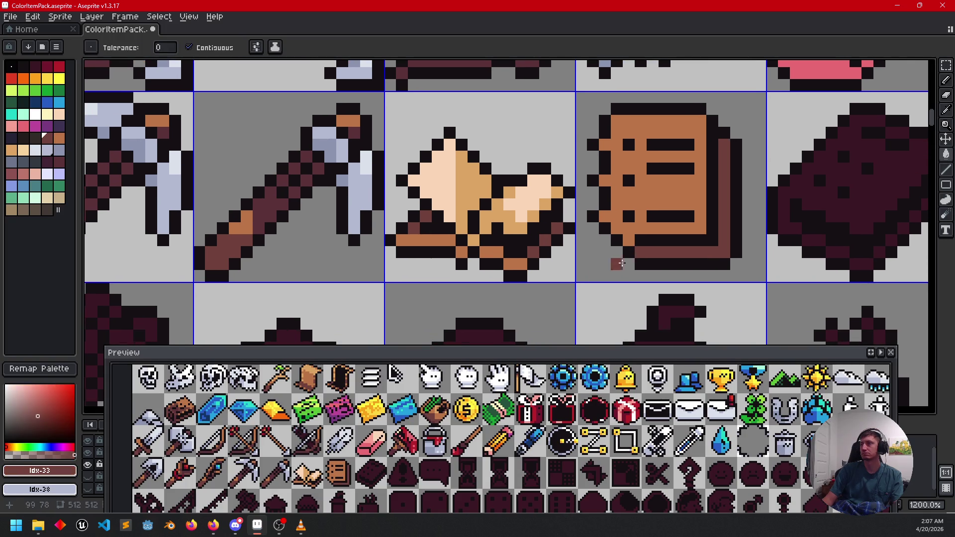
left_click_drag(610, 260, 550, 269)
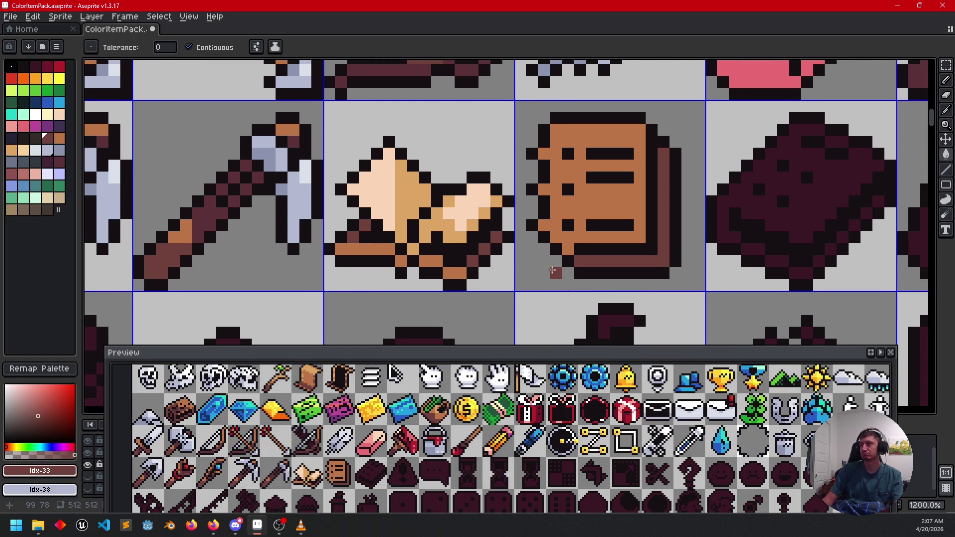
scroll(552, 270, "down", 5)
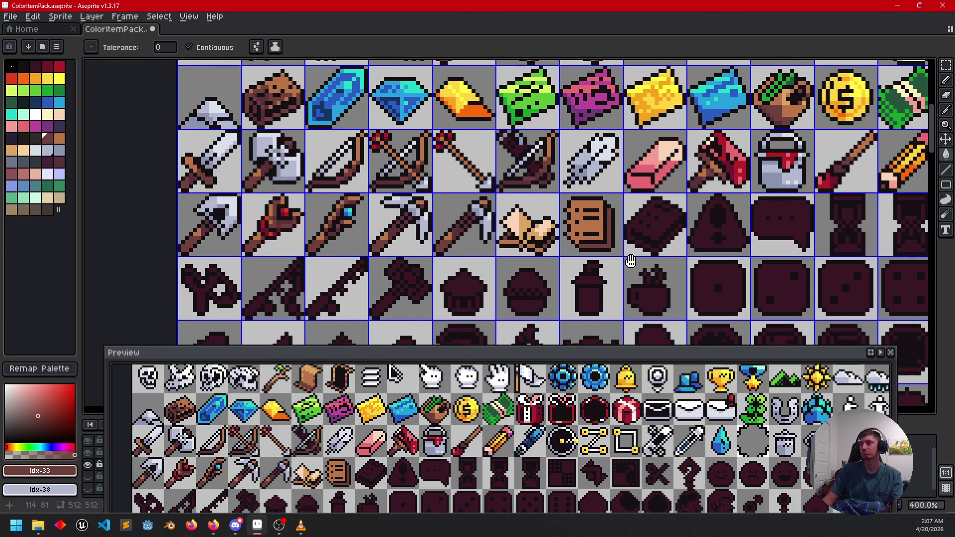
scroll(607, 273, "up", 5)
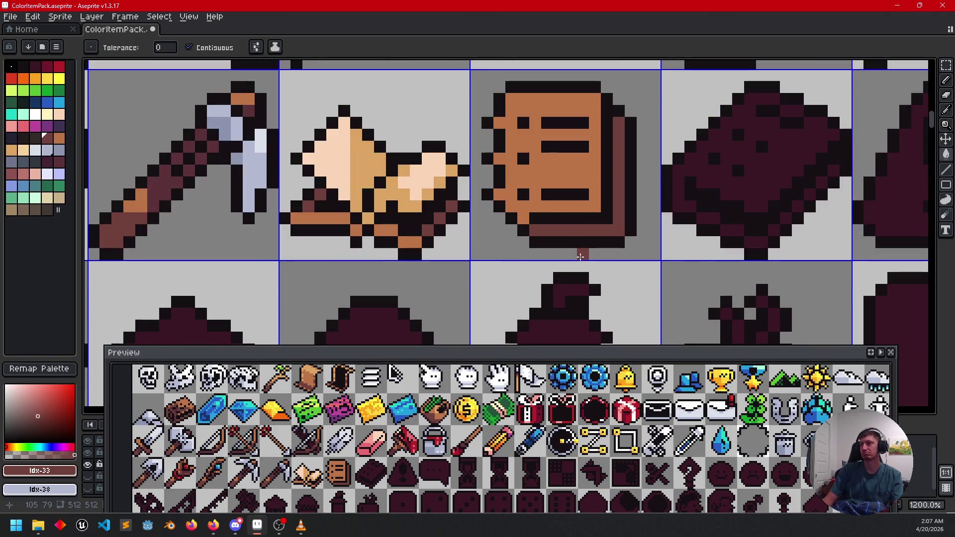
key("alt")
left_click(275, 171, "alt")
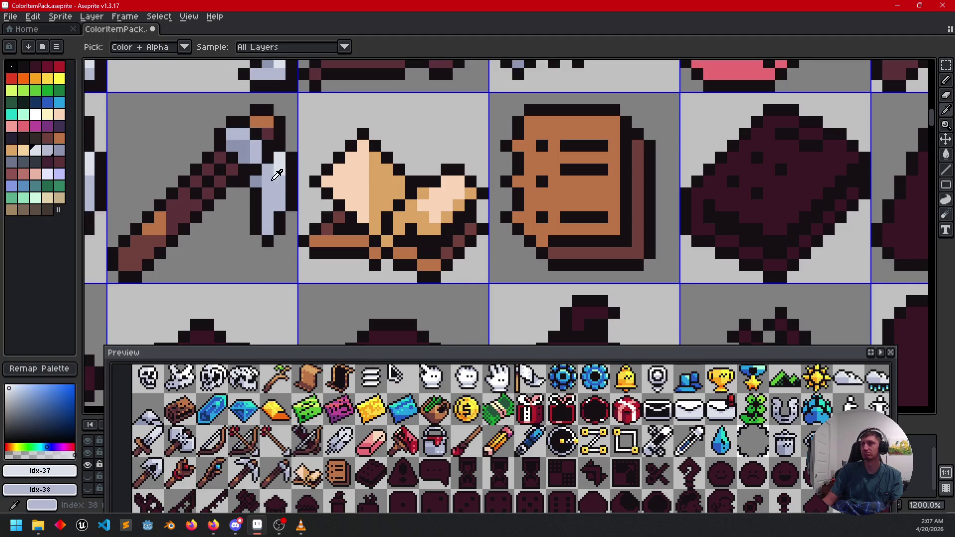
- Draw three light grey spiral ring pixels down the notebook's left edge
key("b")
left_click(528, 146)
left_click(522, 176)
left_click(520, 213)
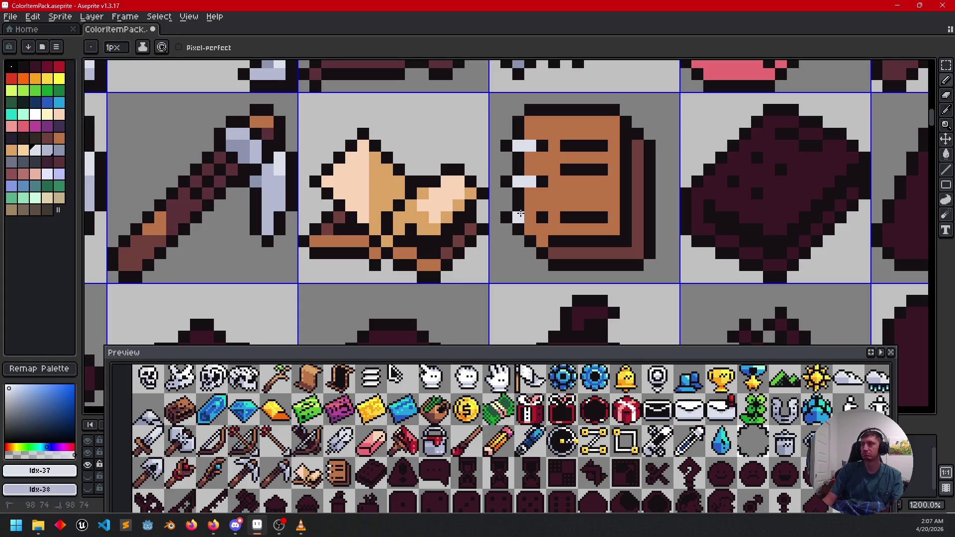
- Draw a tan highlight along the notebook's bottom edge
scroll(532, 215, "down", 1)
scroll(624, 230, "left", 2)
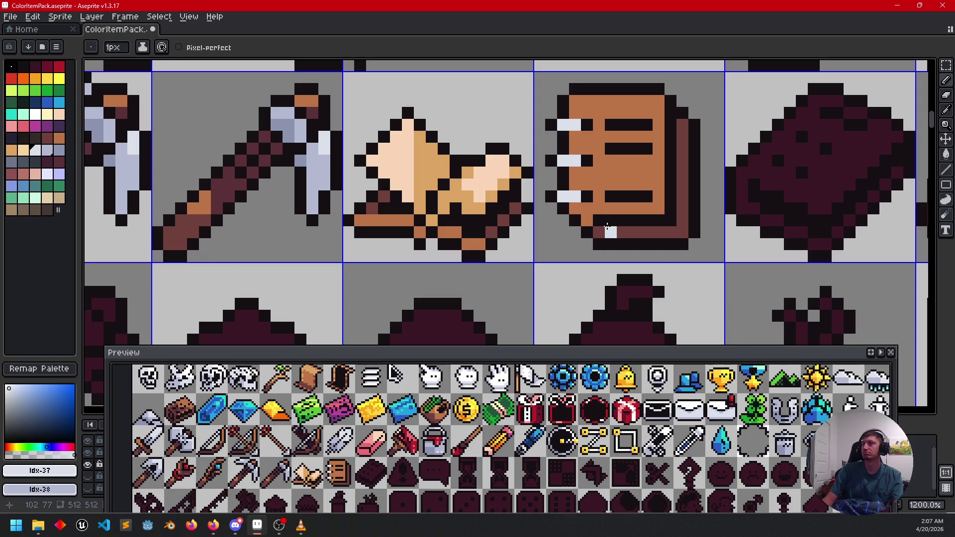
left_click(618, 226, "alt")
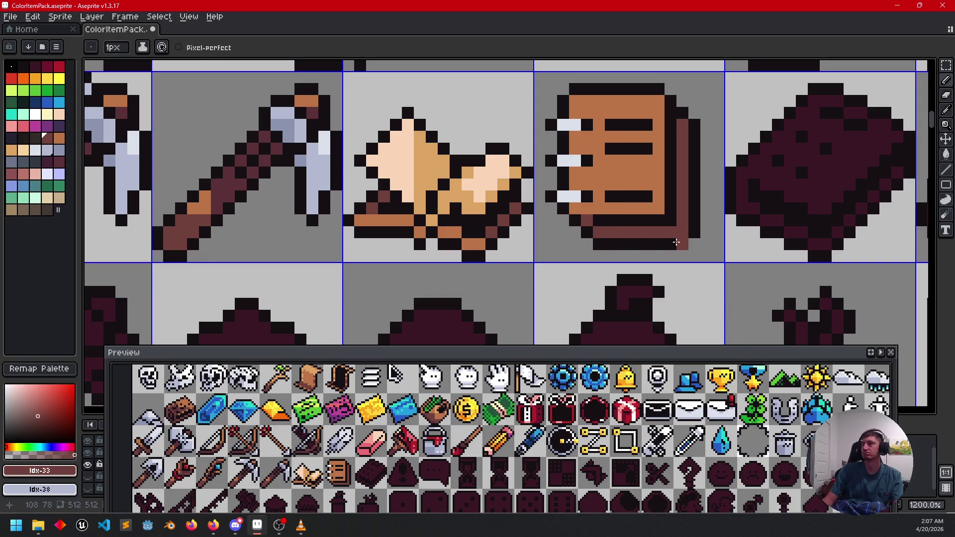
scroll(661, 246, "up", 1)
scroll(661, 246, "right", 1)
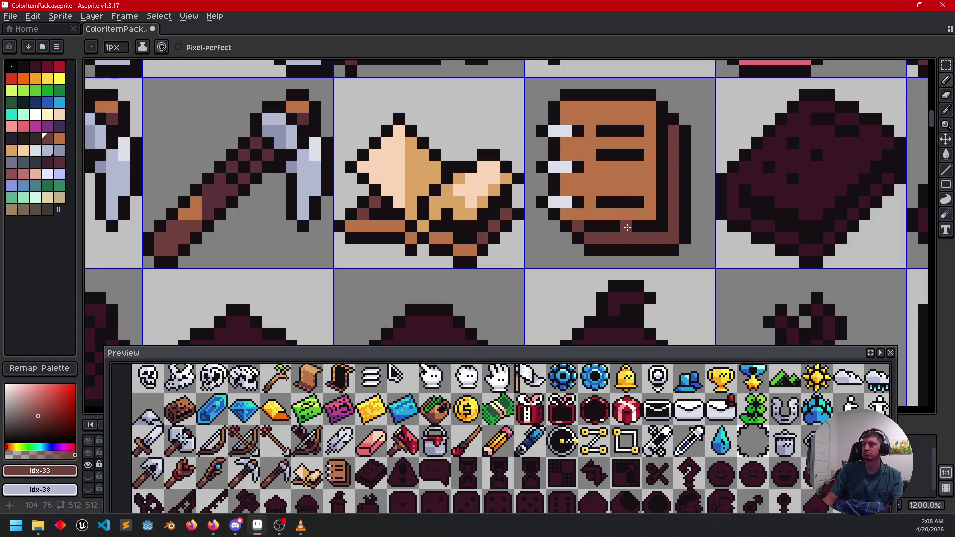
left_click(429, 222, "alt")
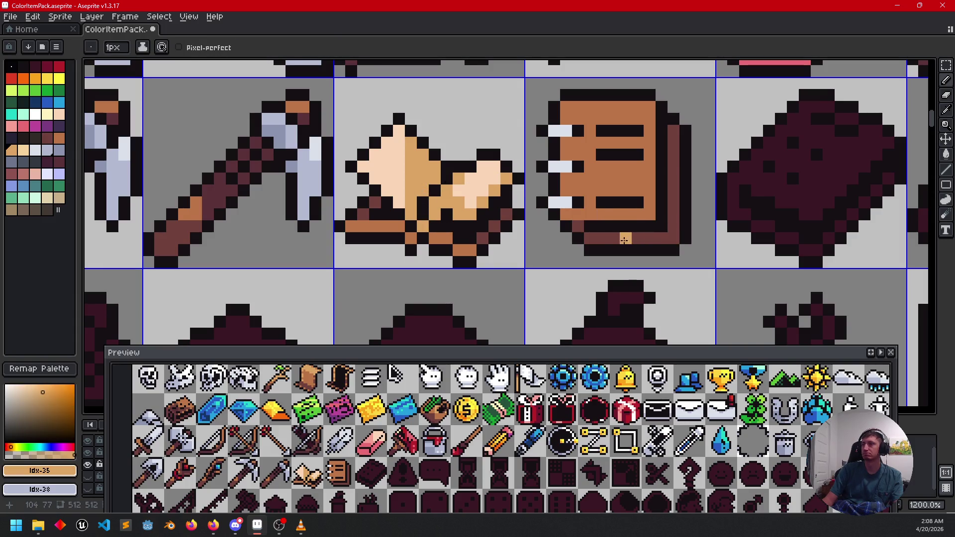
mouse_move(600, 241)
left_mouse_down()
mouse_move(673, 221)
mouse_move(674, 144)
left_mouse_up()
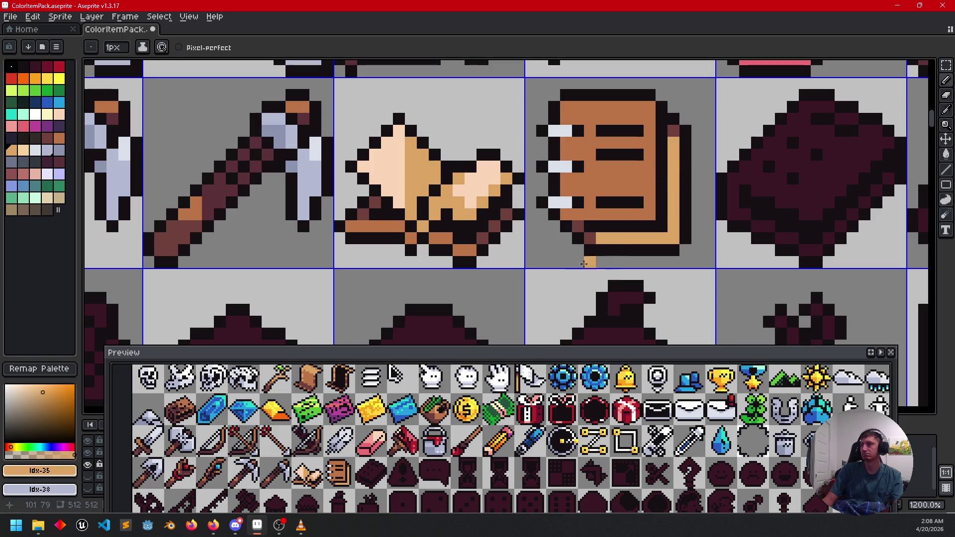
- Extend a light peach highlight along the notebook's bottom edge
scroll(583, 264, "down", 2)
scroll(614, 252, "left", 1)
scroll(538, 288, "up", 2)
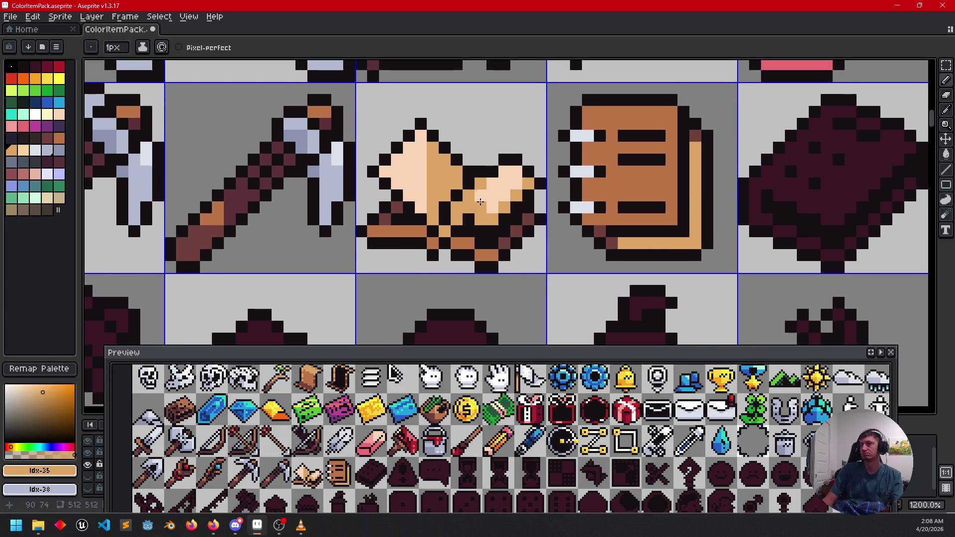
left_click(492, 191, "alt")
mouse_move(645, 239)
left_mouse_down()
mouse_move(695, 229)
mouse_move(693, 184)
left_mouse_up()
- Resample the notebook's tan and repaint its bottom edge tan over the peach
scroll(694, 168, "down", 3)
mouse_move(721, 271)
left_mouse_down()
mouse_move(694, 257)
mouse_move(666, 287)
left_mouse_up()
scroll(666, 284, "up", 3)
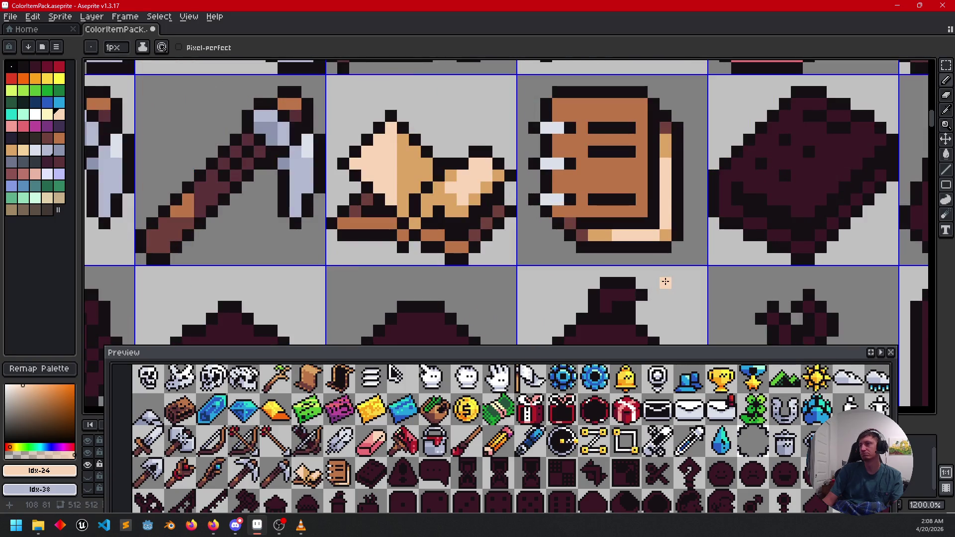
left_click(651, 237, "alt")
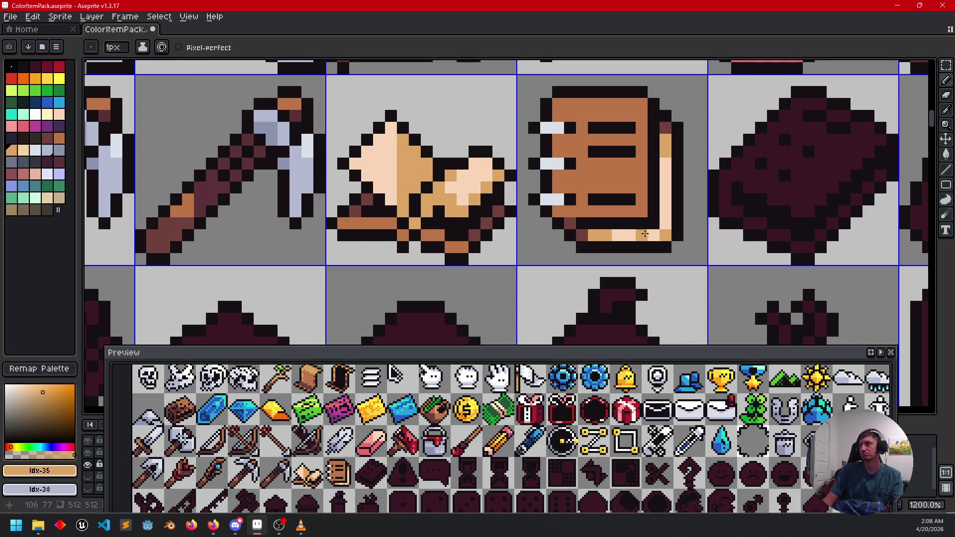
left_click(630, 234, "alt")
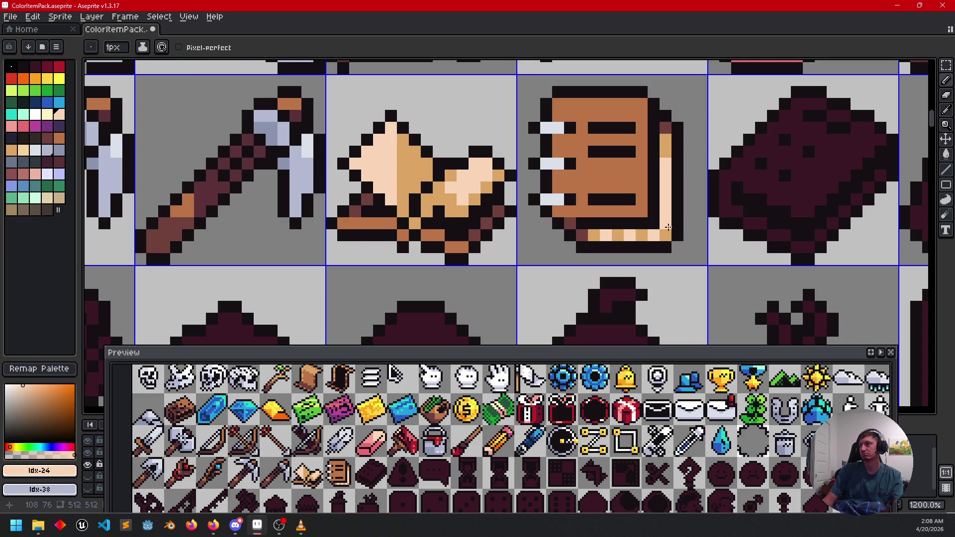
left_click(666, 221, "alt")
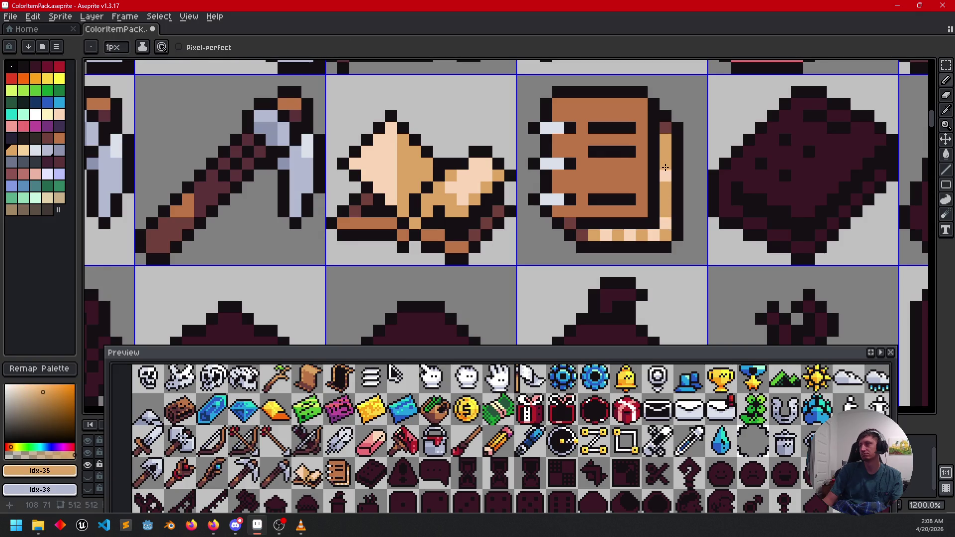
left_click(665, 207, "alt")
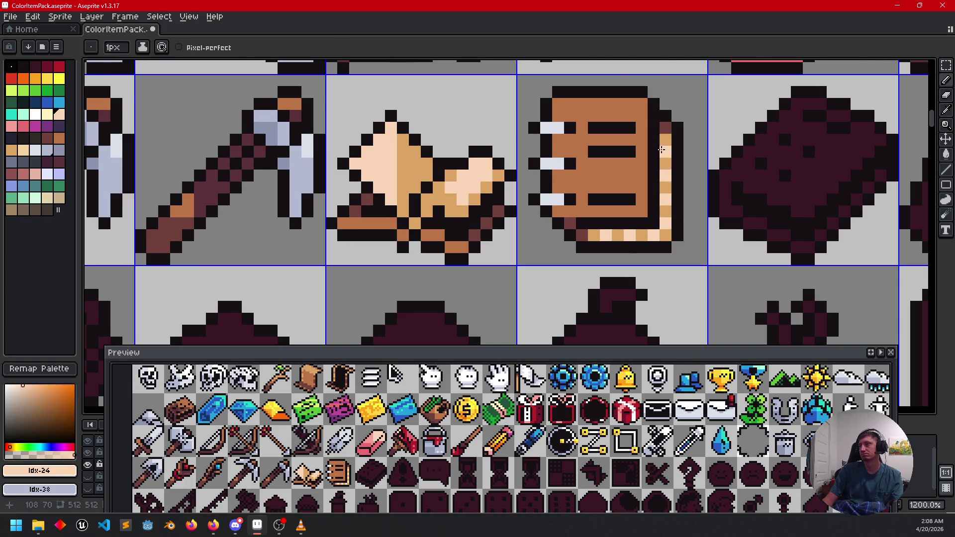
scroll(660, 149, "down", 3)
mouse_move(697, 347)
left_mouse_down()
mouse_move(646, 332)
mouse_move(634, 317)
mouse_move(647, 328)
left_mouse_up()
scroll(619, 243, "up", 5)
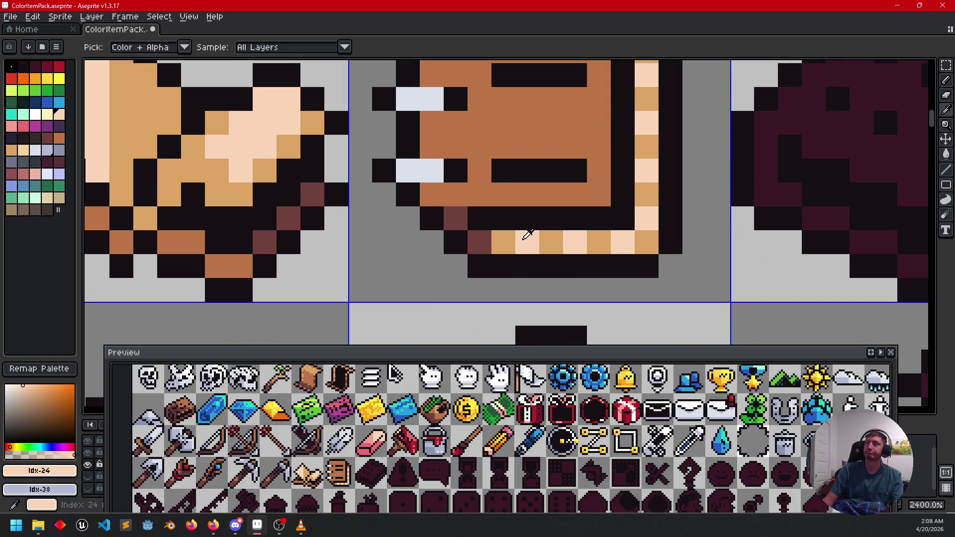
left_click(503, 242, "alt")
mouse_move(527, 242)
left_mouse_down()
mouse_move(646, 242)
mouse_move(638, 292)
mouse_move(639, 234)
mouse_move(682, 240)
left_mouse_up()
- Paint a light peach column up the notebook's right page edge
scroll(658, 238, "down", 2)
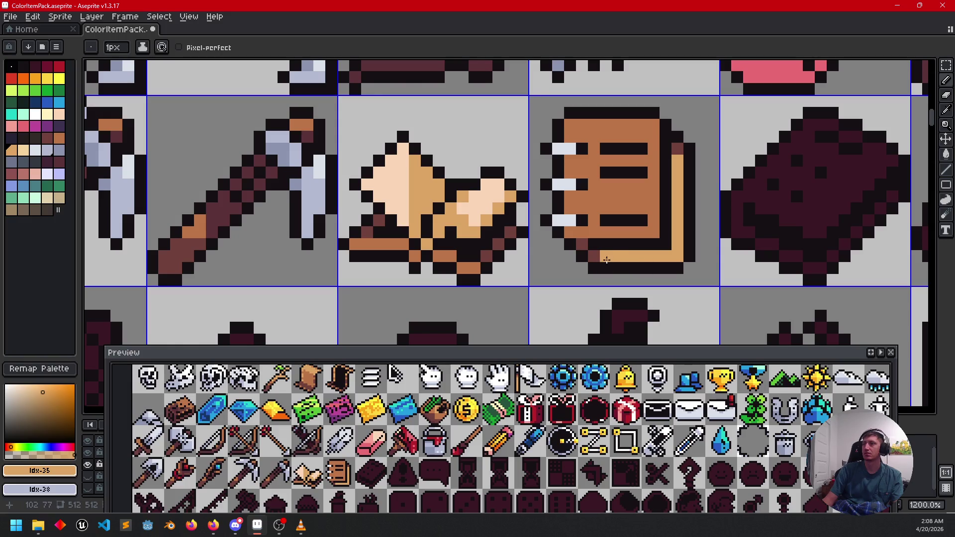
left_click(486, 206, "alt")
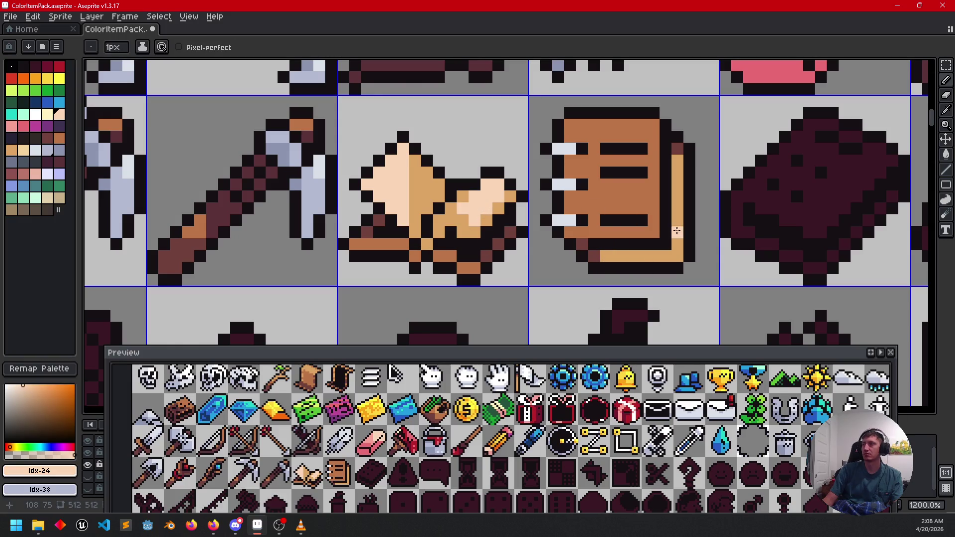
left_click_drag(672, 246, 673, 207)
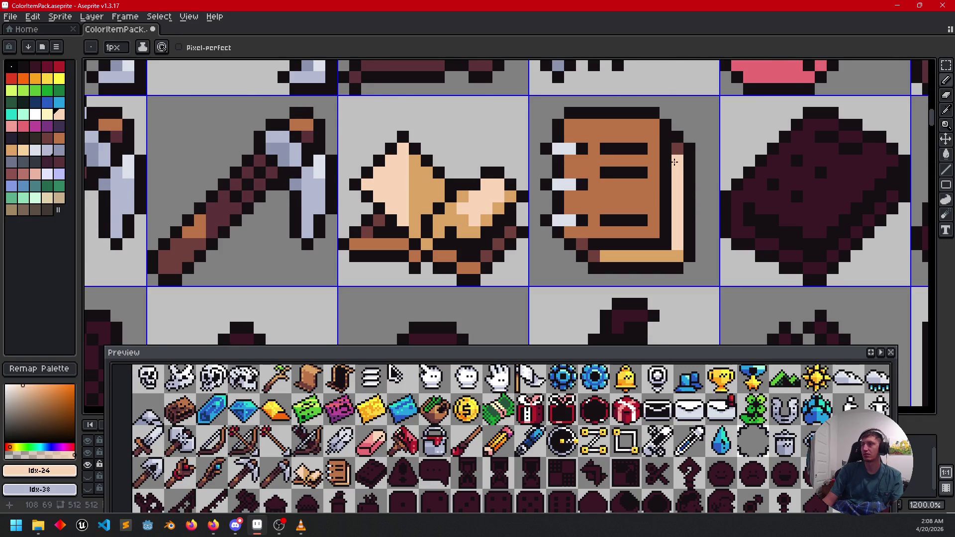
scroll(674, 162, "down", 3)
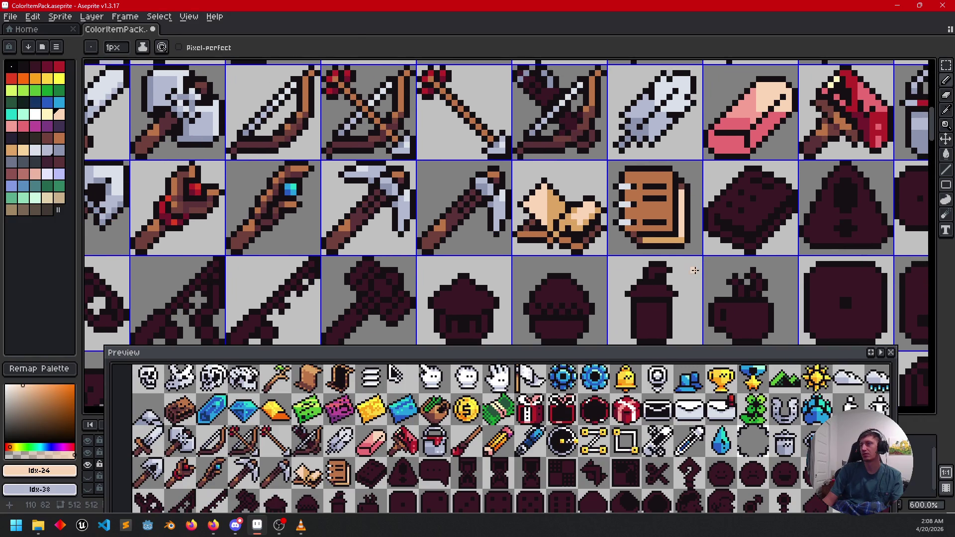
left_click_drag(694, 270, 631, 266)
- Save the sprite sheet and bucket-fill the dark closed book with the notebook's brown
key("ctrl+s")
scroll(683, 258, "right", 1)
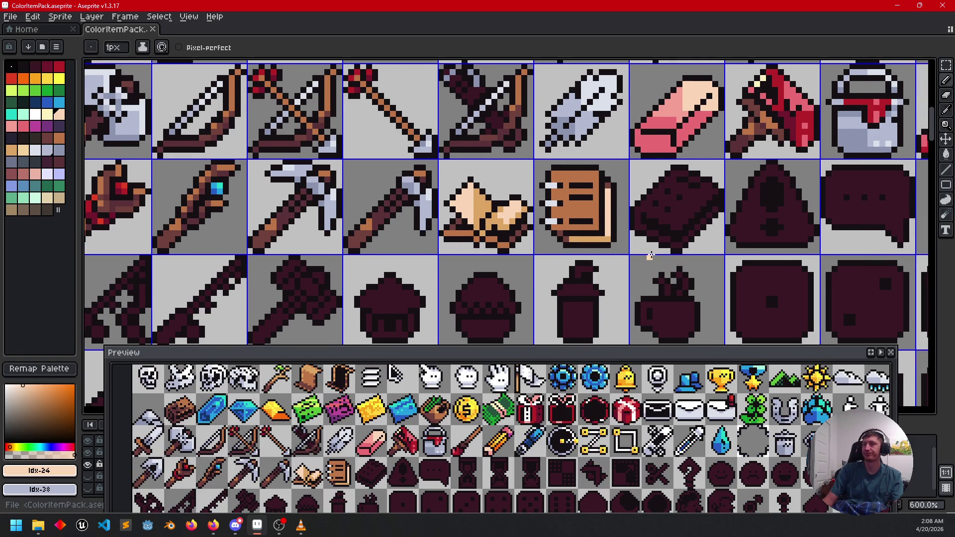
scroll(650, 256, "right", 3)
scroll(663, 248, "up", 1)
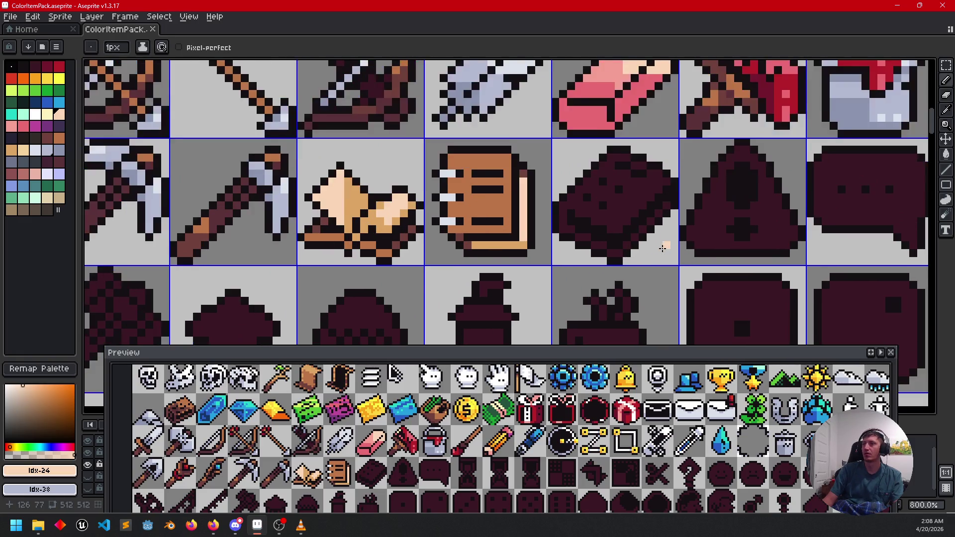
left_click(482, 214, "alt")
key("g")
left_click(585, 230)
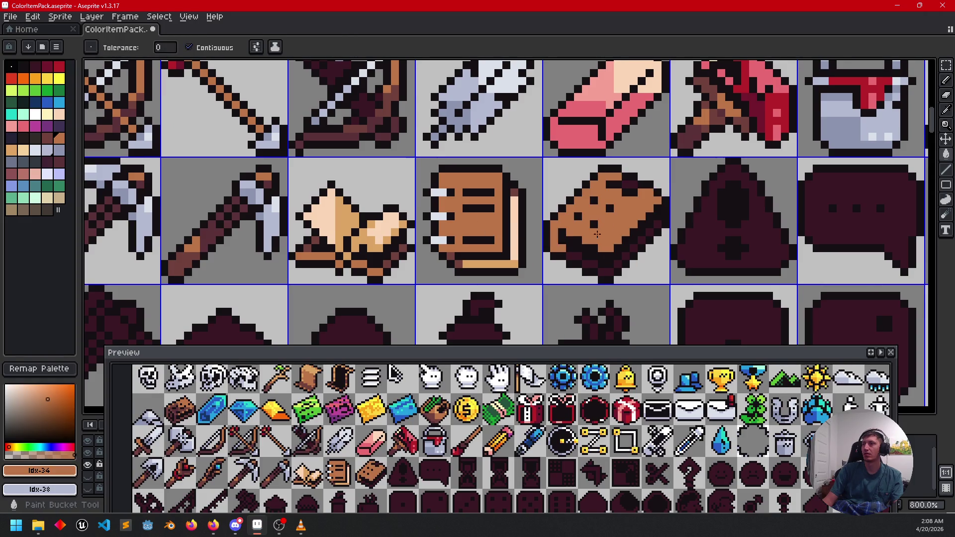
- Colour a pixel on the brown book's lower-left edge dark red
scroll(563, 239, "up", 1)
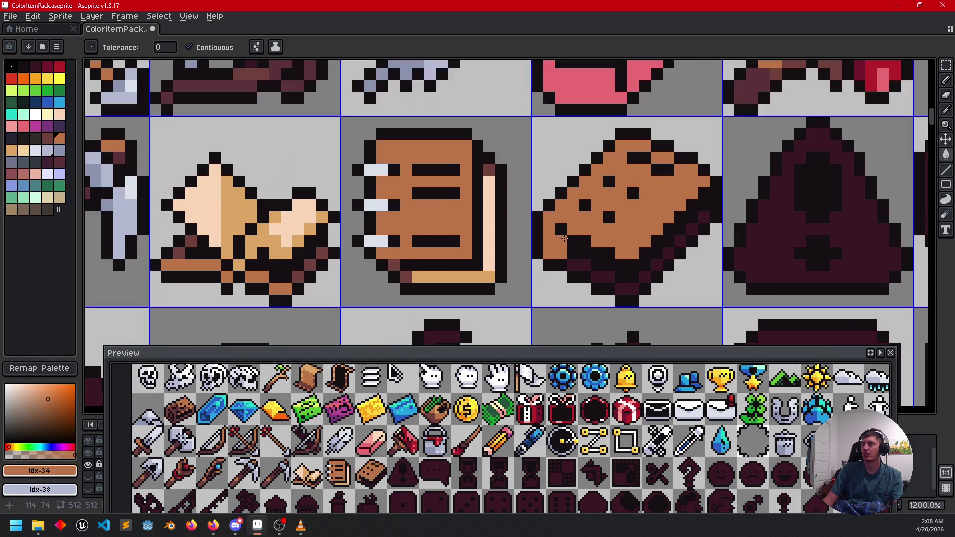
mouse_move(573, 250)
left_mouse_down()
mouse_move(588, 228)
mouse_move(565, 225)
left_mouse_up()
left_click(409, 240, "alt")
left_click(563, 208)
key("b")
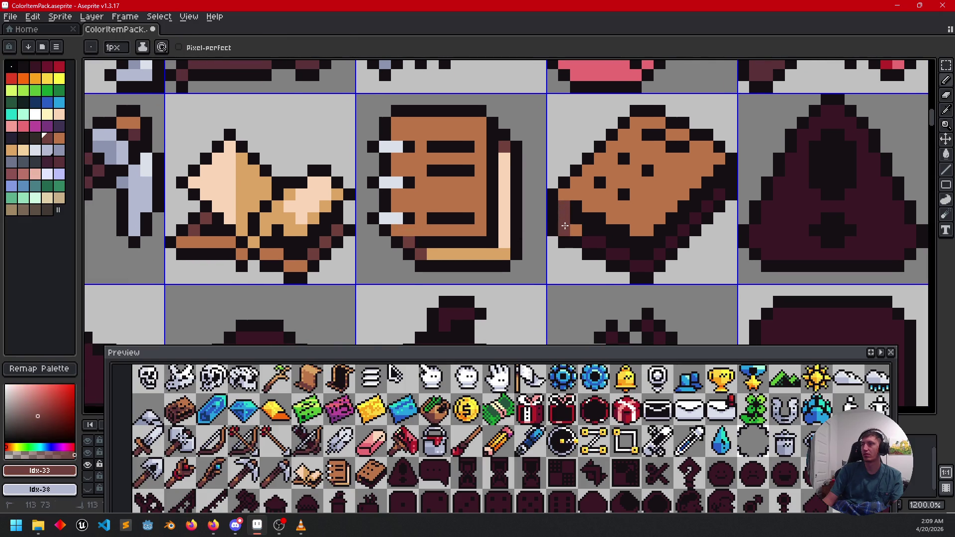
- Draw a straight dark-red line along the closed book's lower-left edge
key("l")
mouse_move(586, 239)
left_mouse_down()
mouse_move(646, 268)
mouse_move(708, 218)
mouse_move(721, 191)
left_mouse_up()
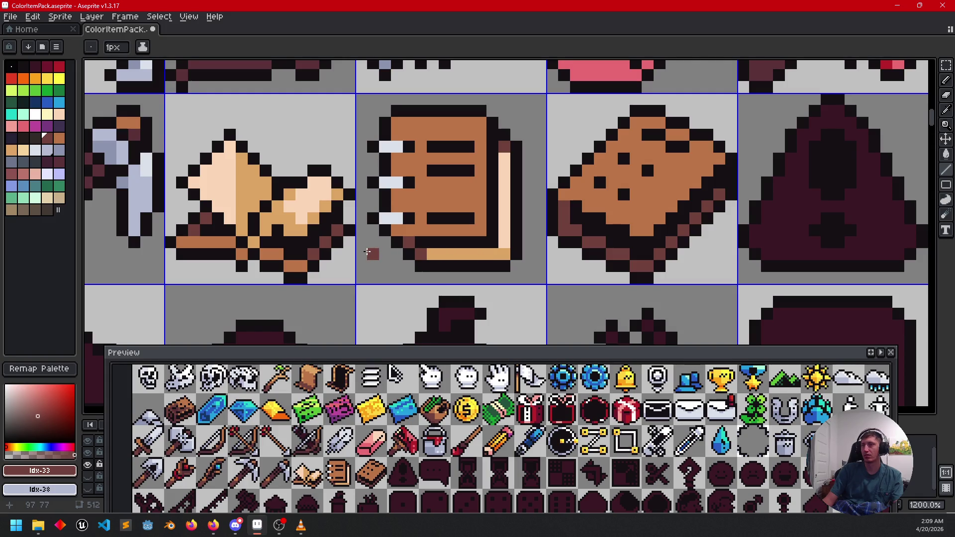
left_click_drag(562, 254, 580, 247)
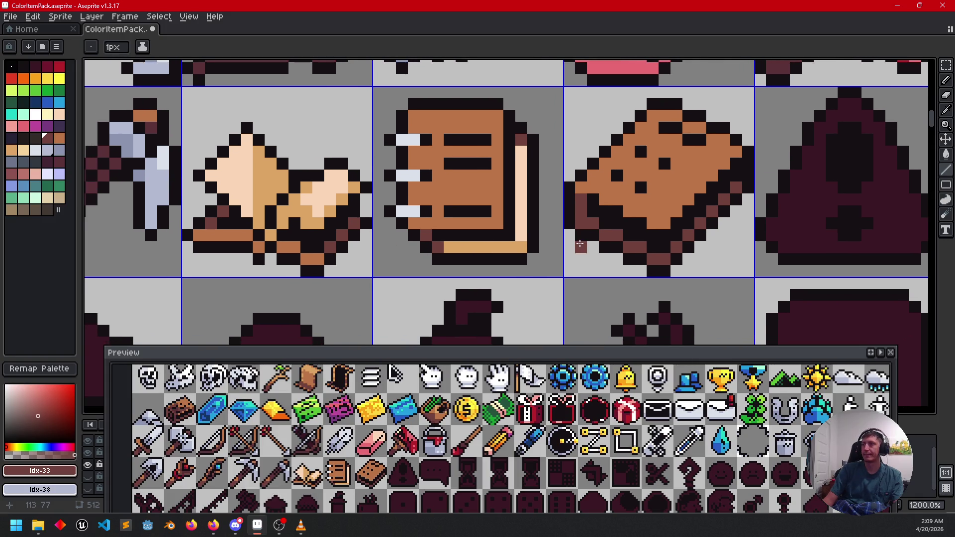
scroll(517, 251, "up", 1)
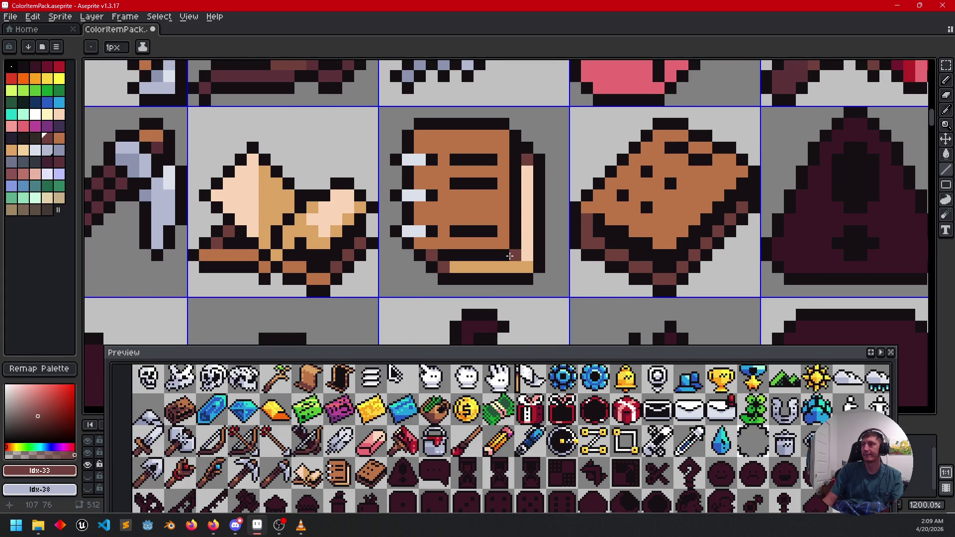
- Add a tan page edge along the book's bottom using the notebook's tan colour
left_click(494, 266, "alt")
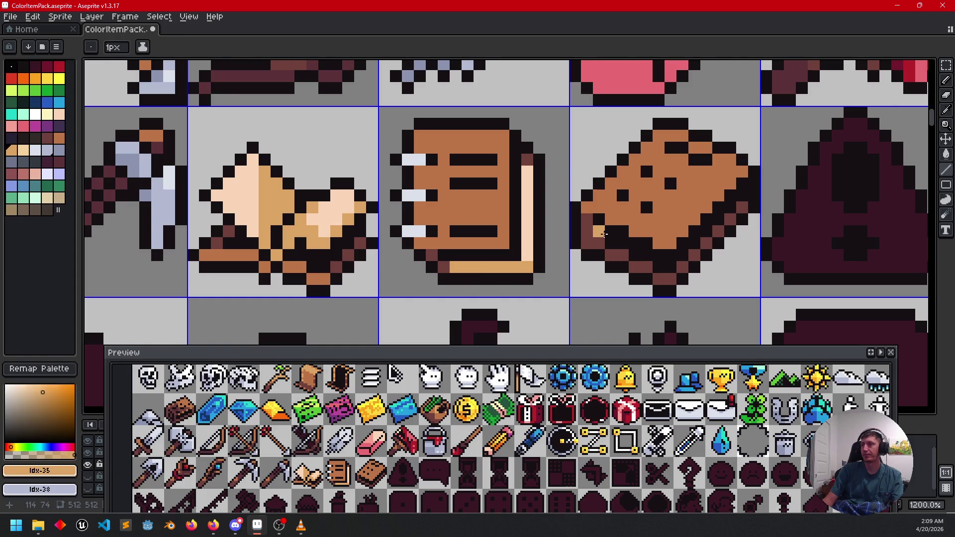
left_click(603, 233)
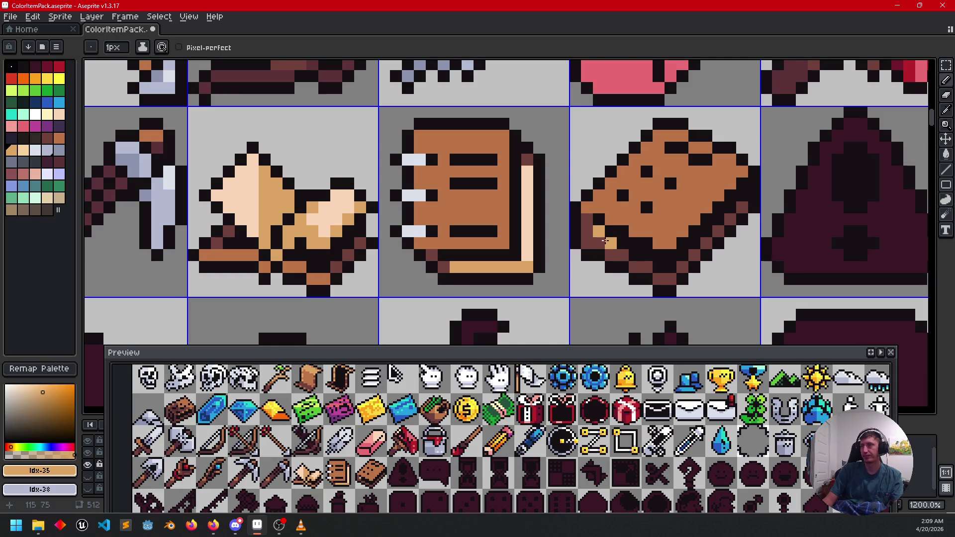
left_click(644, 256)
left_click_drag(668, 267, 743, 194)
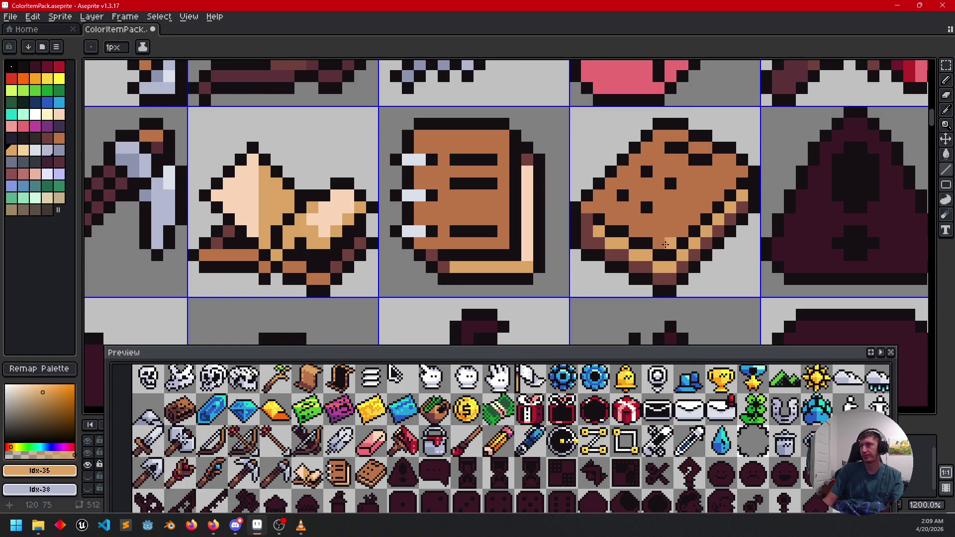
scroll(665, 244, "down", 2)
left_click_drag(549, 294, 556, 289)
- Draw a peach highlight line up the book's lower-right edge, then zoom out
scroll(552, 286, "up", 2)
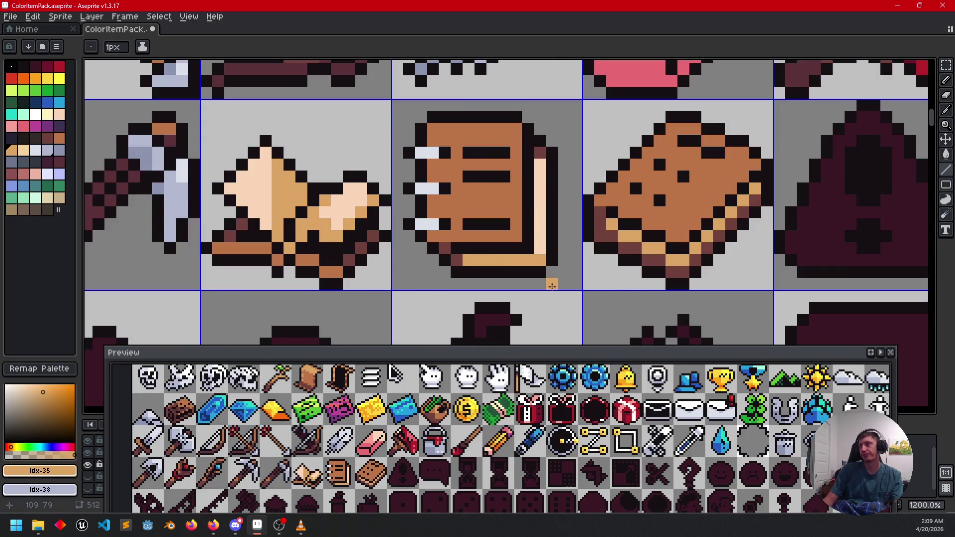
left_click(541, 230, "alt")
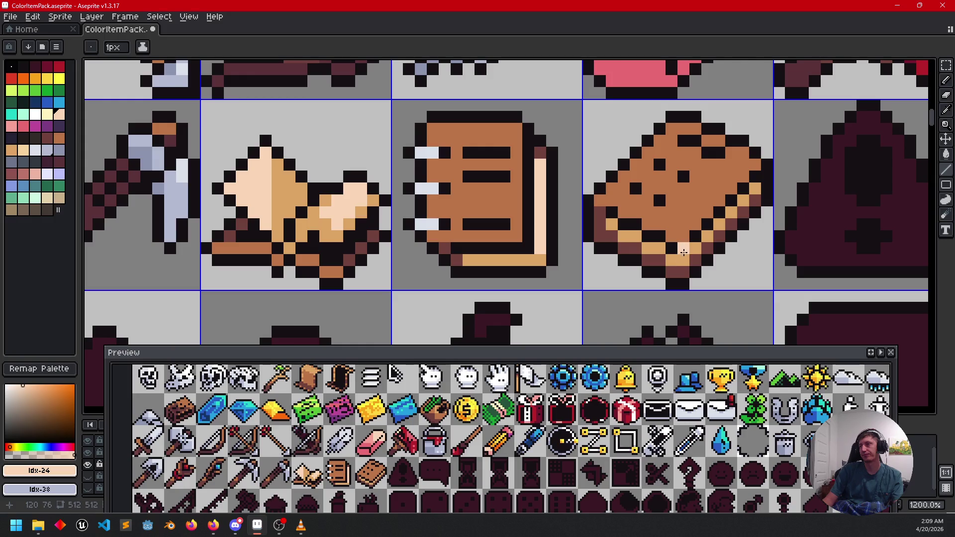
left_click_drag(682, 259, 758, 191)
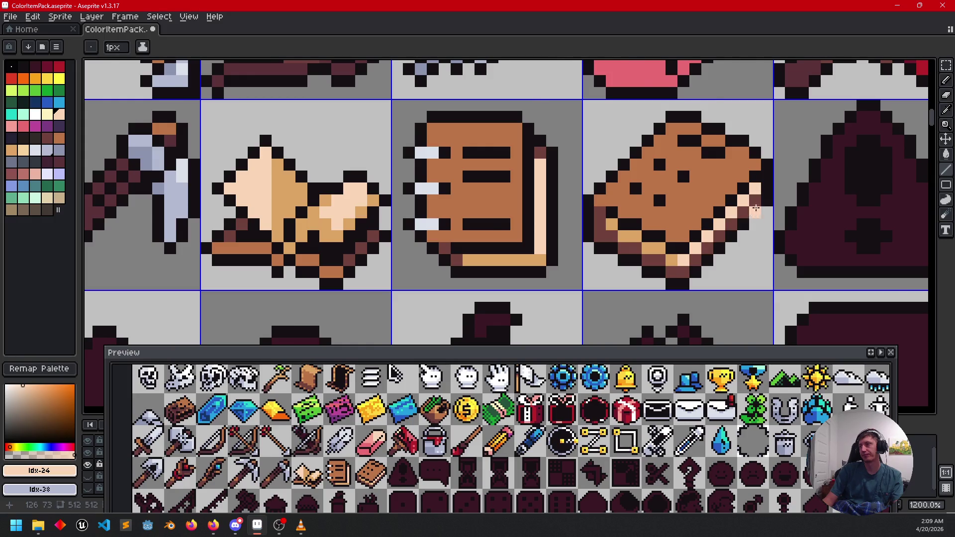
scroll(756, 208, "down", 2)
mouse_move(687, 285)
left_mouse_down()
mouse_move(699, 278)
mouse_move(625, 315)
mouse_move(594, 312)
mouse_move(630, 309)
left_mouse_up()
scroll(593, 312, "down", 2)
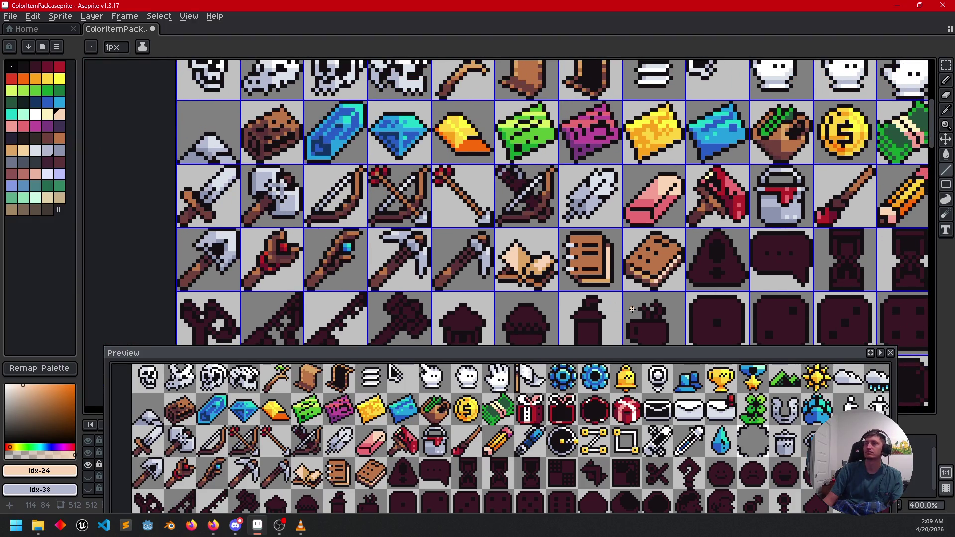
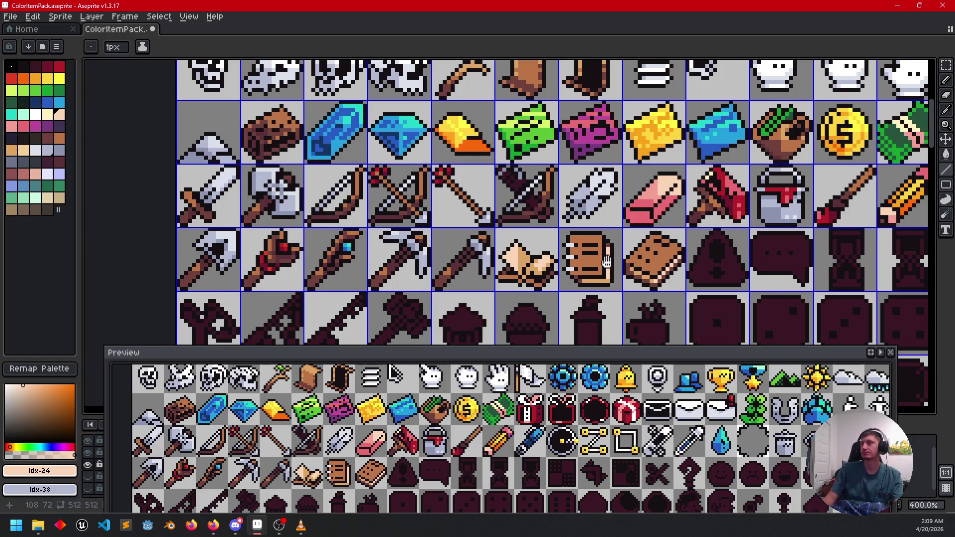
- Eyedrop the notebook's dark red-brown, extend its diagonal line by a pixel, and fill the lower-left section
scroll(607, 261, "down", 1)
scroll(603, 251, "up", 2)
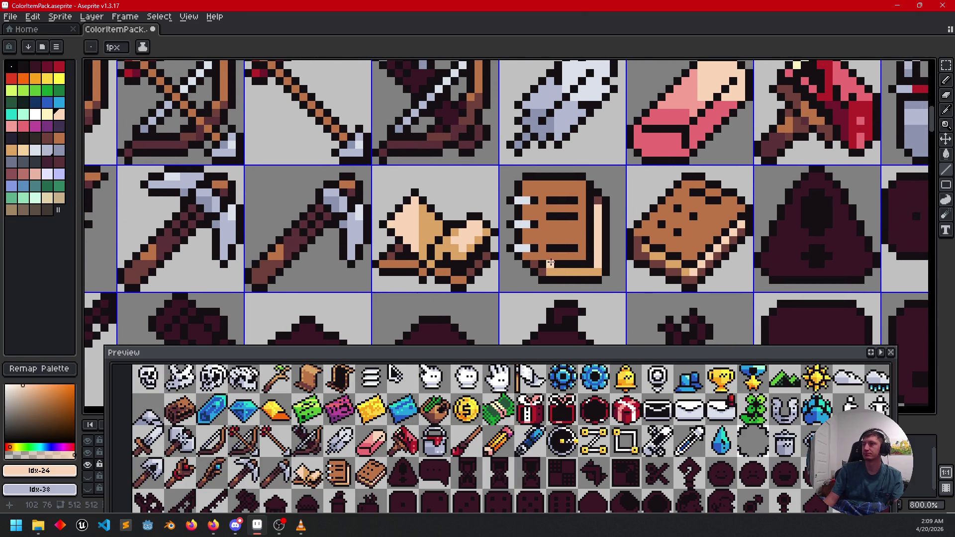
scroll(550, 263, "up", 2)
key("i")
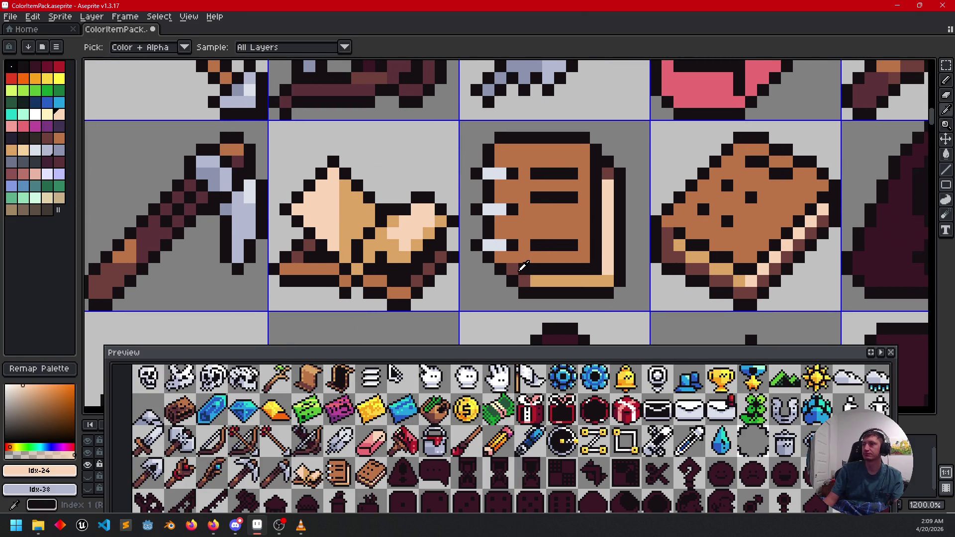
left_click(517, 266)
key("b")
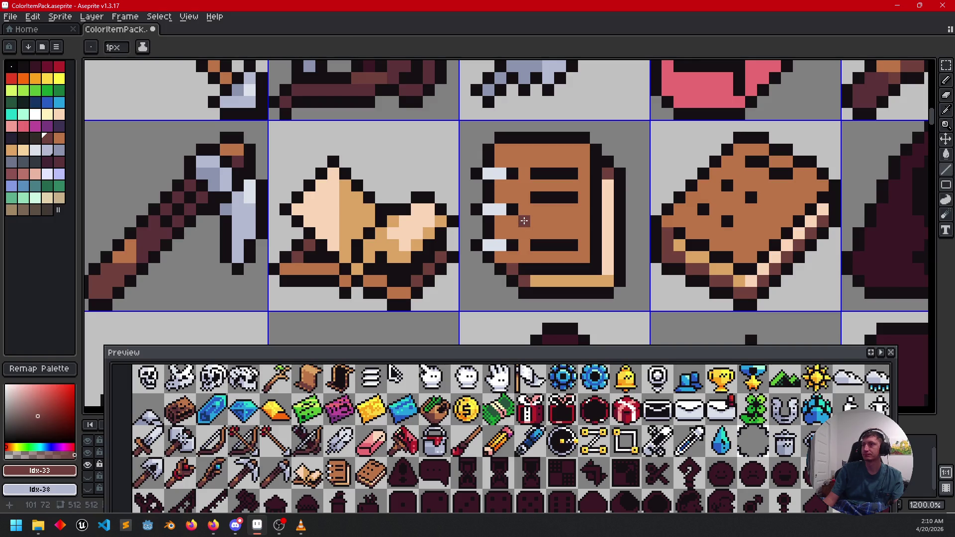
left_click(536, 231)
key("g")
left_click(547, 256)
scroll(557, 256, "down", 4)
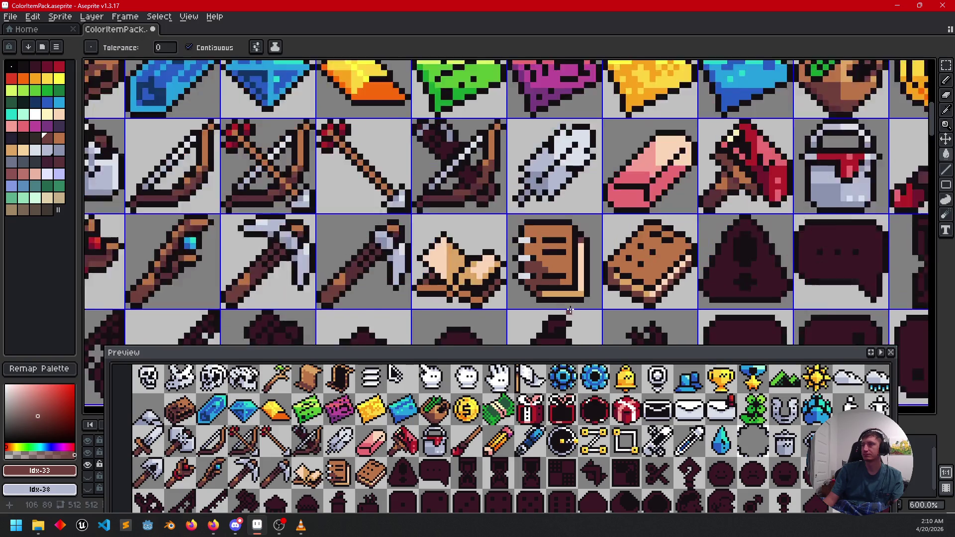
scroll(625, 262, "down", 1)
- Save the sprite sheet
key("ctrl+s")
scroll(610, 205, "down", 2)
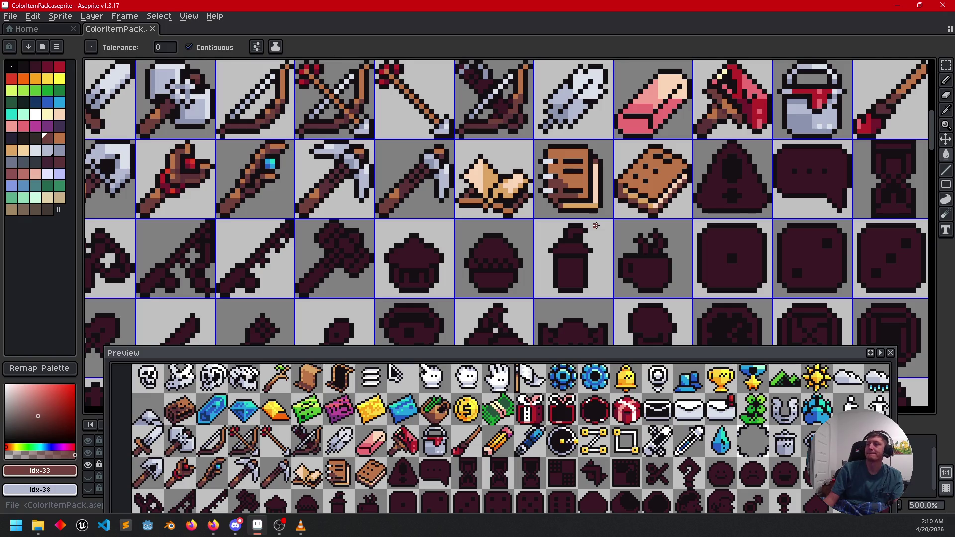
scroll(599, 229, "up", 1)
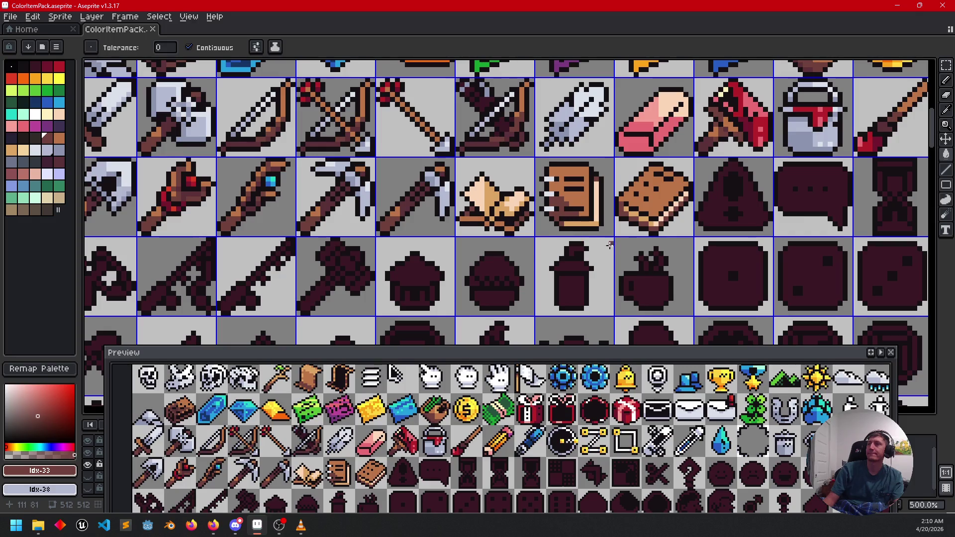
scroll(610, 244, "right", 5)
scroll(576, 246, "up", 1)
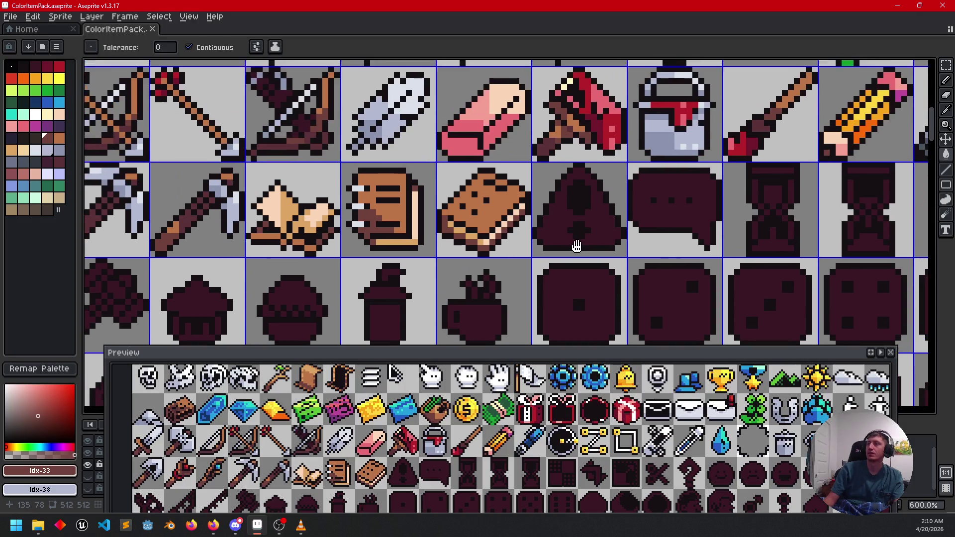
- Fill the dark warning triangle with yellow picked from an existing icon
left_click_drag(576, 247, 542, 282)
left_click(840, 142, "alt")
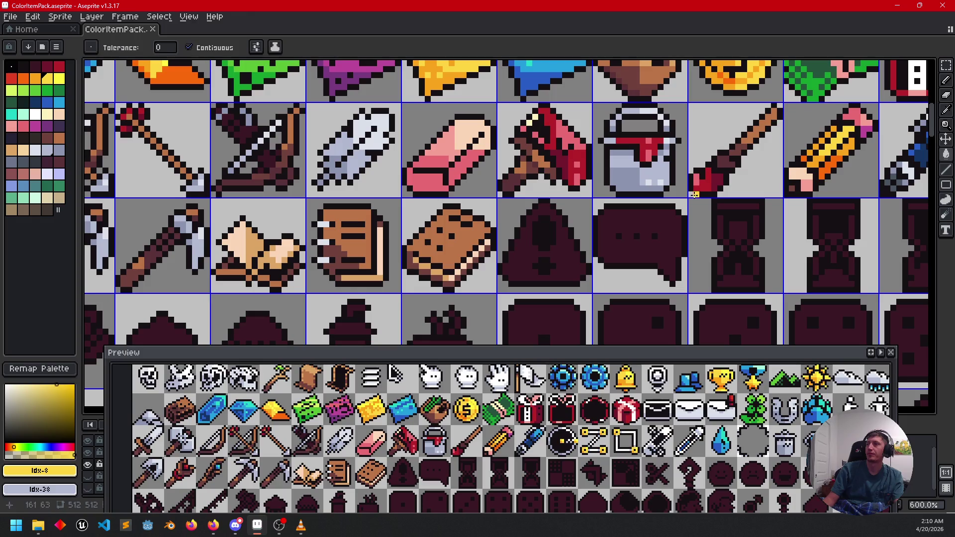
left_click(562, 254)
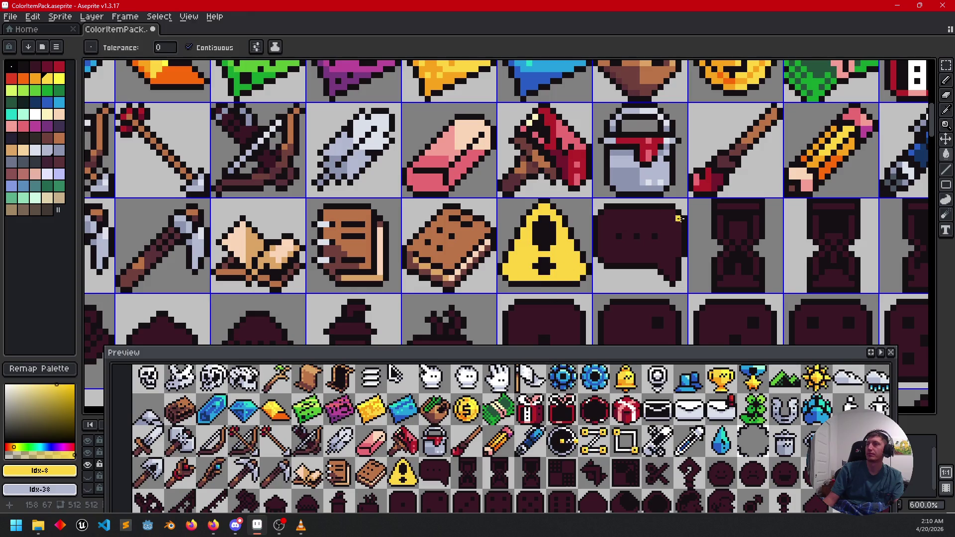
- Add orange pixels beside the exclamation mark and at the triangle's bottom corner
left_click_drag(678, 218, 660, 237)
left_click(820, 170, "alt")
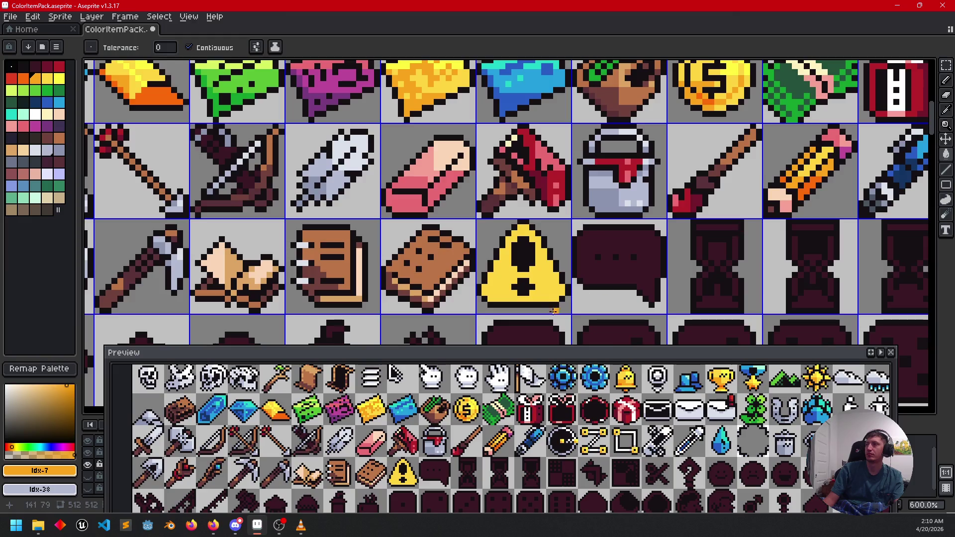
scroll(554, 310, "up", 3)
key("b")
left_click(527, 205)
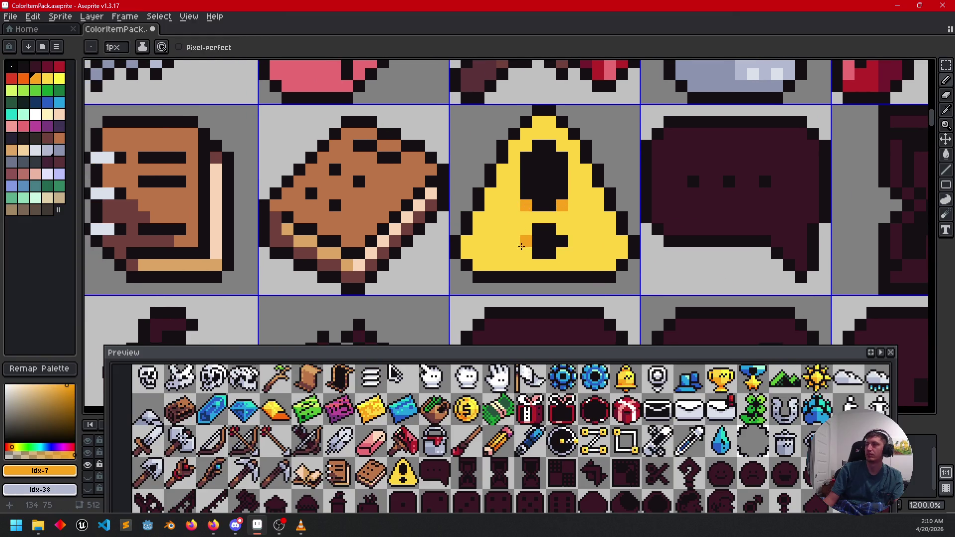
left_click(562, 253)
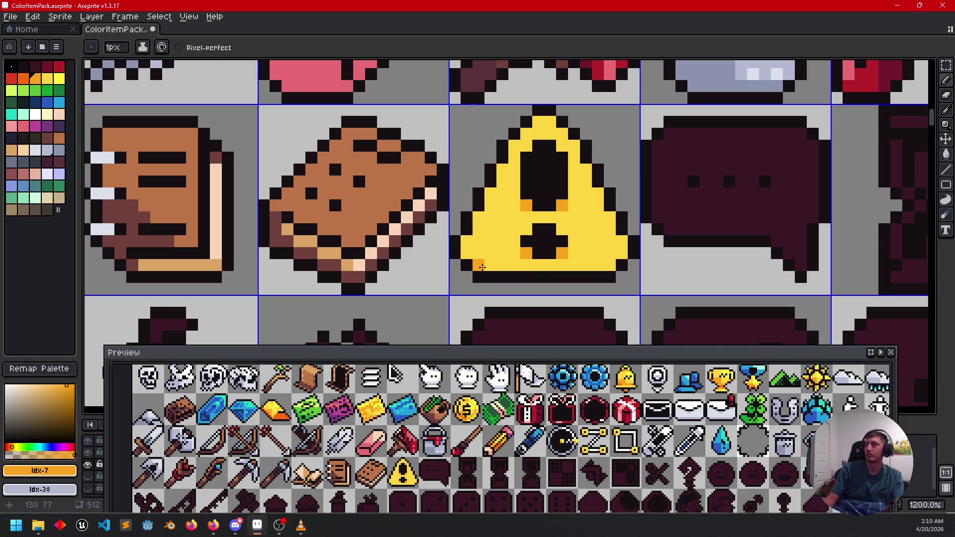
left_click(621, 264)
scroll(548, 308, "down", 3)
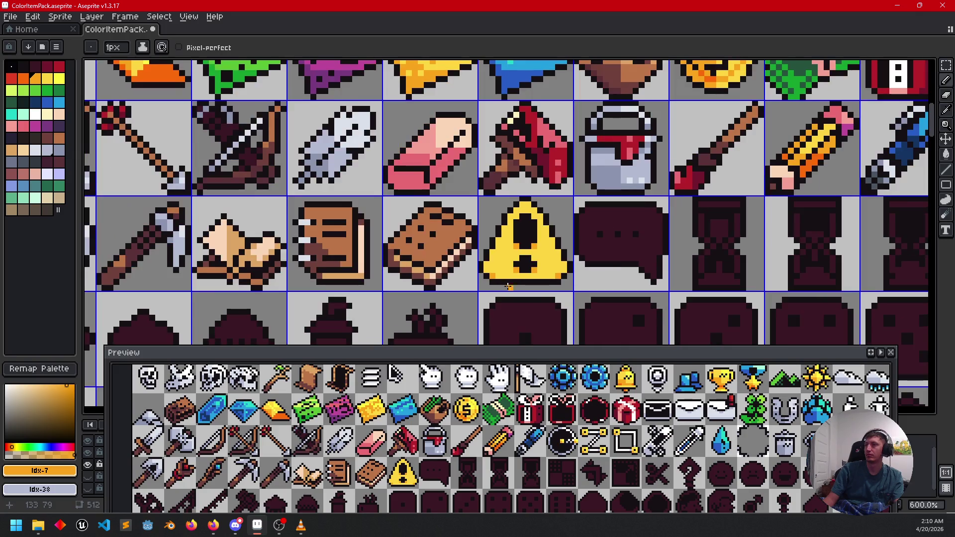
left_click_drag(548, 309, 547, 274)
scroll(547, 274, "up", 1)
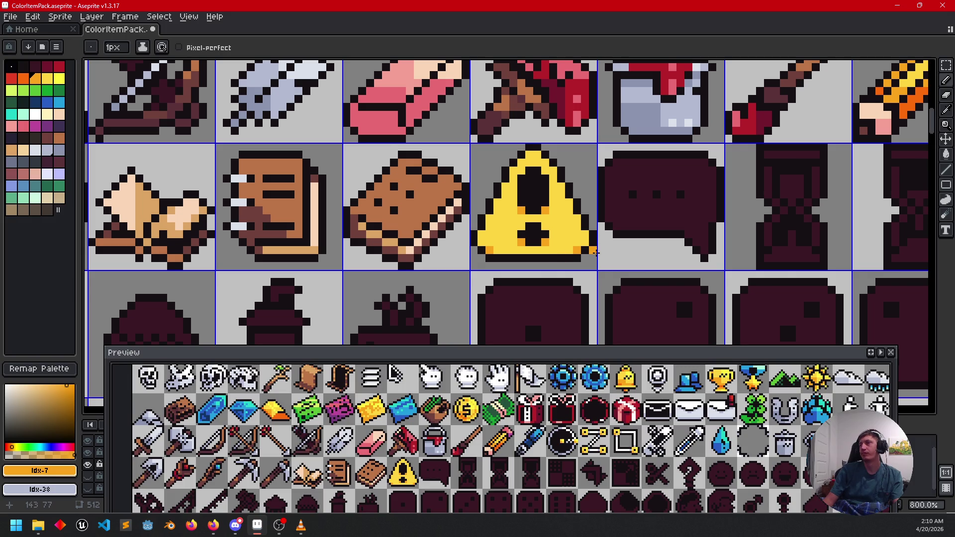
scroll(592, 256, "up", 2)
mouse_move(625, 229)
left_mouse_down()
mouse_move(602, 267)
mouse_move(587, 259)
left_mouse_up()
scroll(601, 267, "down", 3)
- Repaint the pixels around the exclamation mark and the bottom-right corner in darker orange
left_click(531, 272, "alt")
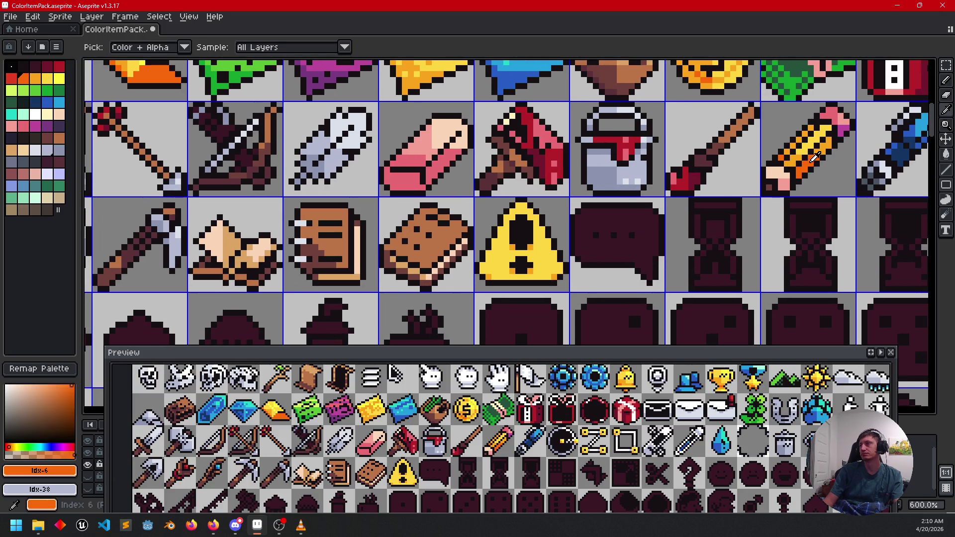
scroll(637, 247, "up", 1)
scroll(637, 247, "up", 3)
left_click_drag(522, 282, 635, 207)
left_click(493, 180)
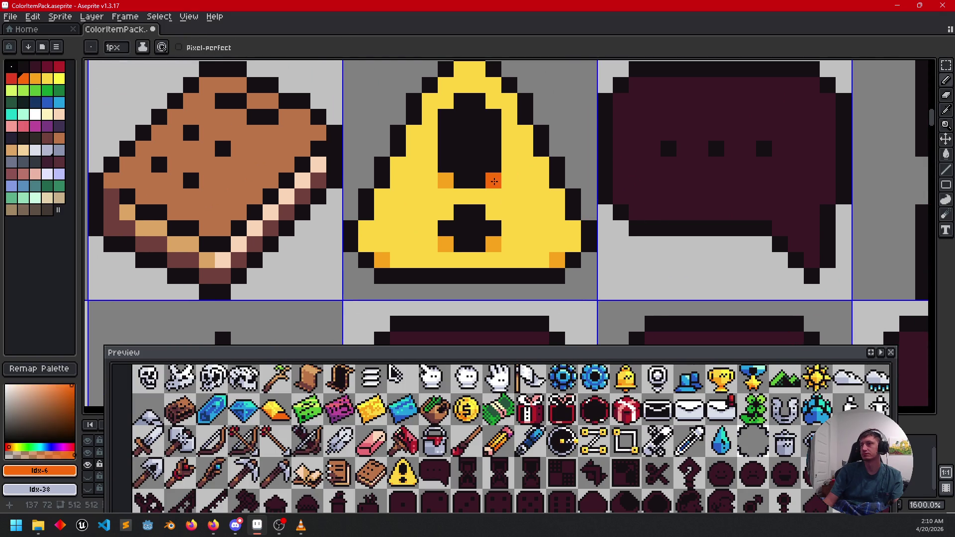
left_click(446, 180)
left_click(493, 244)
left_click(556, 260)
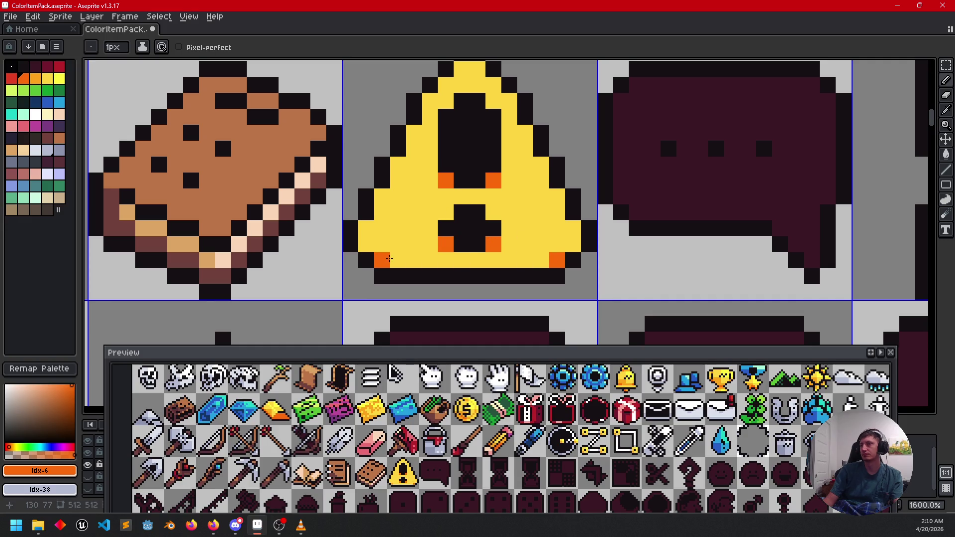
scroll(384, 258, "down", 4)
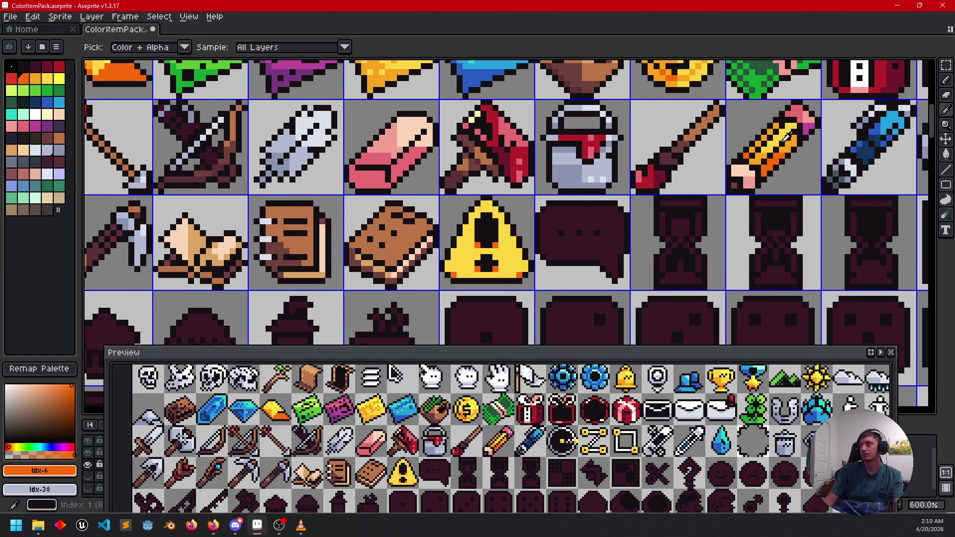
- Shade the triangle's interior and bottom edge with light orange pixels
left_click(793, 141, "alt")
scroll(484, 259, "up", 6)
left_click(477, 282)
left_click(495, 288)
left_click(472, 217)
left_click(495, 217)
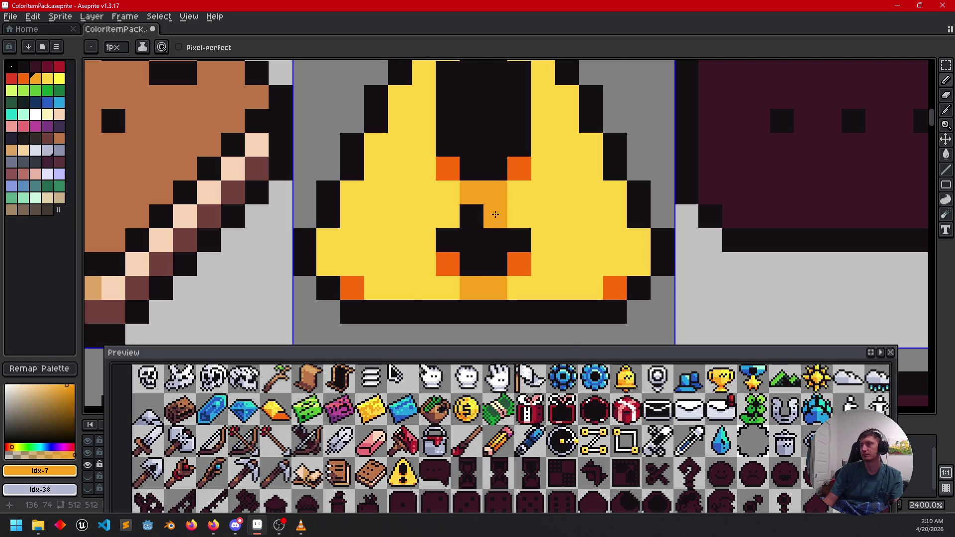
scroll(536, 281, "down", 2)
left_click_drag(537, 281, 551, 299)
left_click(438, 302)
left_click(406, 287)
left_click(597, 286)
left_click(581, 303)
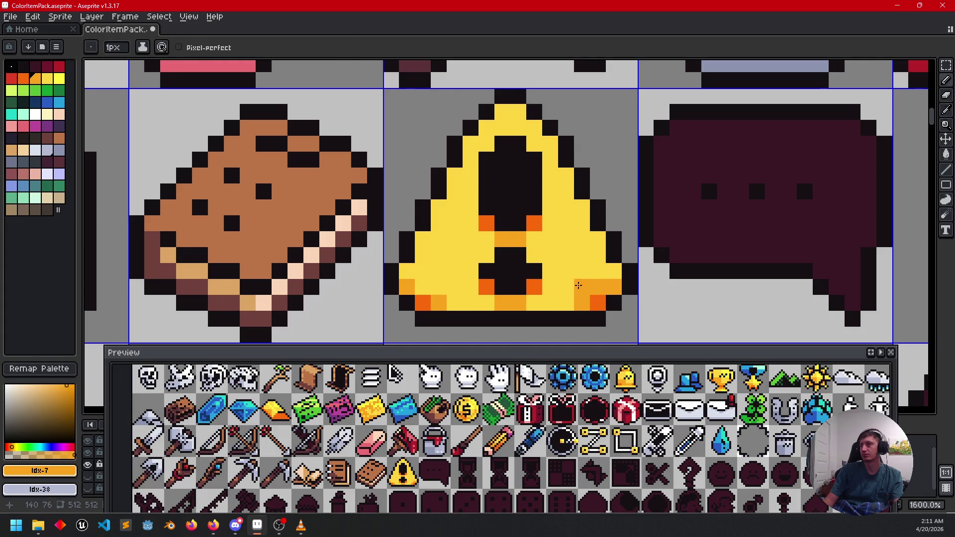
- Re-pick the triangle's yellow and patch a stray pixel with it
left_click(590, 287, "alt")
scroll(537, 309, "down", 2)
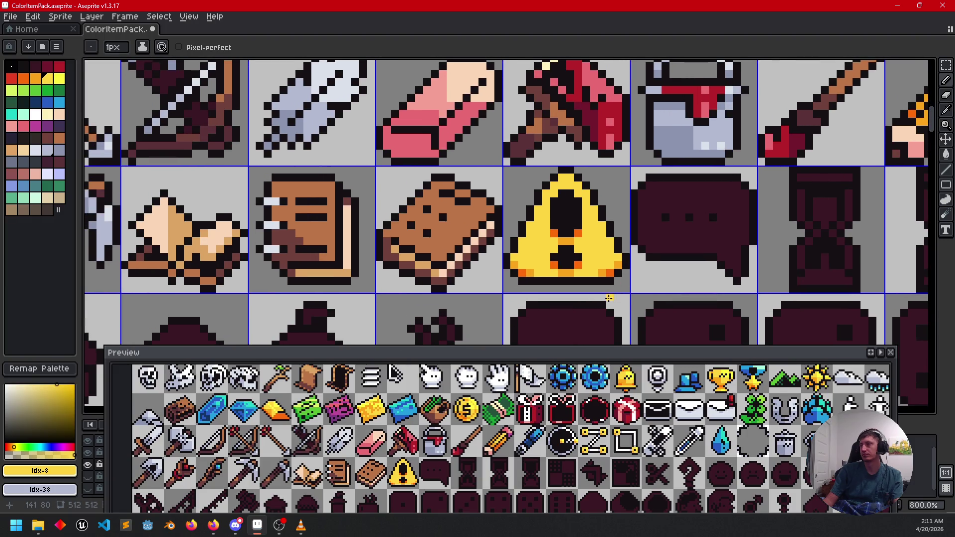
scroll(606, 298, "up", 1)
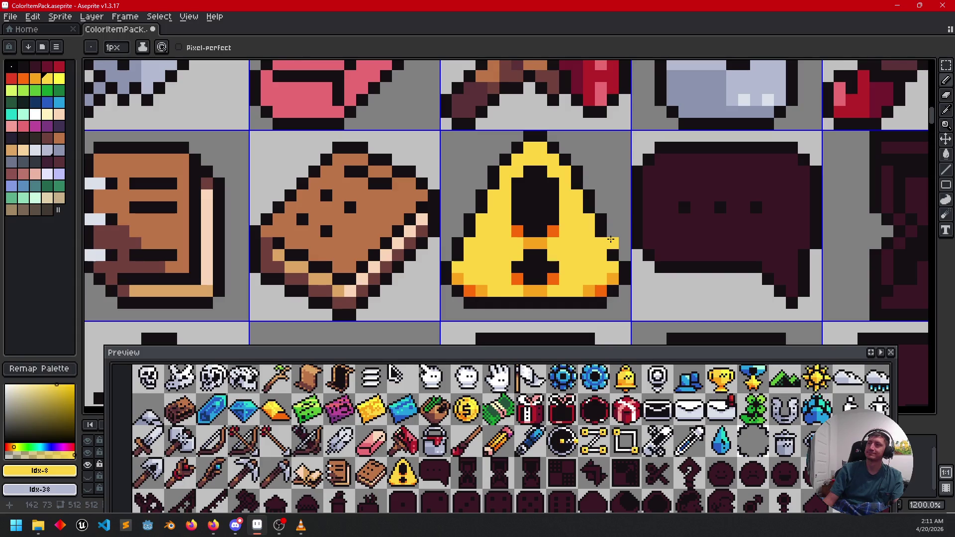
left_click(530, 180)
scroll(558, 252, "down", 3)
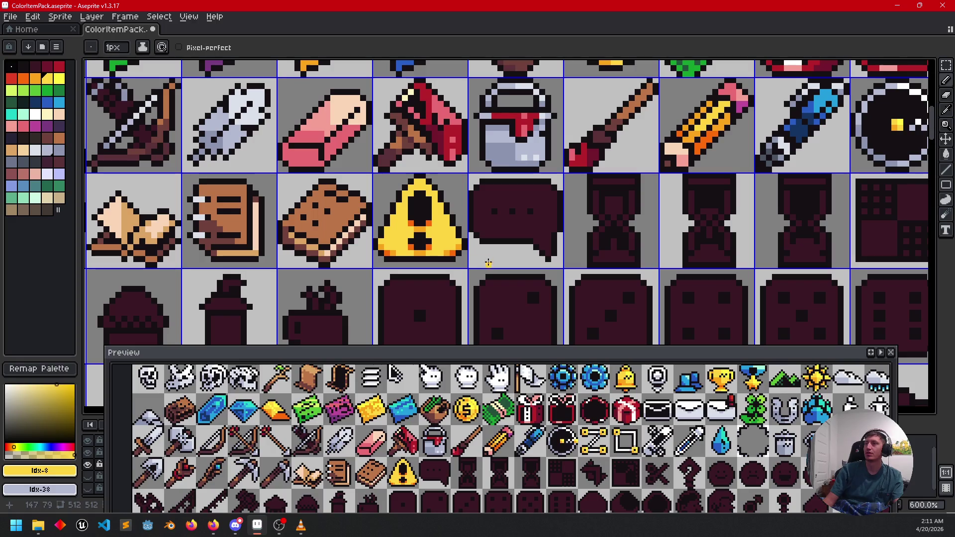
scroll(503, 255, "up", 2)
scroll(406, 217, "up", 1)
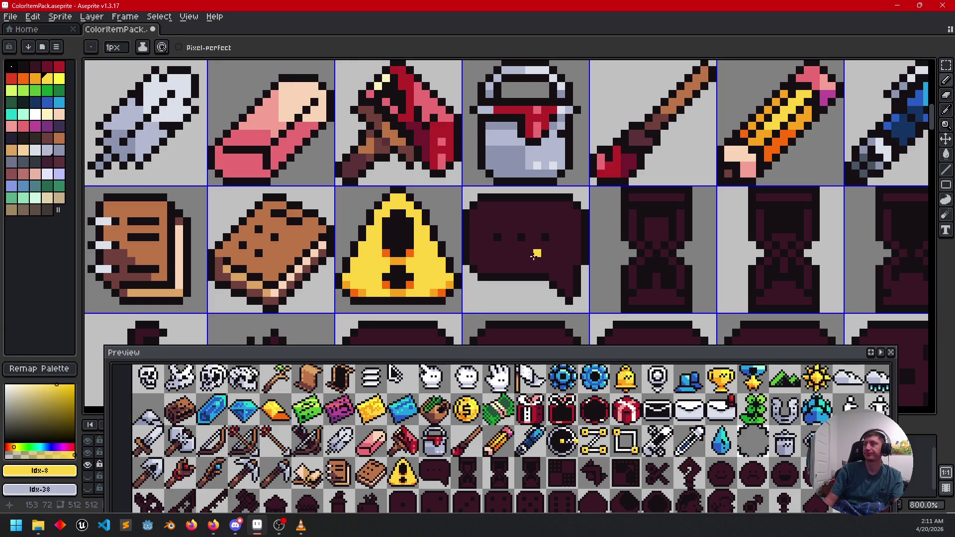
- Fill the dark speech bubble white, then try a grey-blue interior fill and undo it
left_click(35, 114)
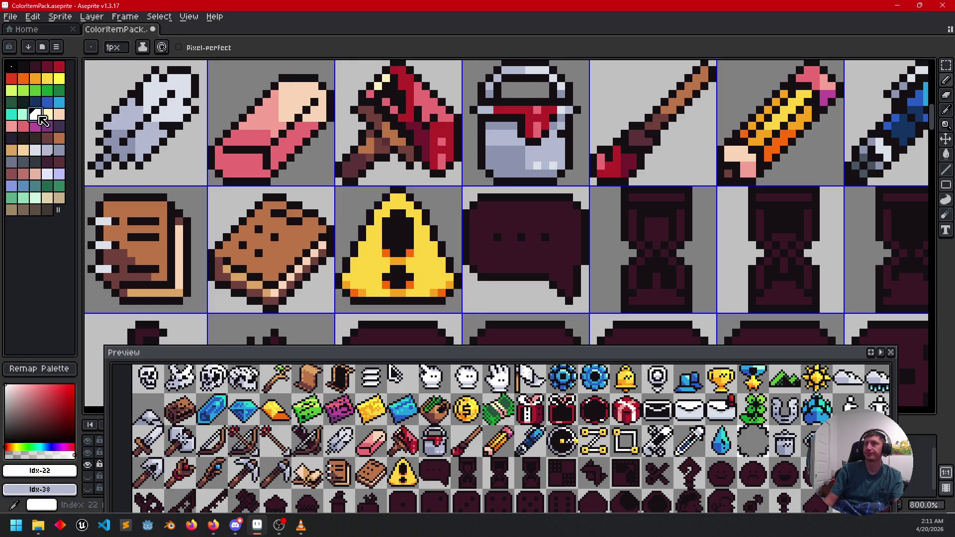
key("g")
left_click(489, 269)
scroll(438, 278, "up", 2)
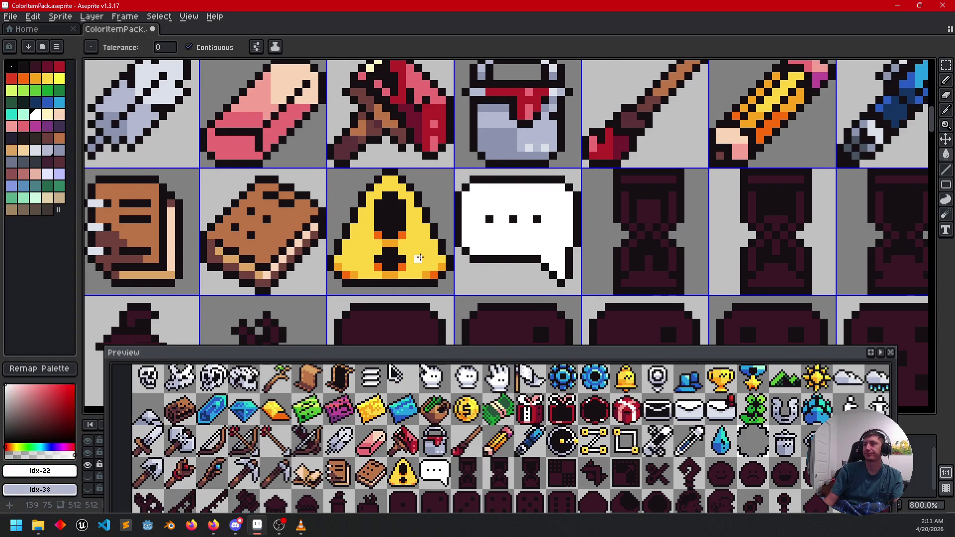
left_click(35, 152)
left_click(51, 150)
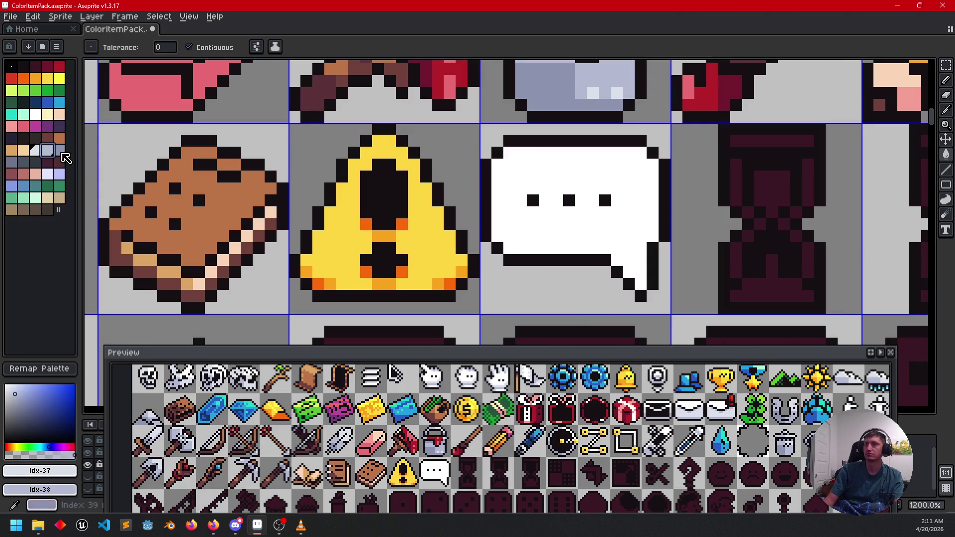
left_click(506, 234)
key("ctrl+z")
- Draw a light-grey horizontal divider across the bubble and fill the area to its left light grey
key("b")
left_click(507, 236)
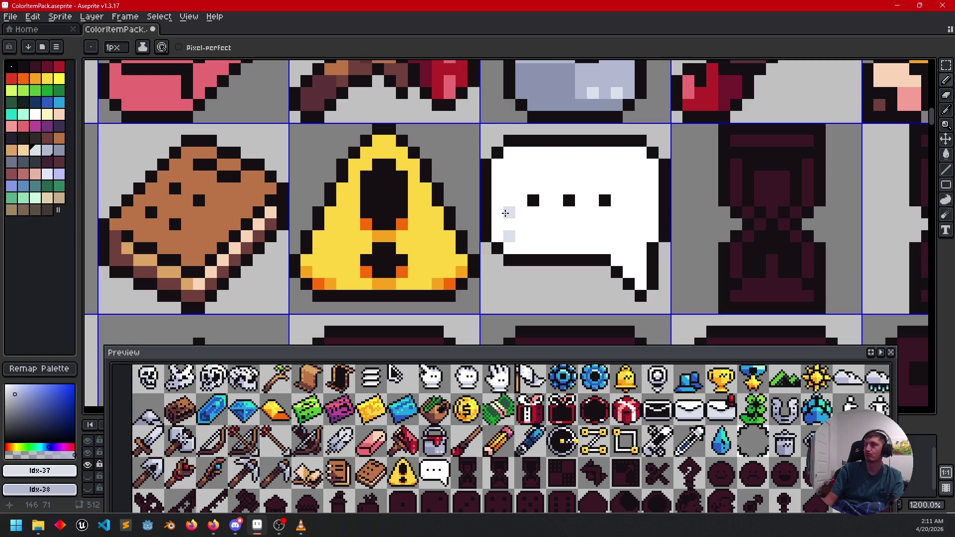
left_click_drag(504, 212, 566, 212)
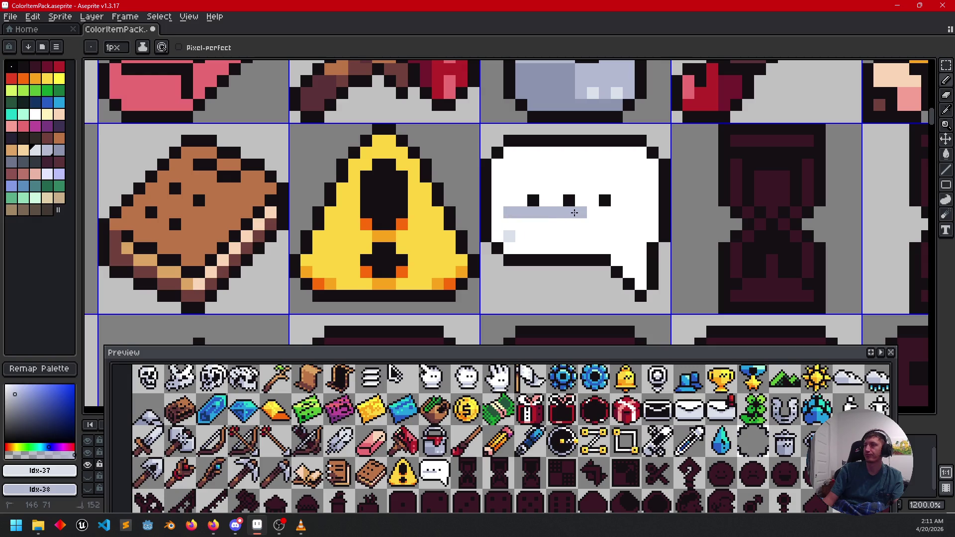
left_click(571, 221)
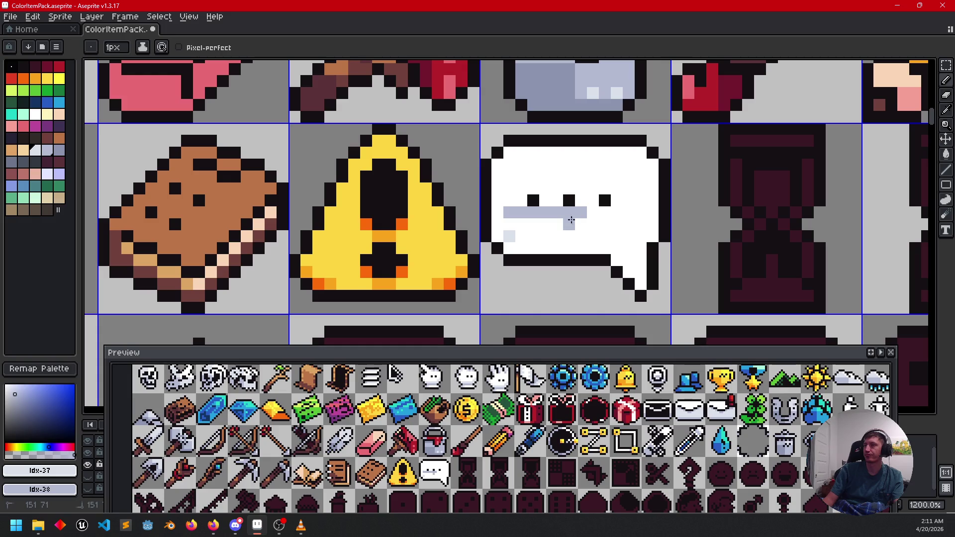
key("g")
left_click(525, 223)
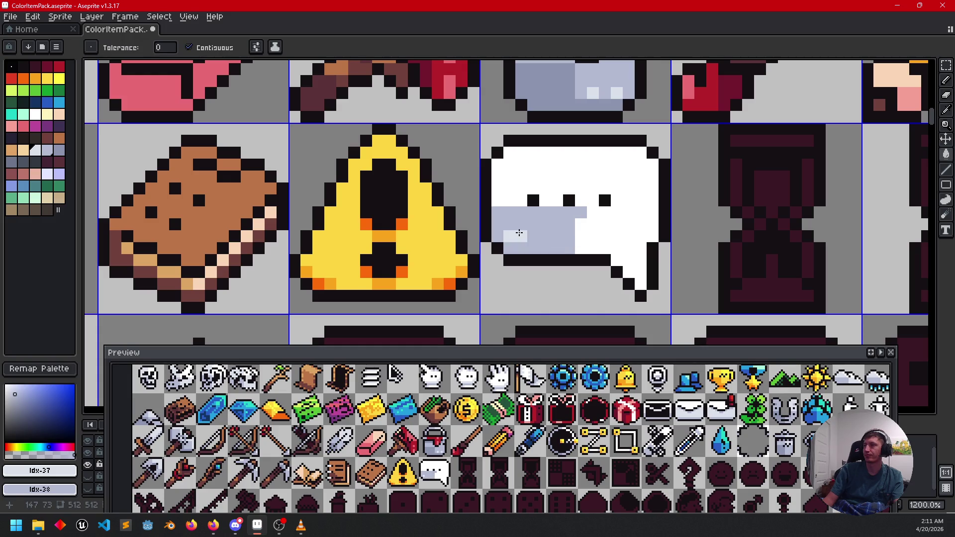
- Extend the divider, draw a vertical middle line, and fill lower-right pale blue-grey and upper-left light grey
key("b")
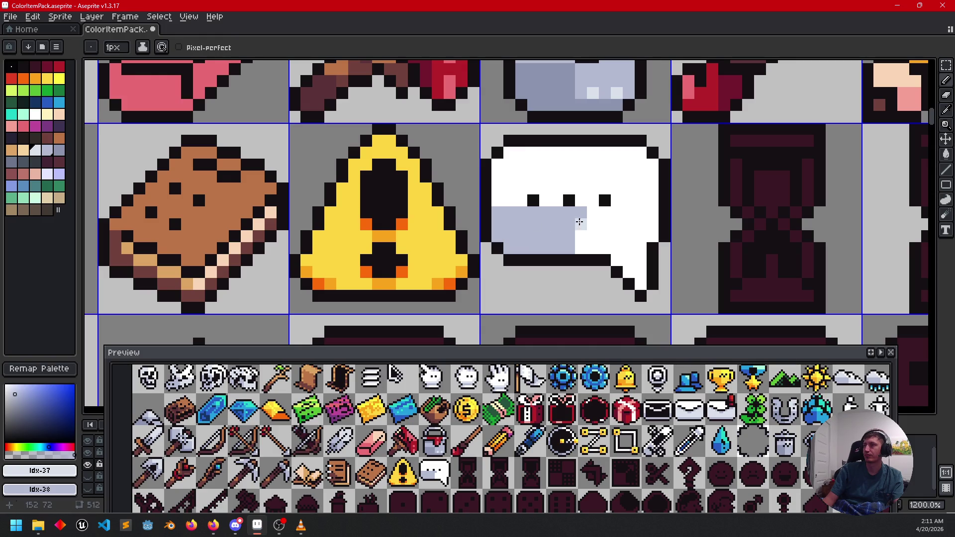
left_click_drag(580, 215, 631, 214)
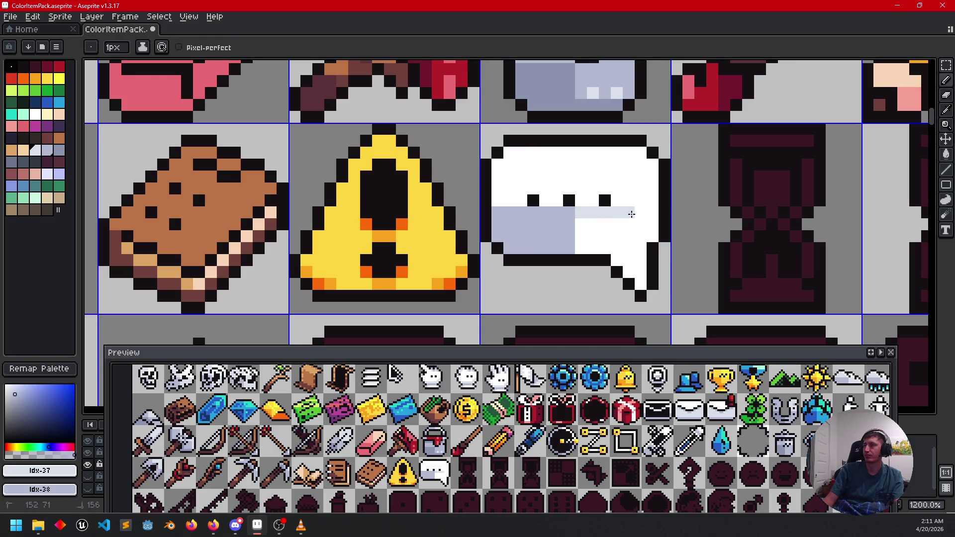
key("g")
left_click(610, 225)
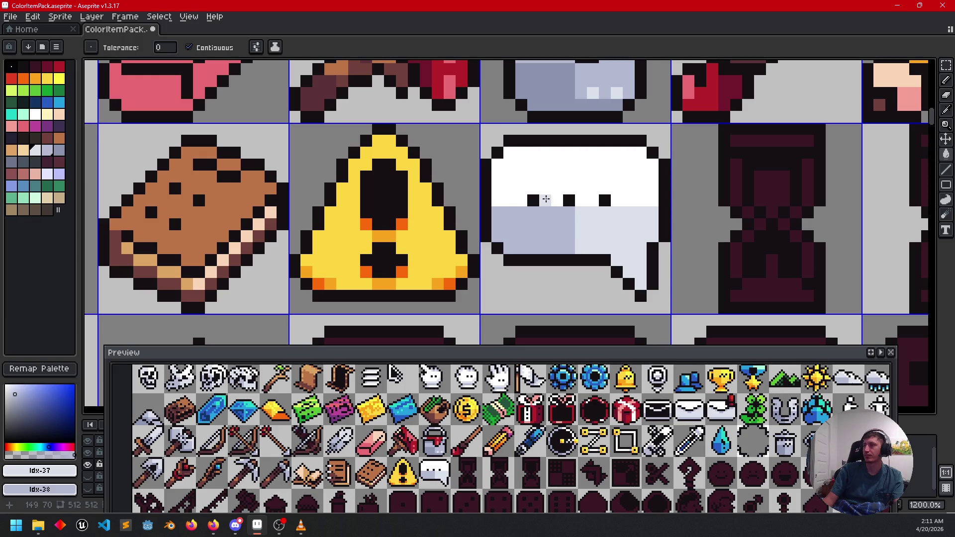
key("b")
left_click_drag(563, 184, 567, 149)
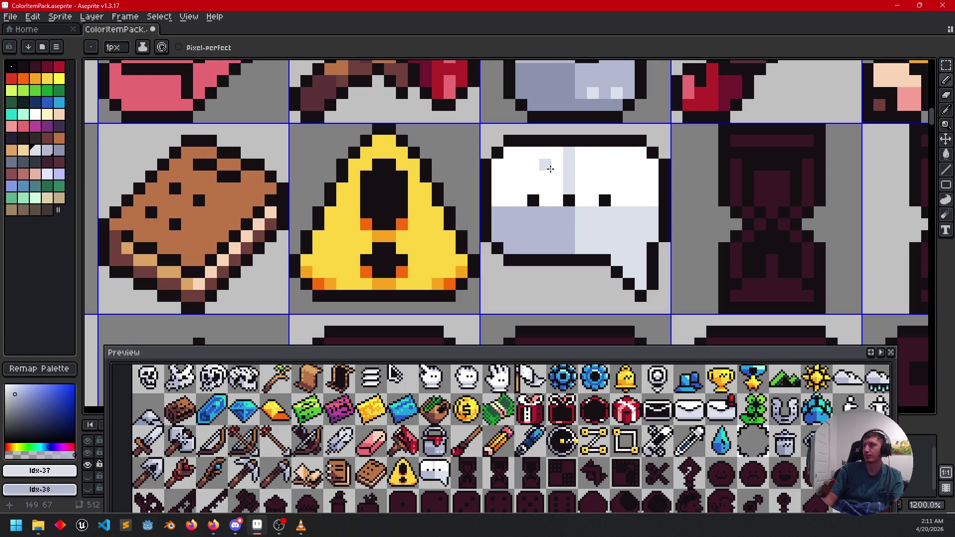
key("g")
left_click(547, 167)
scroll(569, 249, "down", 5)
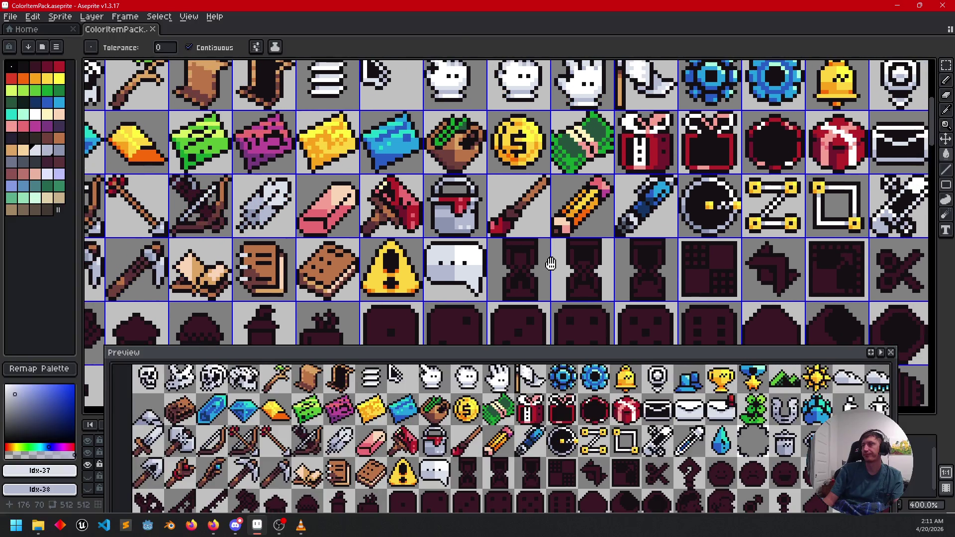
- Fill the hourglass's left glass column light grey and its right column white
mouse_move(551, 263)
left_mouse_down()
mouse_move(455, 272)
mouse_move(518, 230)
left_mouse_up()
scroll(517, 230, "up", 5)
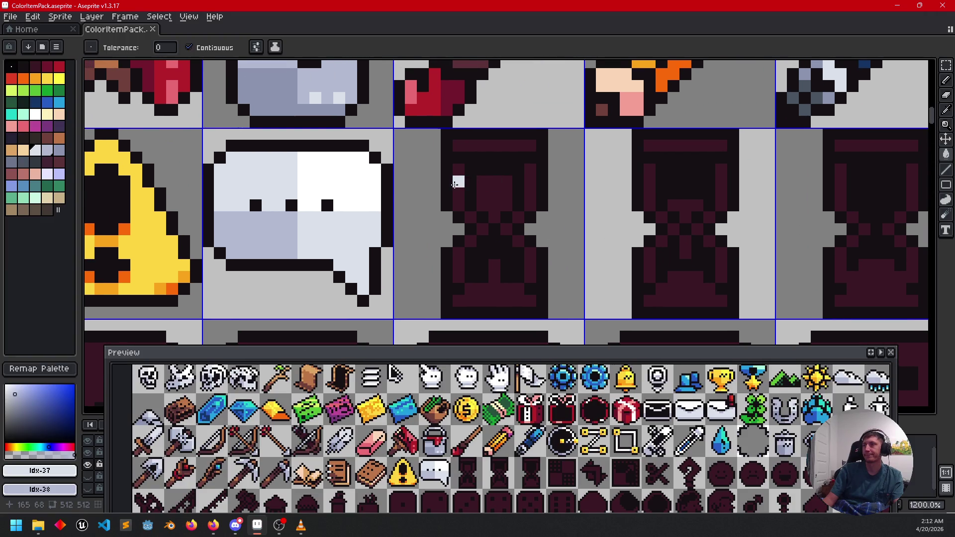
left_click(454, 182)
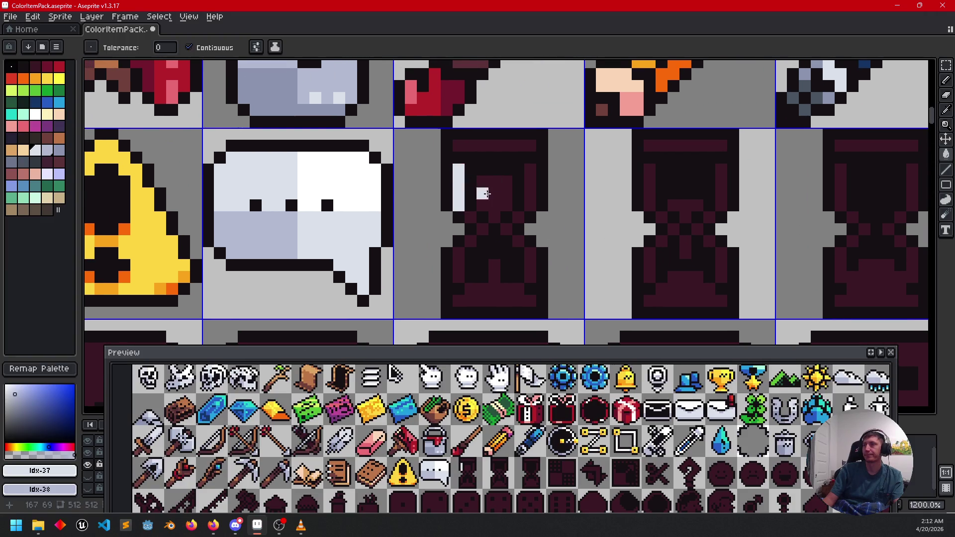
left_click(359, 192, "alt")
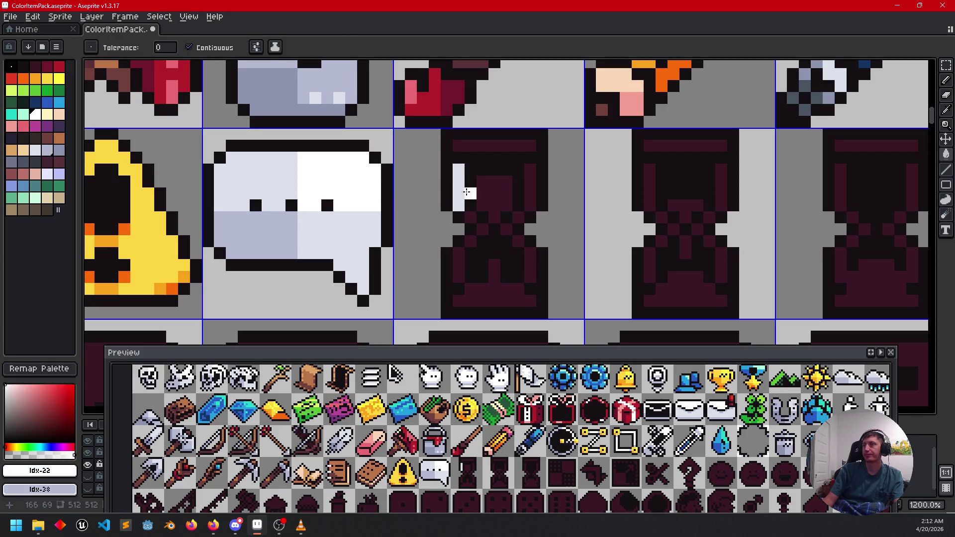
left_click(527, 186)
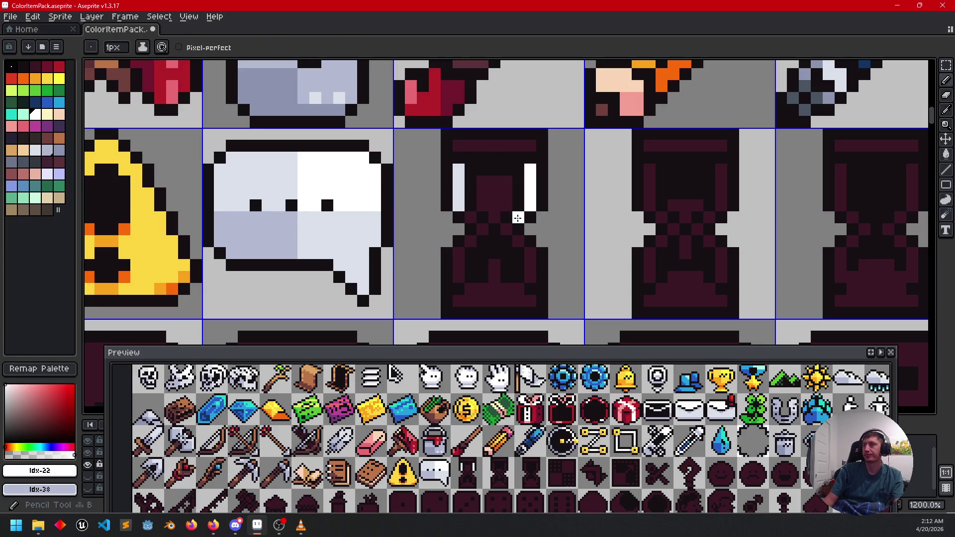
- Add light-grey and blue-grey pixels to the hourglass glass
left_click(460, 196, "alt")
key("b")
left_click(471, 218)
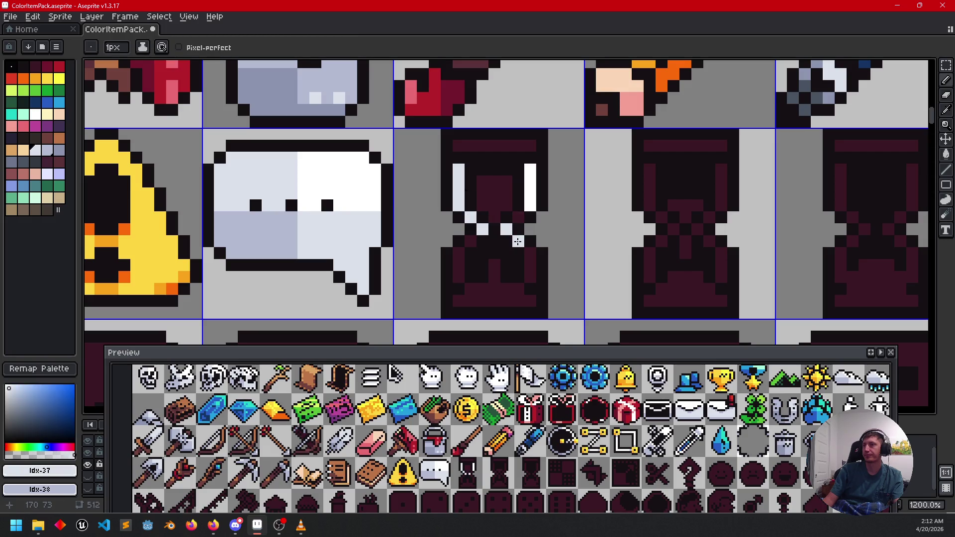
left_click(475, 266)
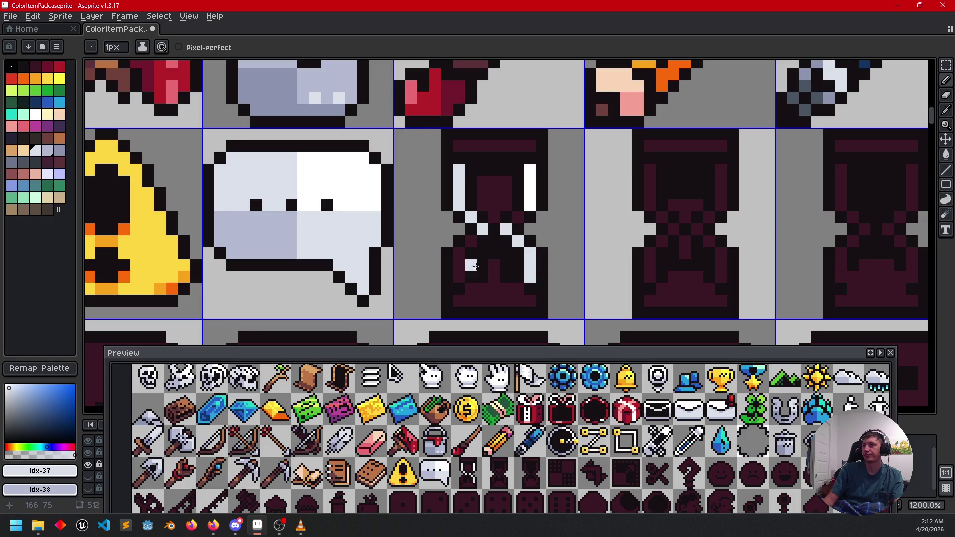
left_click(291, 230, "alt")
left_click(470, 241)
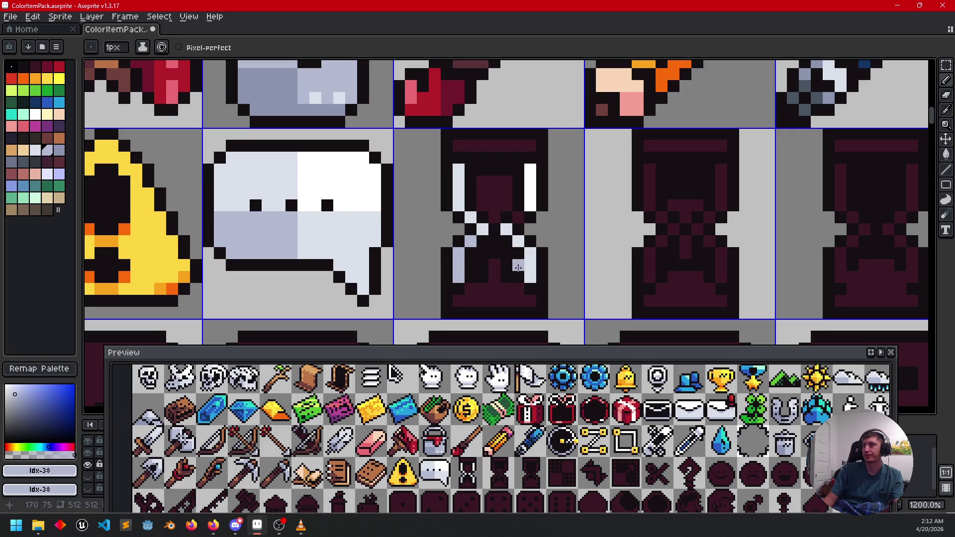
left_click(518, 243)
- Fill the hourglass's upper and lower sand with the warning sign's yellow
left_click(157, 226, "alt")
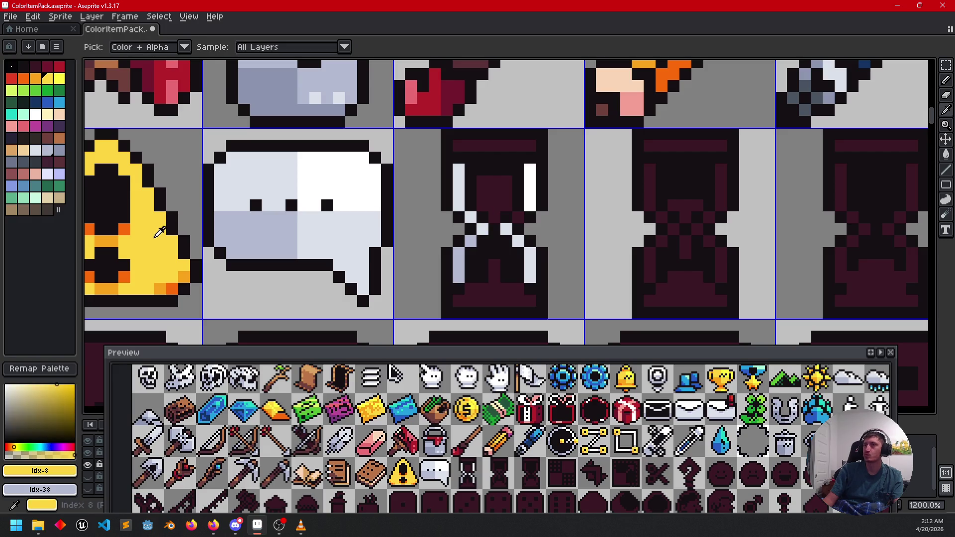
key("g")
left_click(493, 212)
left_click(502, 292)
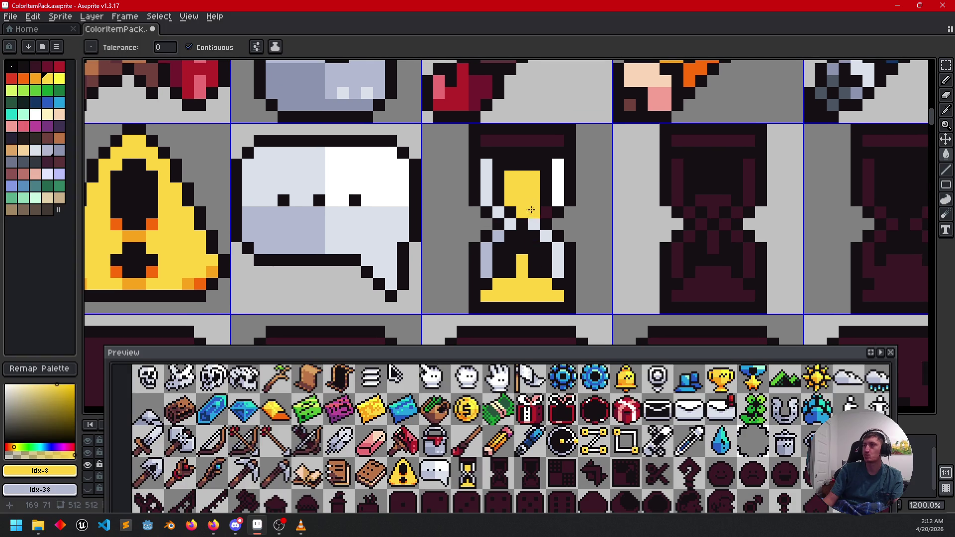
- Draw white lines along the hourglass's base and top bars
left_click(560, 183, "alt")
key("b")
left_click(486, 296)
left_click_drag(490, 294, 547, 293)
left_click(511, 151)
left_click_drag(487, 140, 546, 144)
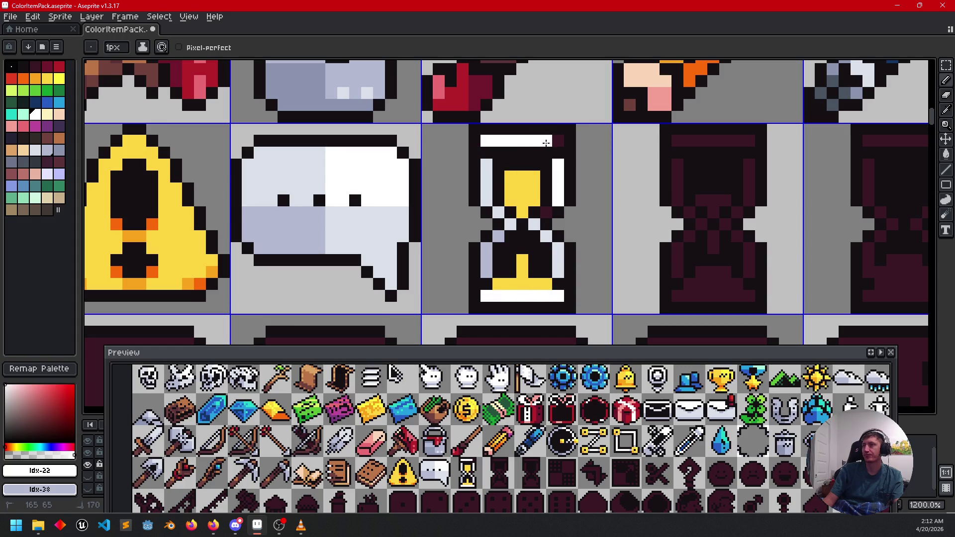
scroll(555, 144, "down", 3)
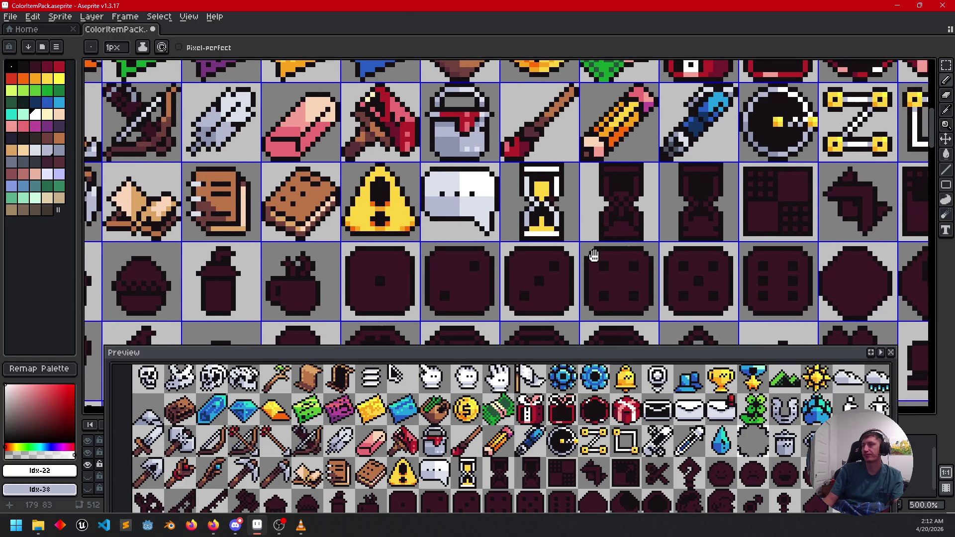
- Eyedrop the light grey and shade the left end of the hourglass's bottom bar
scroll(505, 230, "up", 5)
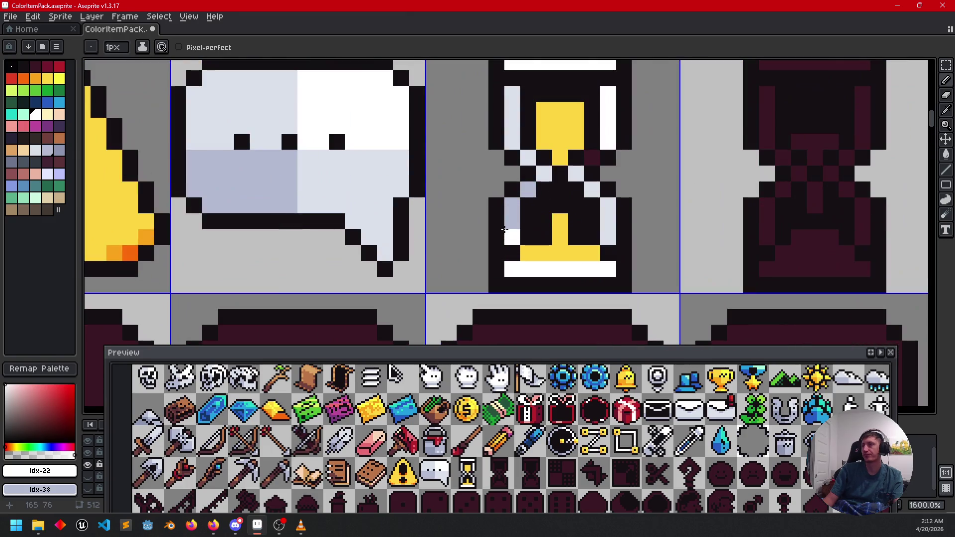
left_click_drag(505, 230, 372, 250)
scroll(372, 249, "down", 1)
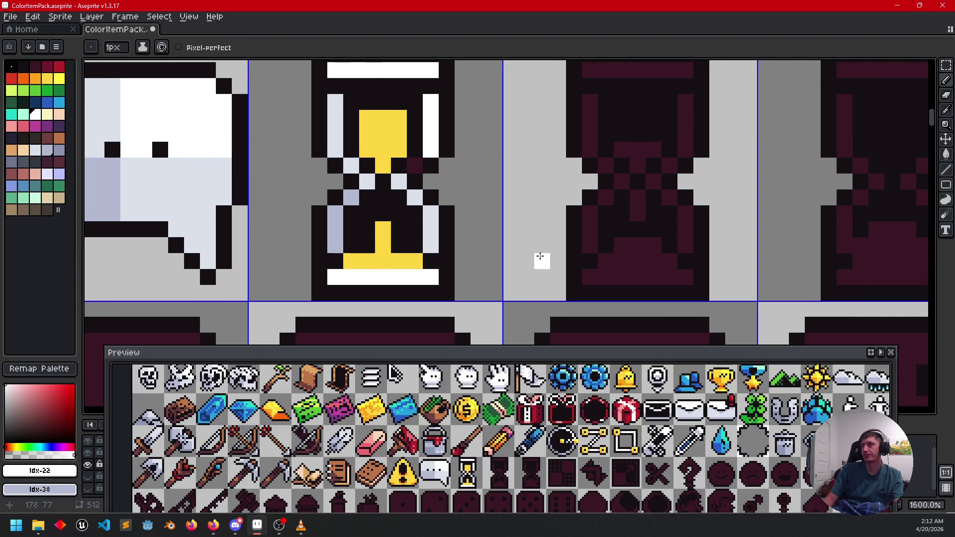
scroll(539, 260, "up", 2)
scroll(411, 264, "down", 3)
scroll(499, 279, "up", 1)
left_click_drag(499, 279, 526, 273)
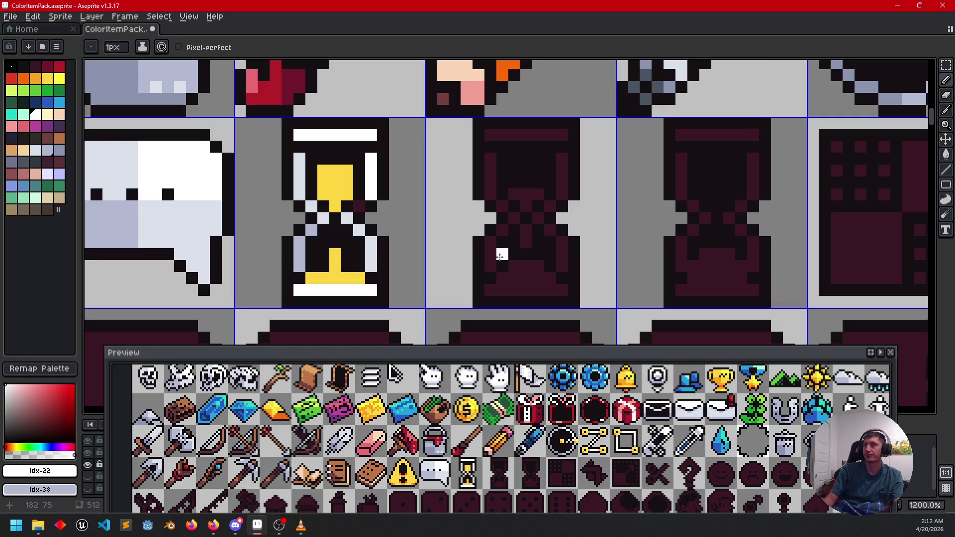
left_click(304, 185, "alt")
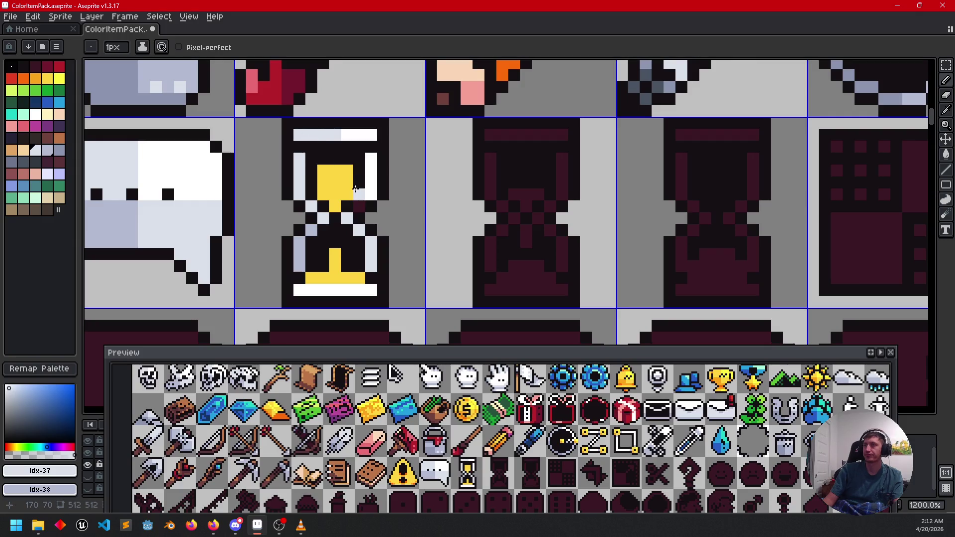
left_click(304, 262, "alt")
left_click_drag(335, 289, 309, 289)
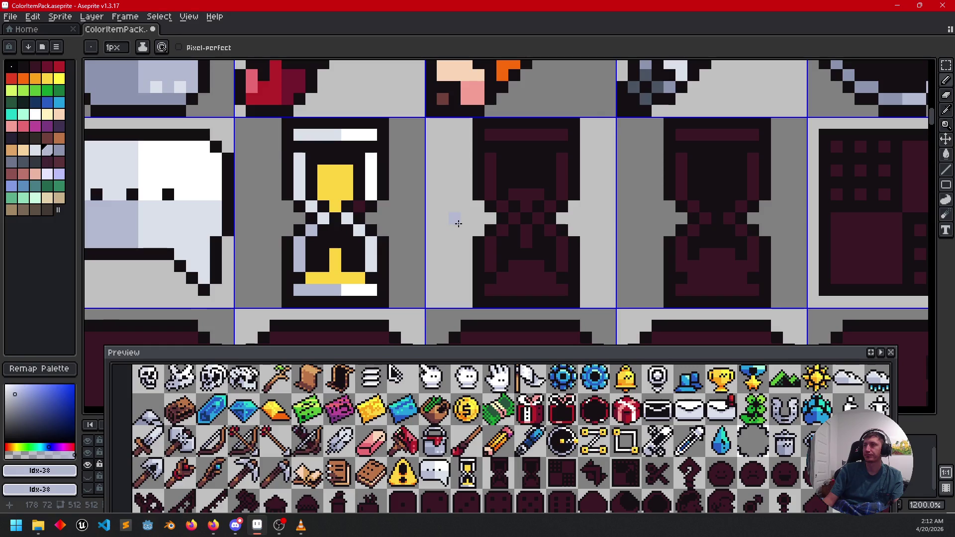
- Eyedrop the paler grey and start a light base bar on the next hourglass
key("alt")
left_click(319, 211, "alt")
left_click(312, 196, "alt")
left_click(349, 289)
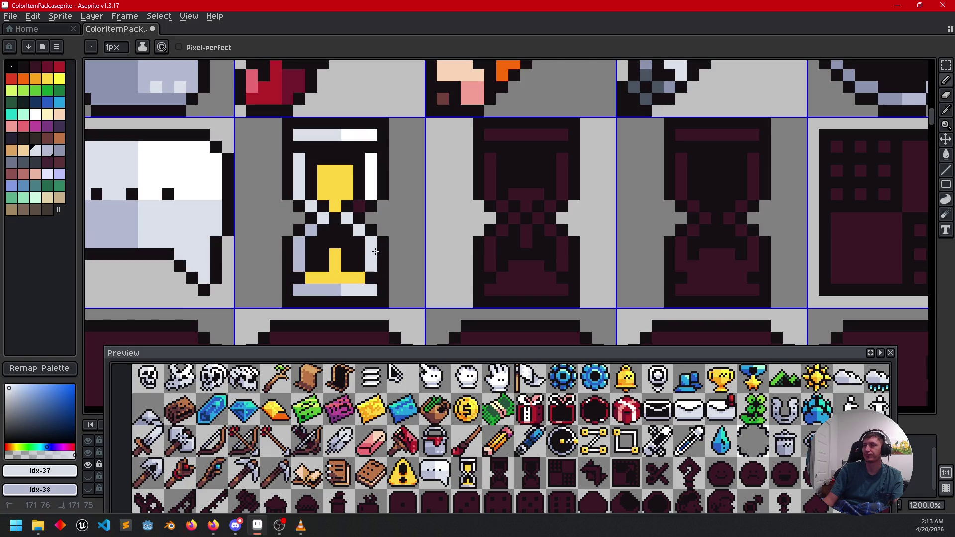
left_click_drag(512, 266, 494, 256)
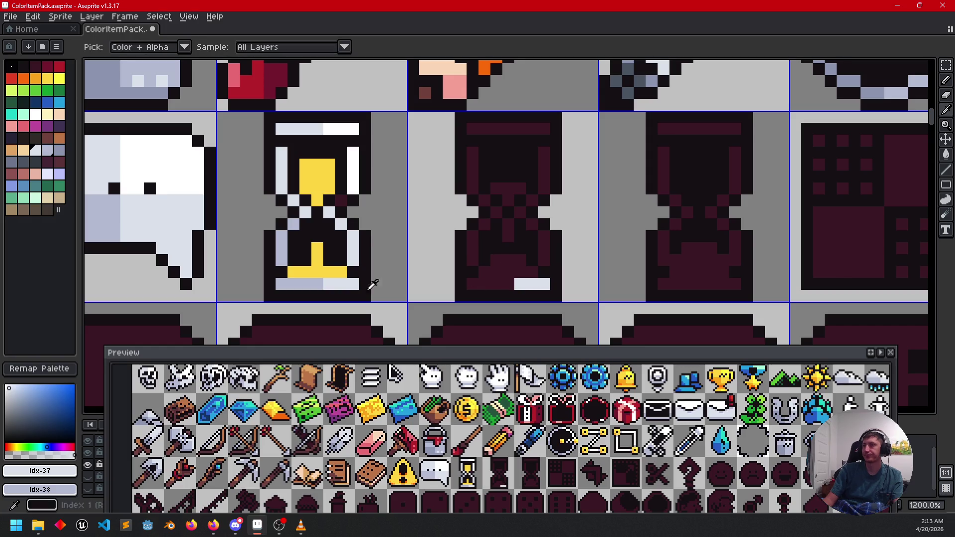
- Paint light-grey glass edges, top row and an extended base bar on the second hourglass
left_click(300, 283, "alt")
left_click(504, 286)
left_click(483, 286, "shift")
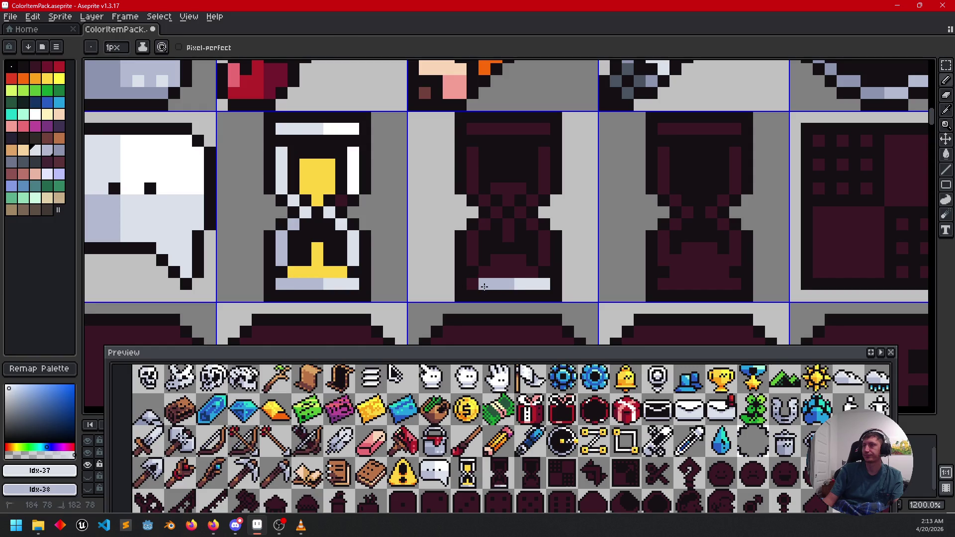
left_click_drag(473, 261, 472, 232)
left_click(485, 225)
left_click(497, 212)
left_click(485, 200)
left_click_drag(473, 189, 474, 160)
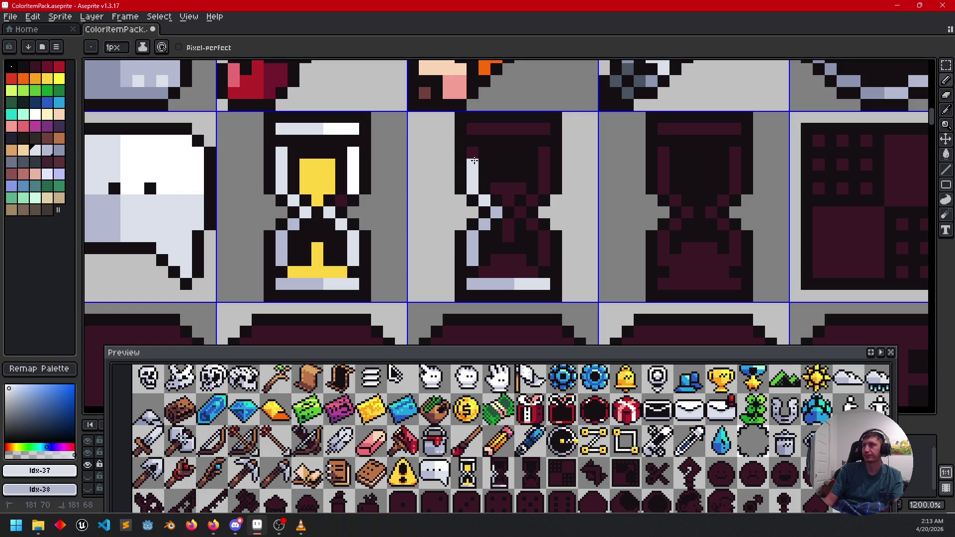
left_click_drag(472, 128, 500, 127)
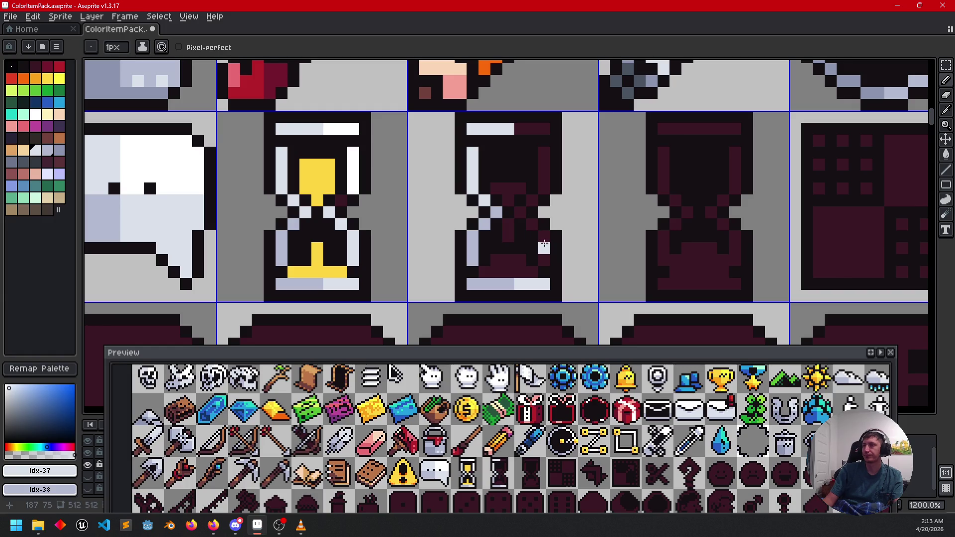
left_click_drag(529, 225, 527, 216)
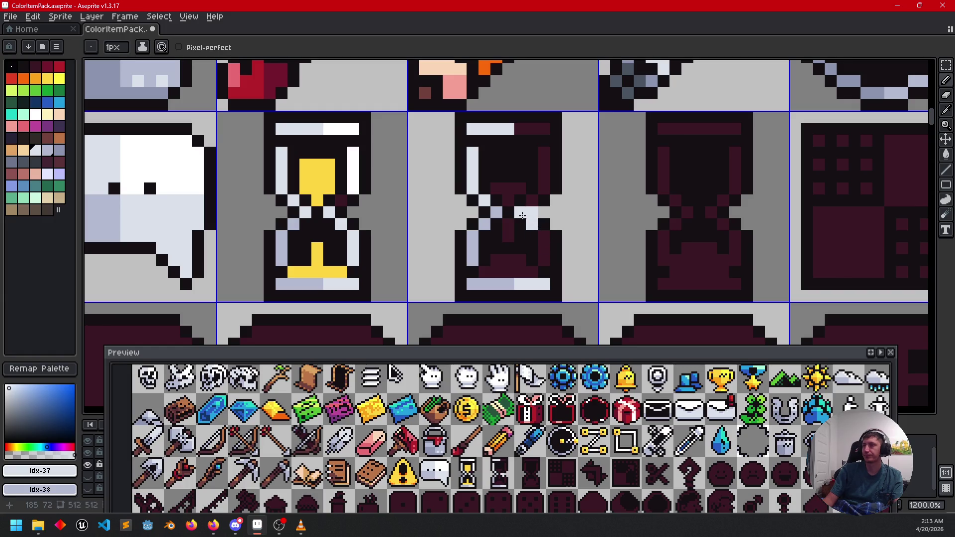
key("ctrl+z")
left_click_drag(519, 212, 544, 260)
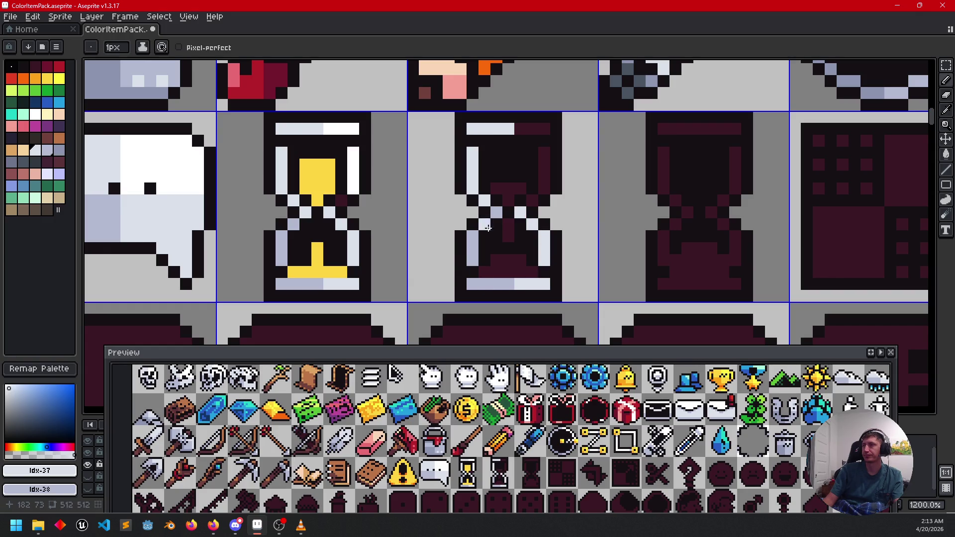
- Add white to the second hourglass's right inner edge and the right end of its top bar
left_click(354, 174, "alt")
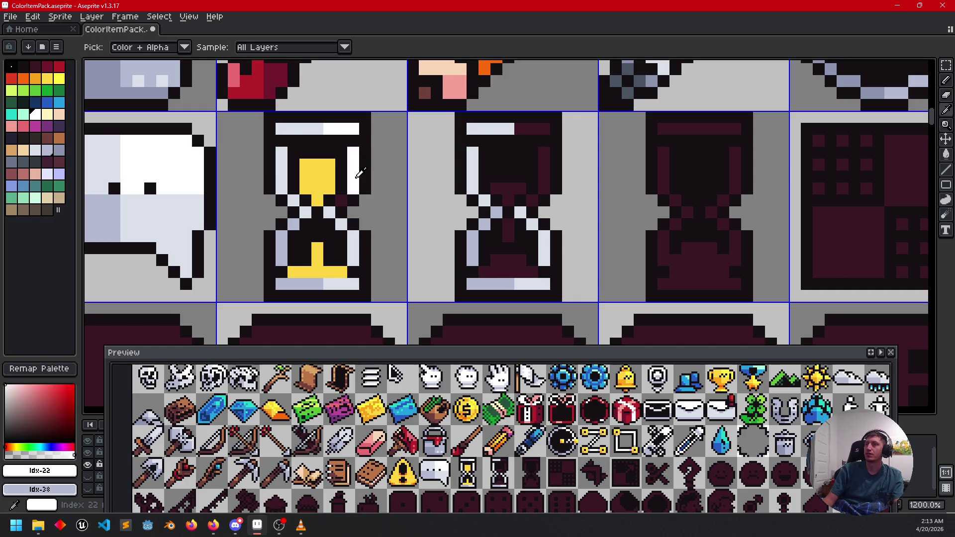
left_click(543, 179)
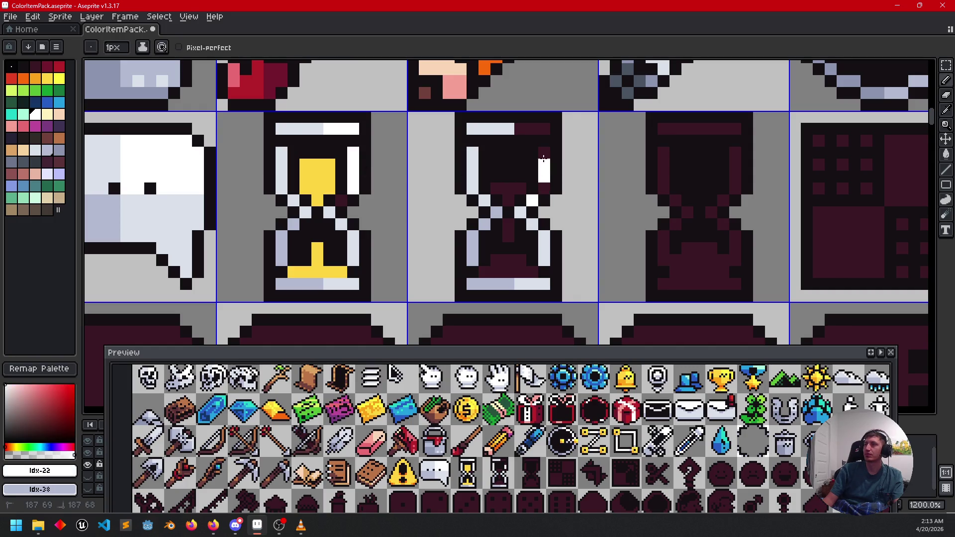
left_click(521, 128)
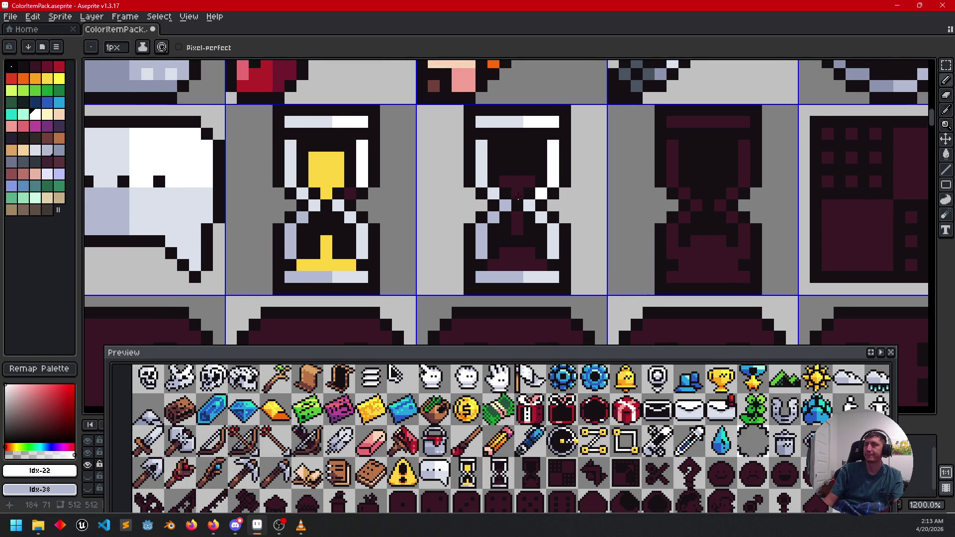
- Fill the second hourglass's upper bulb, neck and bottom mound with the first hourglass's yellow
left_click(340, 178)
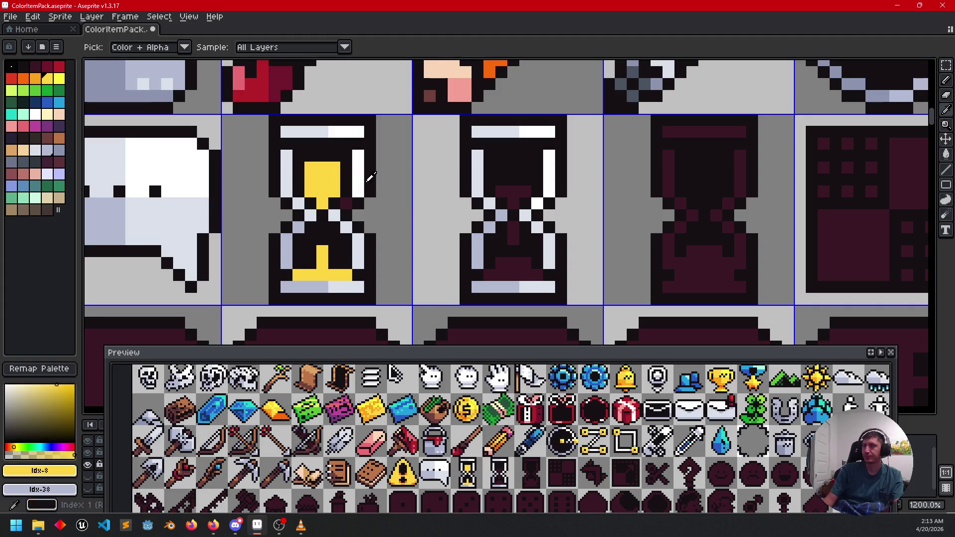
key("g")
left_click(512, 191)
left_click(523, 228)
left_click(513, 236)
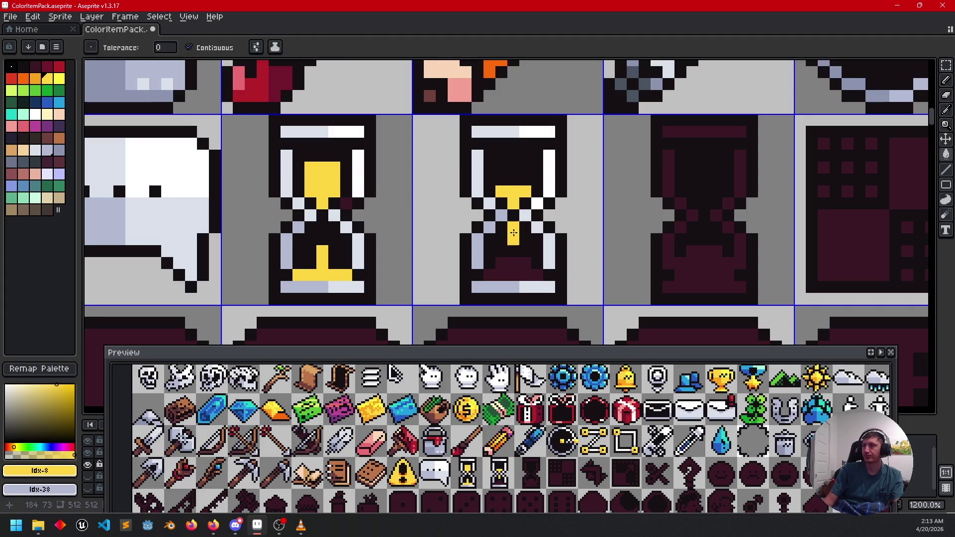
left_click(513, 251)
left_click(513, 269)
- Bring the hourglass row into view and sample an orange from the artwork
scroll(681, 263, "down", 1)
left_click_drag(643, 262, 599, 264)
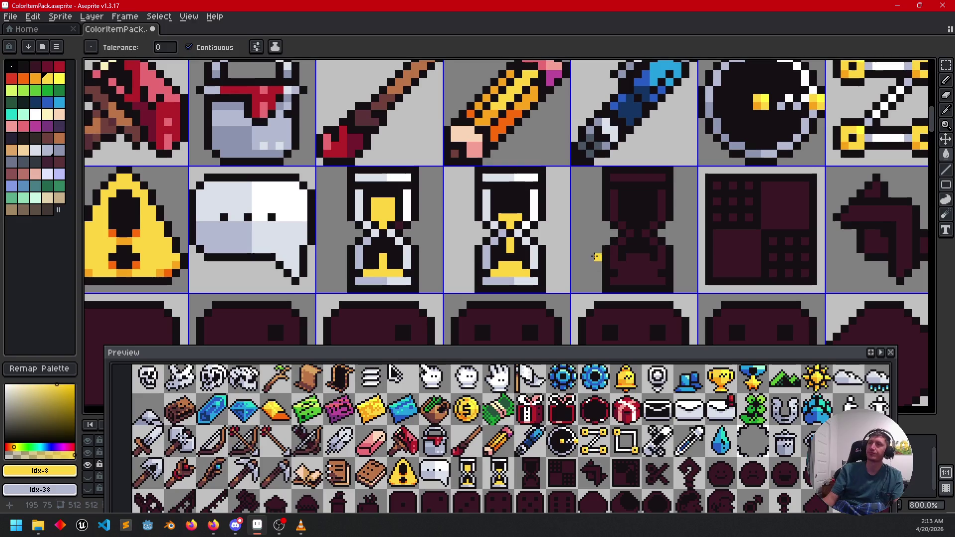
left_click_drag(587, 234, 580, 250)
key("i")
left_click(497, 139)
- Shade the first hourglass's bottom sand with a row of orange pixels
key("b")
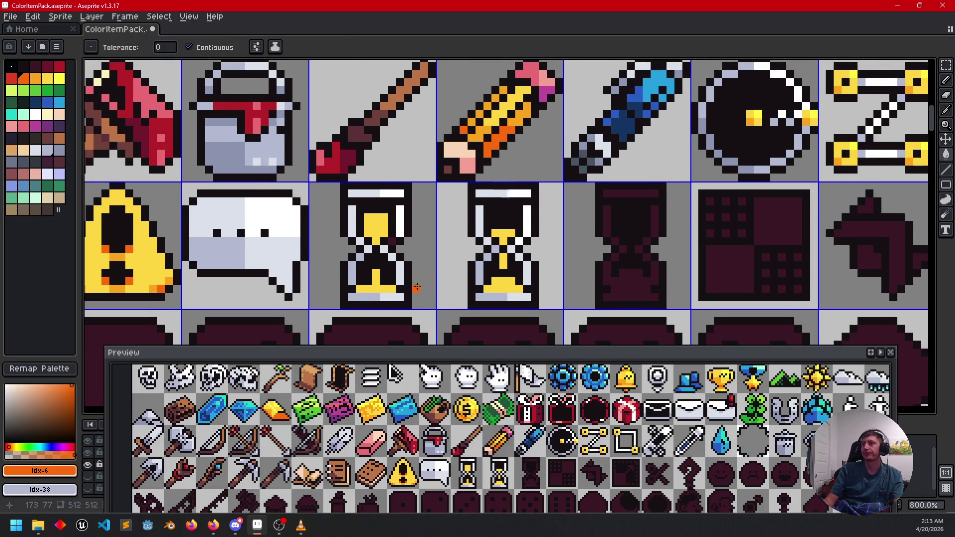
scroll(398, 293, "up", 2)
left_click(364, 263)
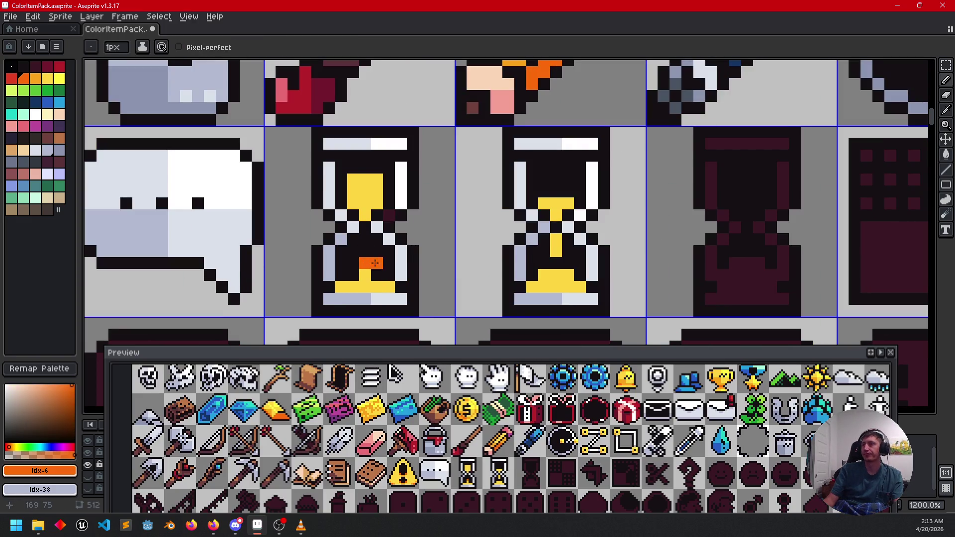
key("ctrl+z")
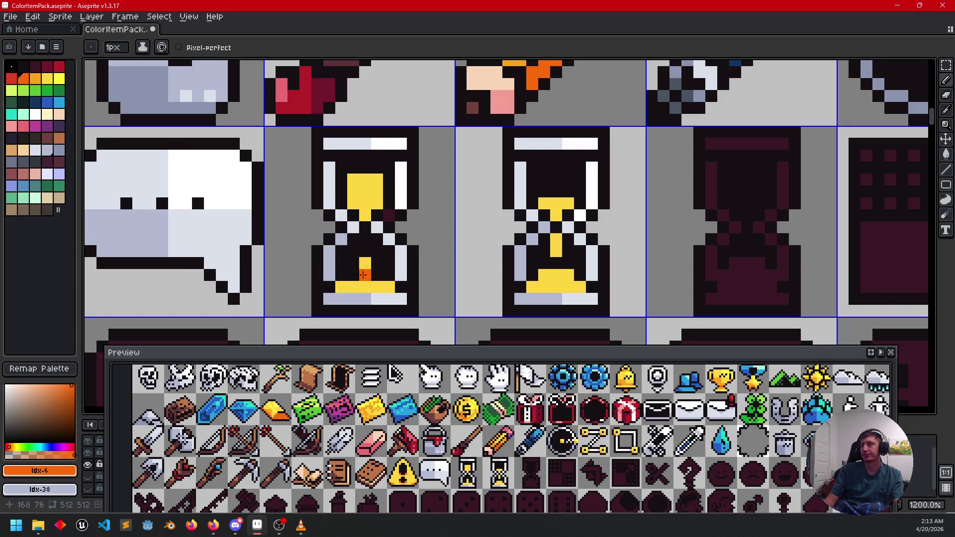
scroll(419, 206, "up", 2)
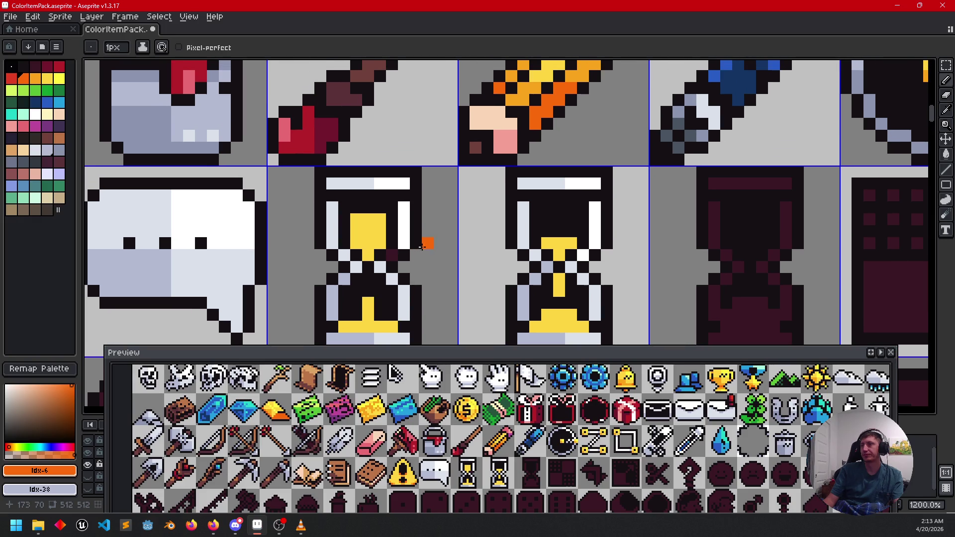
left_click(478, 159, "alt")
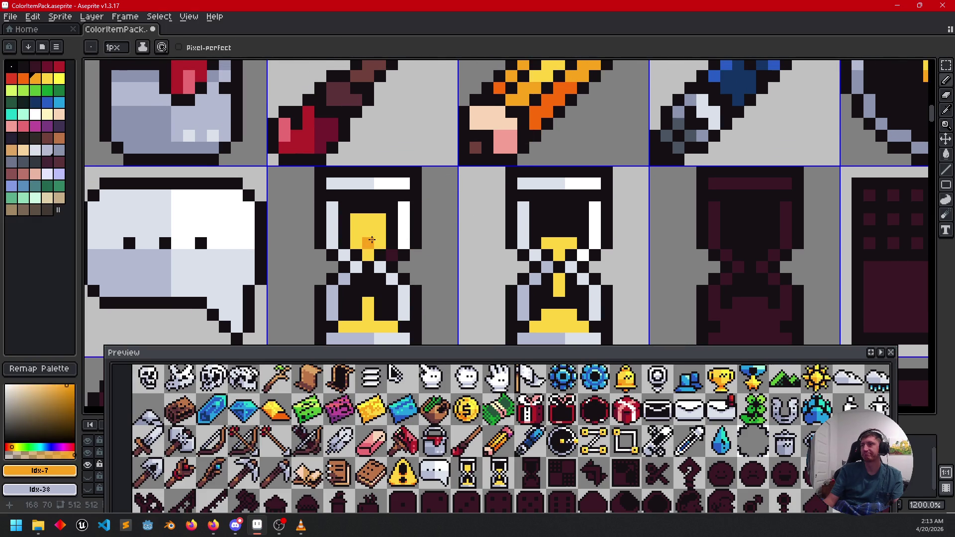
scroll(373, 239, "down", 1)
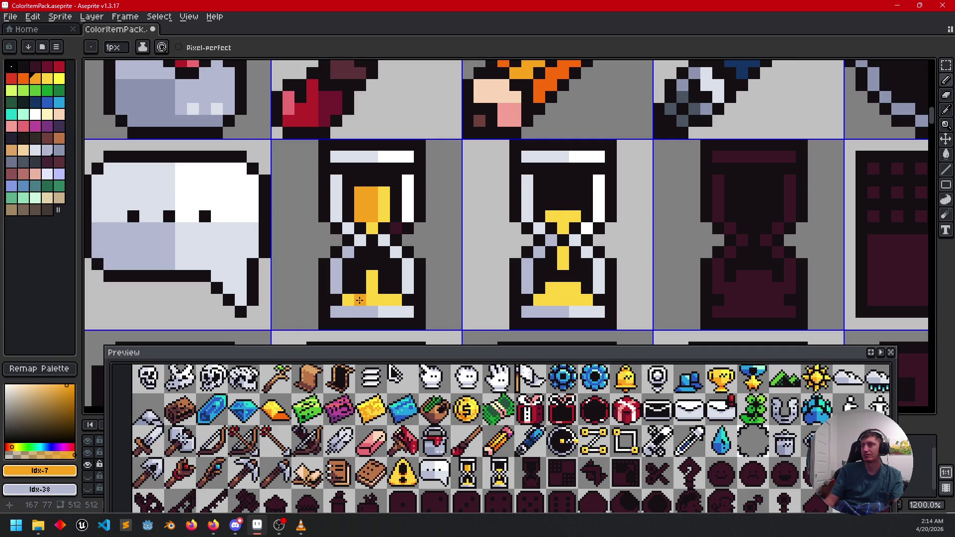
key("alt")
left_click(536, 99)
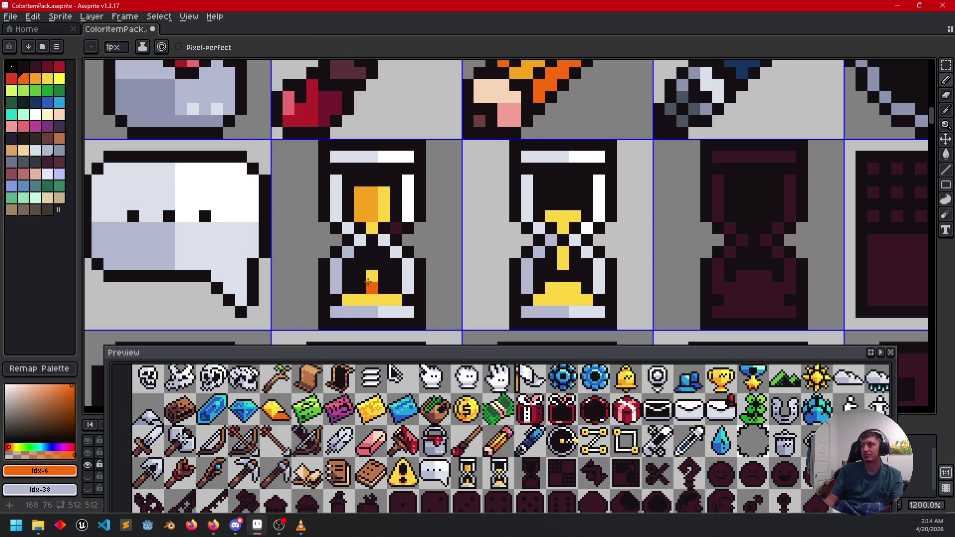
left_click(350, 300)
left_click_drag(350, 299, 370, 300)
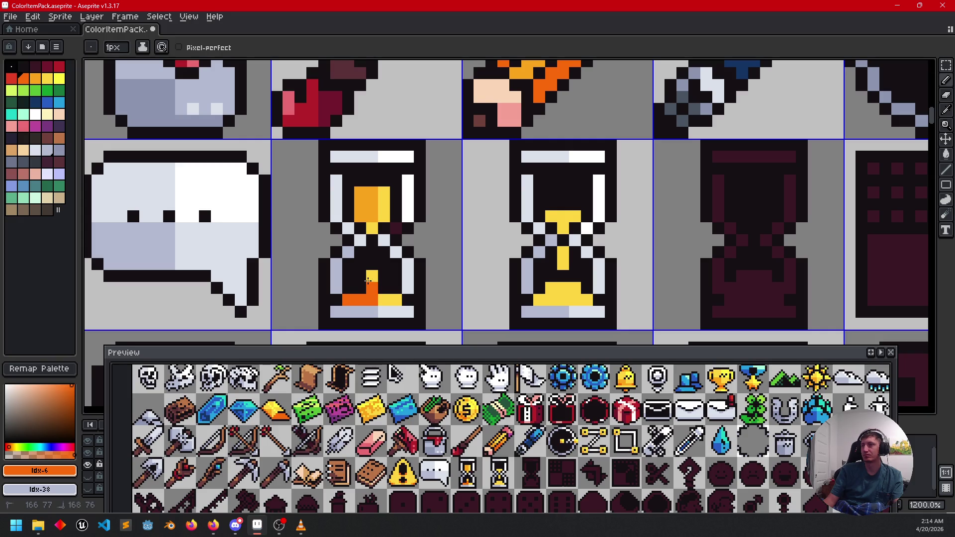
- Paint the second hourglass's falling stream orange and shade both hourglasses' sand yellow-orange
scroll(481, 291, "down", 2)
scroll(412, 273, "up", 2)
mouse_move(424, 276)
left_mouse_down()
mouse_move(411, 284)
mouse_move(460, 305)
left_mouse_up()
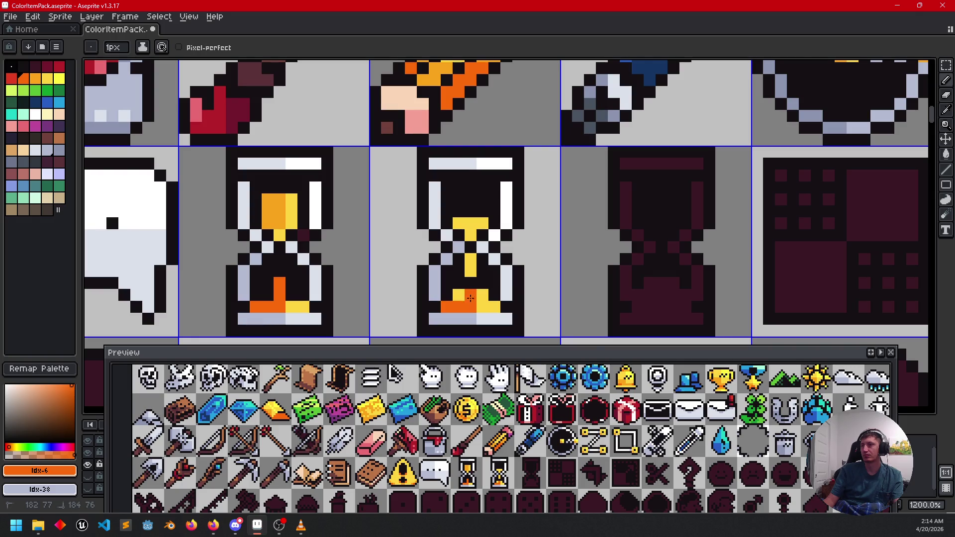
left_click_drag(470, 268, 470, 258)
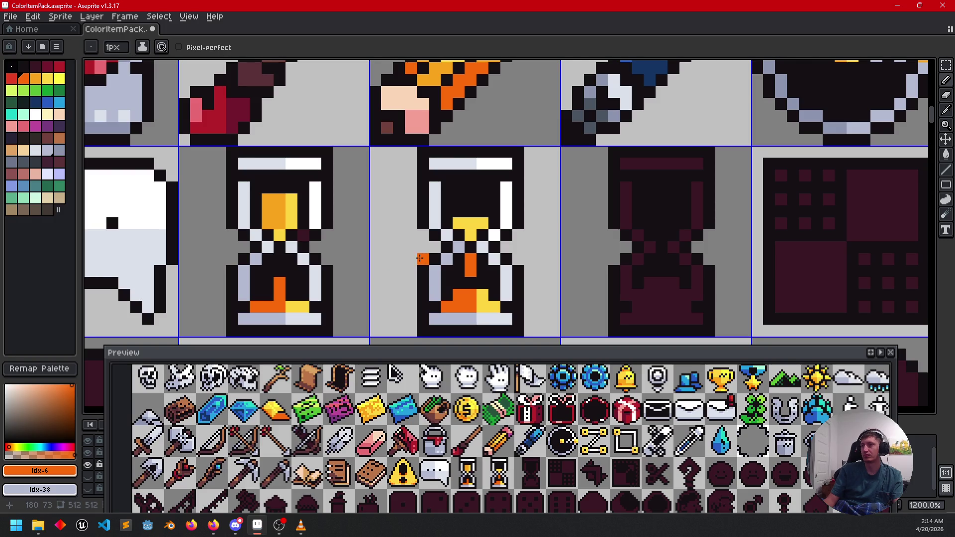
left_click(277, 216, "alt")
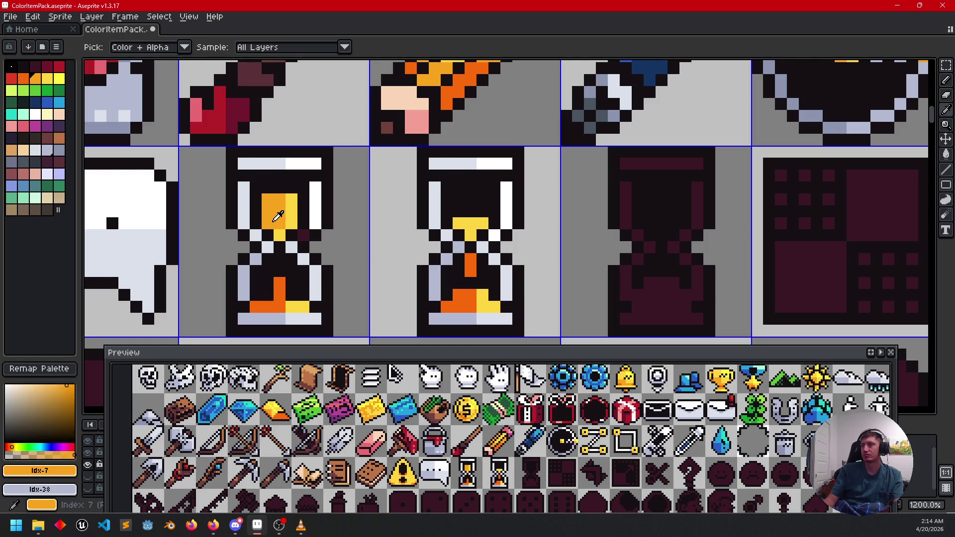
left_click_drag(303, 307, 291, 307)
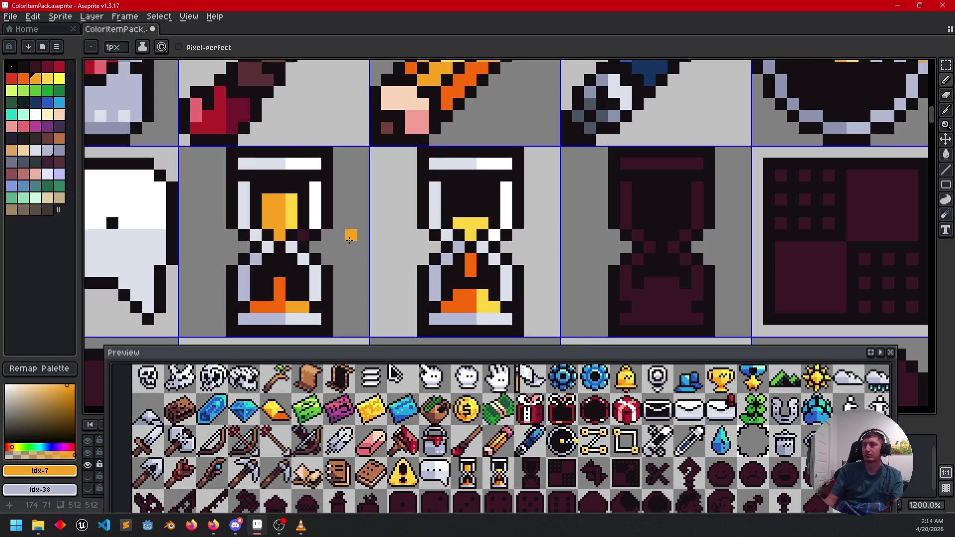
left_click_drag(470, 223, 458, 222)
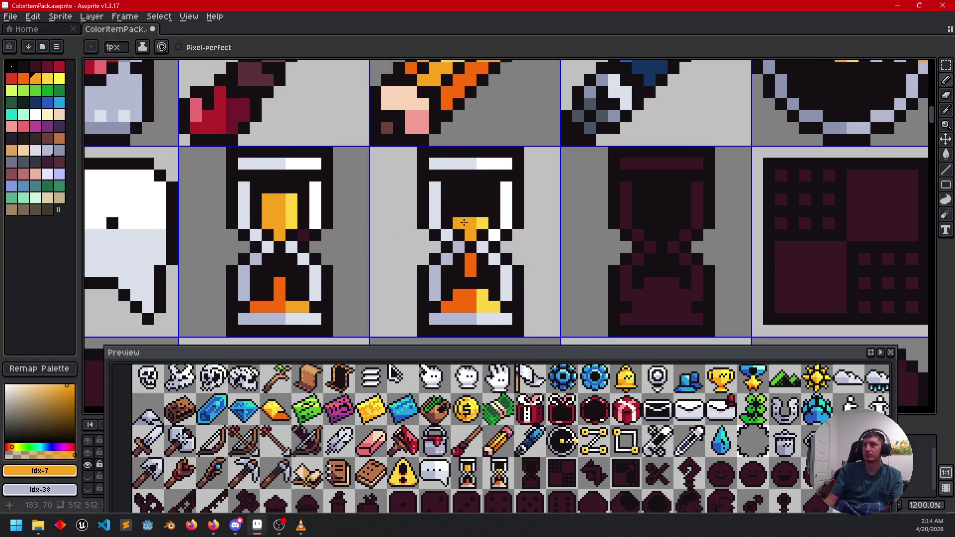
left_click_drag(481, 306, 493, 306)
scroll(552, 307, "down", 4)
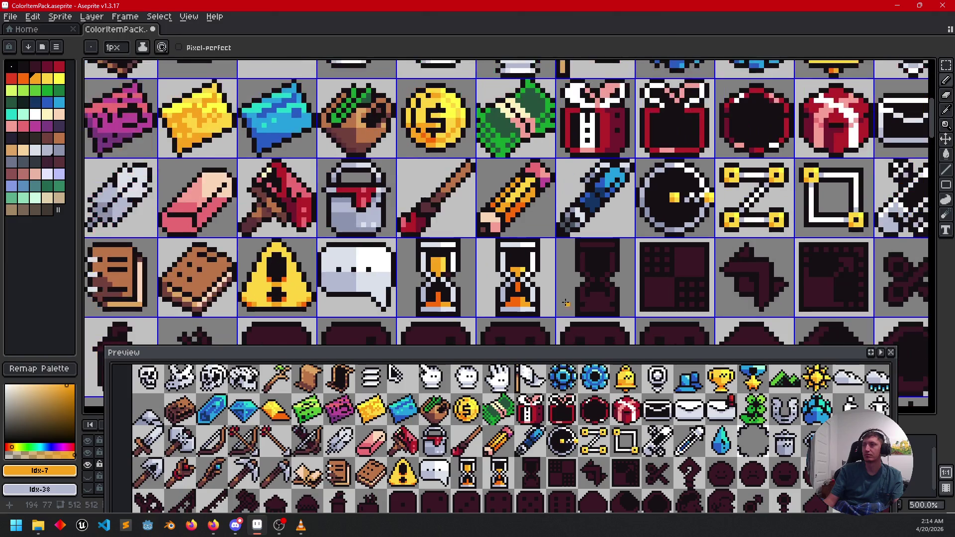
- Paint an orange-yellow sand pile in the third hourglass's bottom chamber
scroll(560, 255, "up", 2)
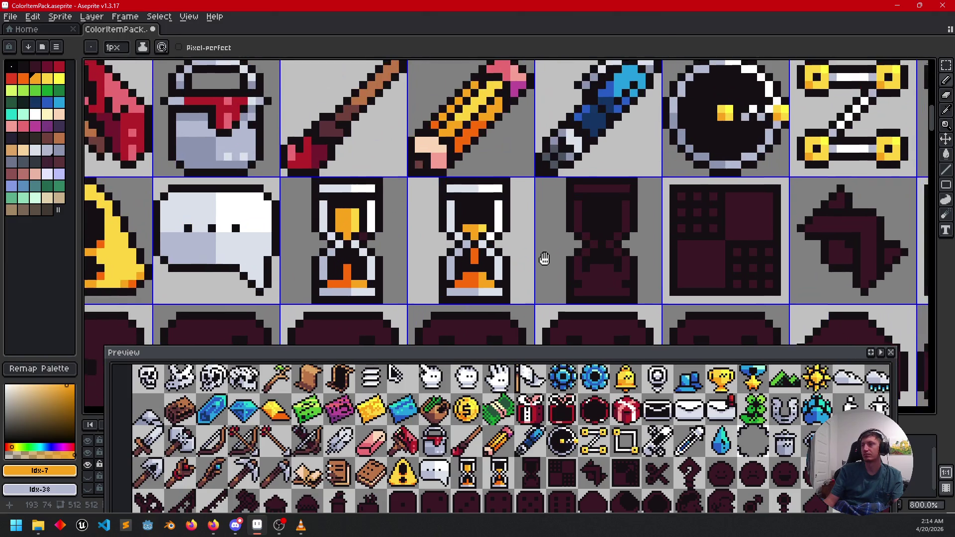
scroll(538, 243, "right", 3)
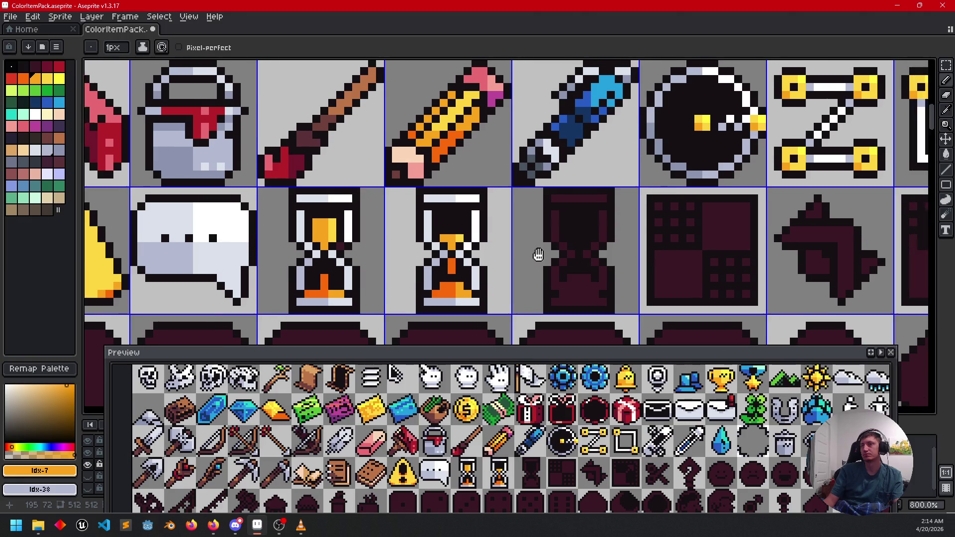
scroll(507, 270, "up", 2)
scroll(508, 270, "down", 1)
scroll(507, 270, "left", 1)
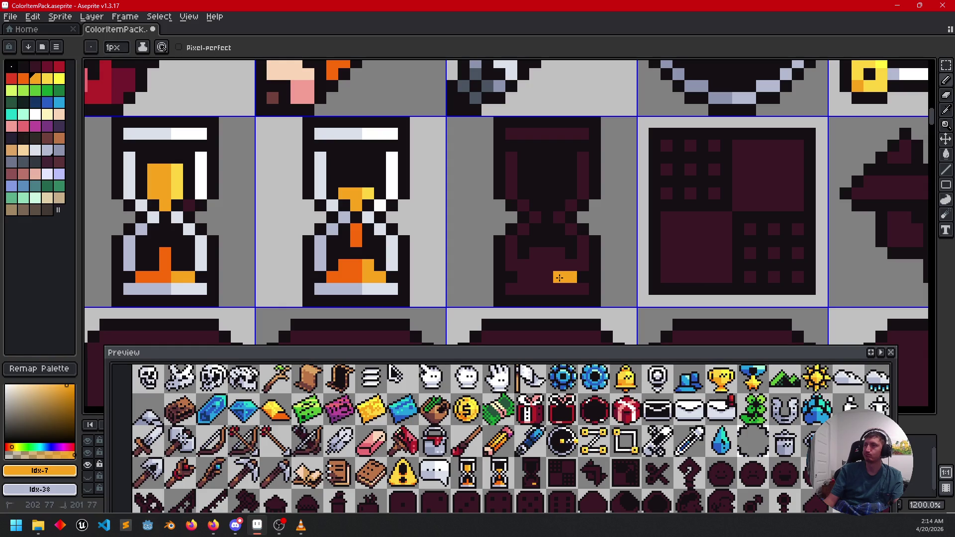
left_click_drag(560, 269, 566, 269)
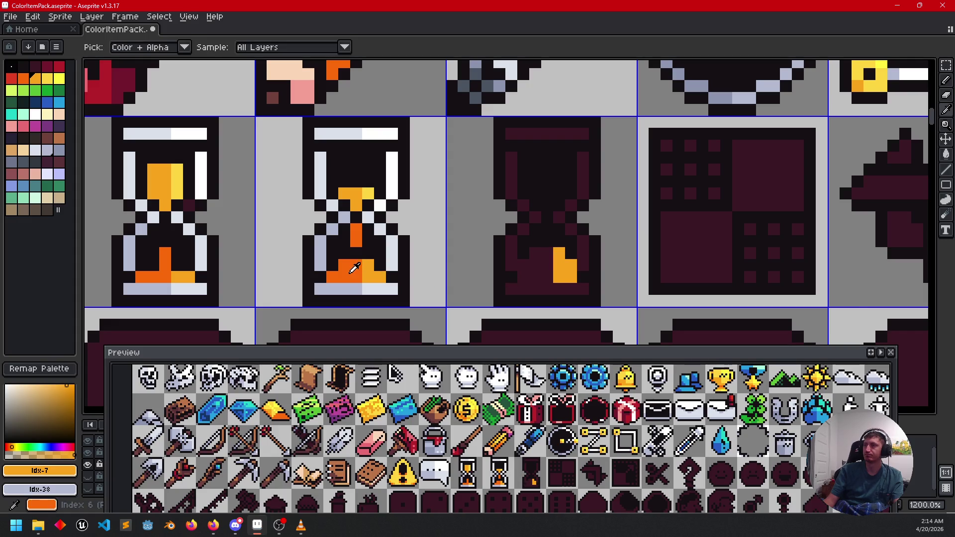
key("9")
mouse_move(530, 271)
left_mouse_down()
mouse_move(522, 277)
mouse_move(544, 255)
left_mouse_up()
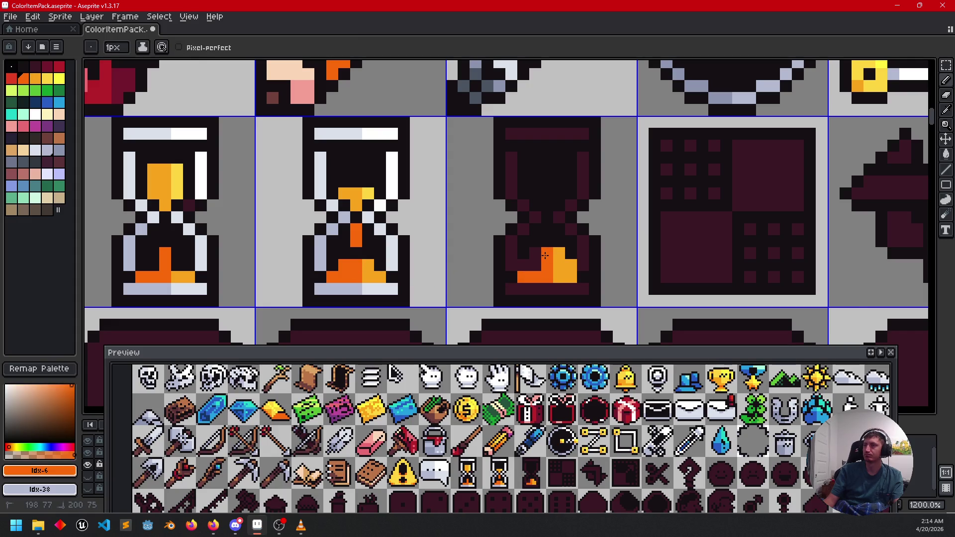
left_click(527, 267)
key("ctrl+z")
- Paint the third hourglass's base and a glass edge light grey
key("i")
left_click(321, 247)
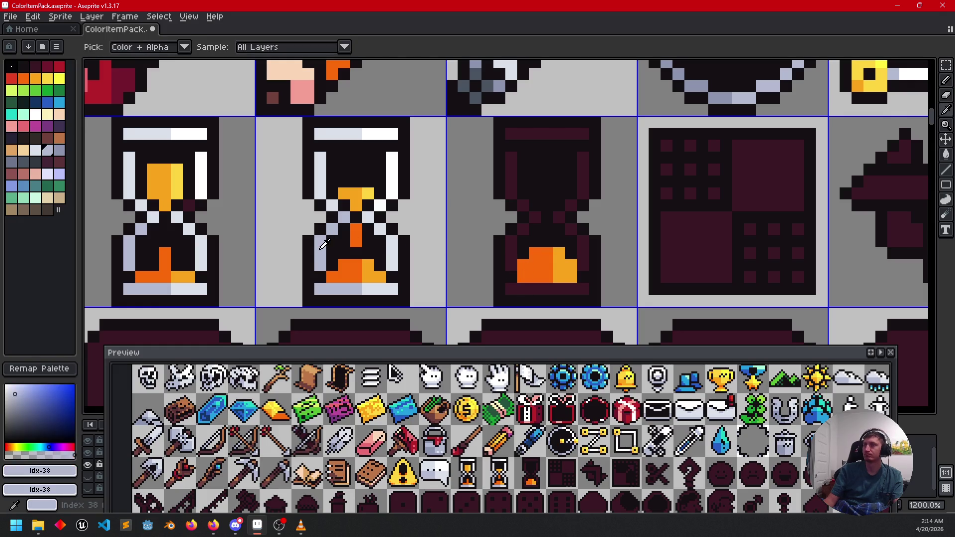
right_click(391, 288)
key("b")
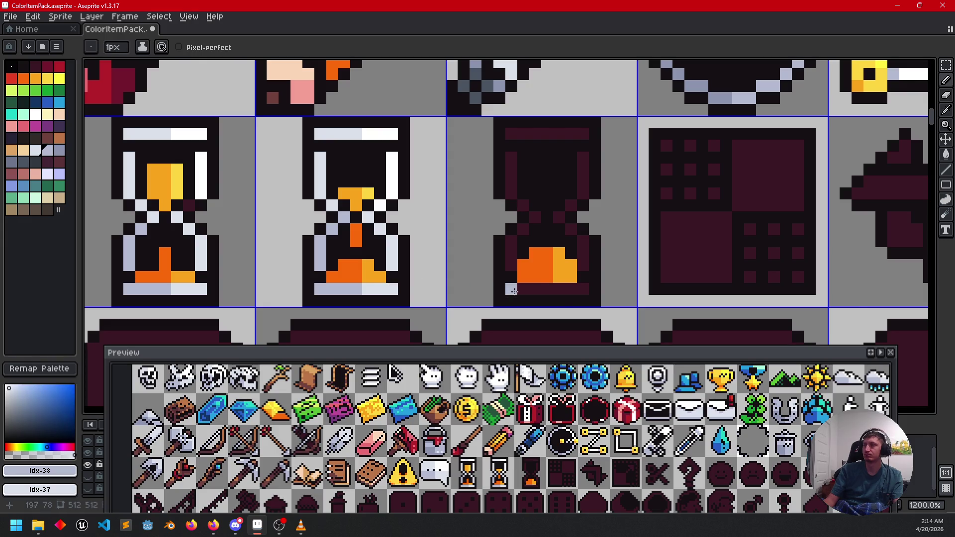
mouse_move(577, 288)
left_mouse_down()
mouse_move(511, 289)
mouse_move(511, 265)
left_mouse_up()
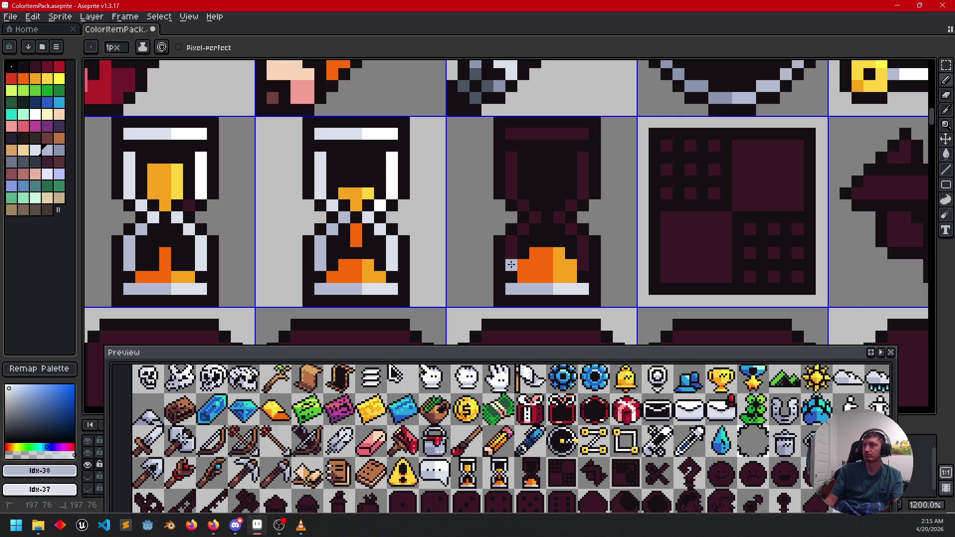
mouse_move(518, 231)
left_mouse_down()
mouse_move(532, 217)
mouse_move(512, 194)
mouse_move(512, 133)
mouse_move(547, 133)
left_mouse_up()
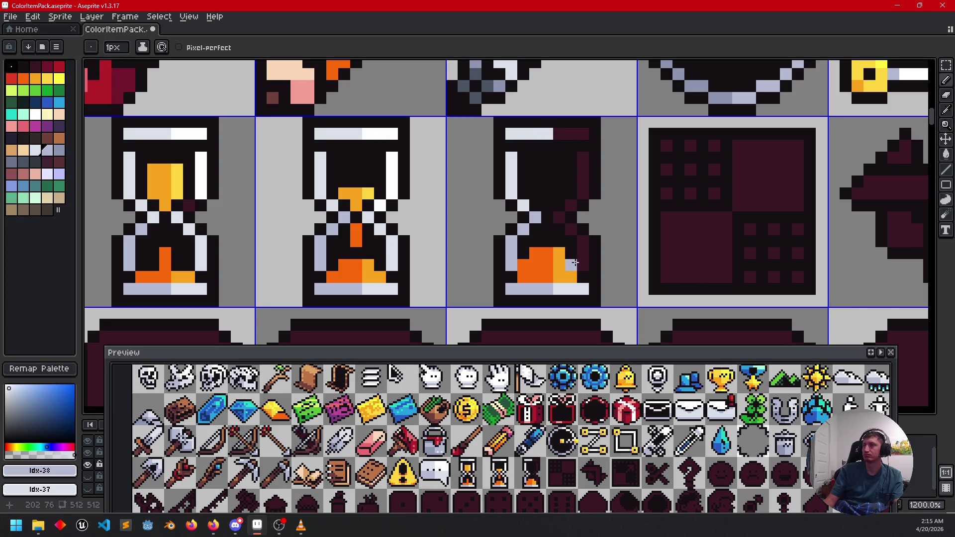
- Give the third hourglass a white top bar and right glass edge, plus light-grey glass beside the sand
left_click(390, 164, "alt")
left_click_drag(559, 134, 576, 134)
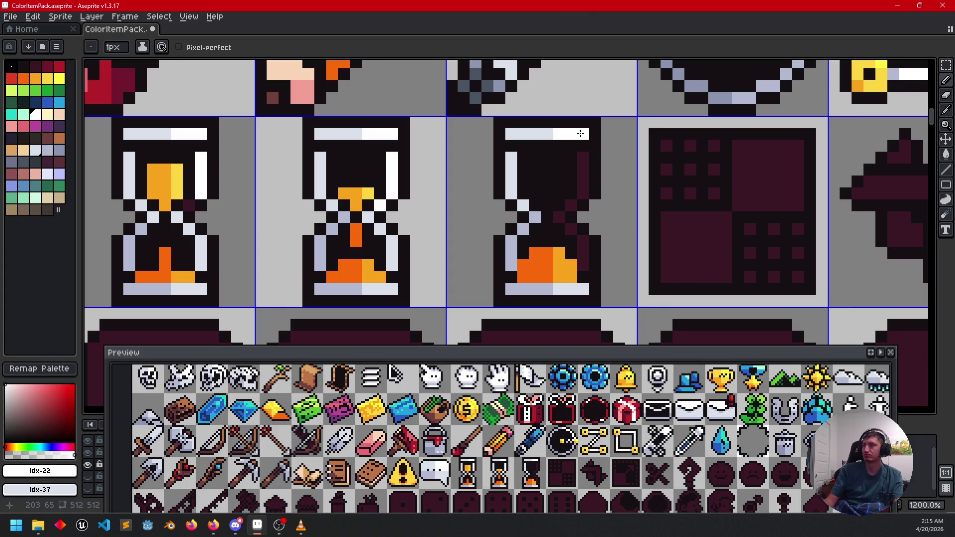
mouse_move(581, 173)
left_mouse_down()
mouse_move(583, 194)
mouse_move(559, 217)
left_mouse_up()
key("i")
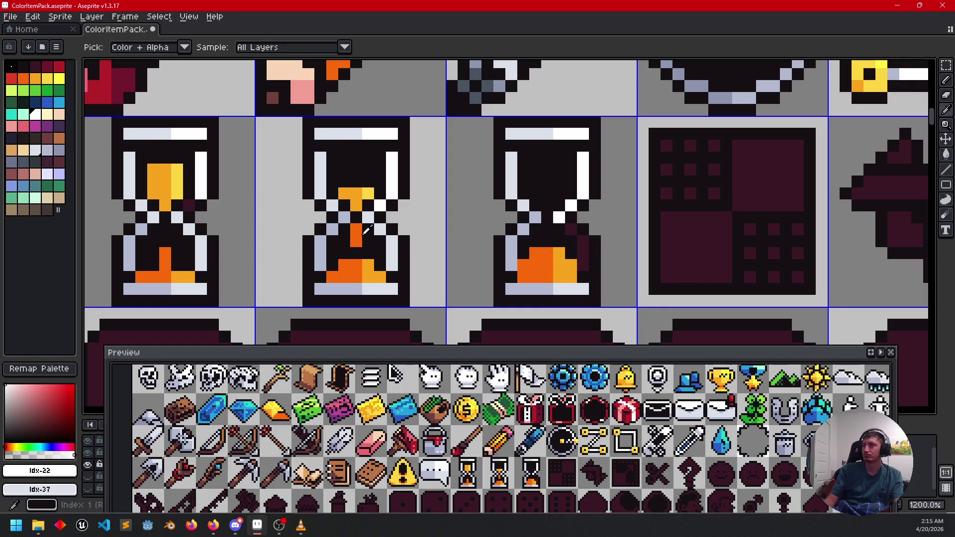
left_click(372, 214)
key("b")
left_click(571, 229)
mouse_move(581, 243)
left_mouse_down()
mouse_move(584, 266)
mouse_move(534, 268)
left_mouse_up()
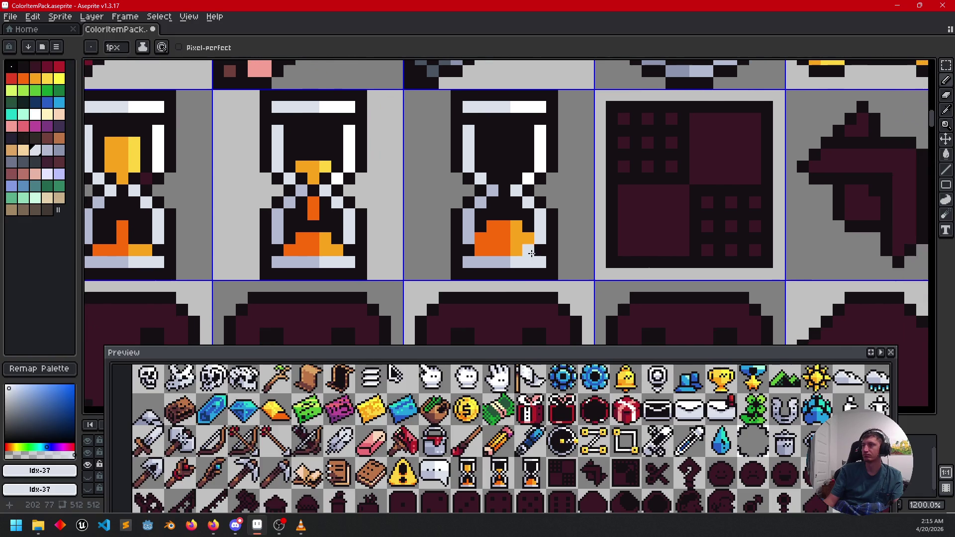
- Save the sheet, then fill the arrow's inner bend white and its dark pocket light blue-grey
scroll(533, 268, "down", 3)
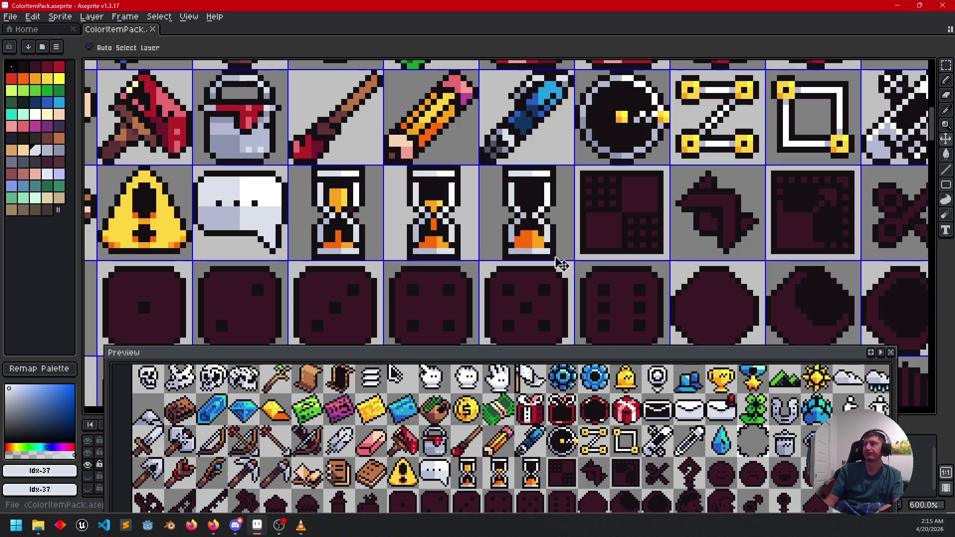
key("ctrl+s")
mouse_move(486, 254)
left_mouse_down()
mouse_move(528, 251)
mouse_move(481, 247)
mouse_move(514, 213)
left_mouse_up()
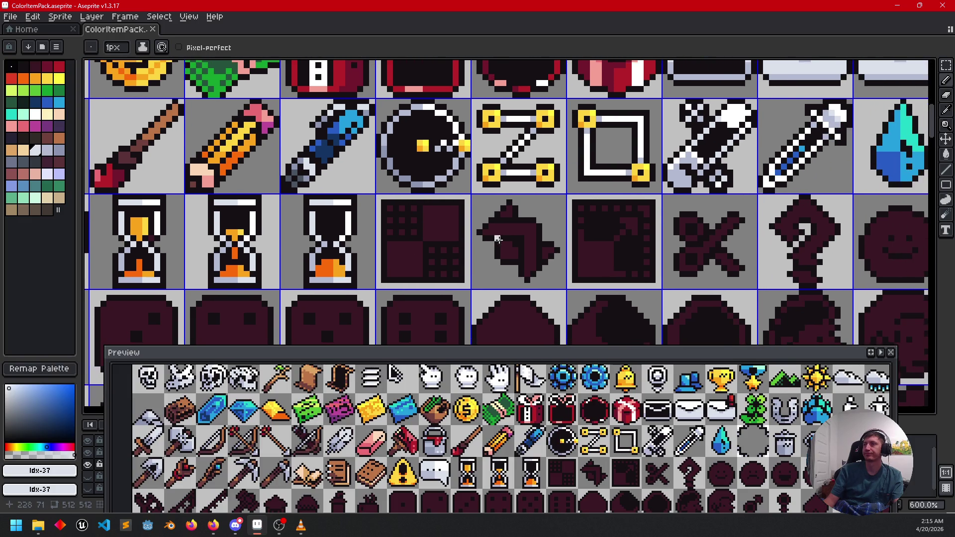
scroll(514, 213, "up", 1)
left_click(519, 148, "alt")
key("g")
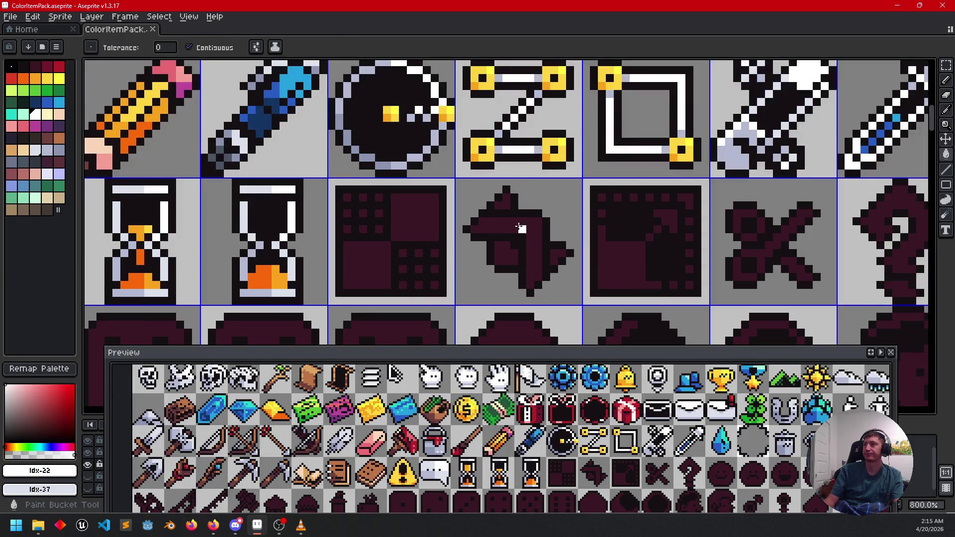
left_click(512, 236)
left_click(513, 157, "alt")
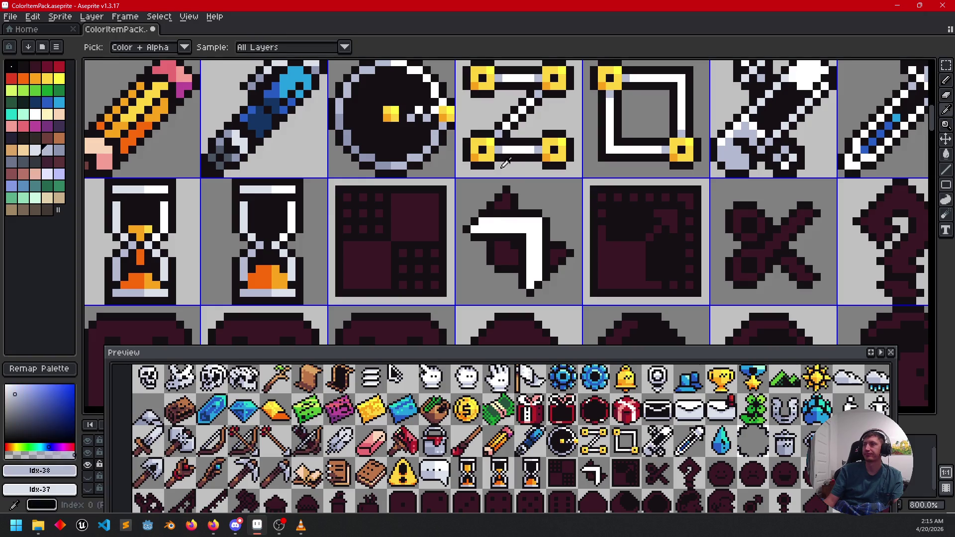
left_click(503, 248)
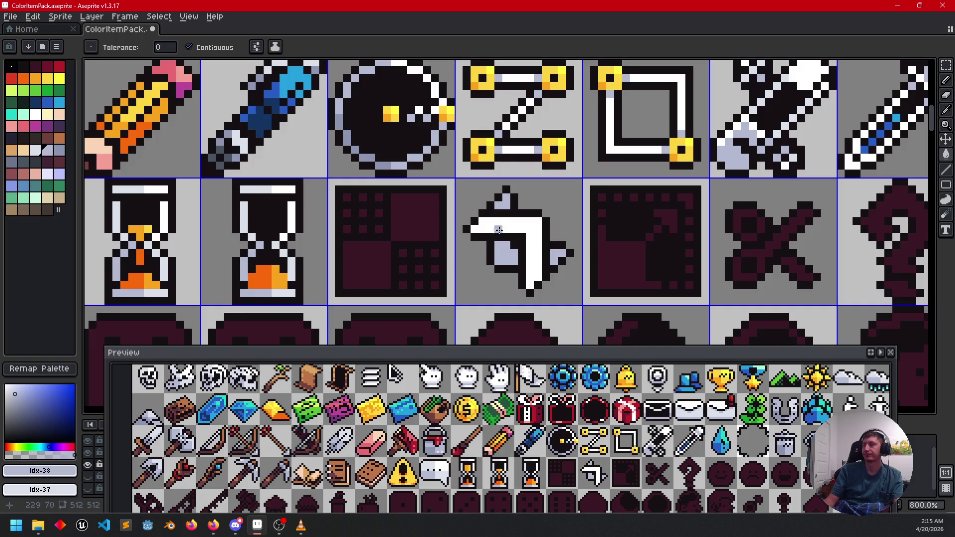
- Shade the arrow's block and fins with darker blue-grey pixels
key("i")
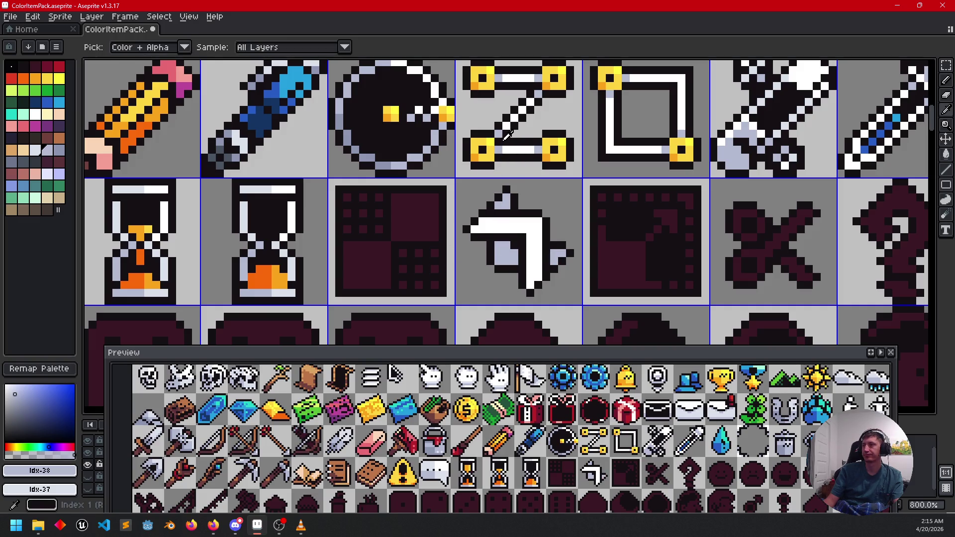
left_click(387, 160)
key("b")
scroll(544, 251, "up", 2)
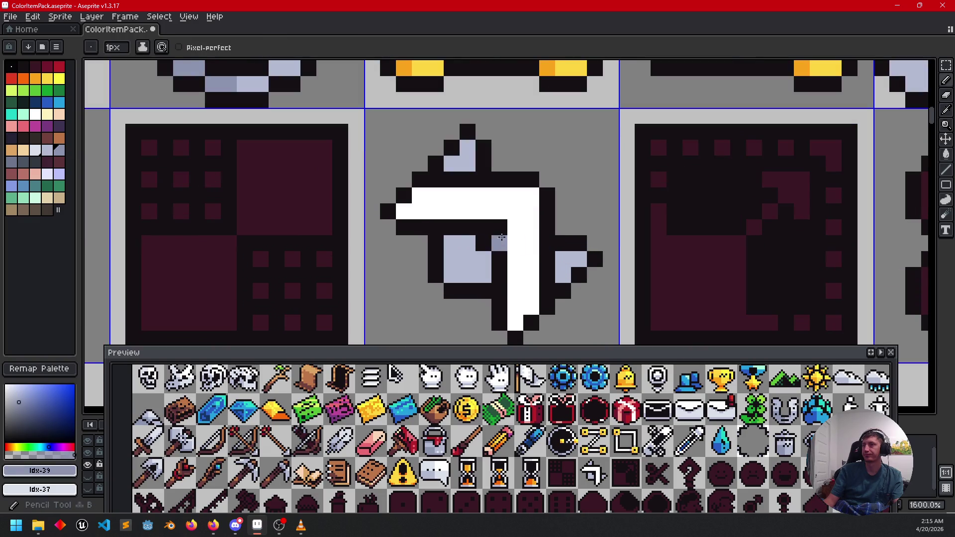
left_click_drag(483, 259, 483, 275)
left_click_drag(563, 275, 563, 259)
left_click(564, 275)
left_click(451, 164)
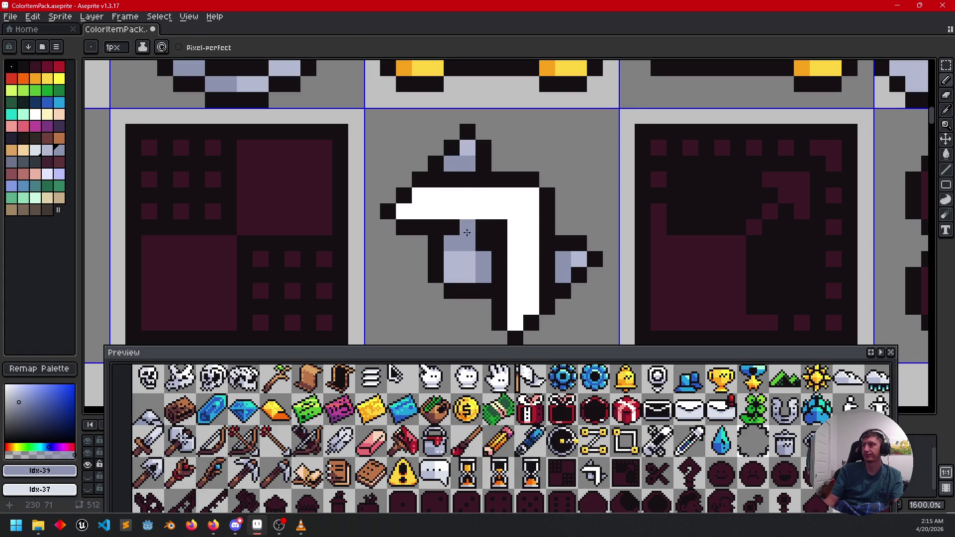
- Shade the arrow's horizontal and vertical white bars with lighter blue-grey and save the sheet
left_click(464, 259, "alt")
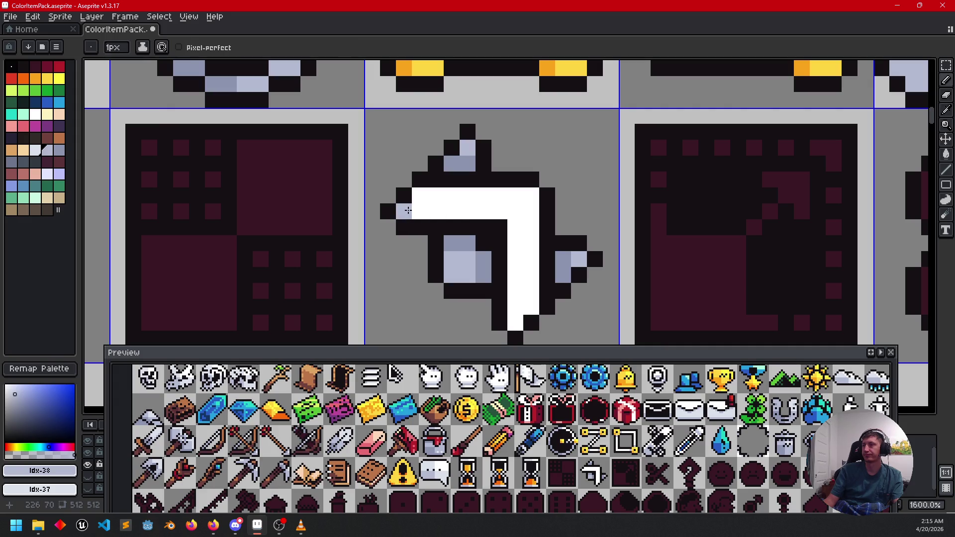
mouse_move(408, 210)
left_mouse_down()
mouse_move(499, 209)
mouse_move(516, 323)
left_mouse_up()
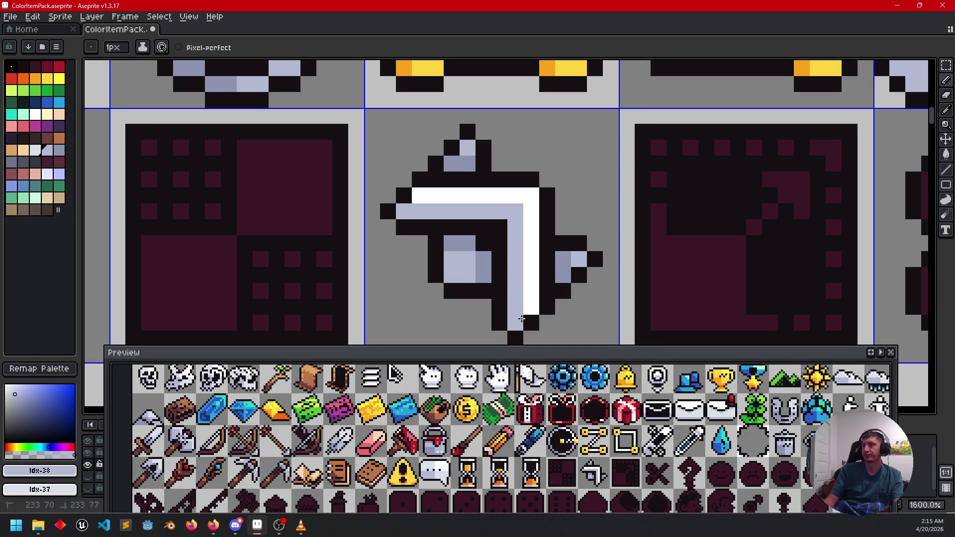
scroll(552, 273, "down", 4)
mouse_move(607, 246)
left_mouse_down()
mouse_move(636, 222)
mouse_move(640, 251)
mouse_move(612, 273)
left_mouse_up()
key("ctrl+s")
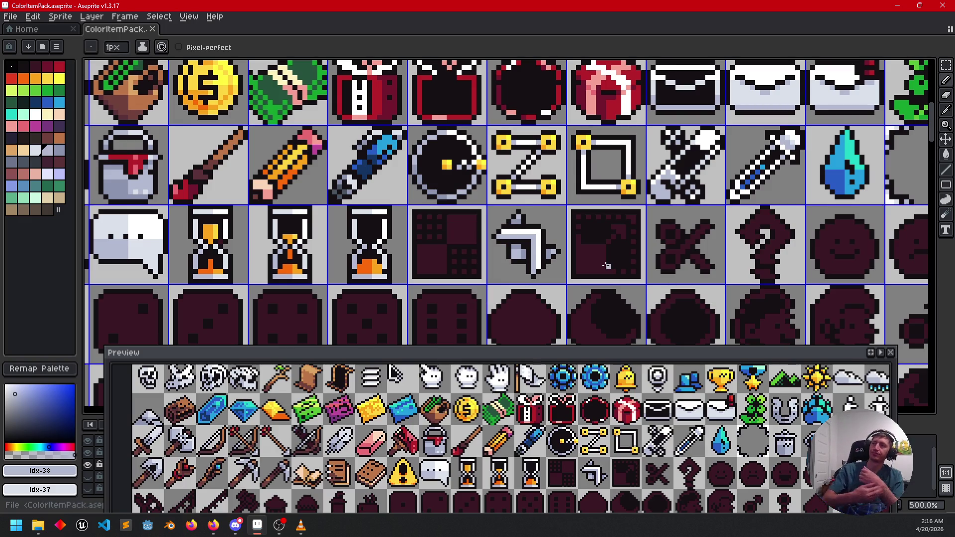
left_click_drag(607, 261, 569, 256)
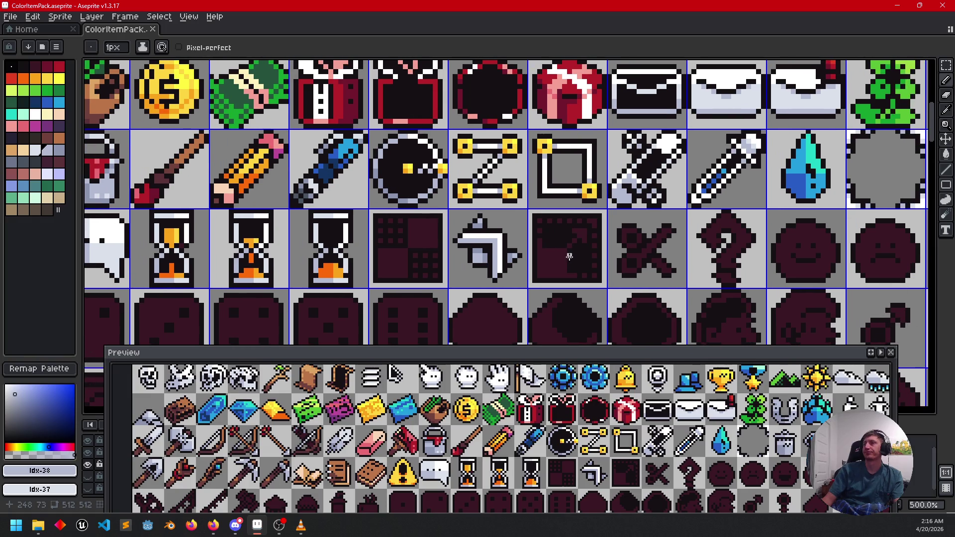
scroll(476, 259, "down", 1)
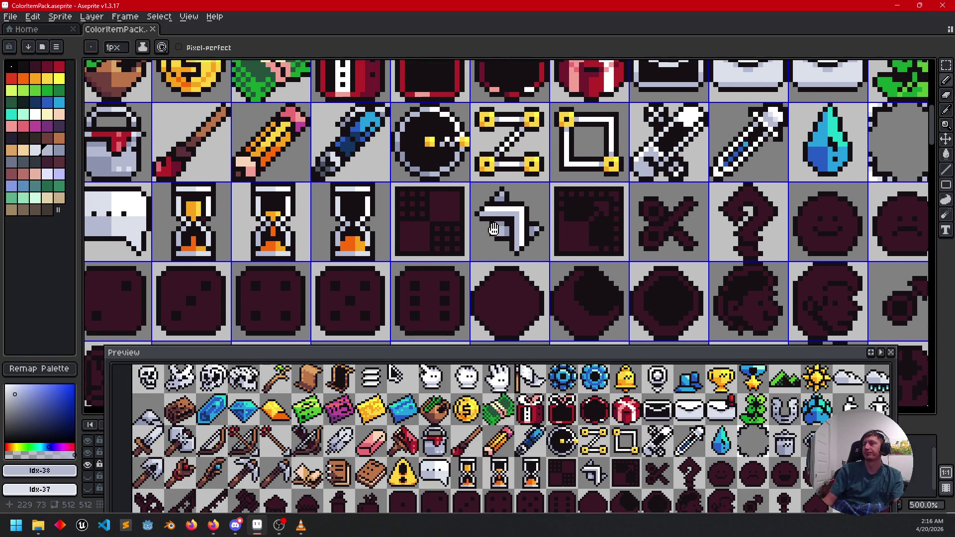
- Fill the scissors' blades and handle rings white
scroll(448, 234, "right", 3)
scroll(441, 231, "up", 2)
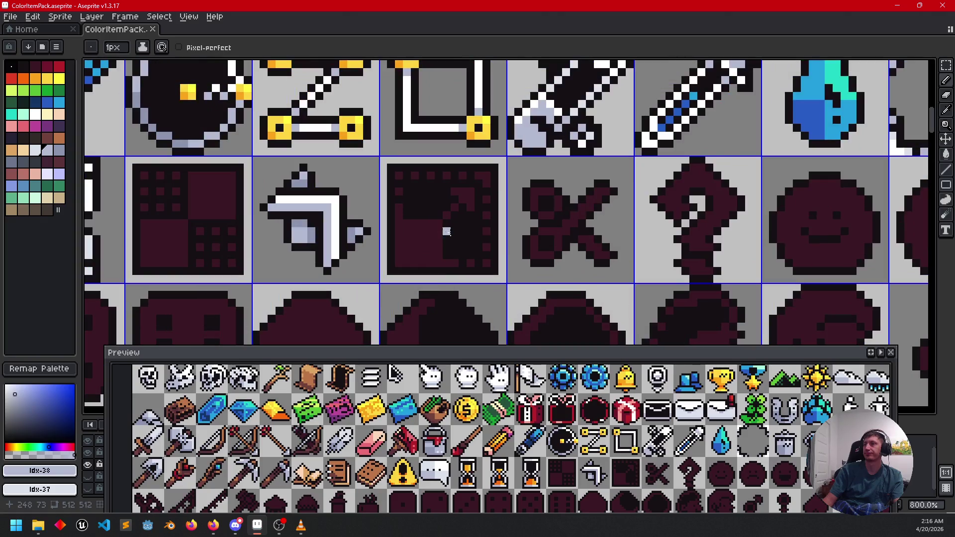
left_click(335, 211, "alt")
key("g")
left_click(573, 214)
left_click(533, 240)
left_click(530, 197)
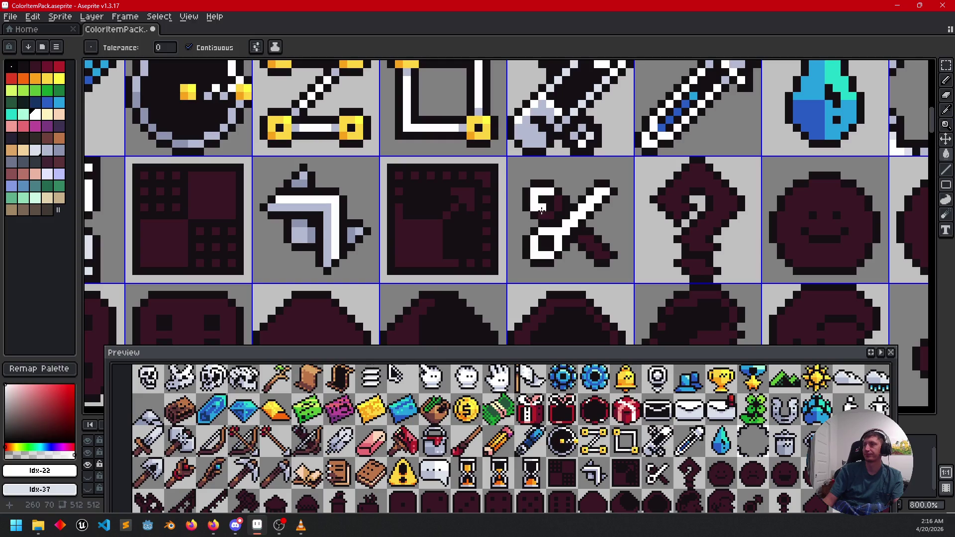
left_click(589, 241)
- Fill the scissors' lower blade, upper-left ring and another region with the arrow's blue-grey
scroll(490, 254, "up", 2)
key("i")
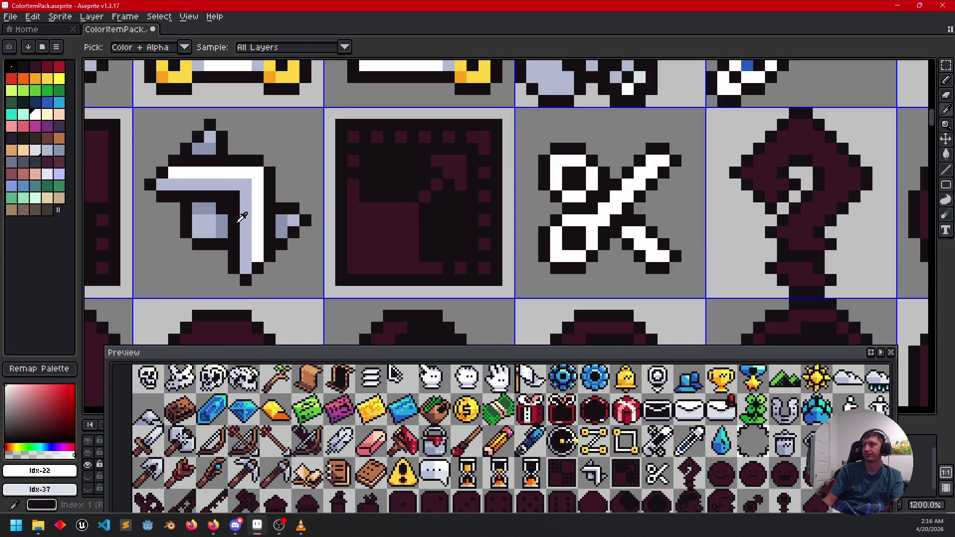
left_click(242, 217)
key("g")
left_click(628, 232)
left_click(606, 215)
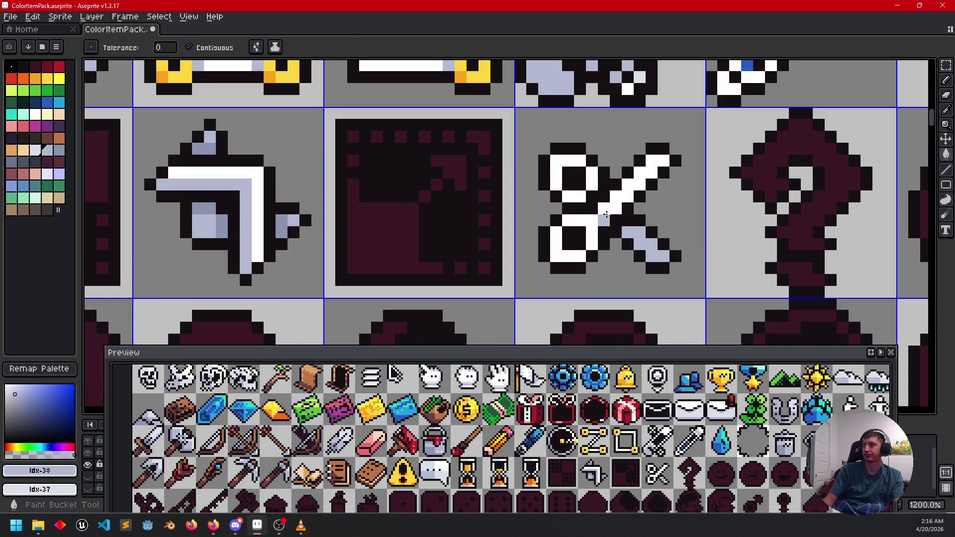
left_click(555, 191)
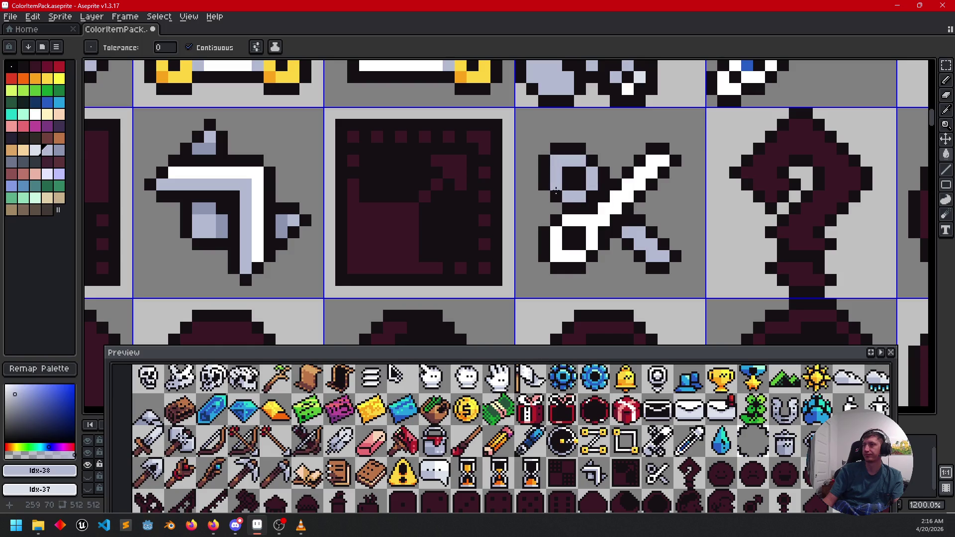
key("b")
left_click(594, 220)
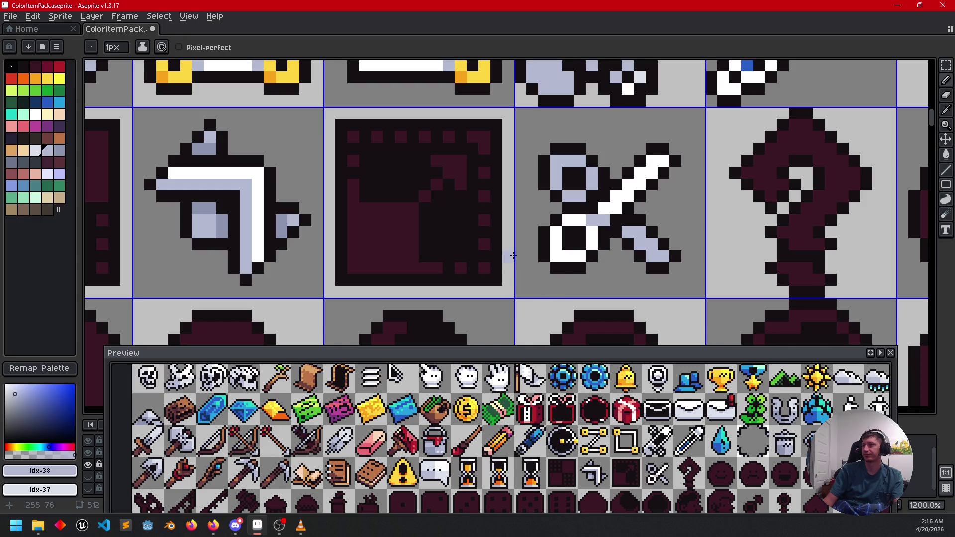
- Add darker blue-grey shading pixels to the scissors' lower blade and upper ring
left_click(193, 204)
key("ctrl+z")
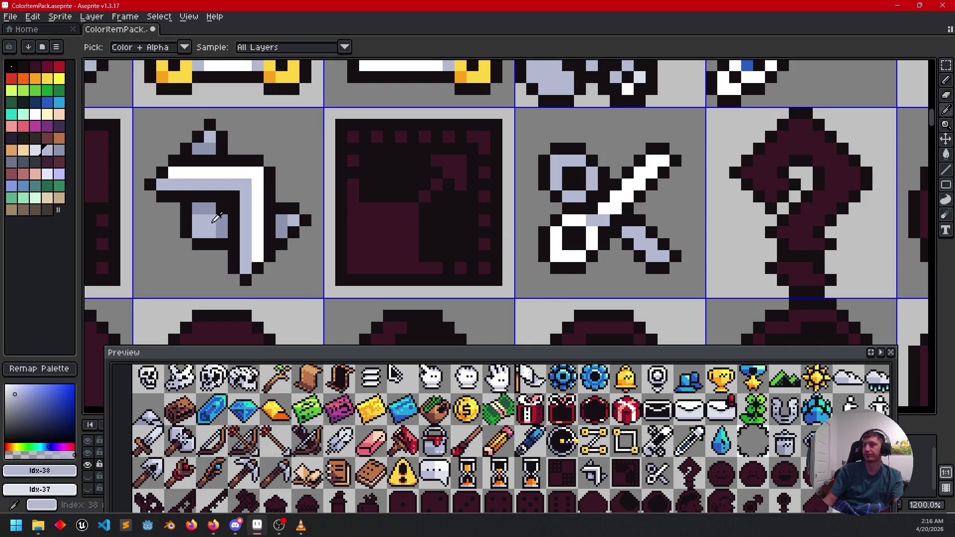
left_click(219, 219, "alt")
left_click(630, 232)
left_click(593, 187)
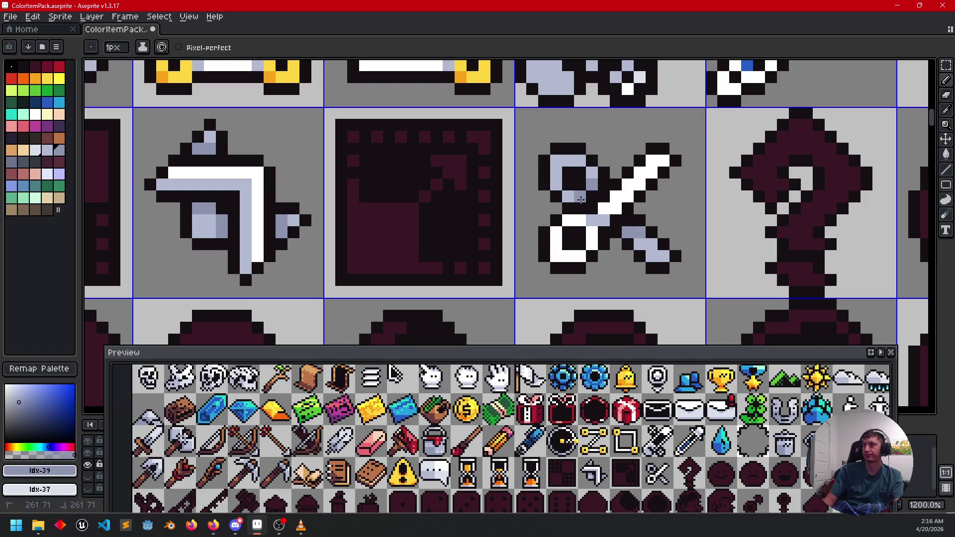
scroll(580, 199, "down", 3)
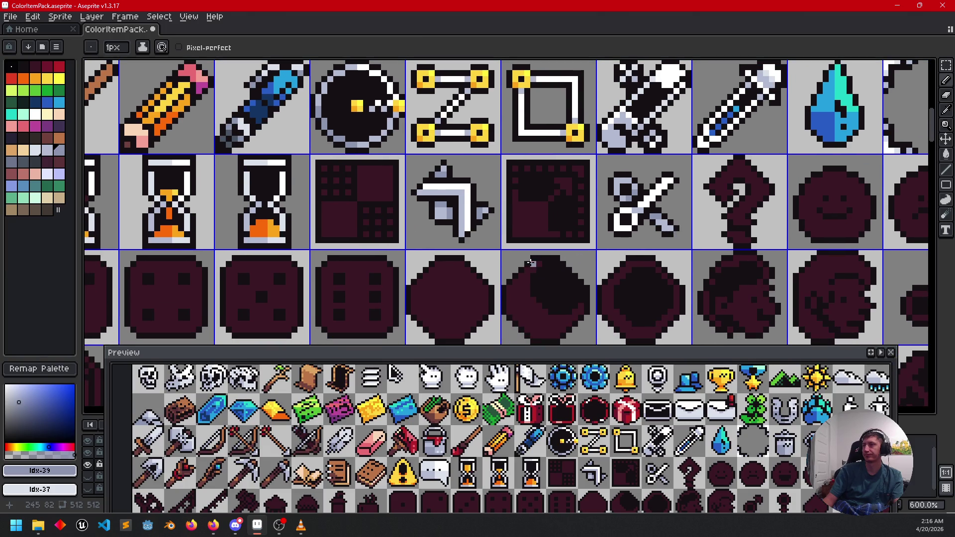
scroll(650, 202, "up", 4)
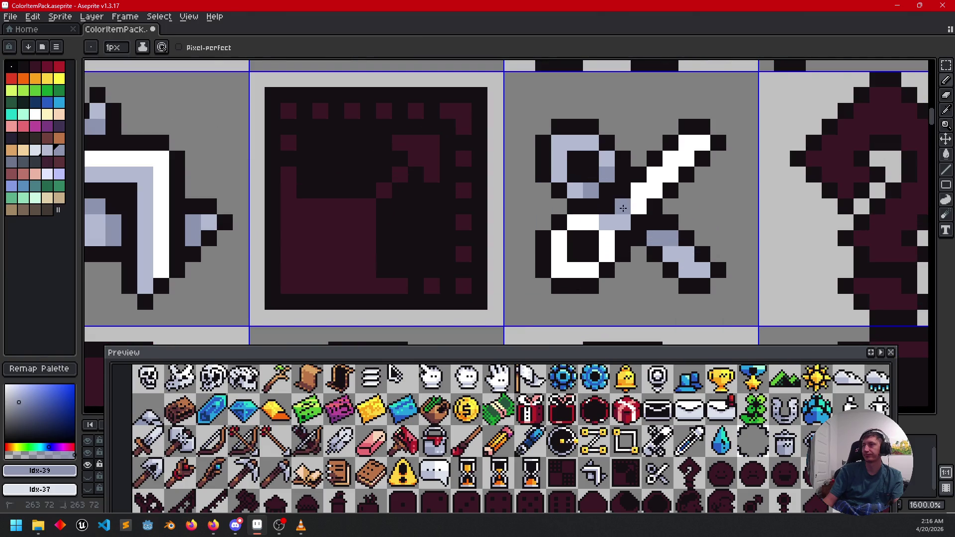
left_click(637, 207, "alt")
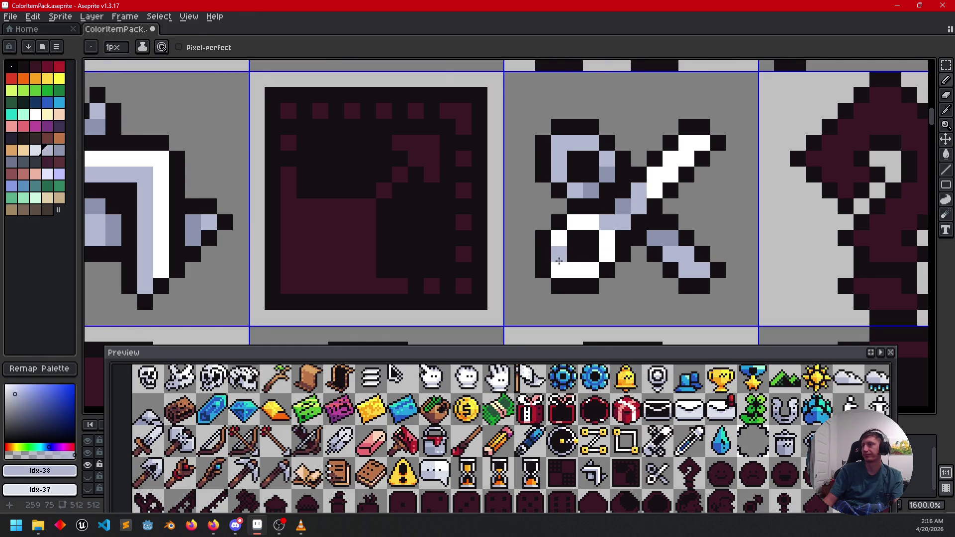
scroll(604, 168, "down", 3)
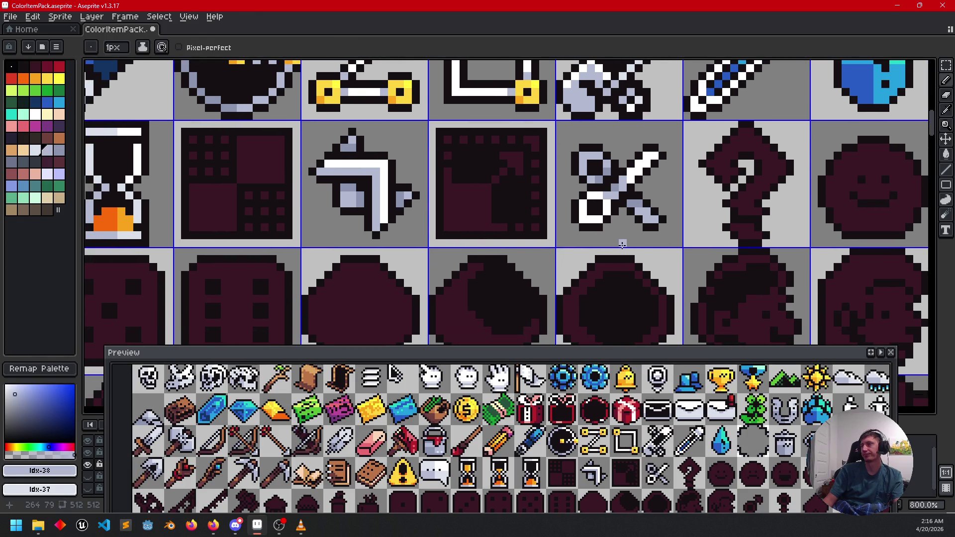
mouse_move(624, 243)
left_mouse_down()
mouse_move(564, 228)
mouse_move(530, 253)
left_mouse_up()
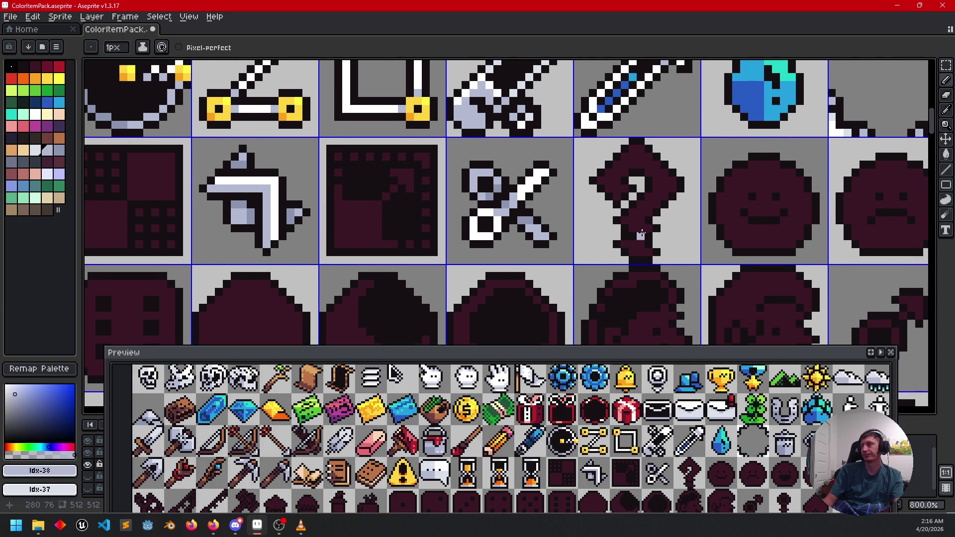
- Fill the question mark and its bottom dot with green
left_click_drag(618, 232, 520, 258)
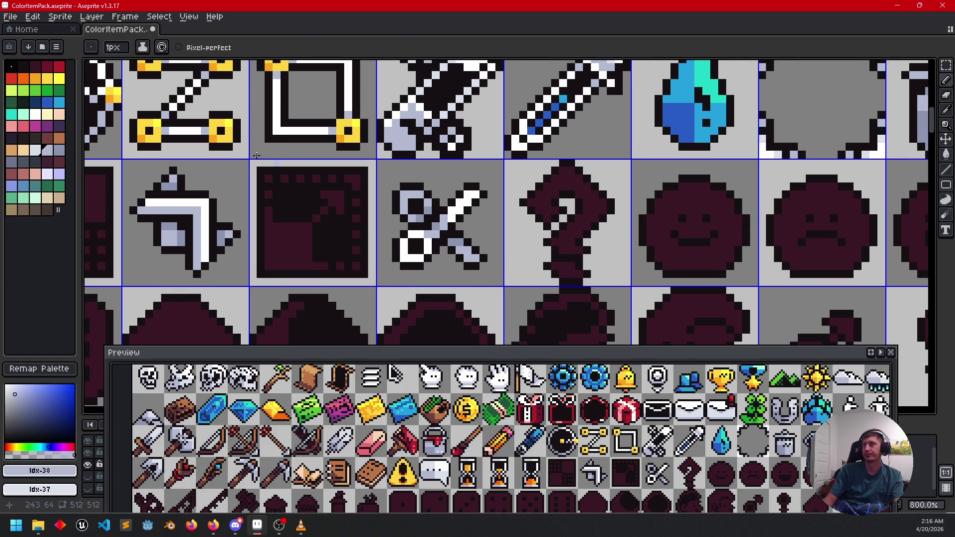
left_click(42, 94)
key("g")
left_click(581, 244)
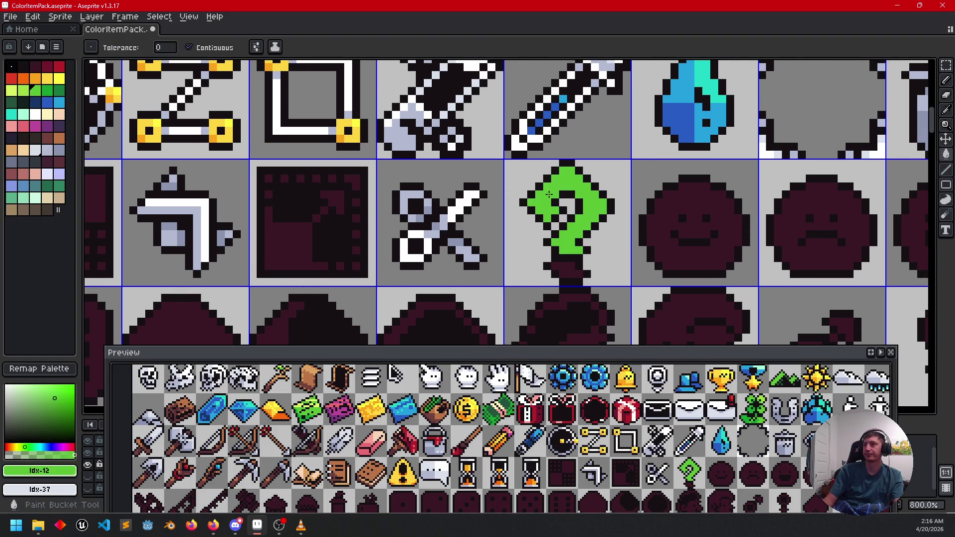
left_click(567, 270)
scroll(408, 226, "up", 2)
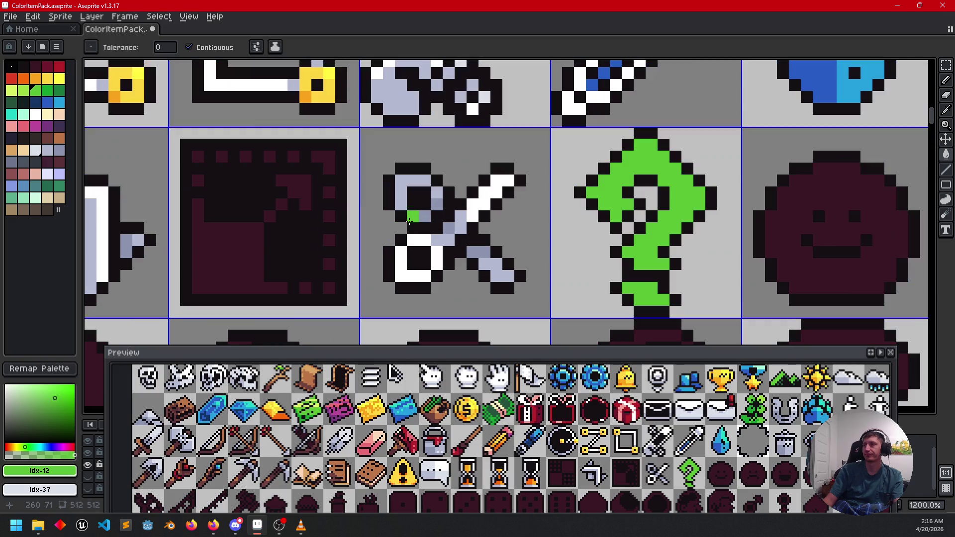
- Fill the question mark's upper-right part with lighter yellow-green
left_click(23, 90)
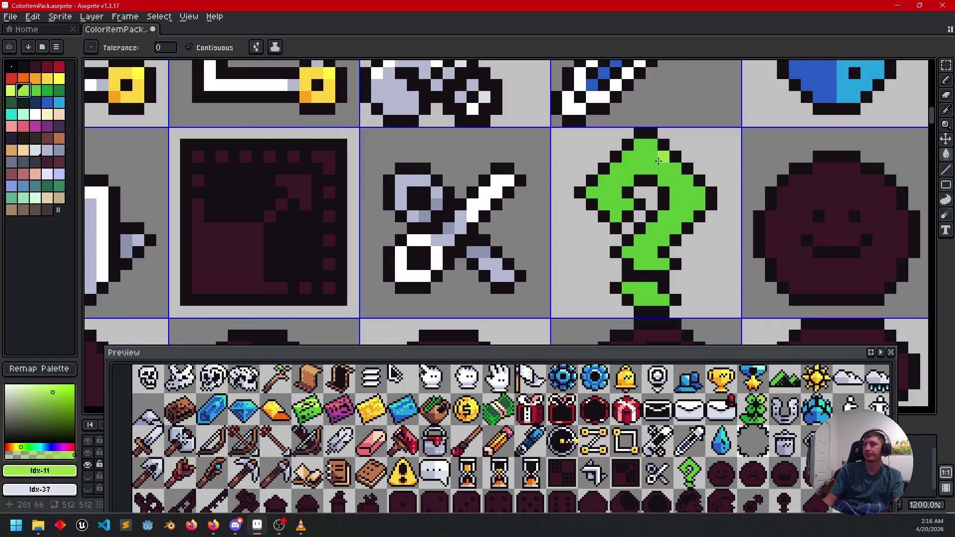
key("b")
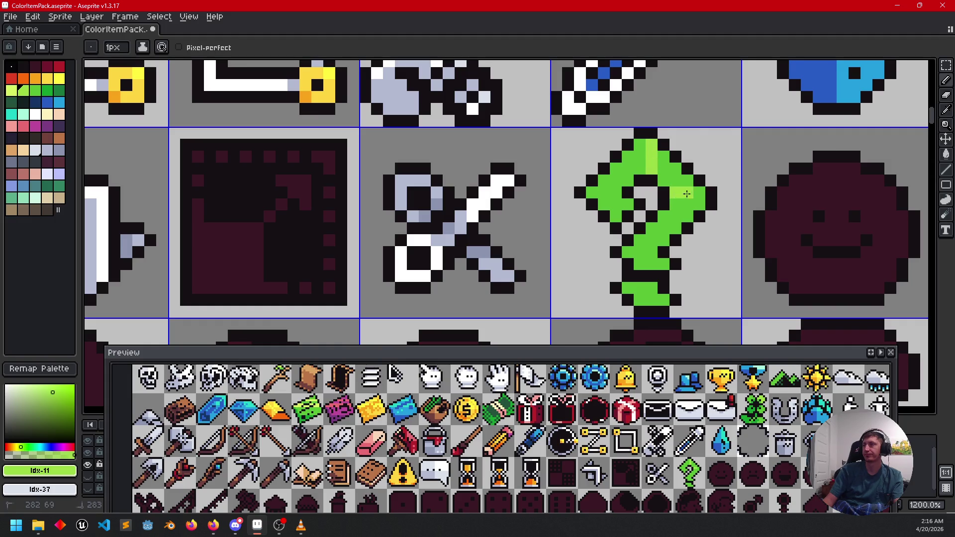
key("g")
left_click(682, 175)
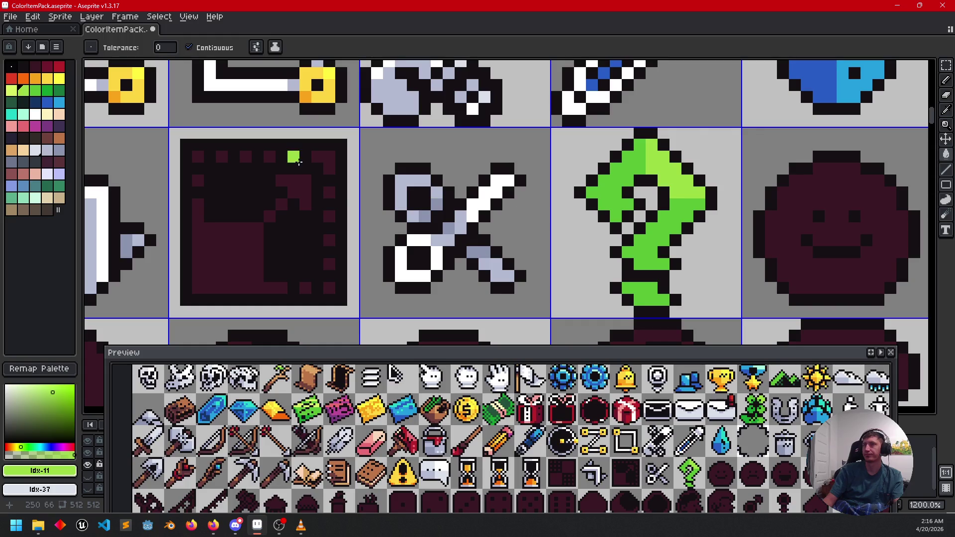
left_click(11, 91)
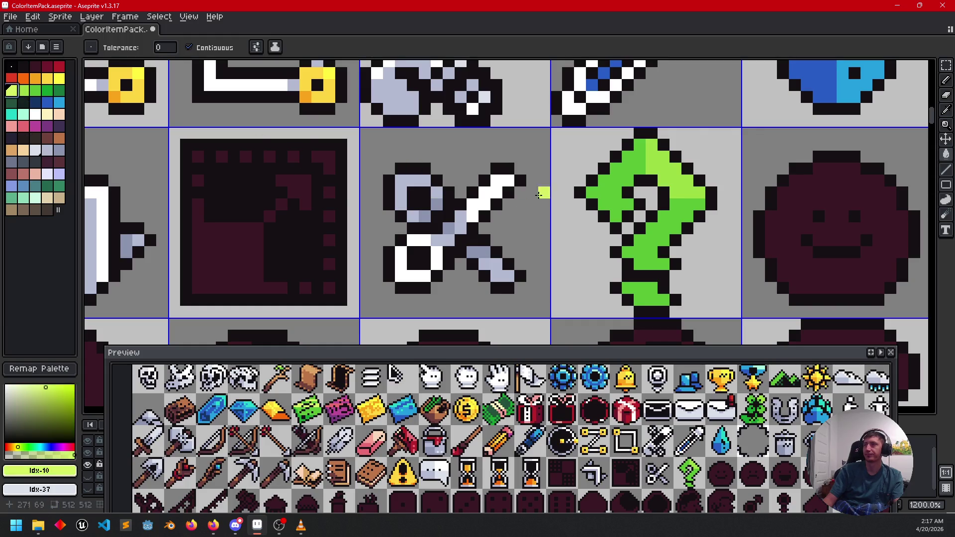
left_click(675, 191)
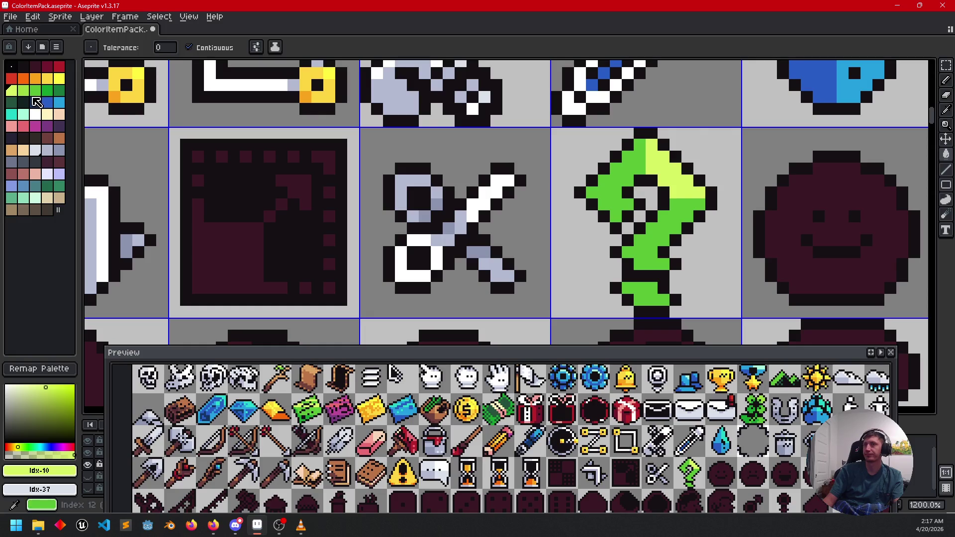
- Add light-green pixels and fills to the question mark's upper left, right side and bottom block
left_click(24, 91)
key("b")
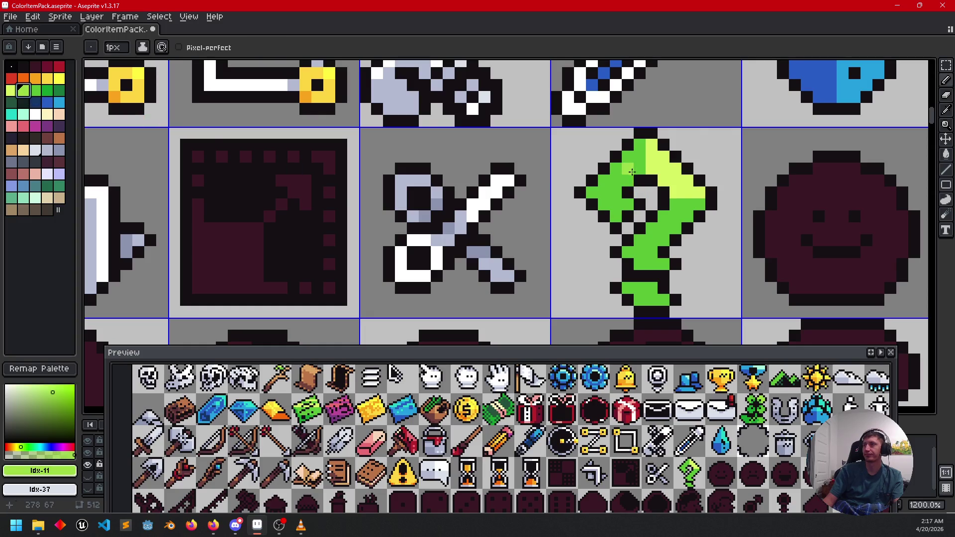
left_click_drag(615, 196, 601, 196)
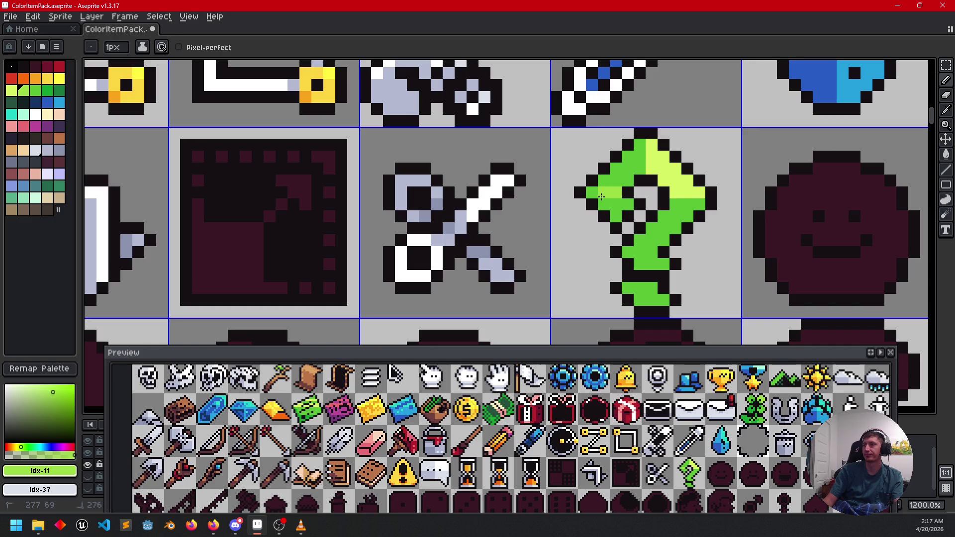
key("g")
left_click(619, 166)
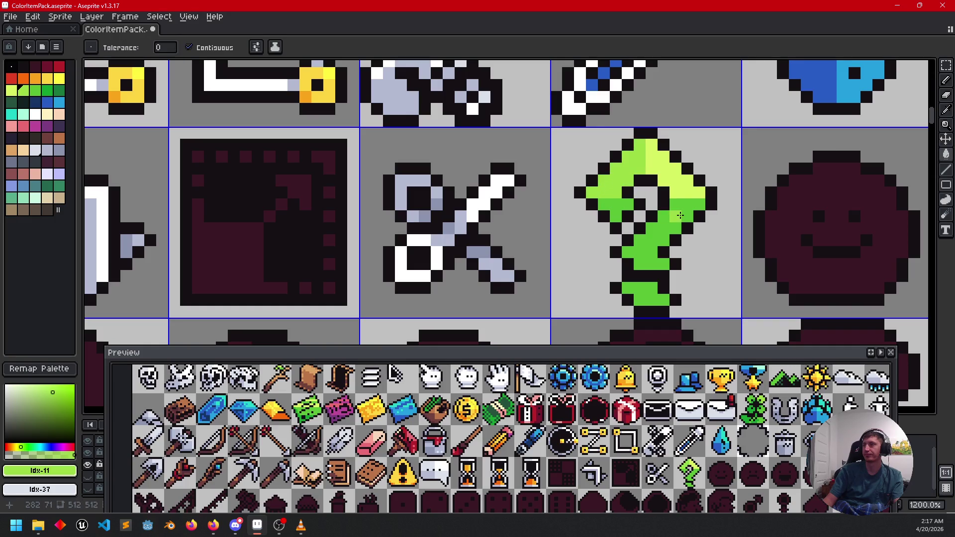
key("b")
left_click(653, 236)
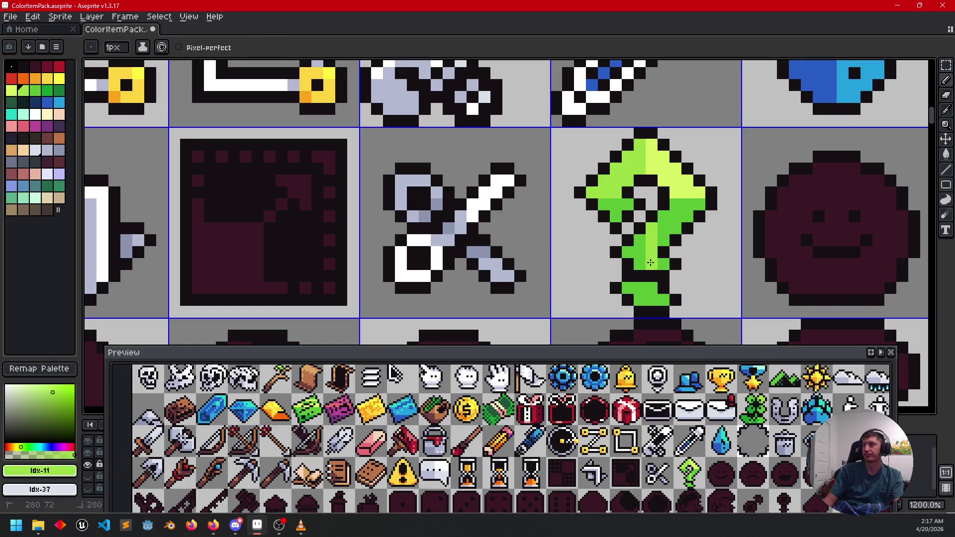
key("g")
left_click(660, 240)
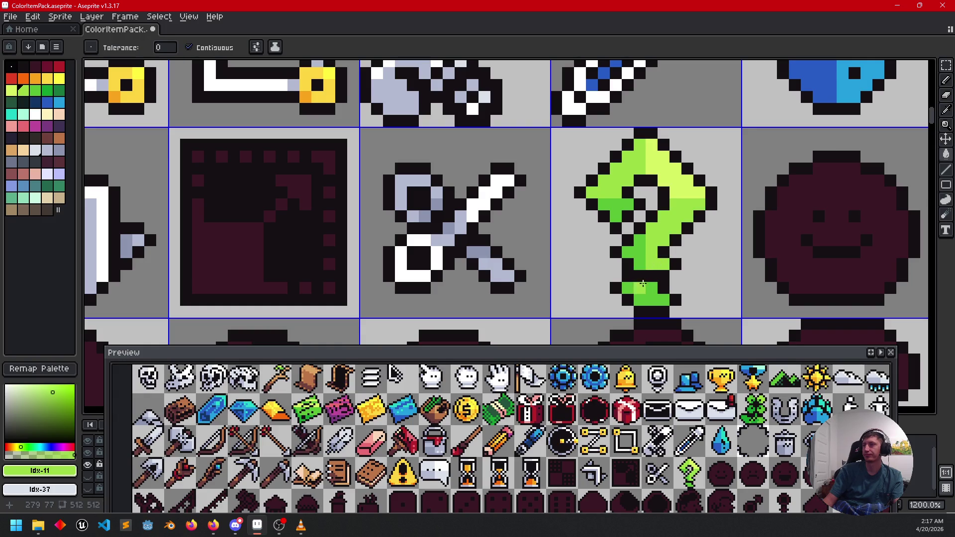
key("b")
left_click(652, 299)
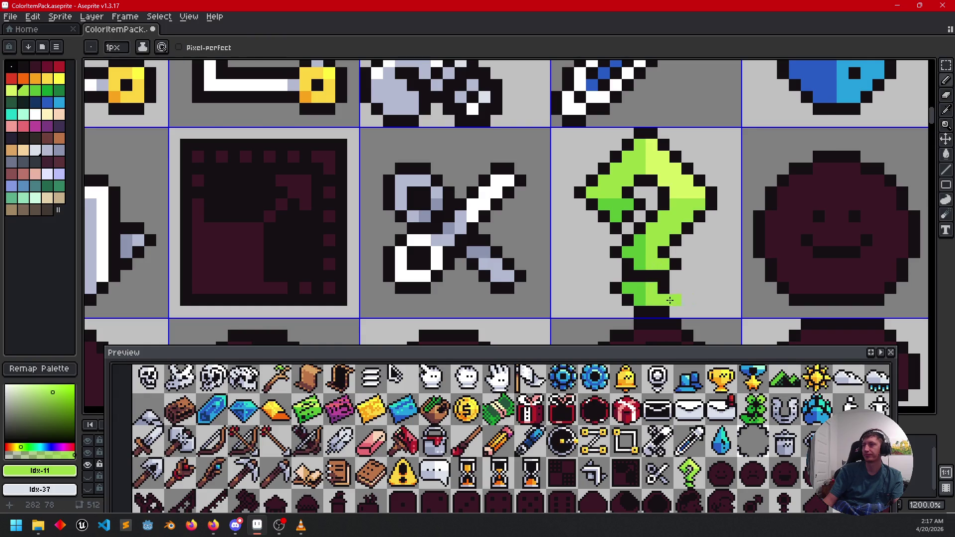
- Save the sprite sheet
scroll(661, 294, "down", 4)
key("ctrl+s")
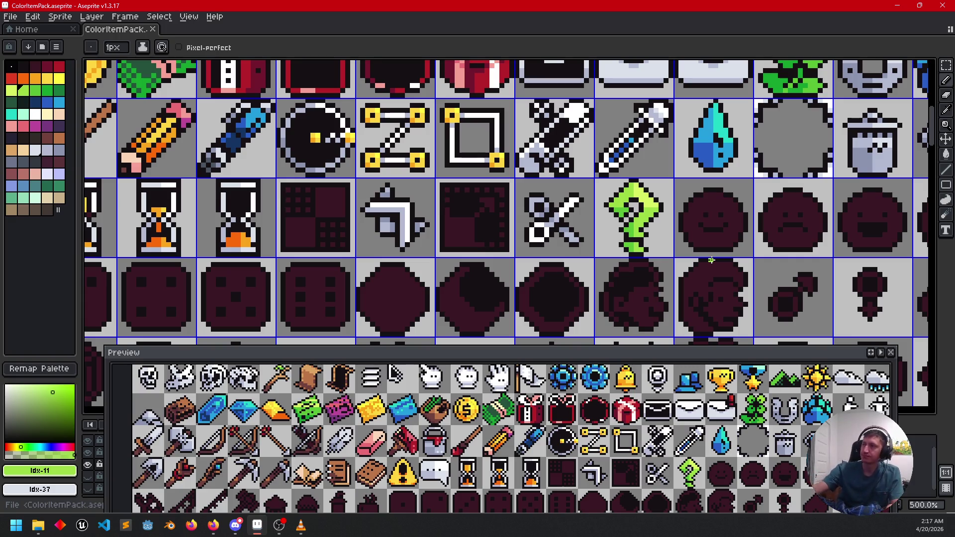
left_click_drag(711, 260, 526, 256)
- Bucket-fill the first smiley face yellow
scroll(527, 257, "up", 1)
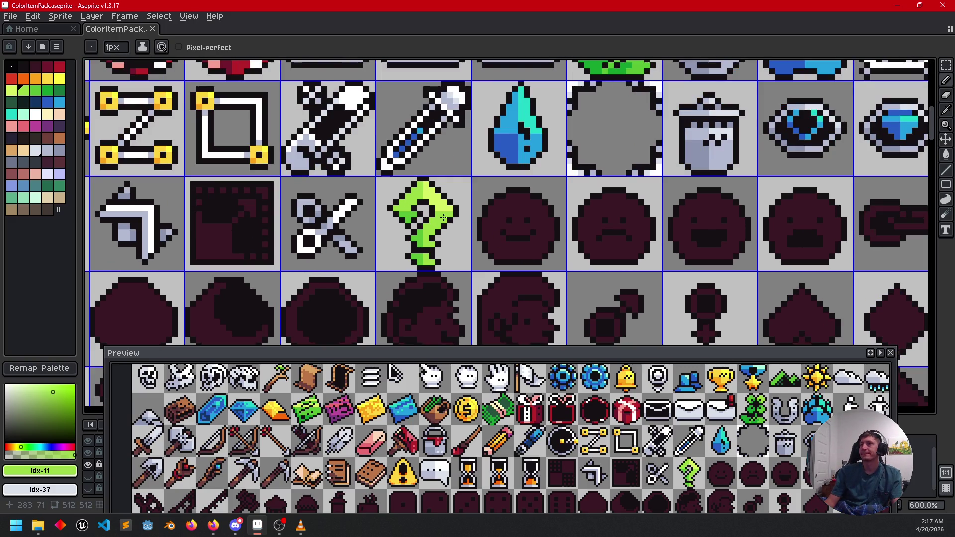
left_click(169, 158, "alt")
scroll(525, 256, "up", 1)
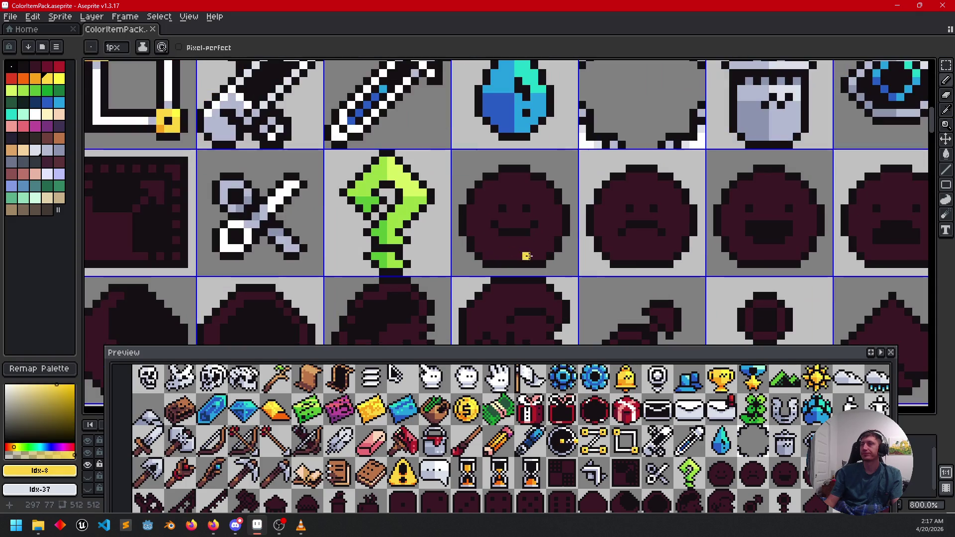
key("g")
left_click(500, 256)
mouse_move(500, 257)
left_mouse_down()
mouse_move(593, 298)
mouse_move(589, 307)
left_mouse_up()
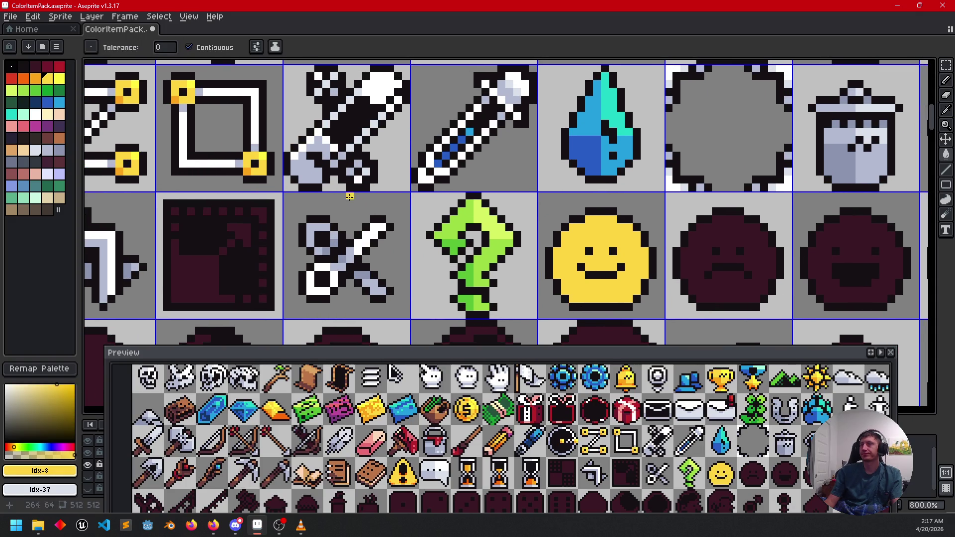
- Shade the smiley's lower-left area with amber sampled from the sheet
left_click(249, 169, "alt")
left_click(589, 290)
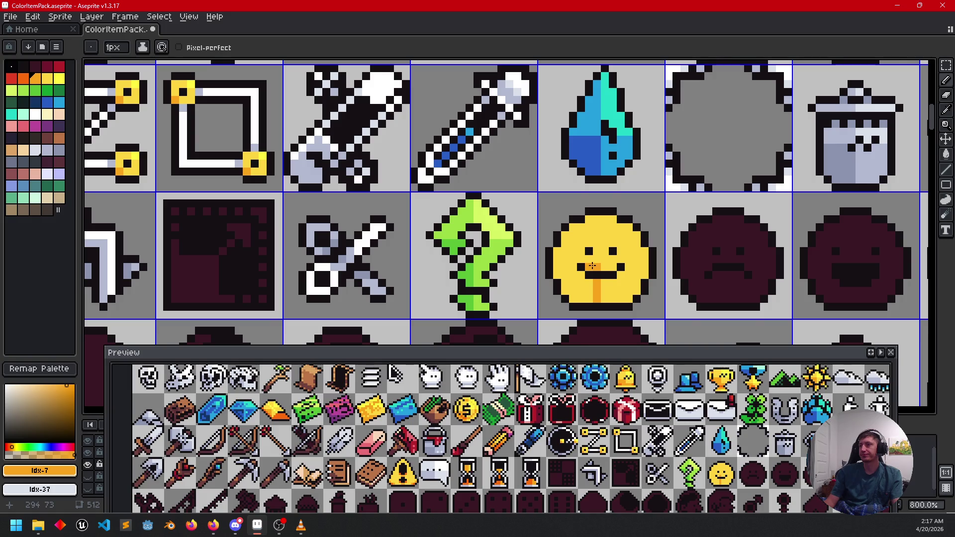
key("g")
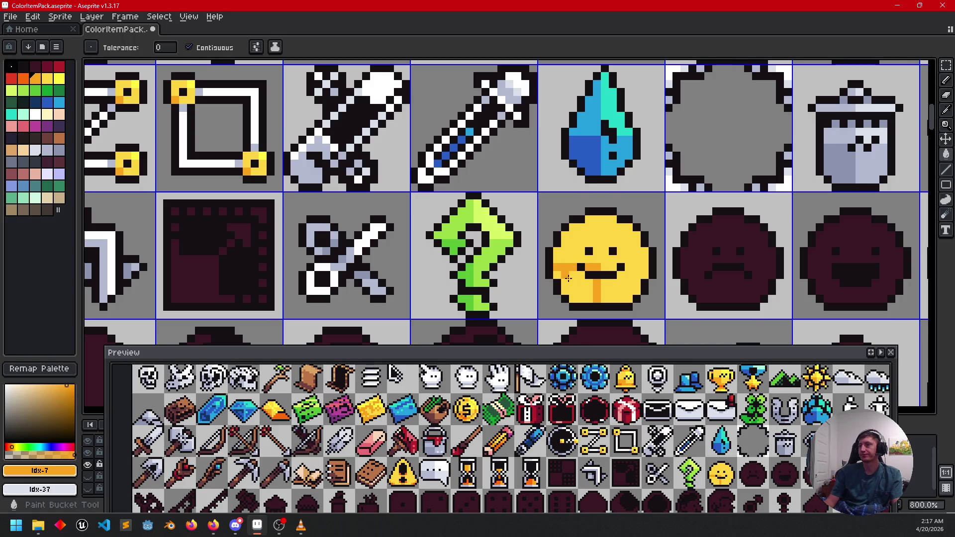
left_click(565, 284)
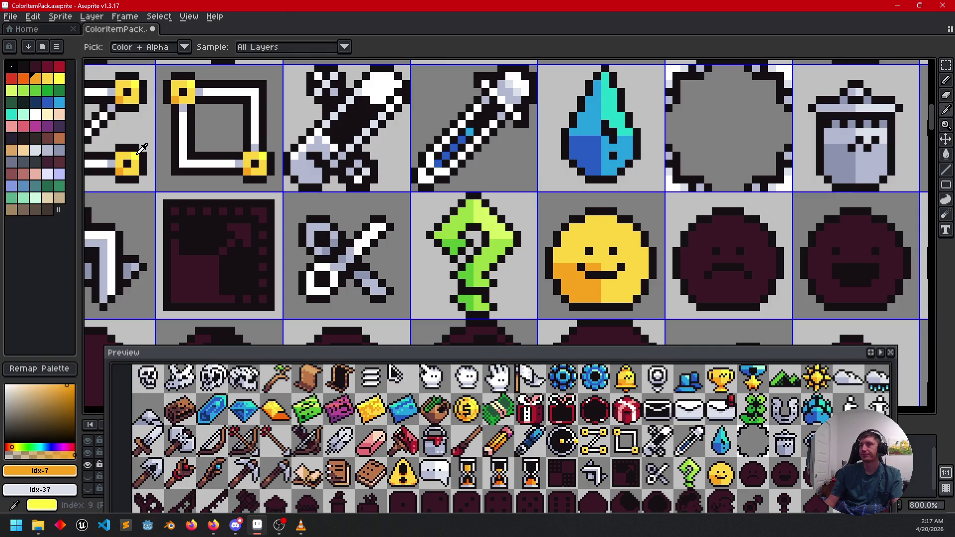
- Fill the smiley's upper-right quarter with the brighter yellow
left_click(255, 164, "alt")
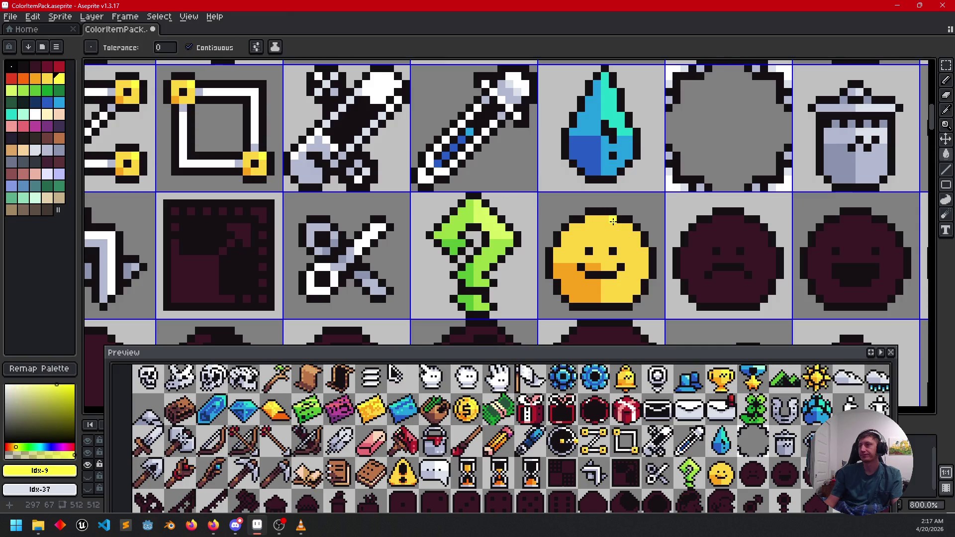
left_click(612, 221)
key("ctrl+z")
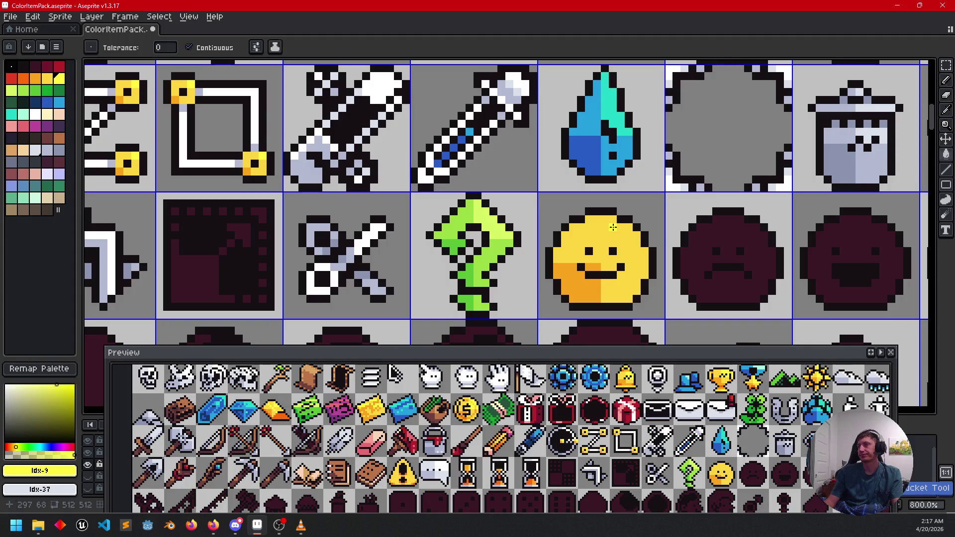
key("b")
left_click_drag(607, 237, 609, 250)
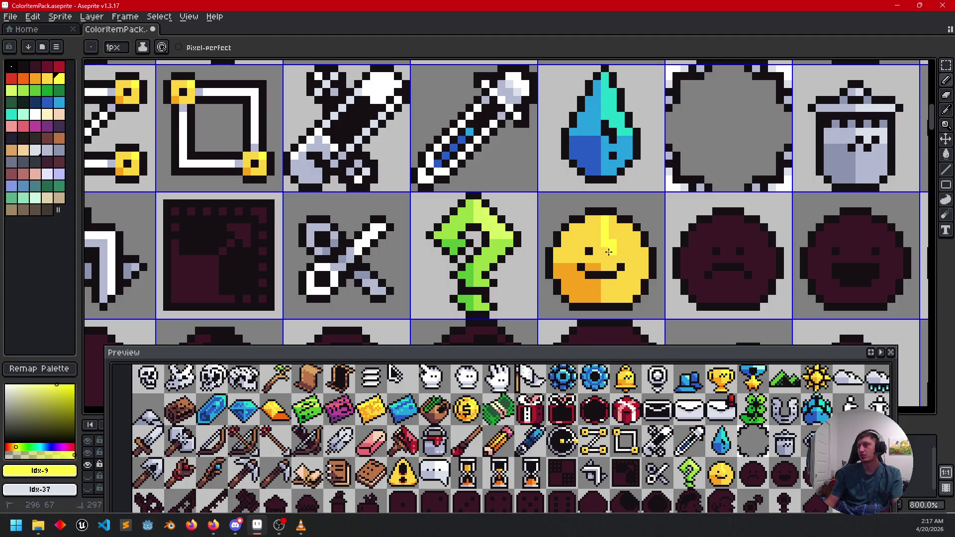
key("ctrl+z")
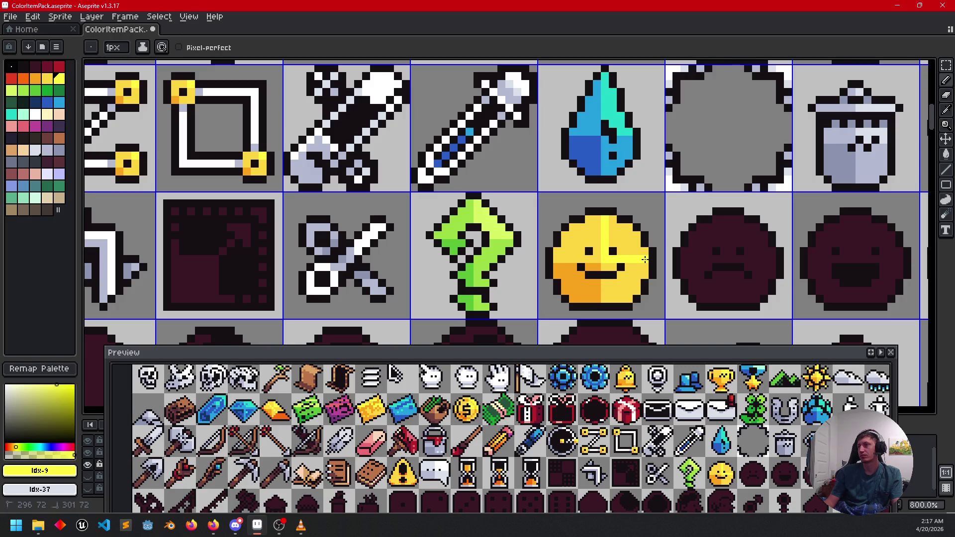
key("g")
left_click(644, 259)
scroll(645, 260, "down", 2)
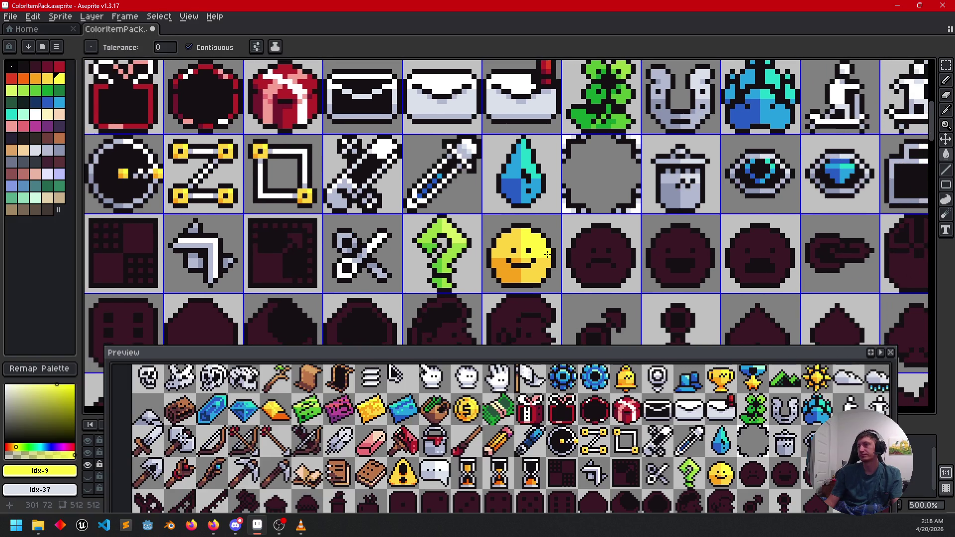
scroll(558, 243, "up", 3)
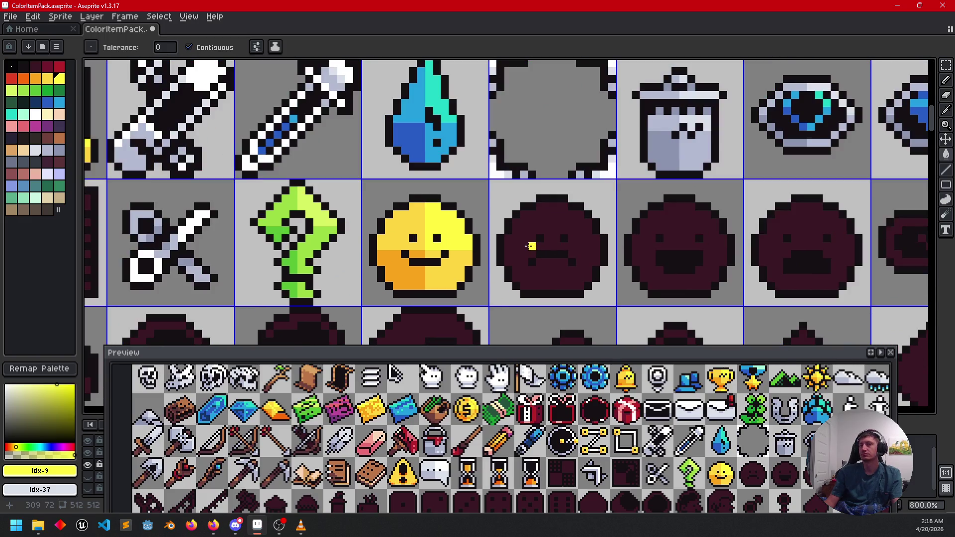
- Fill the second, third and fourth smiley faces with the darker yellow
left_click_drag(551, 239, 567, 240)
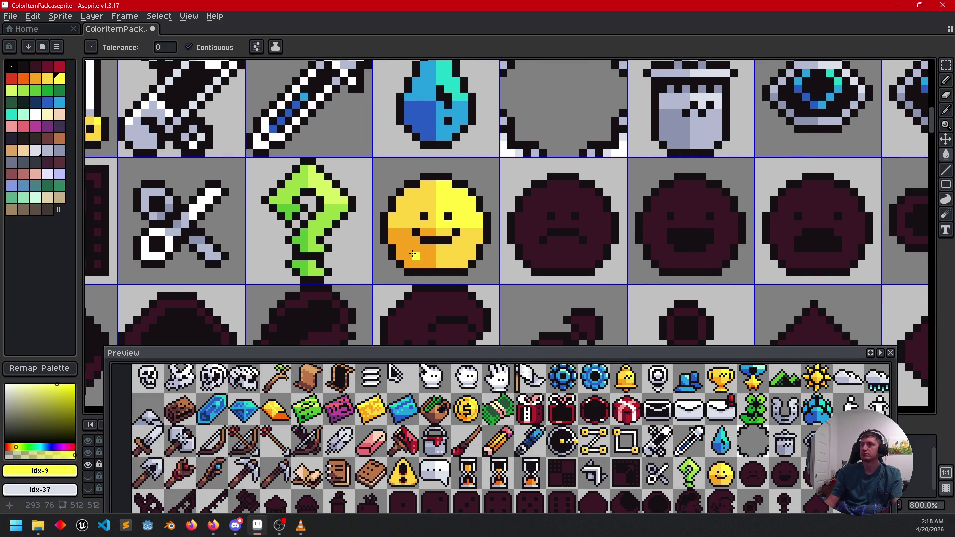
left_click(453, 255, "alt")
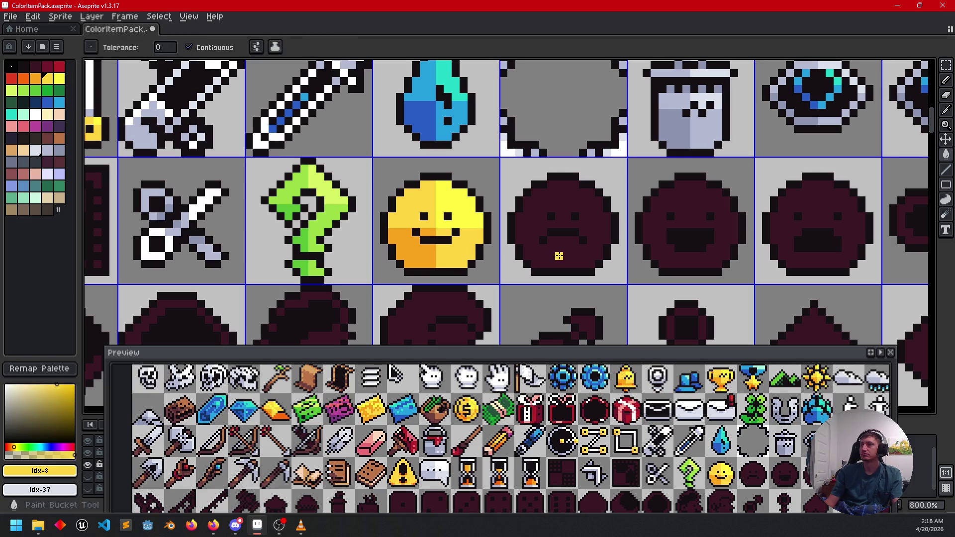
left_click(581, 256)
left_click(676, 258)
left_click(796, 259)
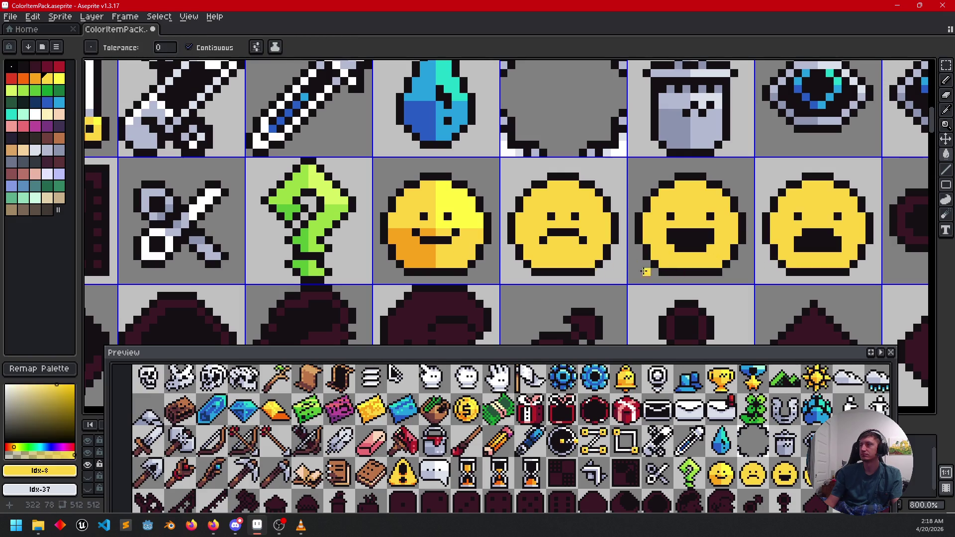
- Shade the smileys' lower-left areas and the open mouth's side in orange
left_click_drag(553, 261, 539, 264)
key("b")
left_click(410, 256, "alt")
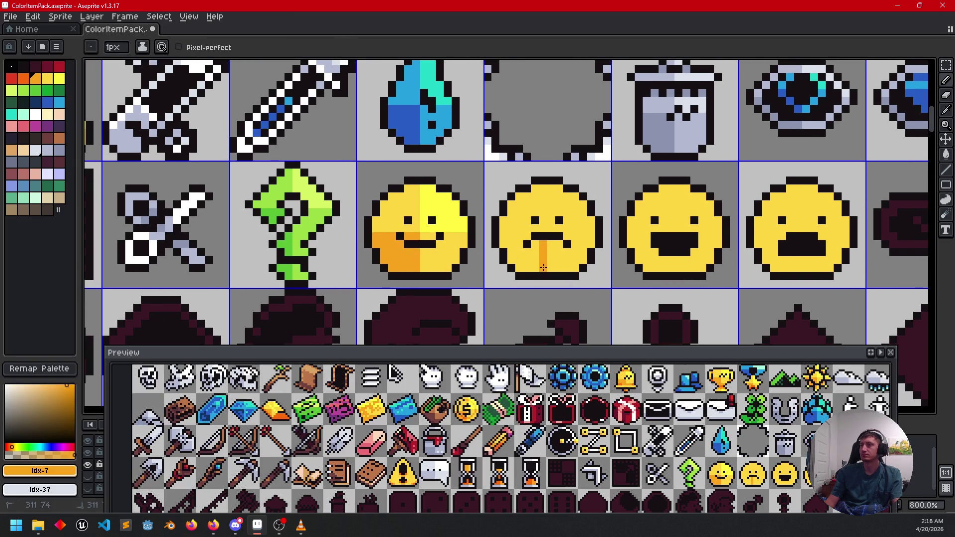
left_click_drag(528, 242, 500, 240)
key("g")
left_click(517, 258)
key("b")
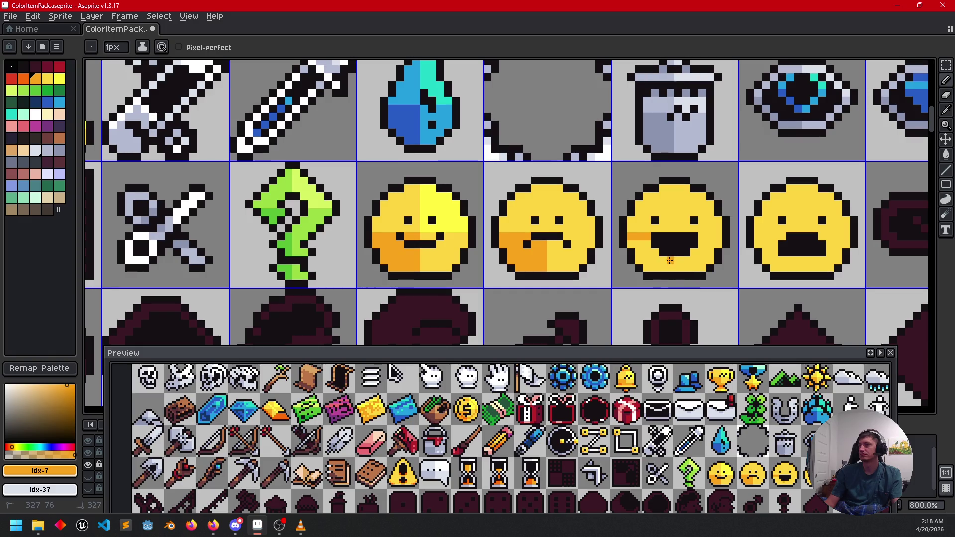
left_click_drag(670, 269, 631, 246)
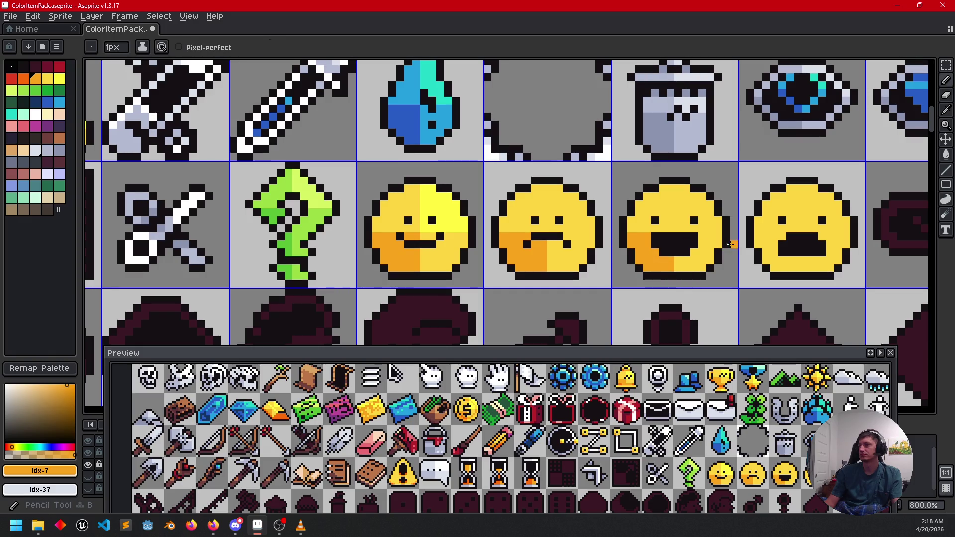
mouse_move(769, 239)
left_mouse_down()
mouse_move(784, 234)
mouse_move(768, 242)
left_mouse_up()
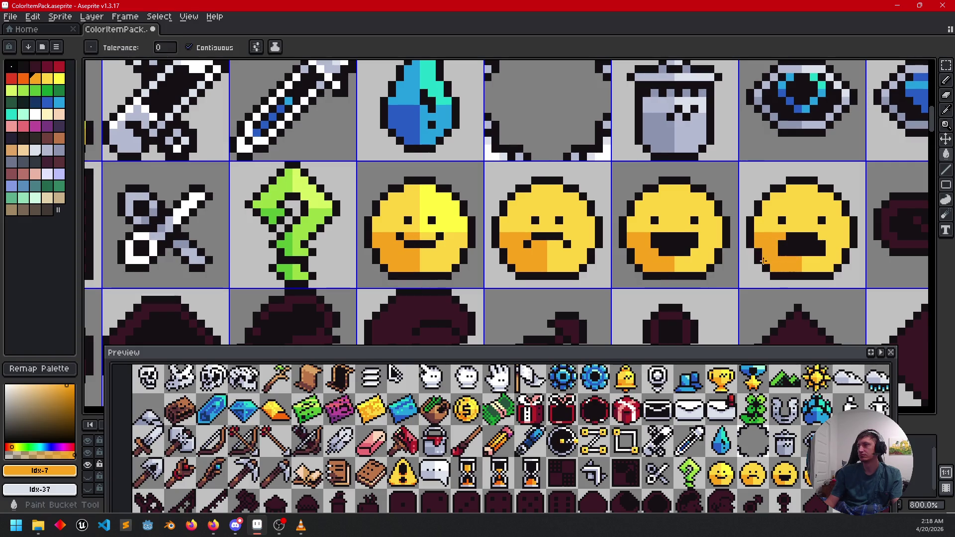
- Add light-yellow highlights to the upper right of the second, third and fourth faces
left_click(448, 217, "alt")
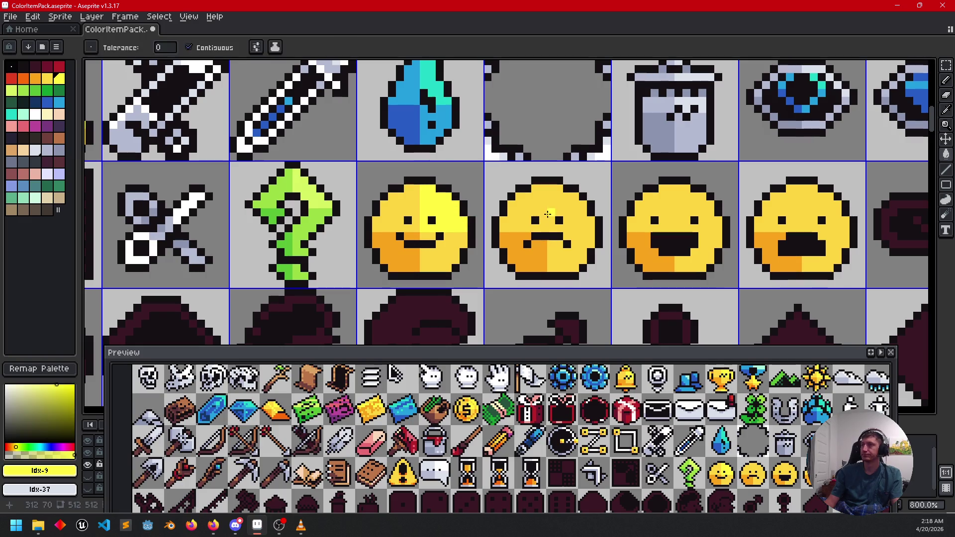
left_click_drag(551, 188, 551, 215)
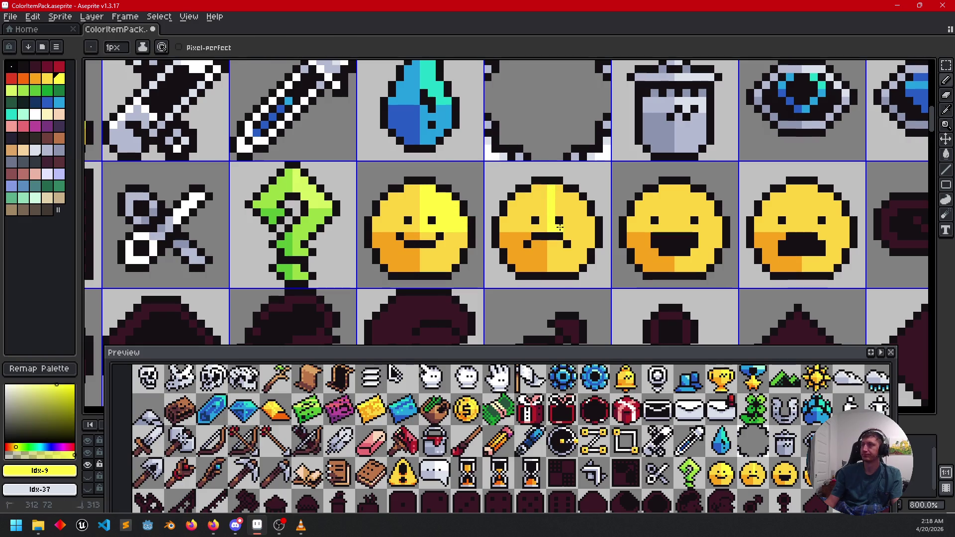
key("g")
left_click(572, 203)
key("b")
mouse_move(678, 184)
left_mouse_down()
mouse_move(678, 219)
mouse_move(712, 227)
left_mouse_up()
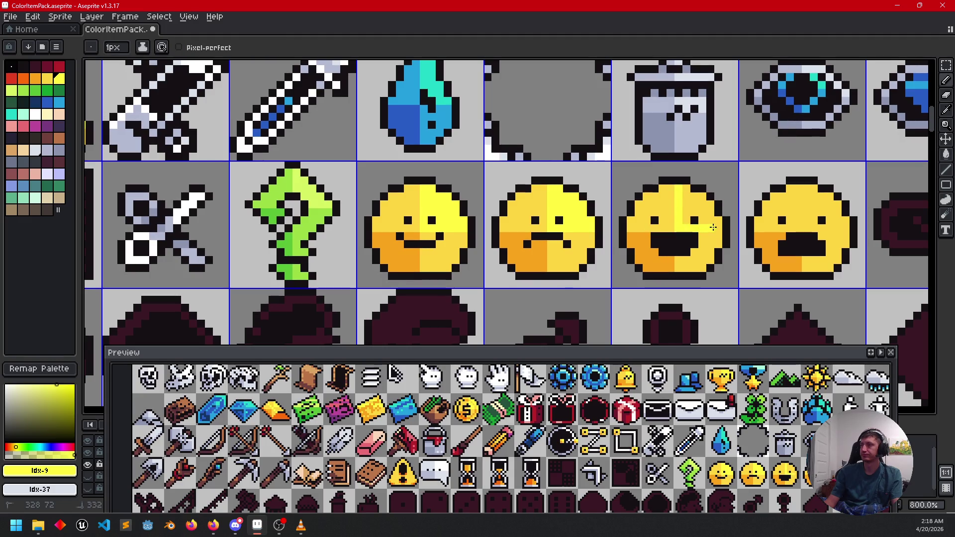
key("g")
left_click(714, 224)
key("b")
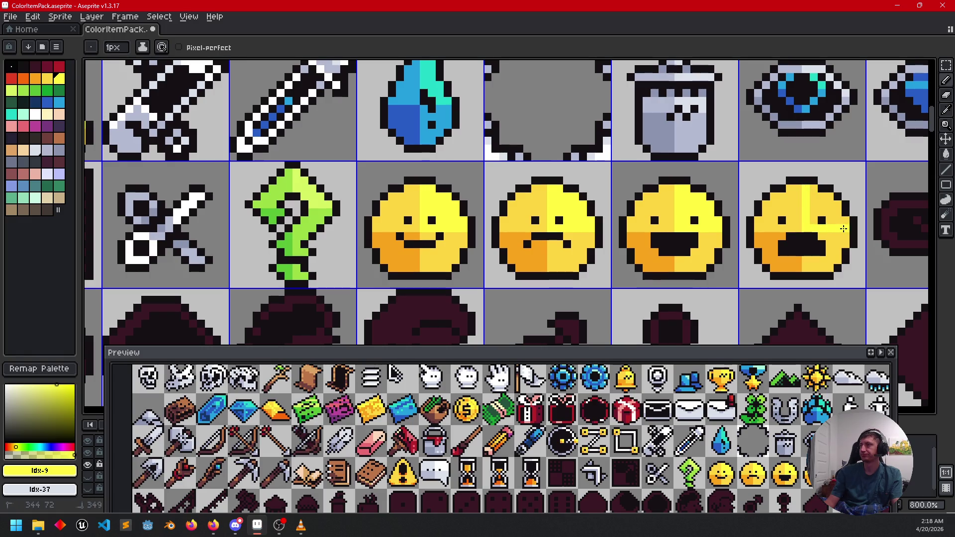
key("g")
left_click(843, 223)
scroll(582, 246, "down", 2)
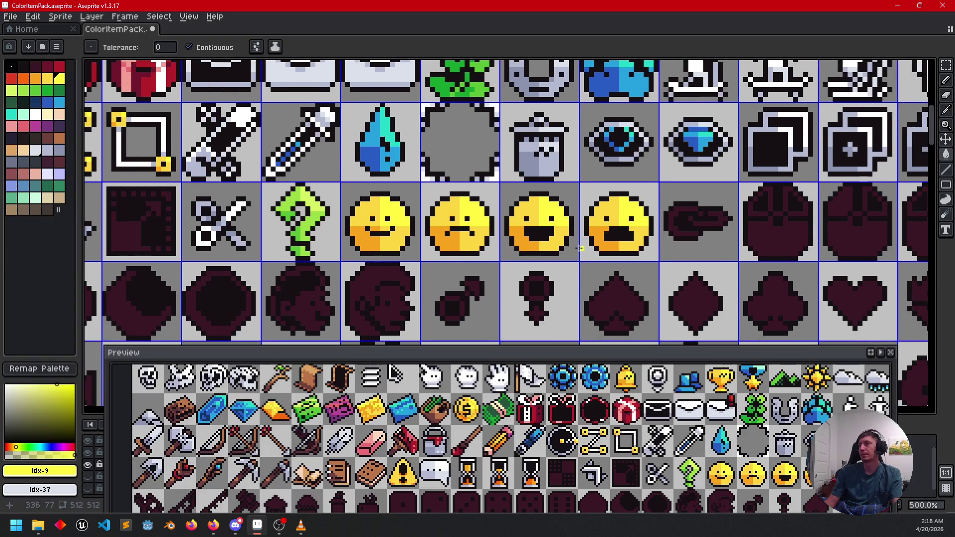
- Fill the chain link's outer ring and inner stripe with light grey
scroll(581, 247, "right", 3)
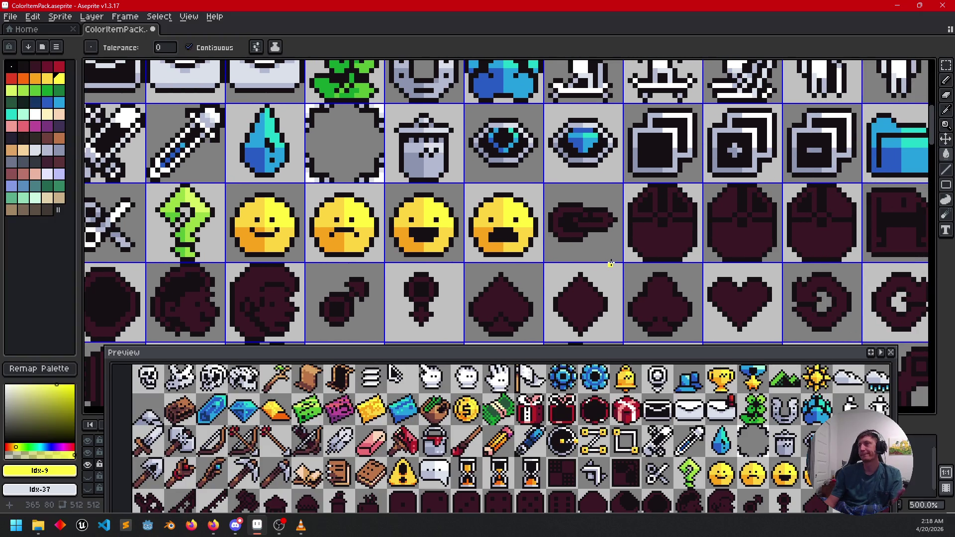
scroll(579, 234, "up", 4)
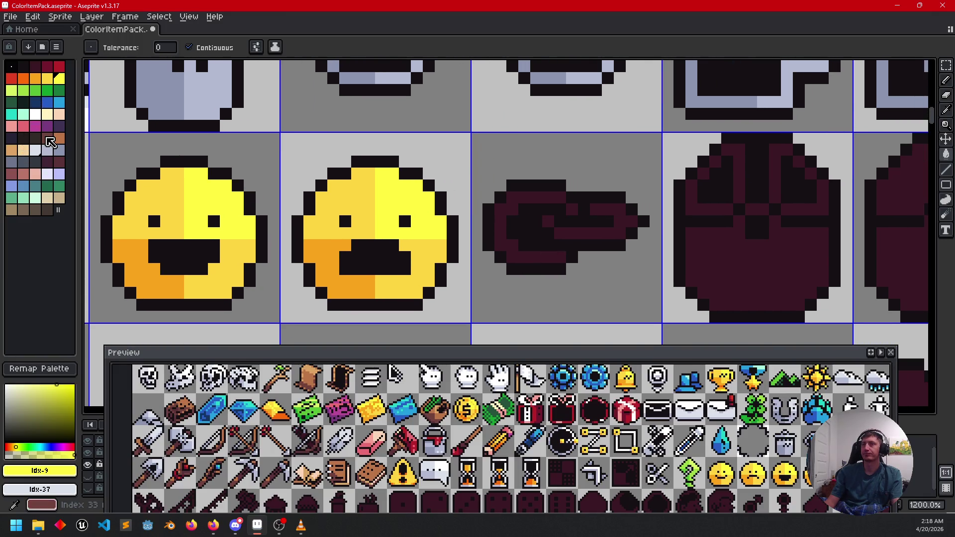
left_click(35, 150)
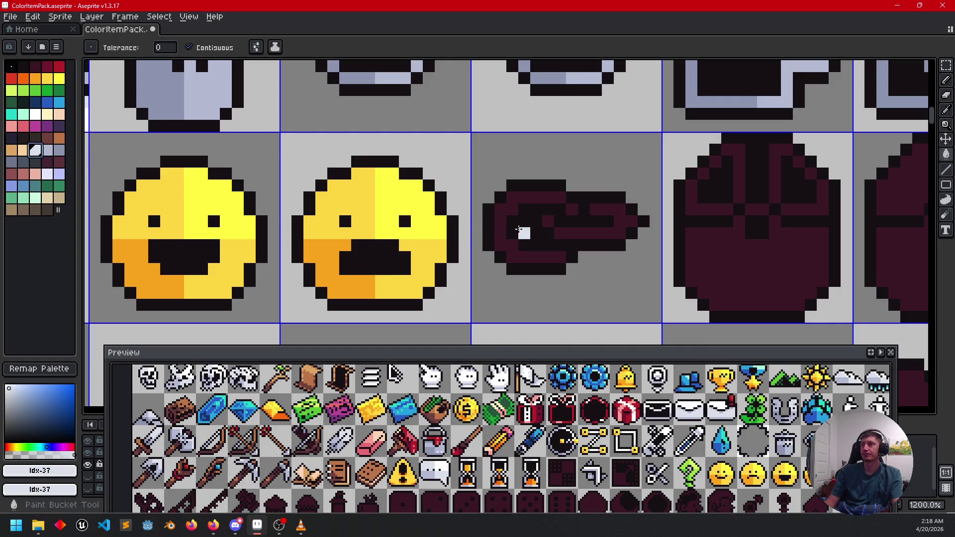
left_click(505, 220)
left_click(569, 230)
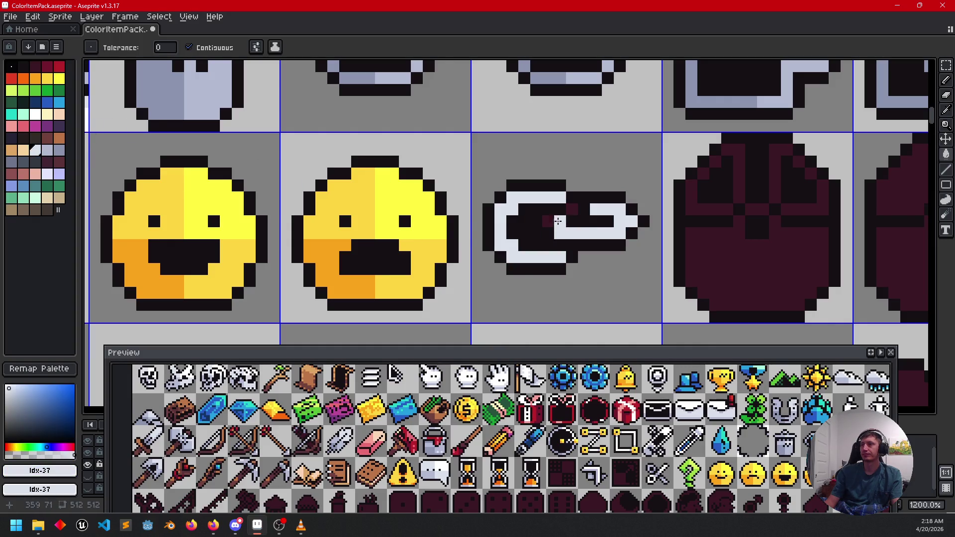
scroll(643, 261, "down", 4)
scroll(644, 262, "up", 4)
scroll(646, 269, "down", 2)
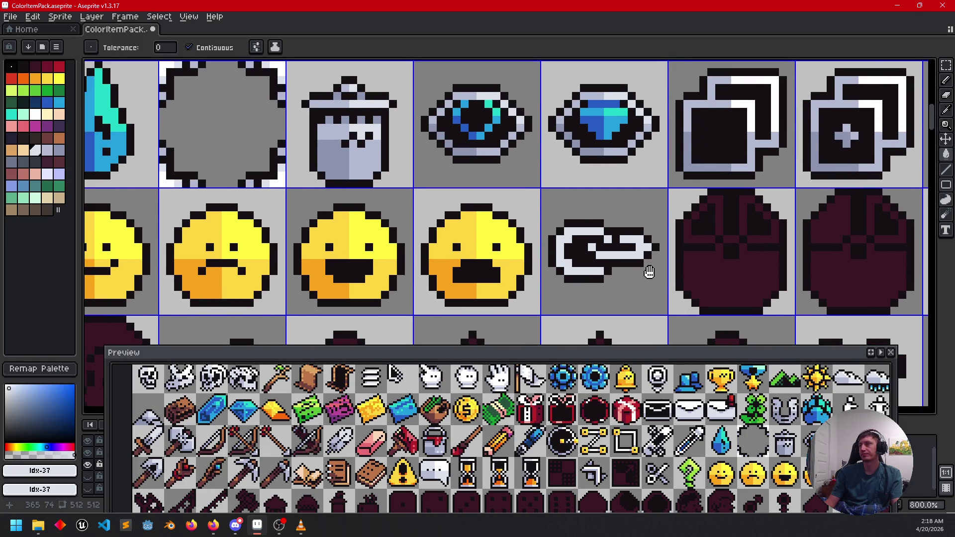
scroll(649, 272, "up", 2)
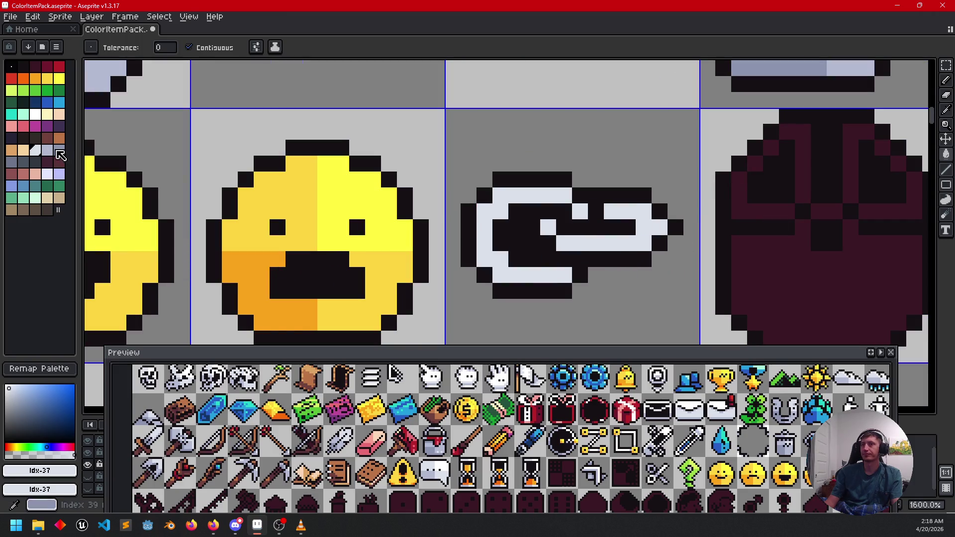
- Paint the chain's top outline and right loop pixels white
left_click(35, 115)
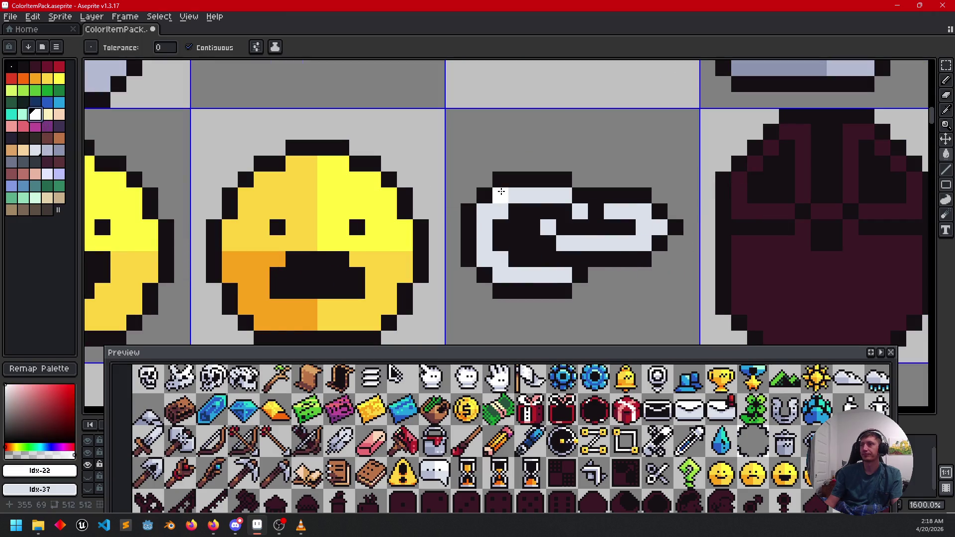
left_click(548, 191)
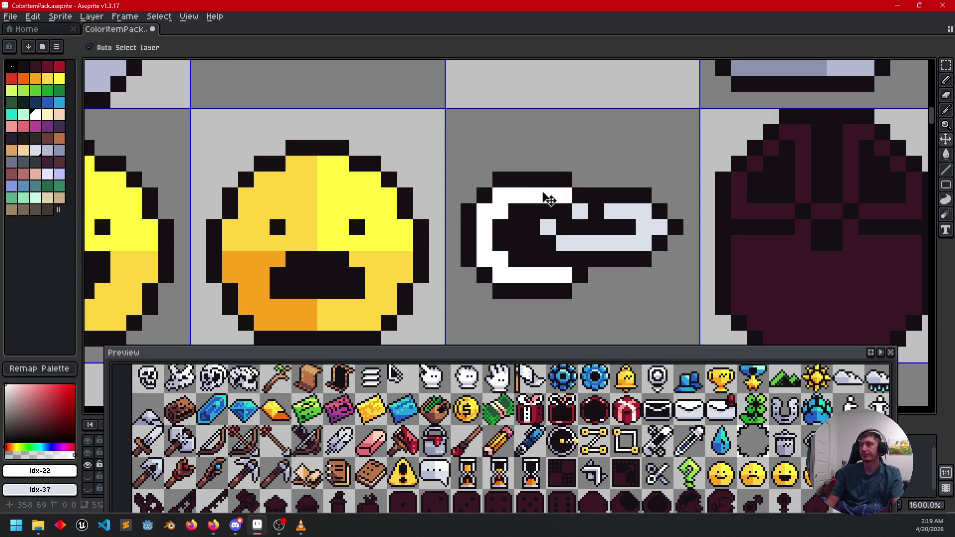
key("ctrl+z")
key("b")
left_click_drag(547, 193, 560, 192)
mouse_move(611, 211)
left_mouse_down()
mouse_move(644, 212)
mouse_move(643, 227)
mouse_move(654, 223)
left_mouse_up()
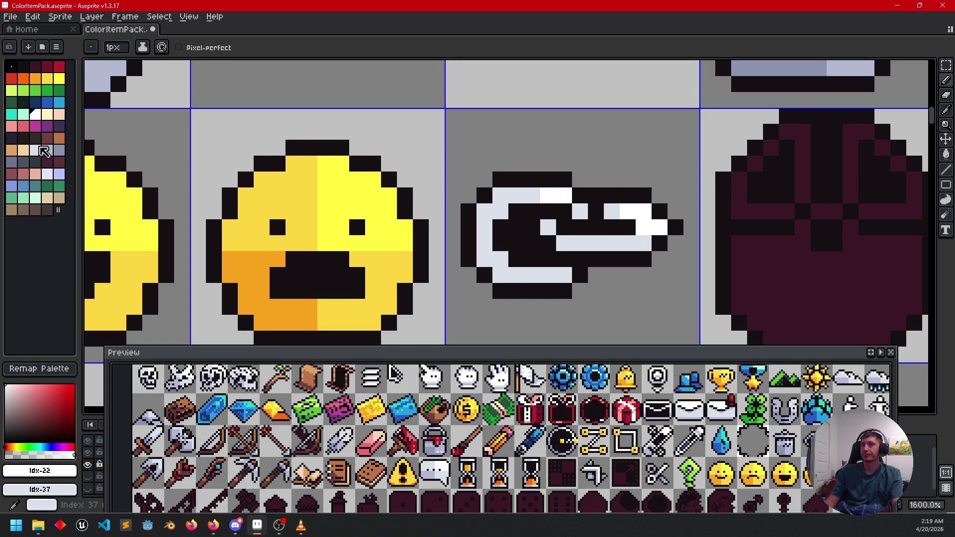
- Shade the chain's left side, bottom and a few pale pixels in blue-grey
left_click(58, 151)
left_click(496, 250)
key("ctrl+z")
left_click(490, 252)
mouse_move(490, 253)
left_mouse_down()
mouse_move(485, 239)
mouse_move(500, 275)
mouse_move(531, 275)
left_mouse_up()
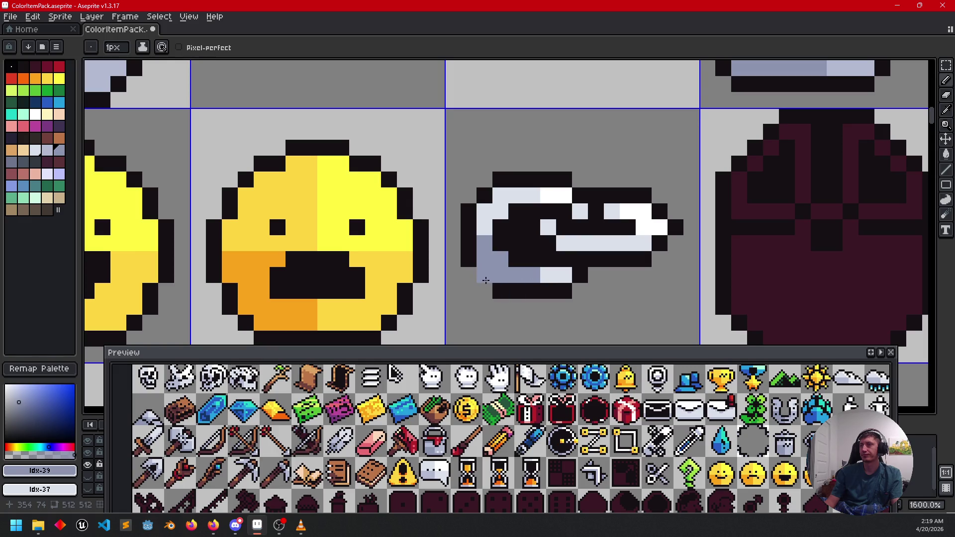
left_click(582, 213)
left_click(548, 227)
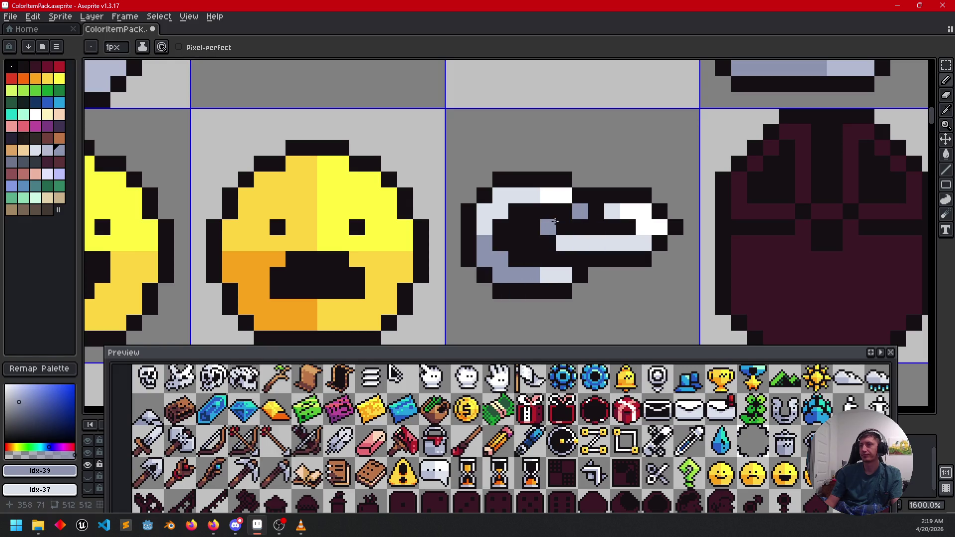
left_click(605, 212)
left_click(544, 267)
key("ctrl+z")
- Touch up the chain with its sampled light grey and save the sheet
scroll(612, 289, "down", 1)
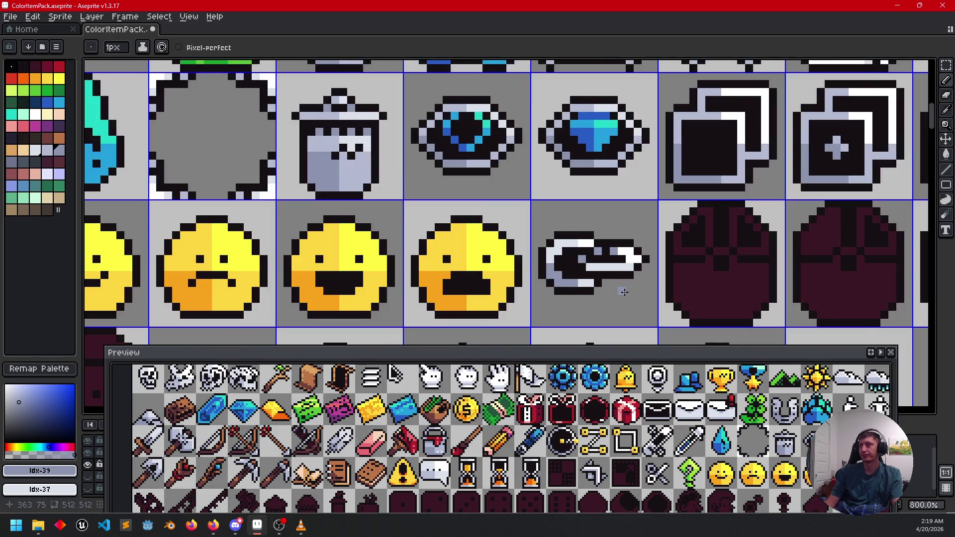
scroll(616, 284, "up", 1)
key("i")
left_click(618, 249)
key("b")
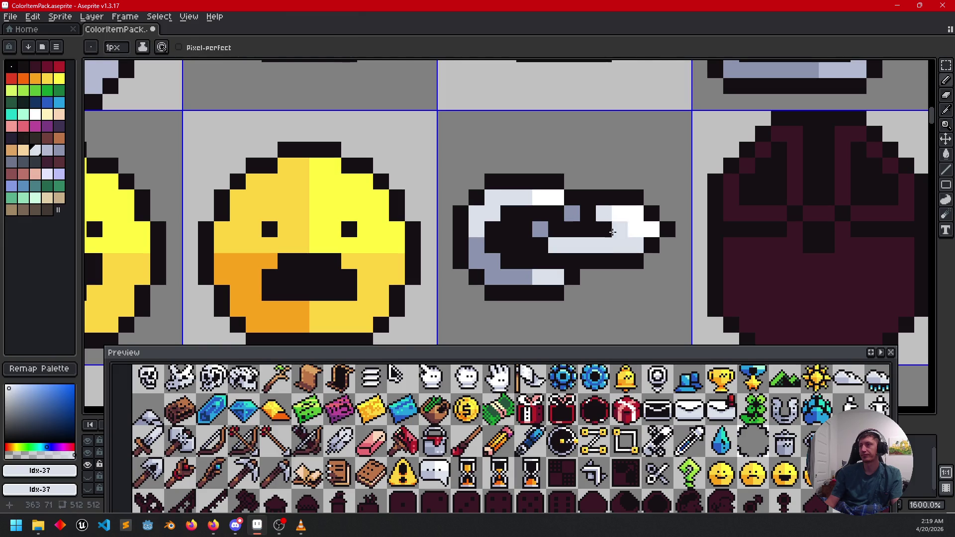
scroll(616, 239, "down", 3)
left_click_drag(634, 303, 634, 274)
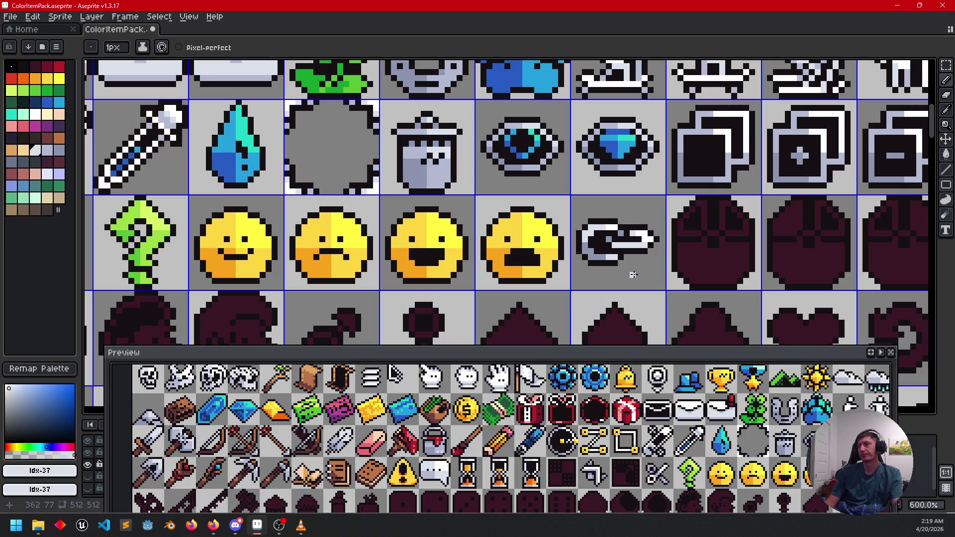
scroll(603, 277, "right", 3)
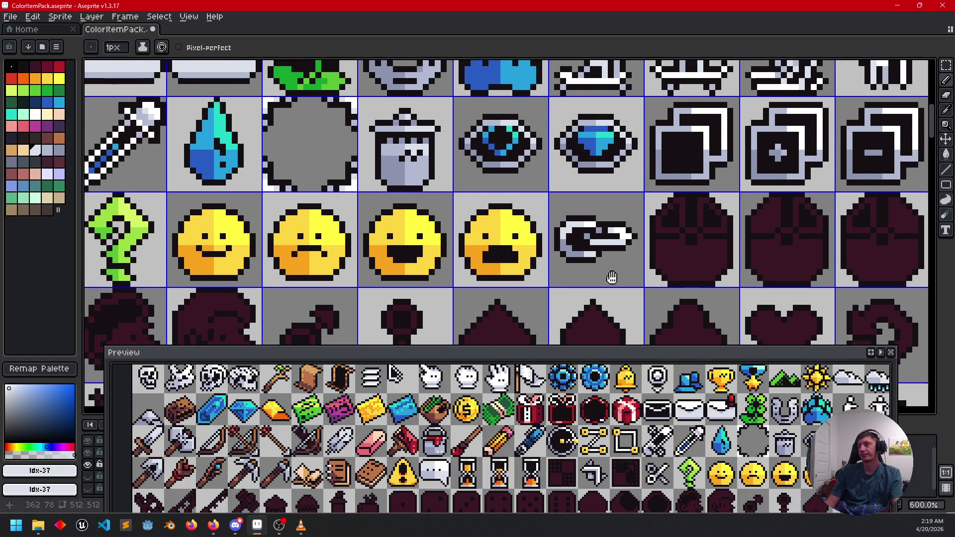
key("ctrl+s")
- Bring the next dark round icon into view and sample the chain's light grey
mouse_move(608, 271)
left_mouse_down()
mouse_move(538, 244)
mouse_move(541, 260)
left_mouse_up()
scroll(545, 260, "down", 2)
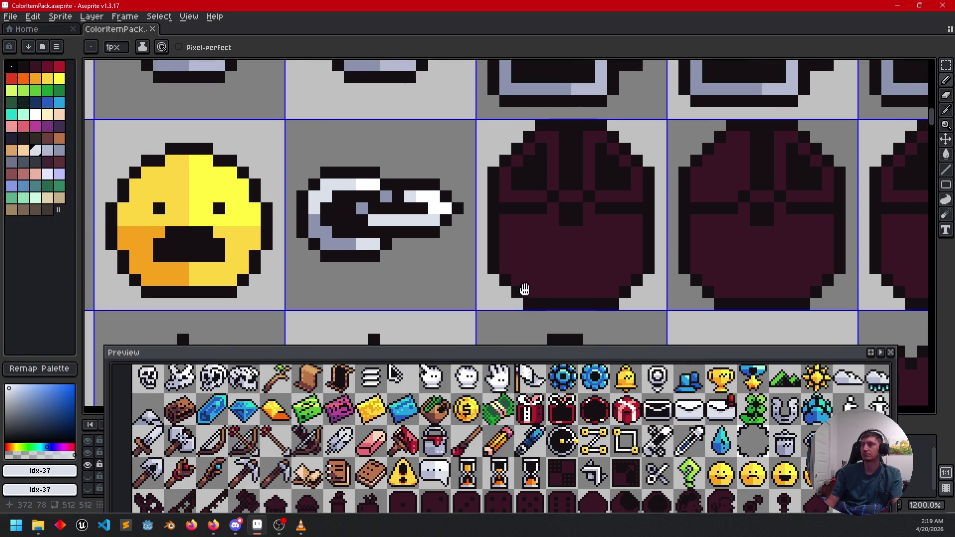
key("i")
left_click(558, 169)
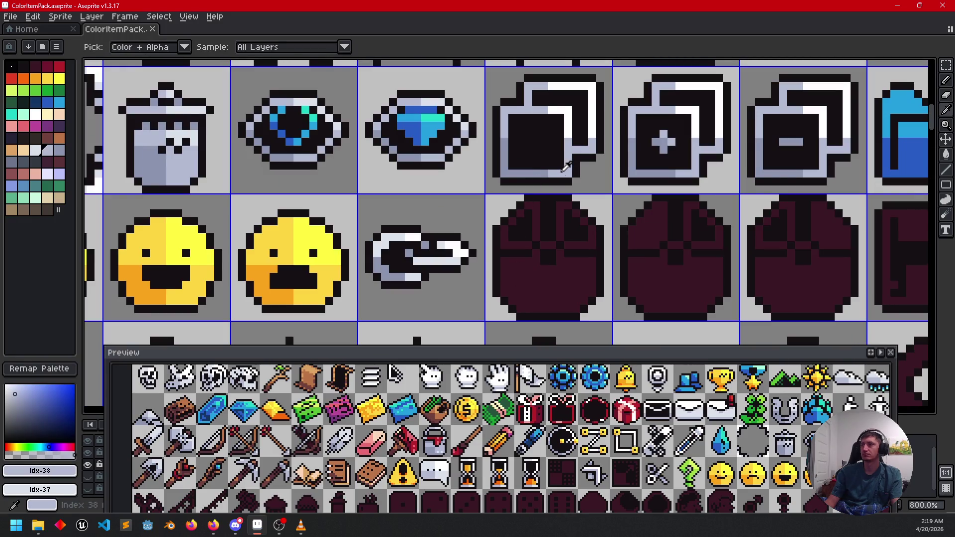
- Fill the round icon's lower half and maroon patches with light grey
key("g")
left_click(538, 263)
mouse_move(527, 244)
left_mouse_down()
mouse_move(537, 232)
mouse_move(575, 241)
left_mouse_up()
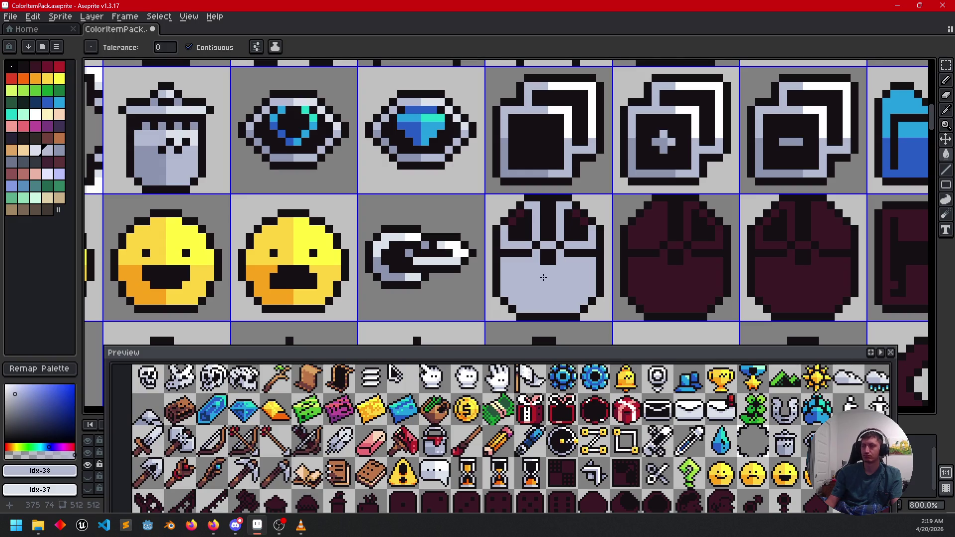
- Draw a grey divider and fill the icon's lower-left half with darker blue-grey
left_click(535, 270, "alt")
key("b")
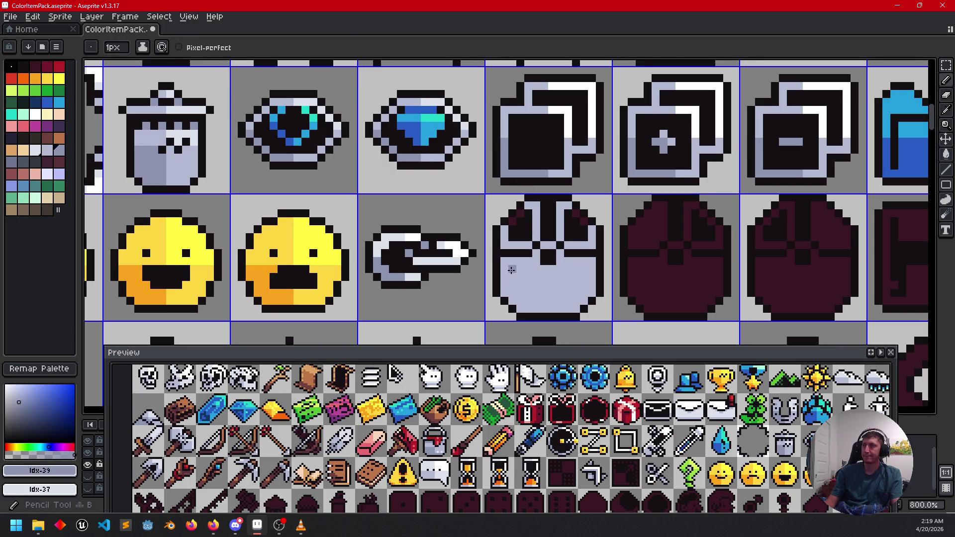
mouse_move(510, 270)
left_mouse_down()
mouse_move(539, 270)
mouse_move(544, 313)
left_mouse_up()
key("g")
left_click(537, 268)
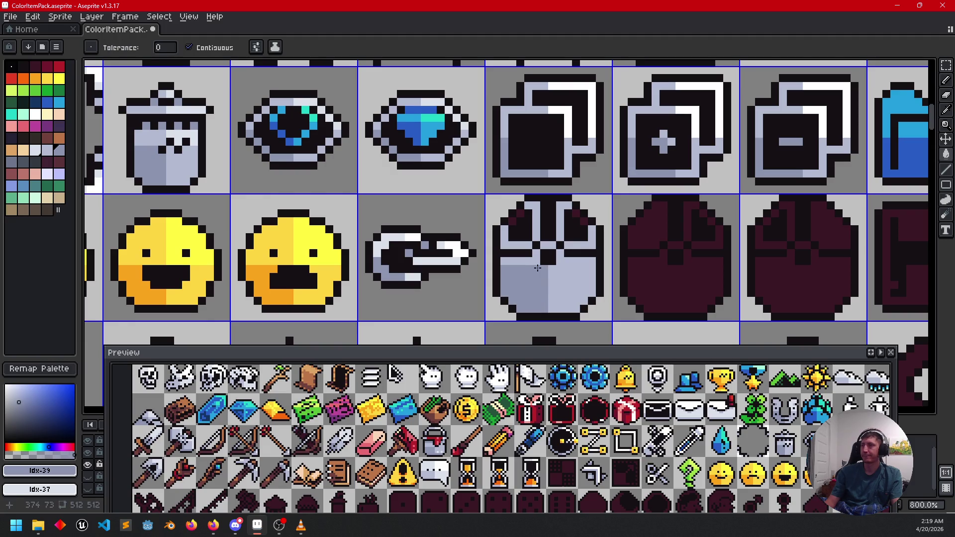
key("b")
- Add white highlights to the icon's top and upper-right area
left_click(572, 118, "alt")
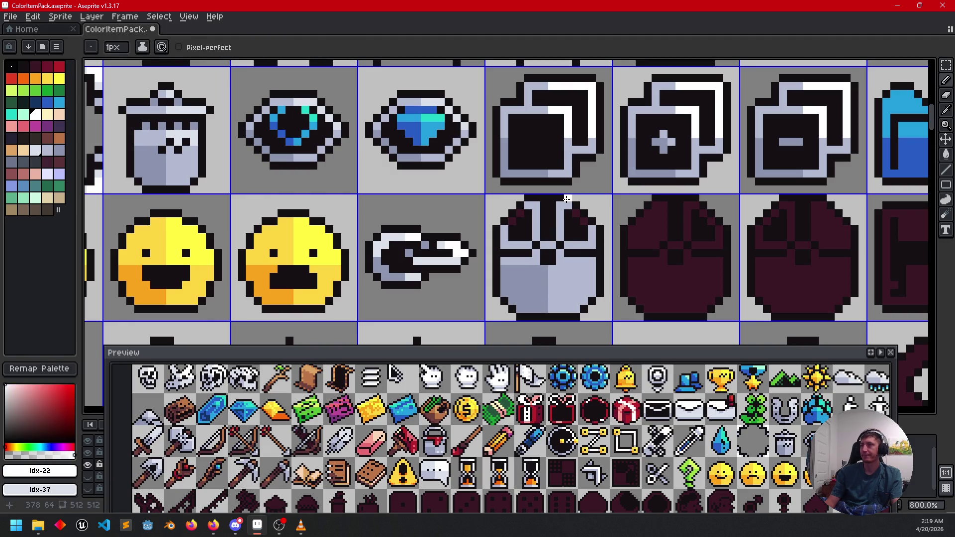
left_click(559, 206)
mouse_move(558, 235)
left_mouse_down()
mouse_move(561, 259)
mouse_move(595, 261)
mouse_move(594, 240)
left_mouse_up()
key("g")
left_click(571, 228)
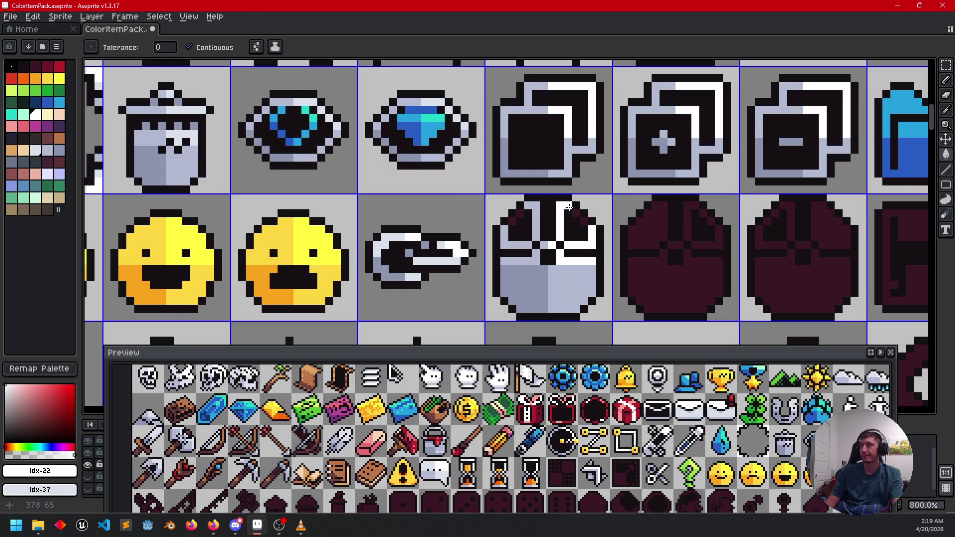
key("b")
scroll(497, 248, "right", 5)
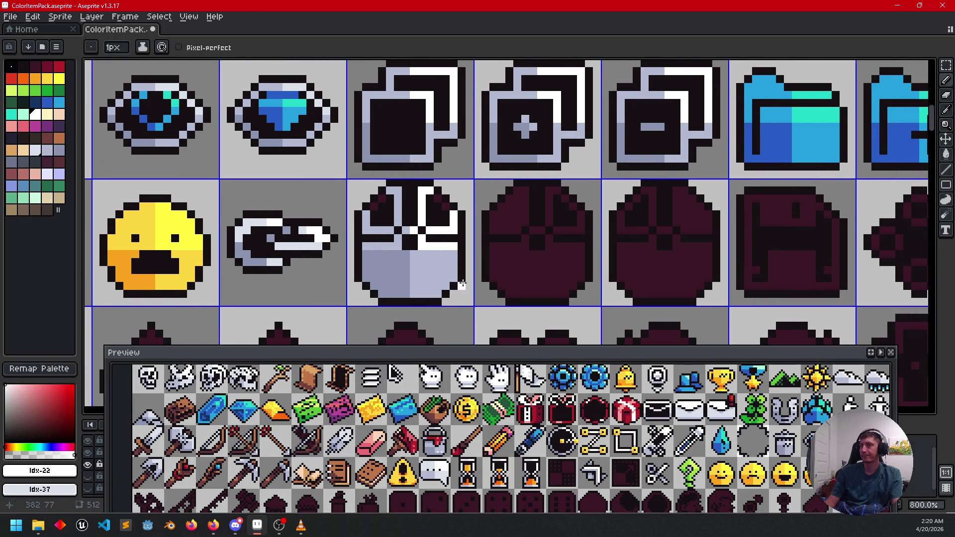
- Add a light blue-grey pixel and a white U-shaped outline to the next mouse icon
left_click(422, 270, "alt")
left_click(380, 204)
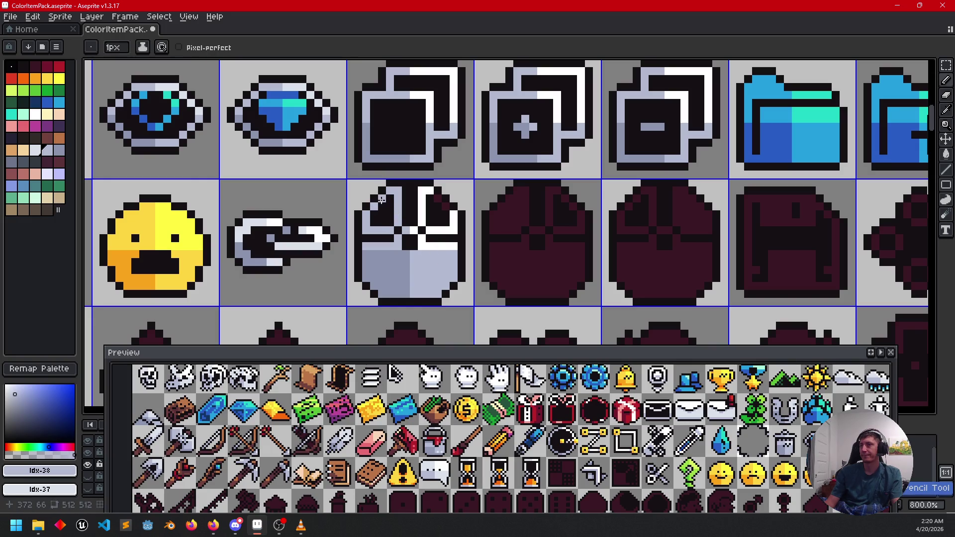
left_click(421, 213, "alt")
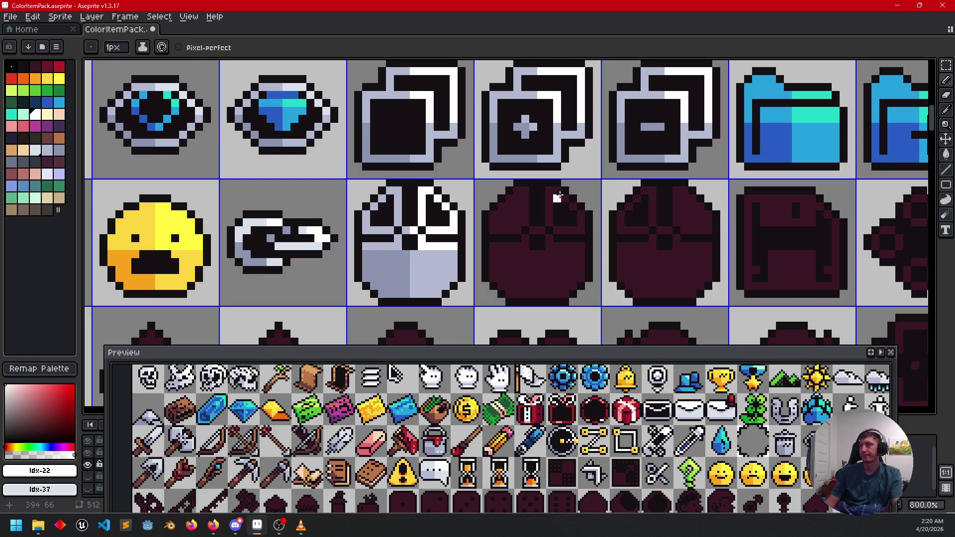
mouse_move(548, 190)
left_mouse_down()
mouse_move(548, 225)
mouse_move(580, 212)
left_mouse_up()
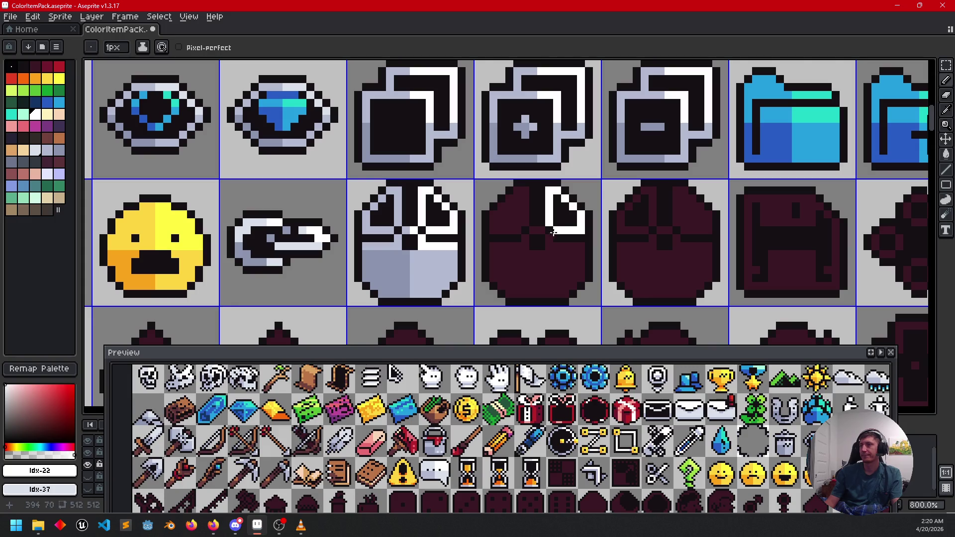
- Fill the mouse's upper-left area, lower half and leftover maroon pixel light blue-grey
left_click(403, 218, "alt")
key("g")
left_click(502, 206)
key("b")
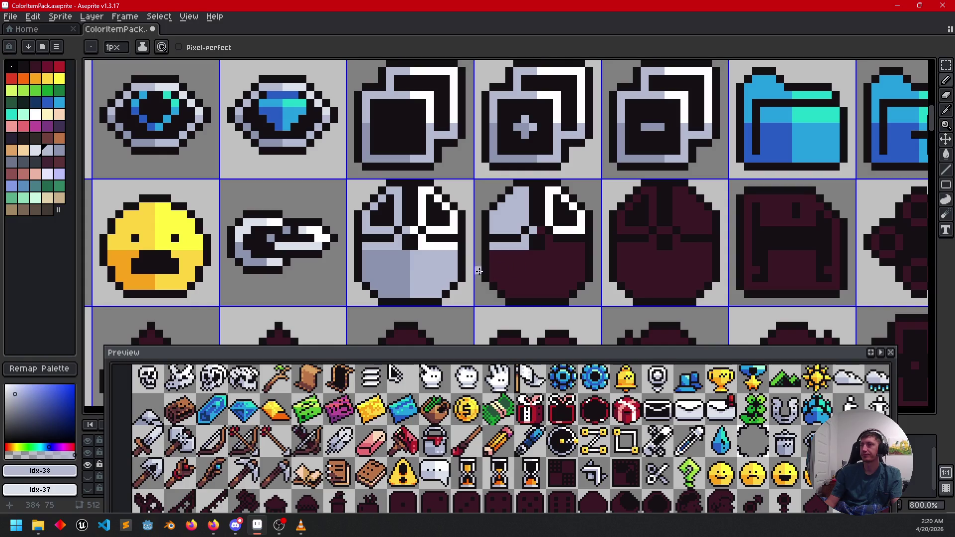
key("g")
left_click(557, 271)
left_click(542, 239)
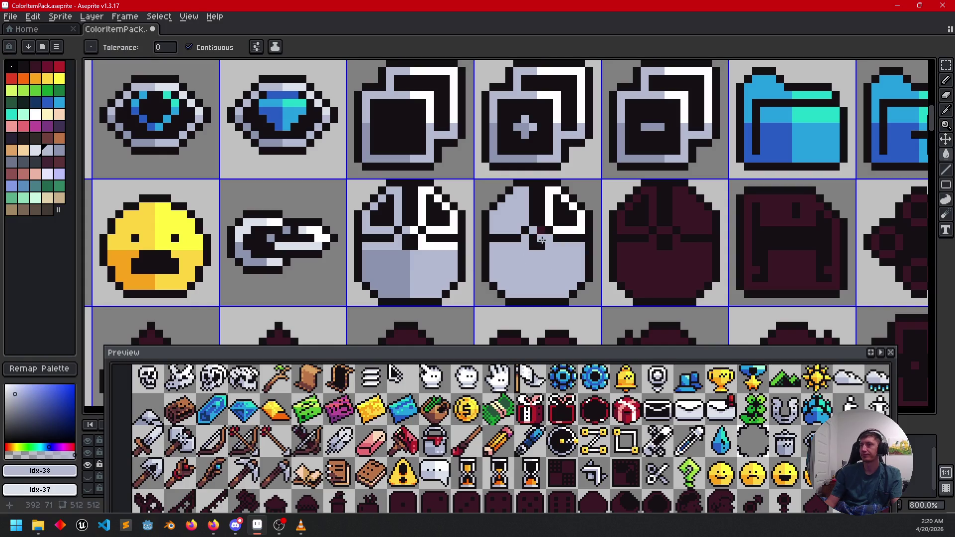
key("b")
- Shade the mouse's lower-left quarter darker blue-grey, then pan to the next dark mouse
left_click(415, 280, "alt")
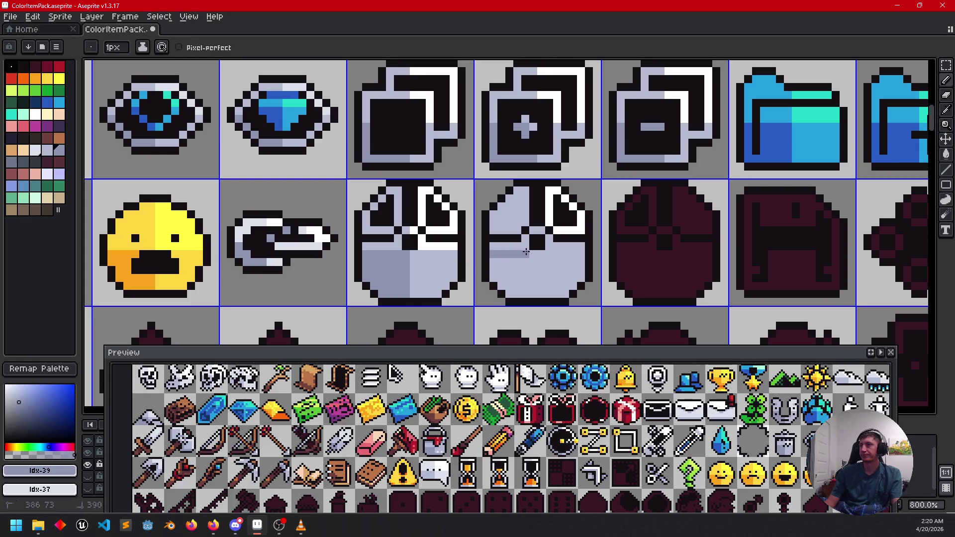
left_click_drag(531, 251, 534, 277)
key("g")
left_click(517, 278)
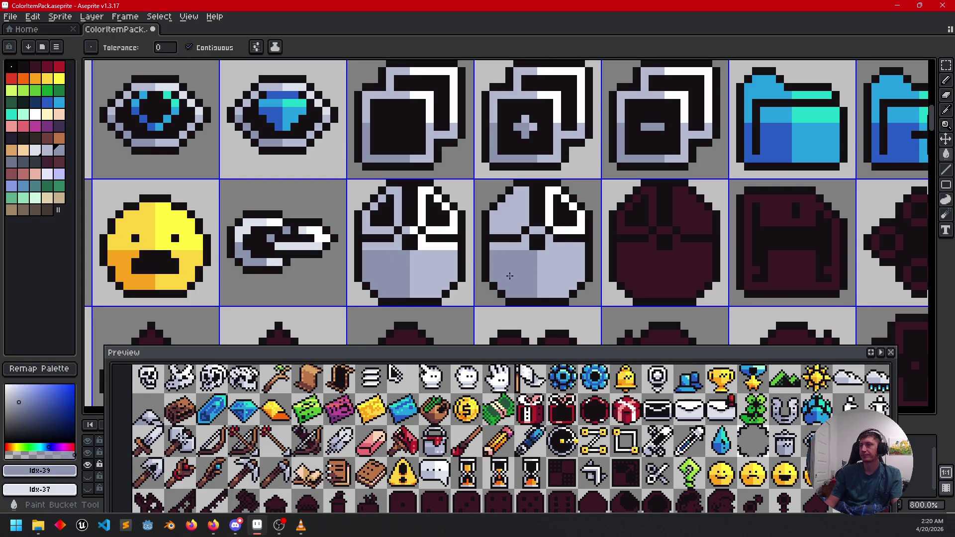
left_click_drag(591, 249, 494, 233)
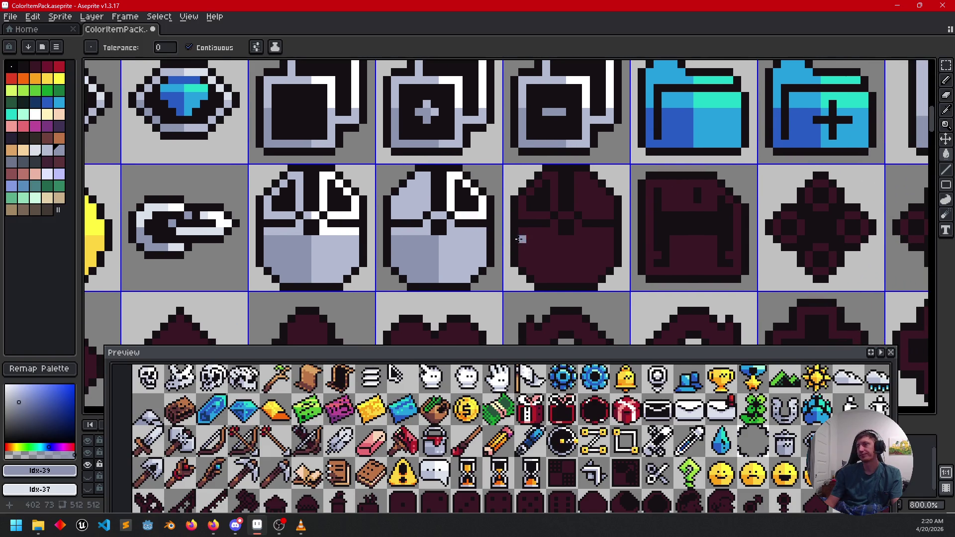
- Fill the third mouse's maroon lower half and leftover dark patches light grey-blue
left_click(467, 253, "alt")
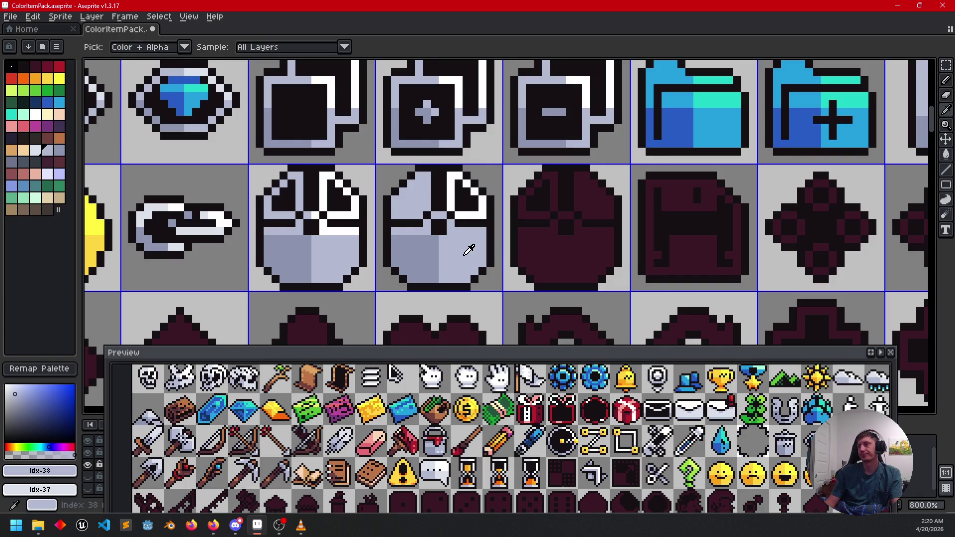
left_click(556, 255)
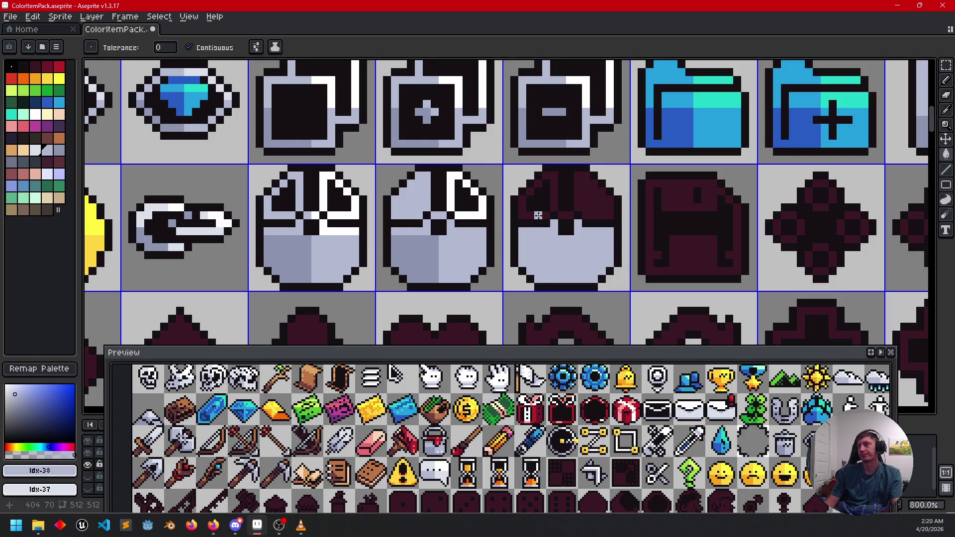
left_click(537, 214)
left_click(551, 196)
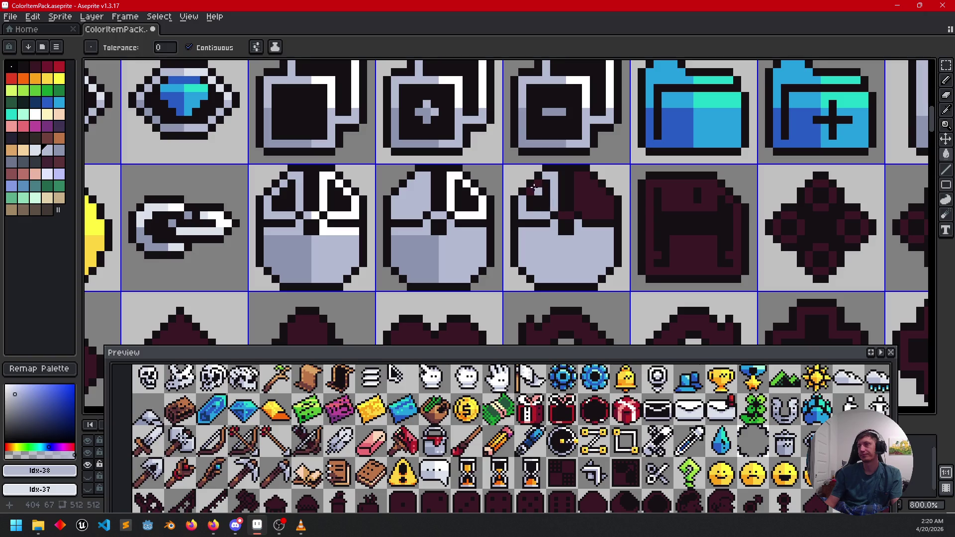
left_click(548, 199)
- Make the third mouse's upper-right area and a short pixel row white
key("i")
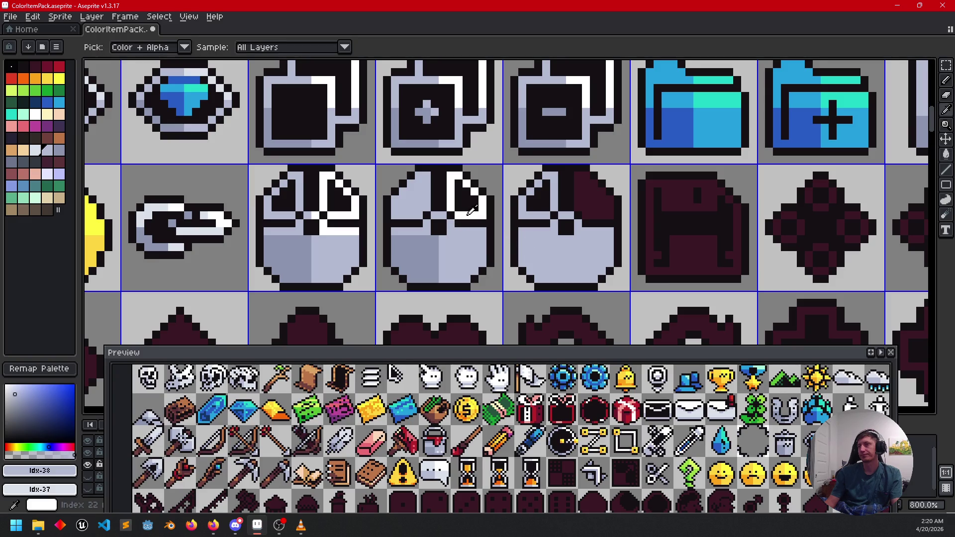
left_click(470, 211)
key("b")
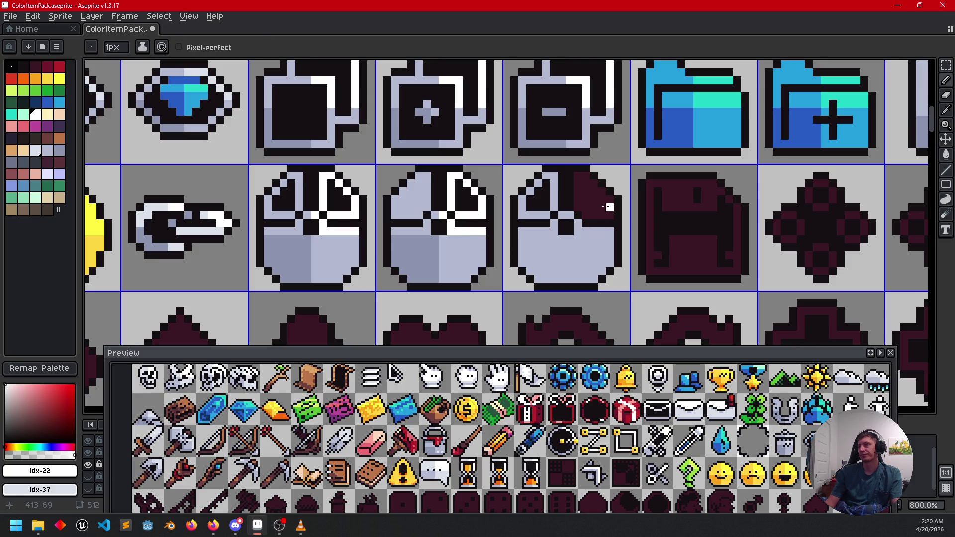
key("g")
left_click(610, 208)
key("b")
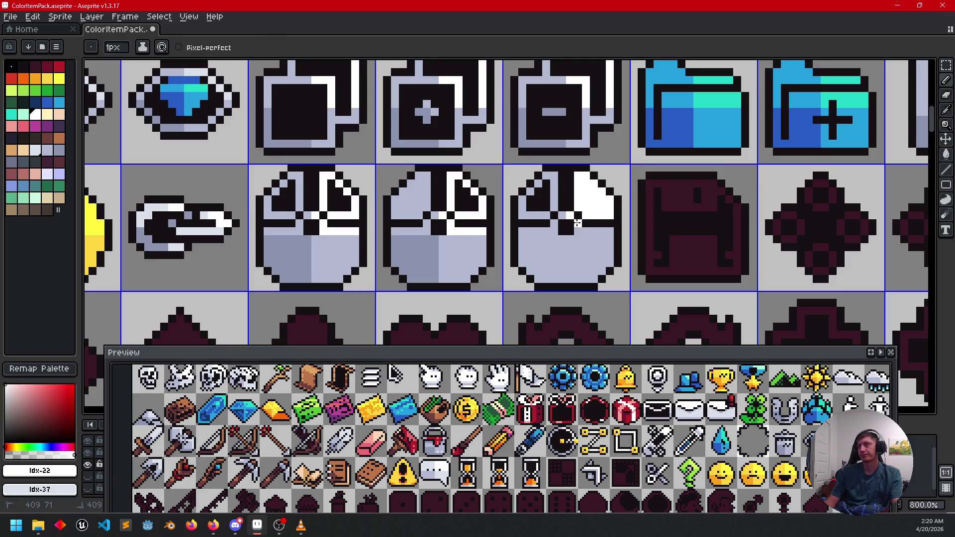
mouse_move(578, 229)
left_mouse_down()
mouse_move(610, 230)
mouse_move(558, 239)
mouse_move(558, 262)
left_mouse_up()
- Paint darker shading stripes and shade the mouse's lower-left quarter darker
left_click(437, 243, "alt")
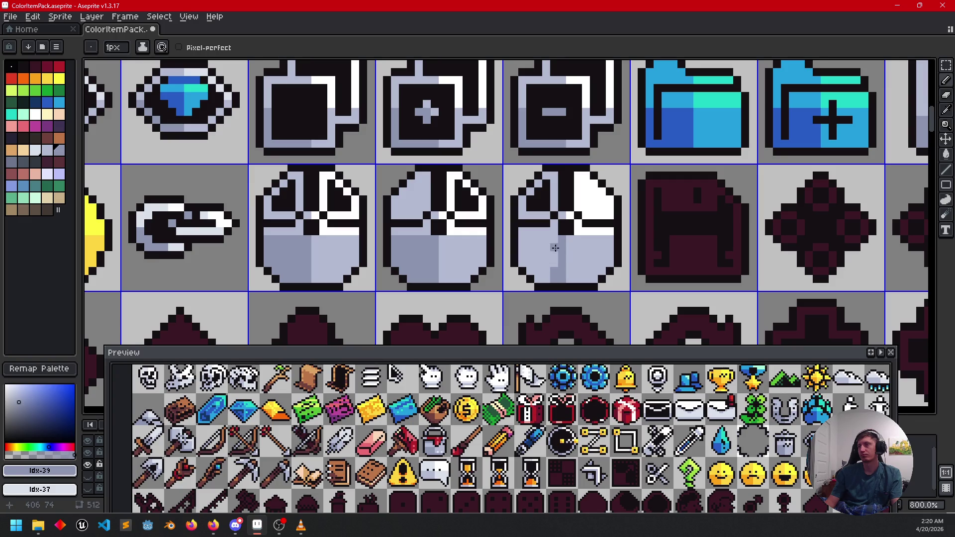
mouse_move(558, 239)
left_mouse_down()
mouse_move(533, 240)
mouse_move(590, 271)
mouse_move(527, 269)
left_mouse_up()
key("g")
left_click(525, 243)
key("b")
- Save the sprite sheet and recentre the view on the recoloured icons
scroll(525, 240, "down", 2)
key("ctrl+s")
scroll(575, 247, "up", 2)
mouse_move(575, 247)
left_mouse_down()
mouse_move(531, 241)
mouse_move(524, 256)
left_mouse_up()
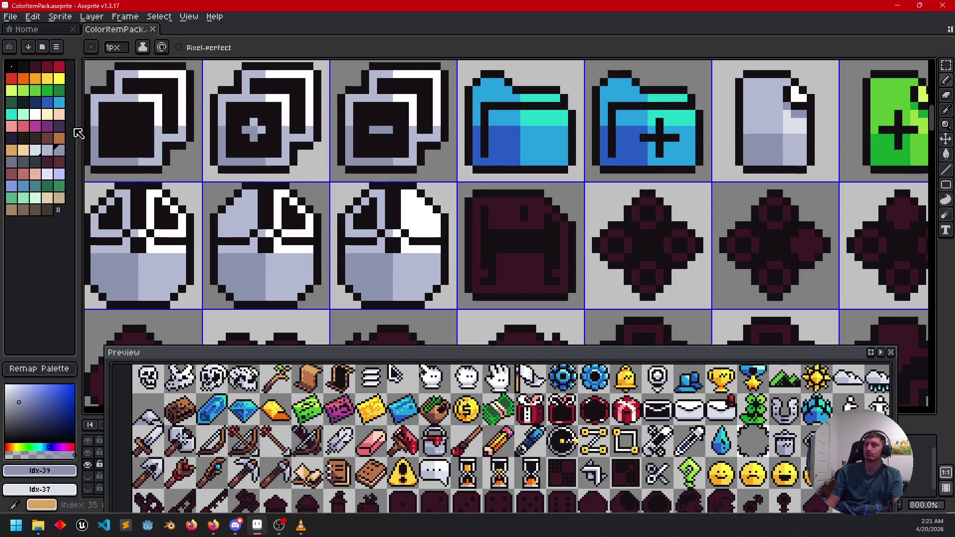
- Fill the floppy's maroon area light blue, after undoing a trial magenta fill
left_click(35, 126)
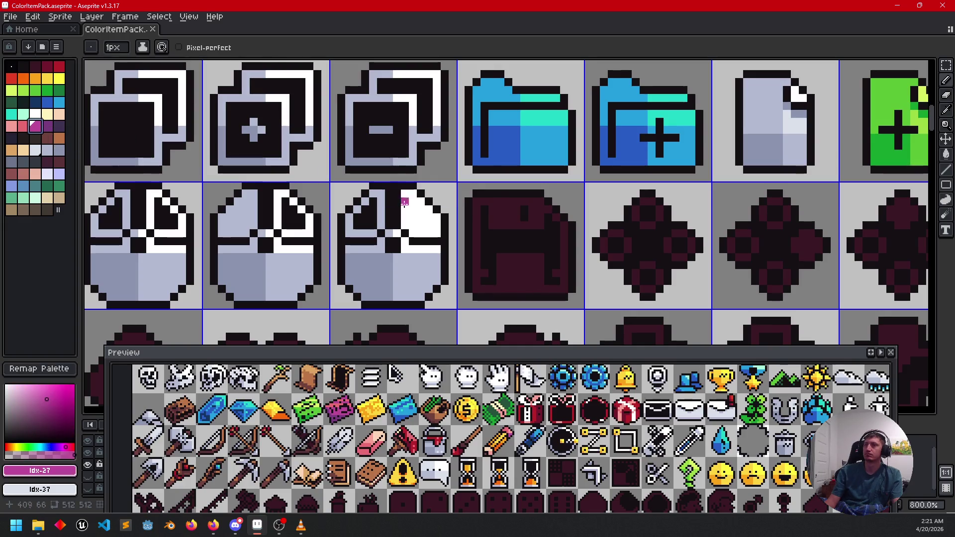
key("g")
left_click(491, 210)
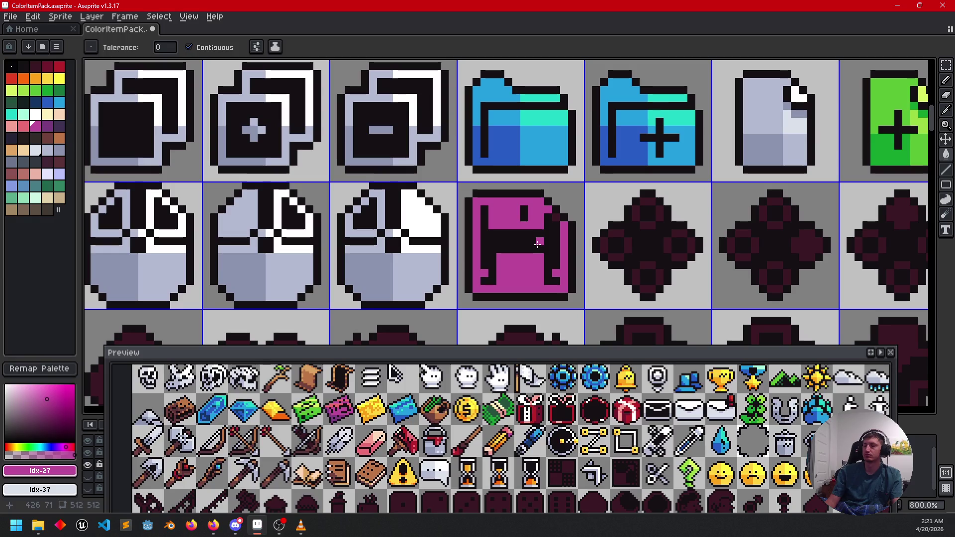
key("ctrl+z")
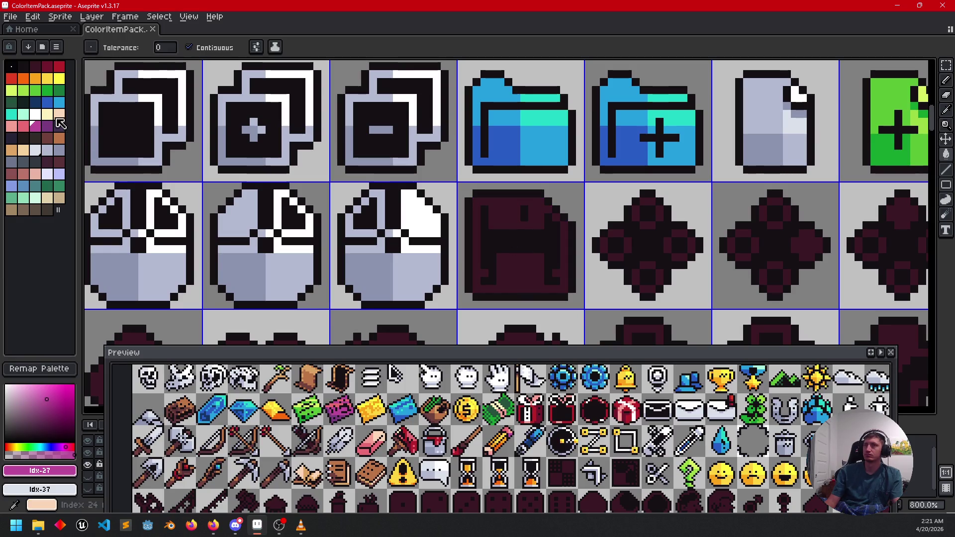
left_click(61, 103)
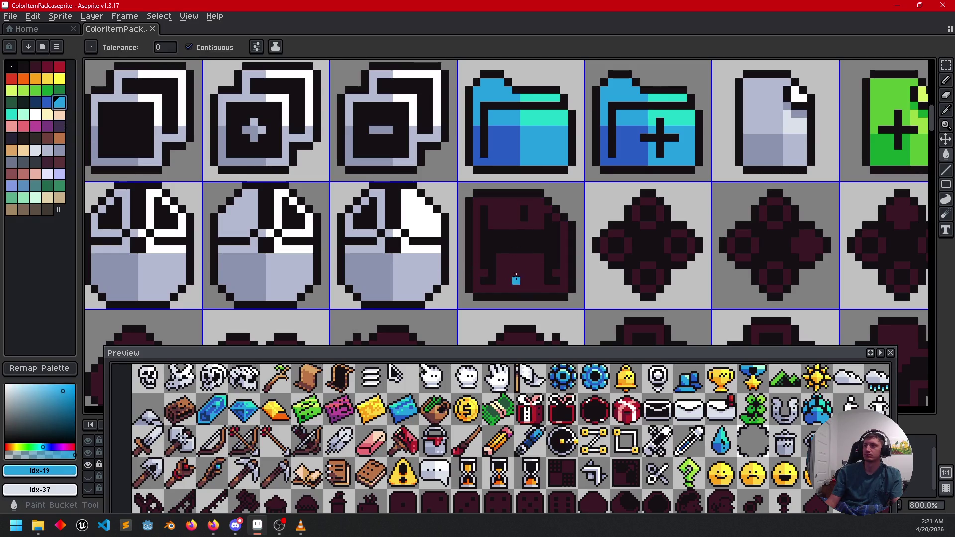
left_click(519, 275)
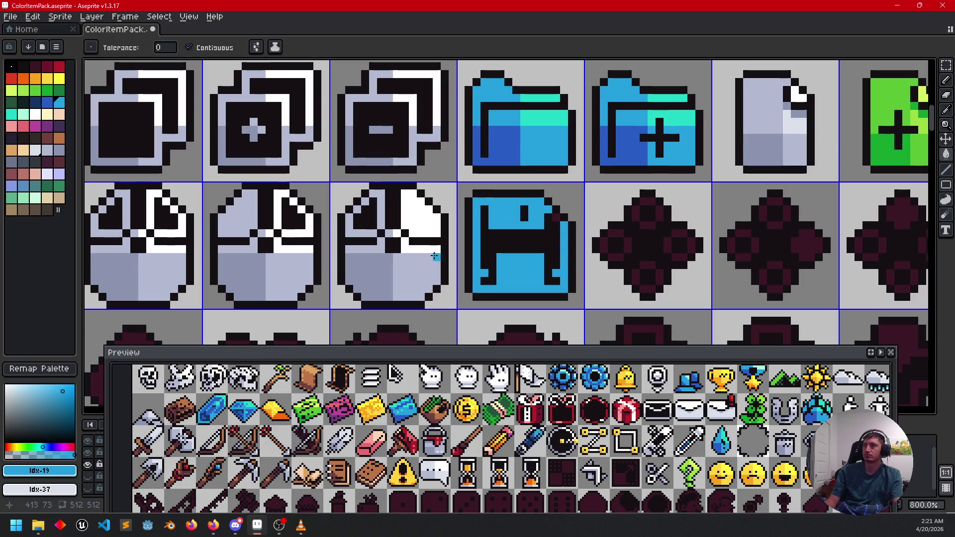
- Fill the floppy's black areas with a darker blue
left_click(49, 111)
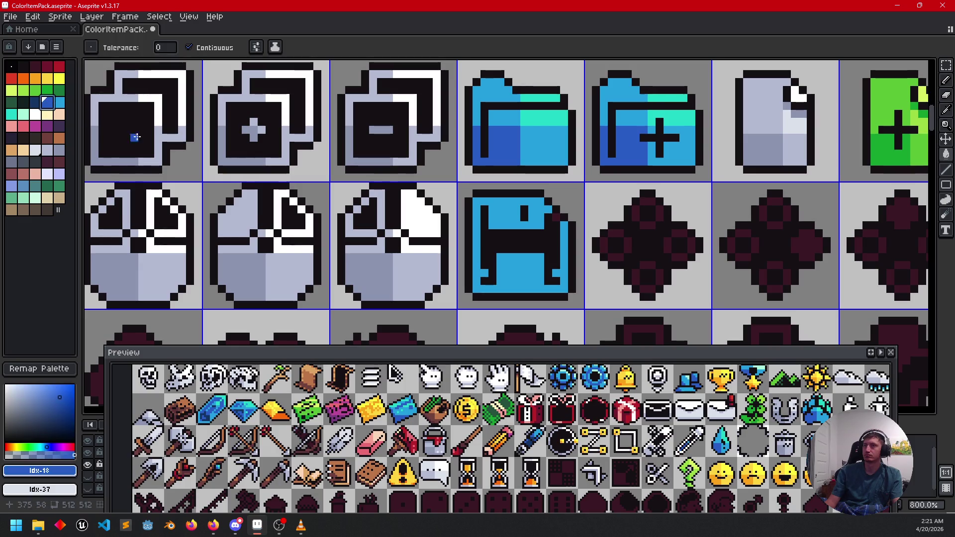
left_click(503, 239)
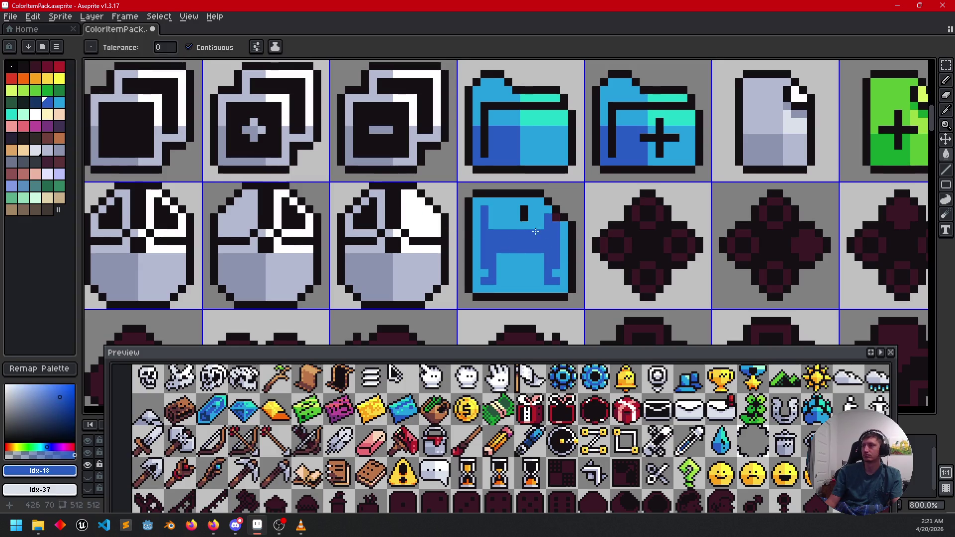
scroll(549, 241, "down", 3)
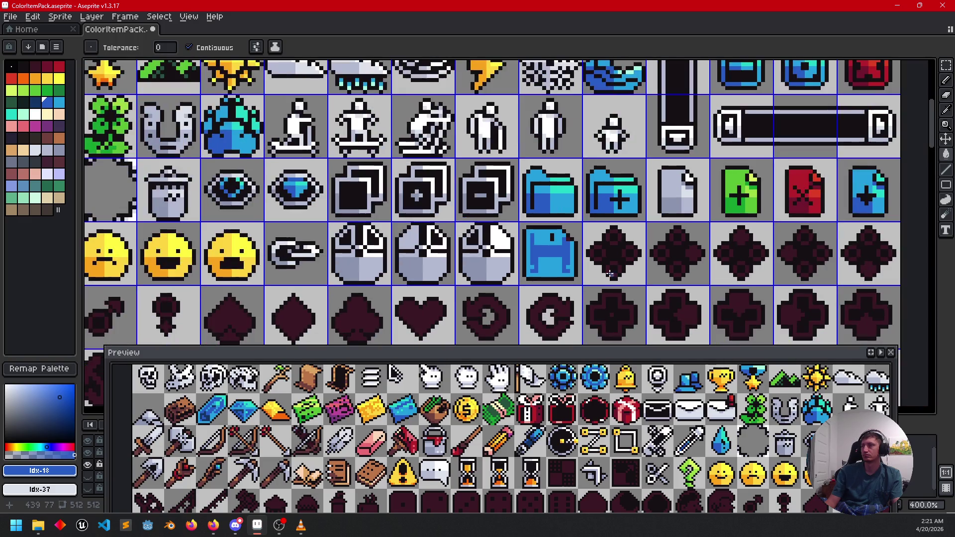
scroll(545, 241, "up", 2)
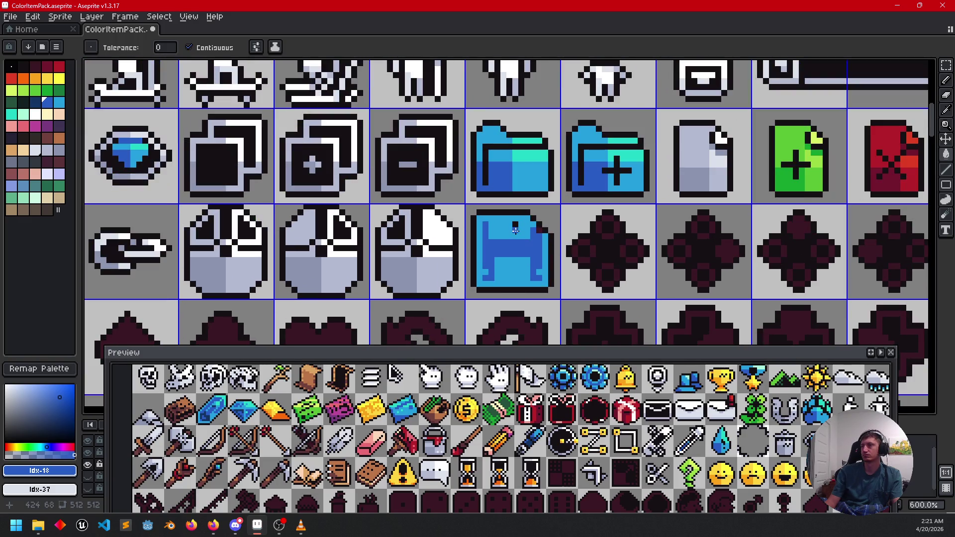
scroll(549, 259, "down", 1)
scroll(543, 259, "up", 1)
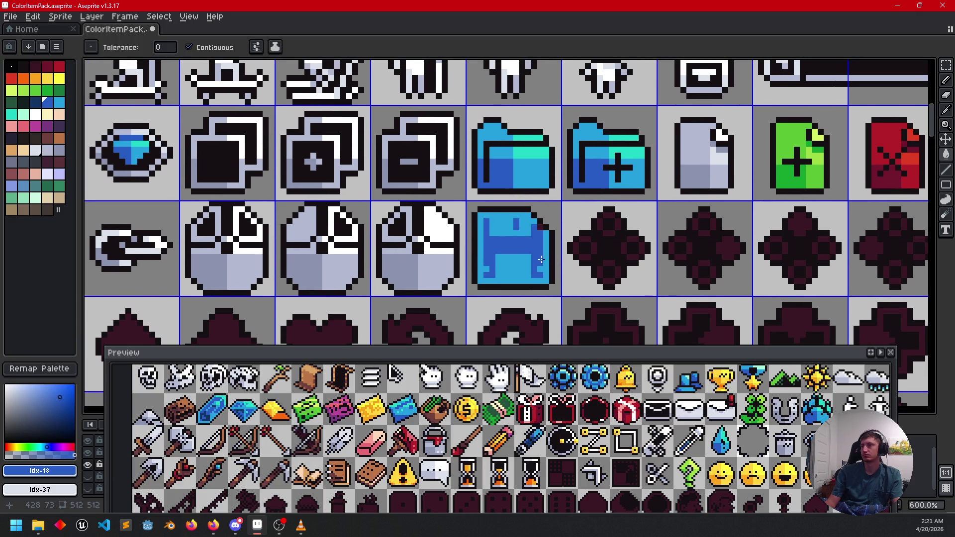
scroll(563, 262, "up", 1)
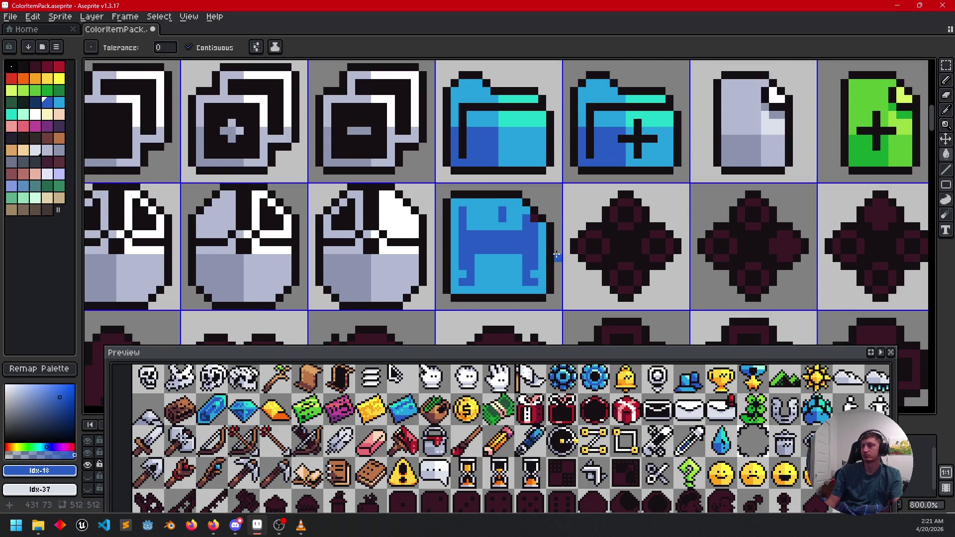
scroll(549, 235, "up", 3)
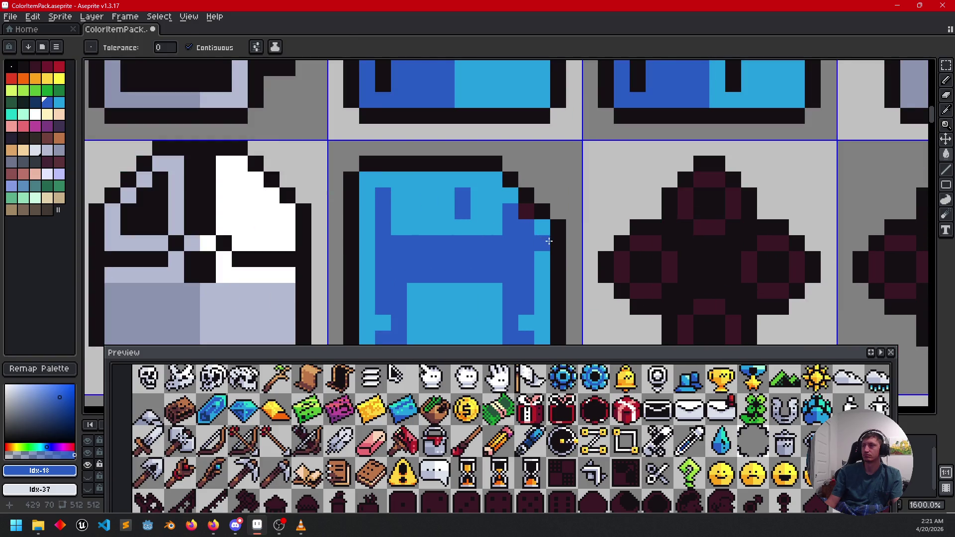
- Turn the stray maroon corner pixel of the floppy light blue
left_click(543, 256, "alt")
left_click(526, 211)
key("b")
scroll(544, 258, "down", 3)
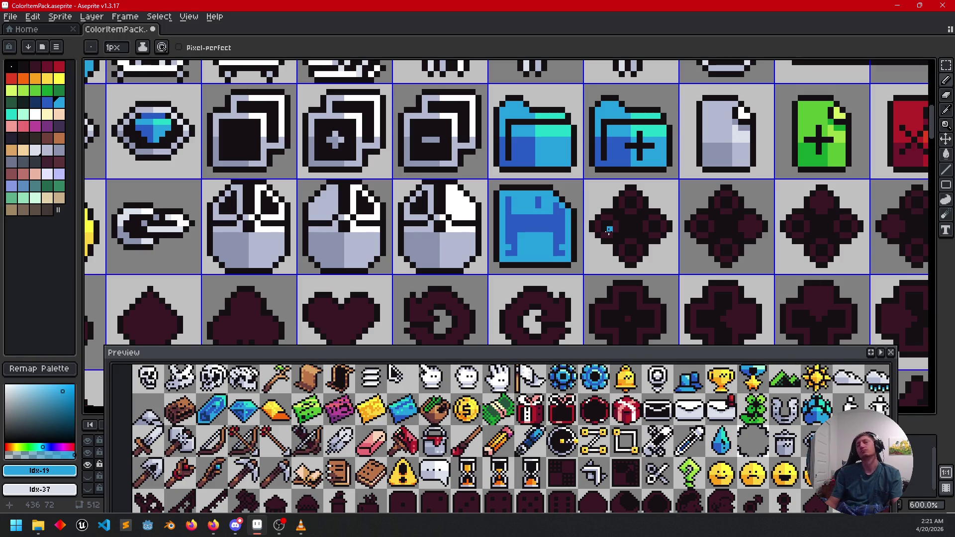
scroll(517, 214, "up", 3)
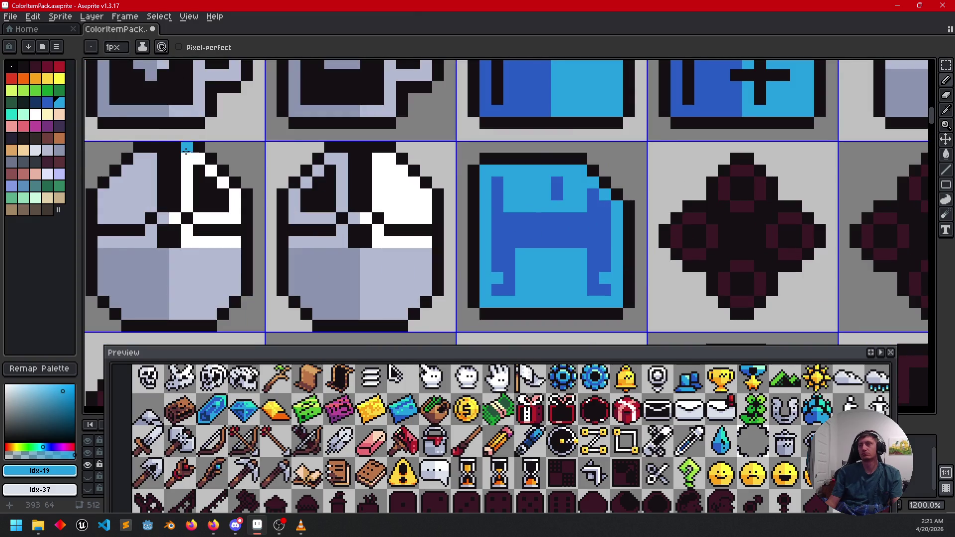
- Add navy pixels to the floppy's shutter and lower-left and lower-right corners
left_click(39, 103)
left_click(557, 182)
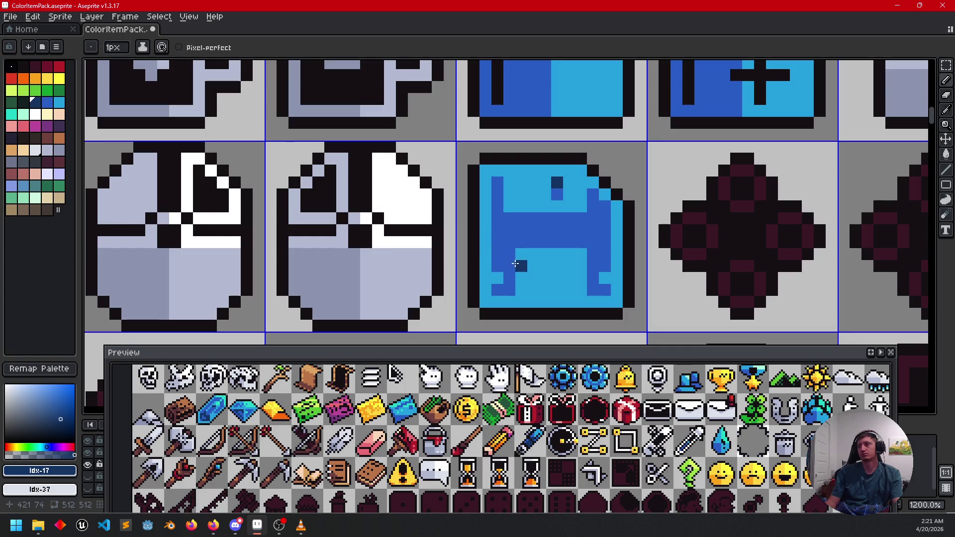
left_click(497, 277)
left_click(605, 278)
scroll(676, 303, "down", 3)
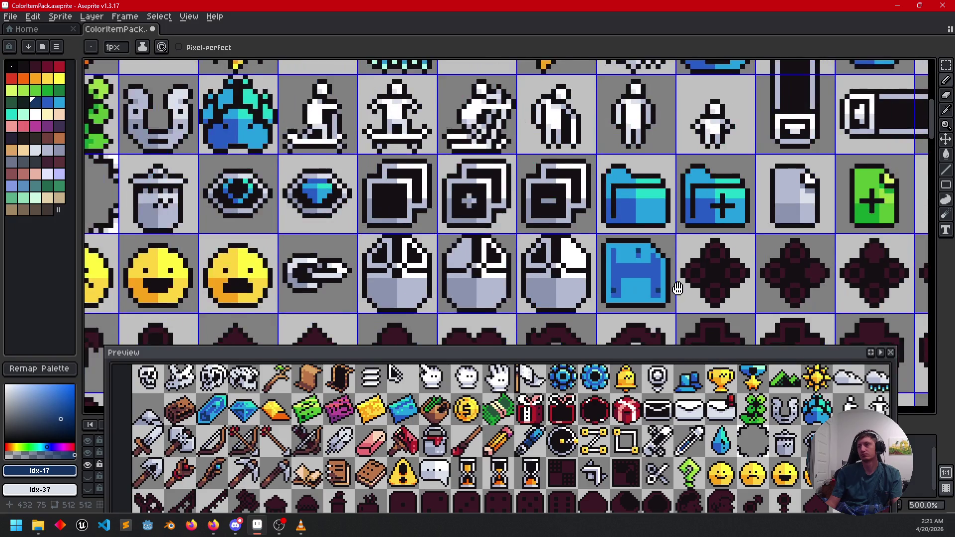
scroll(646, 283, "down", 2)
scroll(597, 274, "right", 2)
scroll(563, 267, "up", 1)
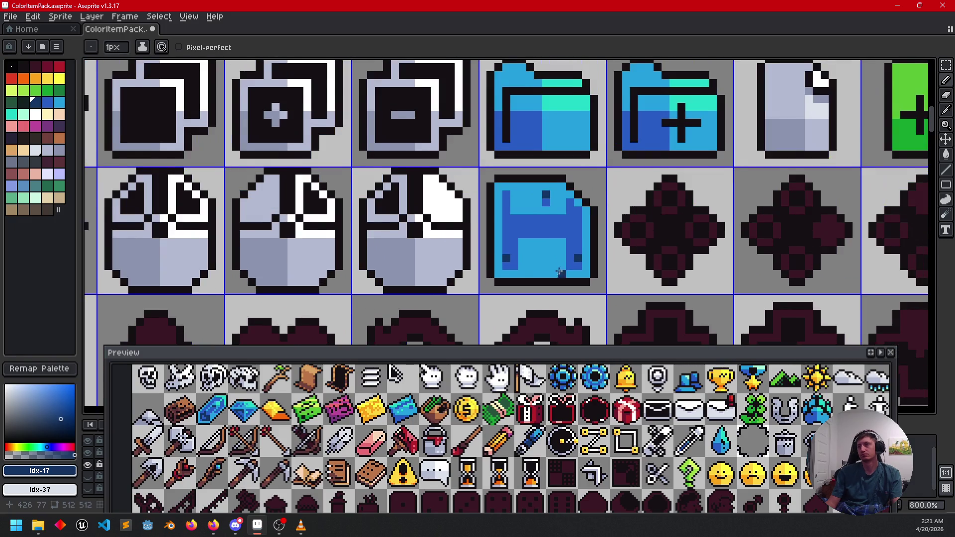
scroll(542, 271, "right", 1)
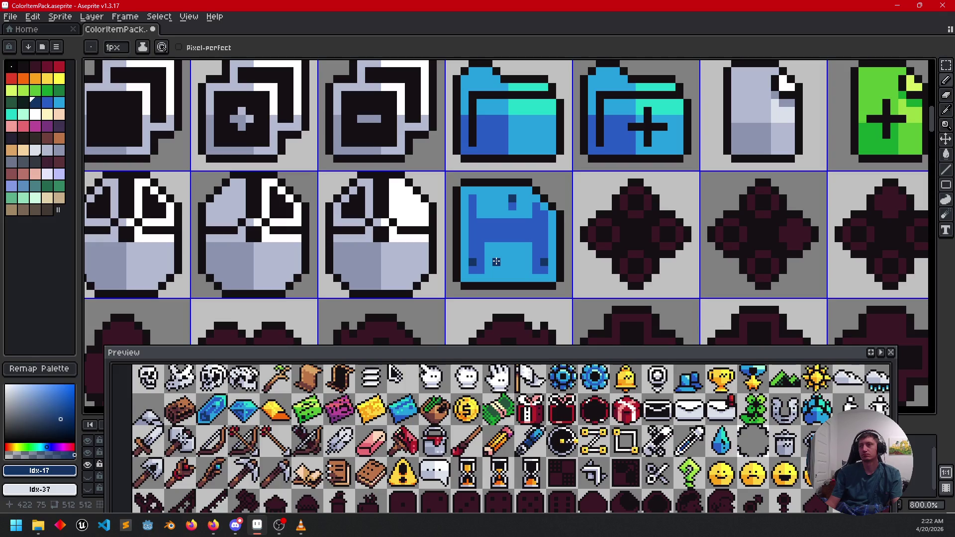
left_click(11, 114)
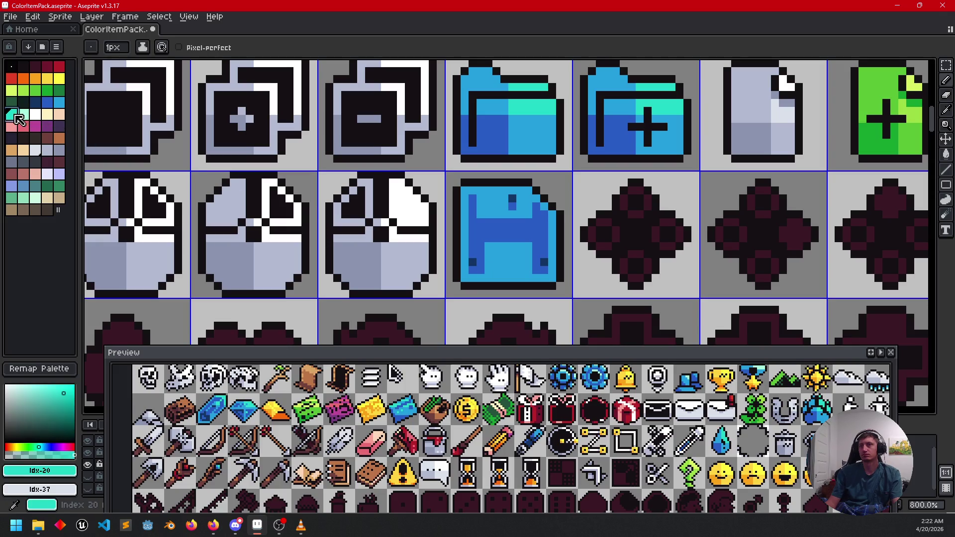
- Paint teal pixels on the floppy's shutter, upper-right area and cut corner
scroll(510, 213, "up", 2)
left_click(507, 184)
left_click(507, 220)
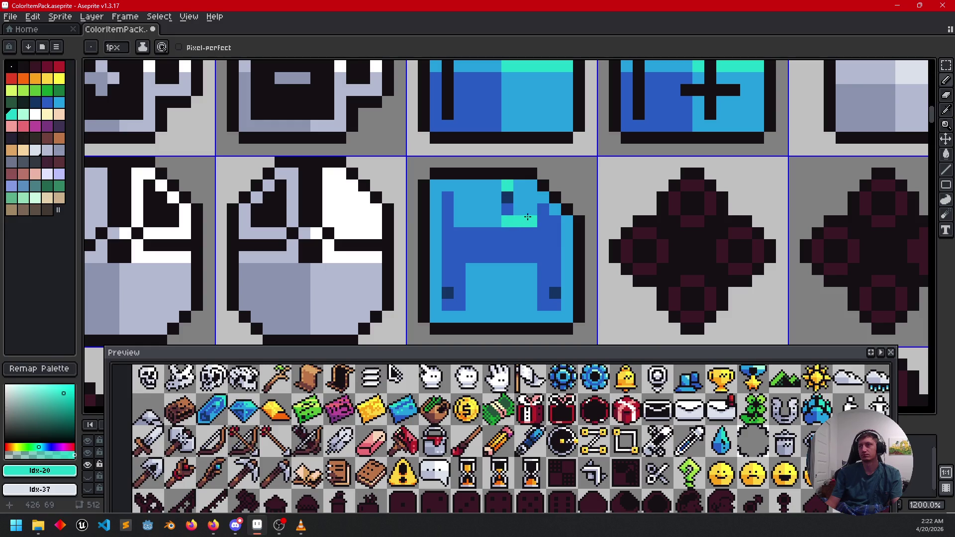
mouse_move(519, 204)
left_mouse_down()
mouse_move(519, 186)
mouse_move(531, 209)
mouse_move(552, 206)
left_mouse_up()
left_click(567, 221)
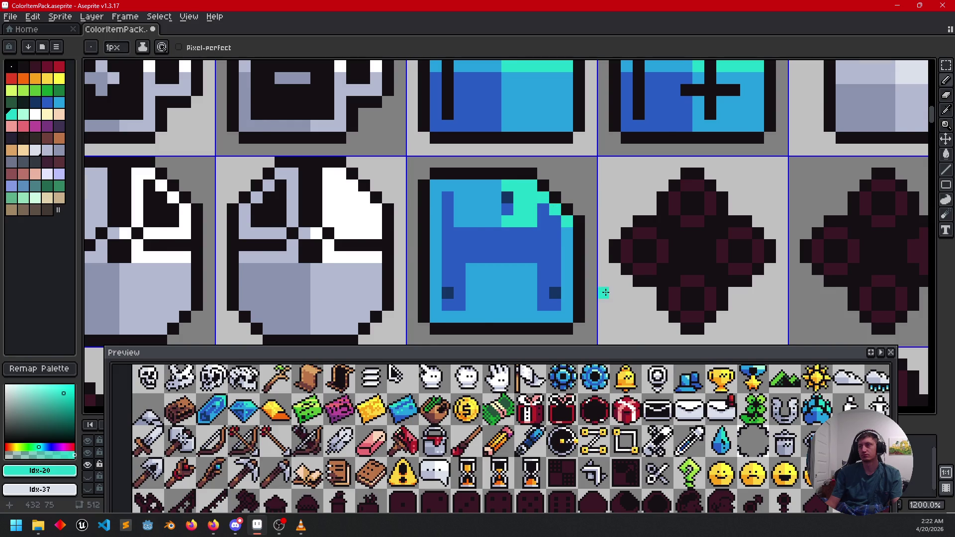
scroll(573, 262, "down", 2)
left_click(578, 249)
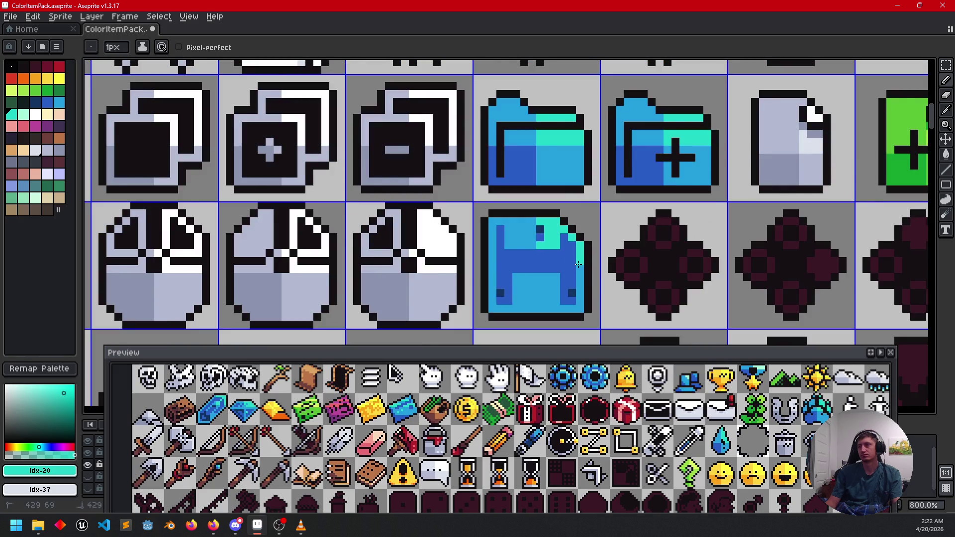
- Recolour a dark pixel in the floppy's lower panel with the floppy's blue
scroll(661, 310, "down", 2)
left_click_drag(661, 318, 627, 255)
scroll(569, 264, "up", 2)
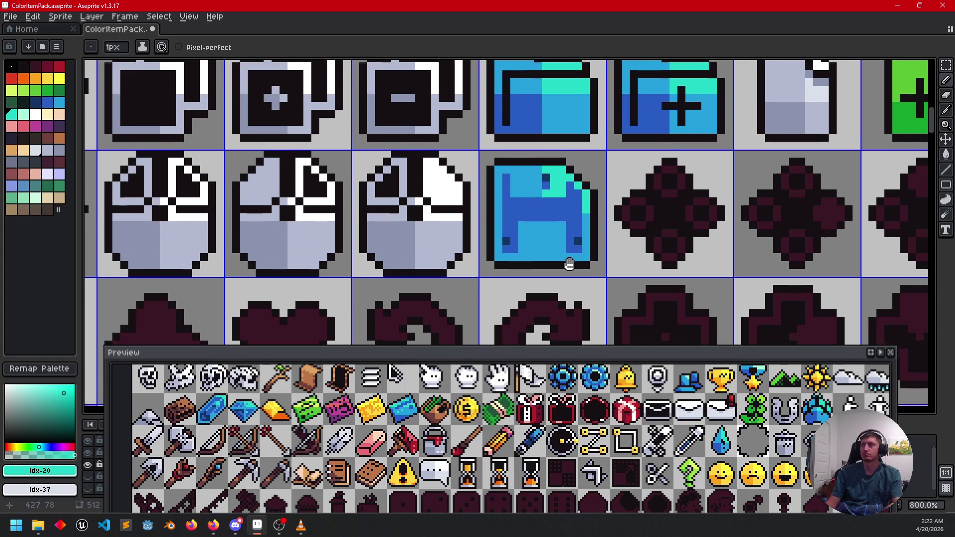
left_click_drag(569, 264, 552, 293)
left_click(518, 271)
scroll(520, 273, "up", 2)
key("ctrl+z")
key("i")
left_click(489, 264)
key("b")
left_click(478, 273)
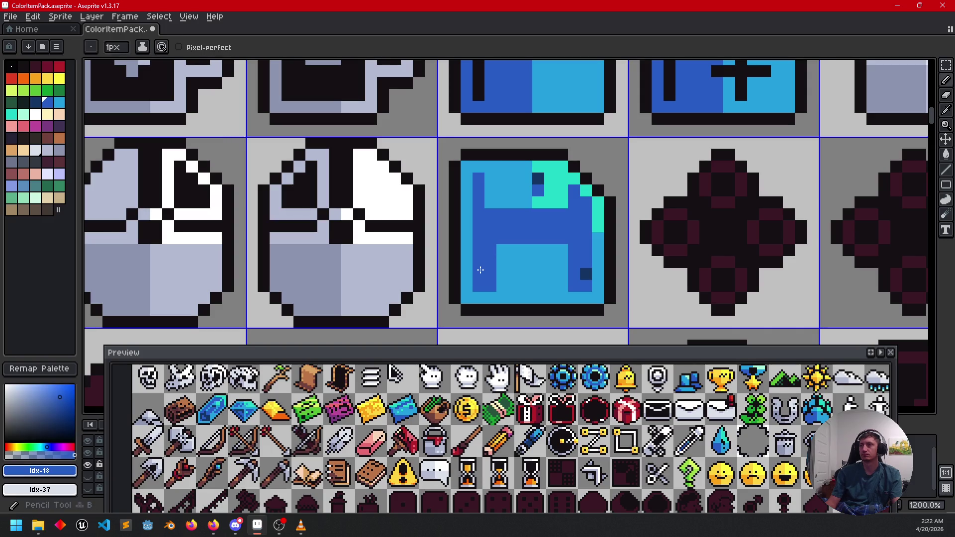
- Add navy pixels, a navy line and a navy bottom-left block to the floppy's label
key("i")
left_click(543, 176)
key("b")
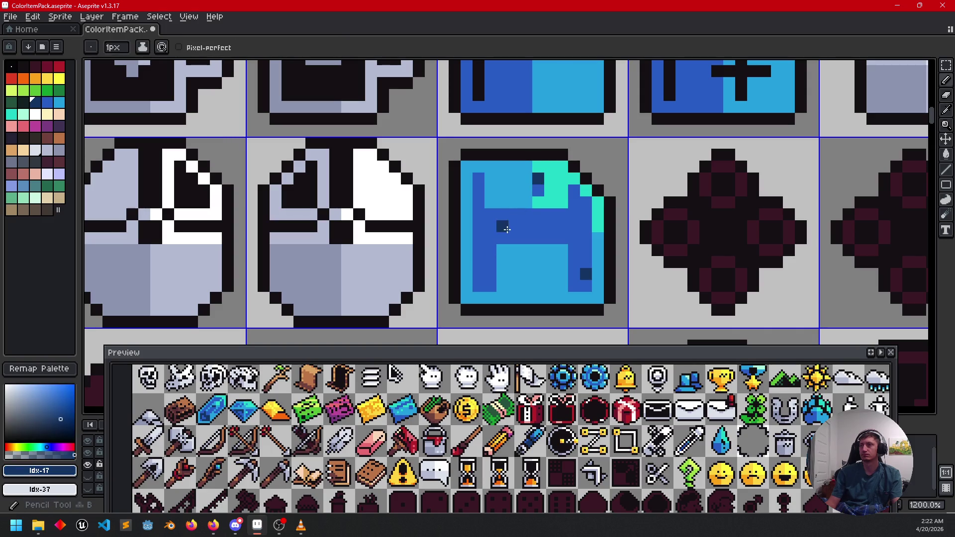
left_click(524, 233)
left_click(525, 231)
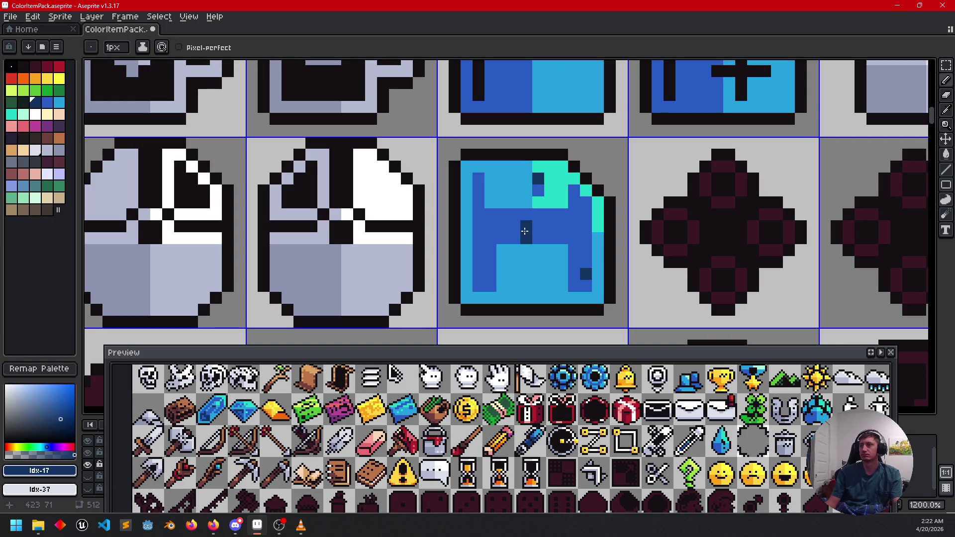
left_click_drag(522, 235, 489, 240)
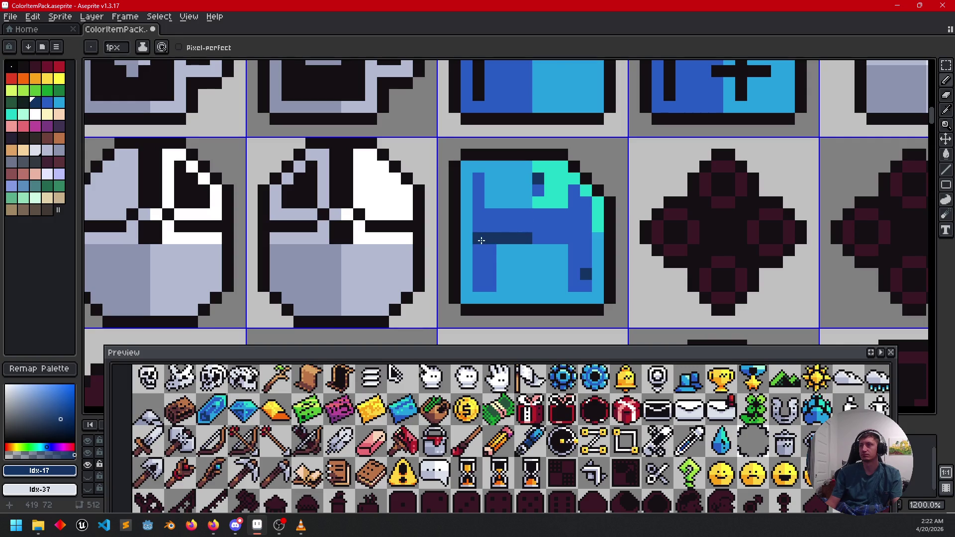
key("g")
left_click(485, 261)
key("b")
- Draw a medium-blue line and fill the lower light-blue area medium blue
key("i")
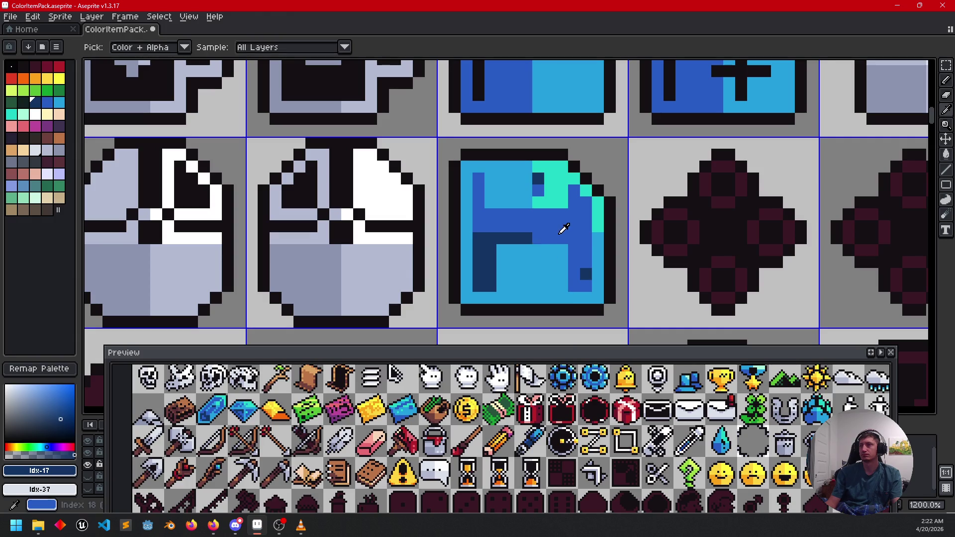
left_click(563, 228)
key("b")
left_click_drag(526, 246, 523, 284)
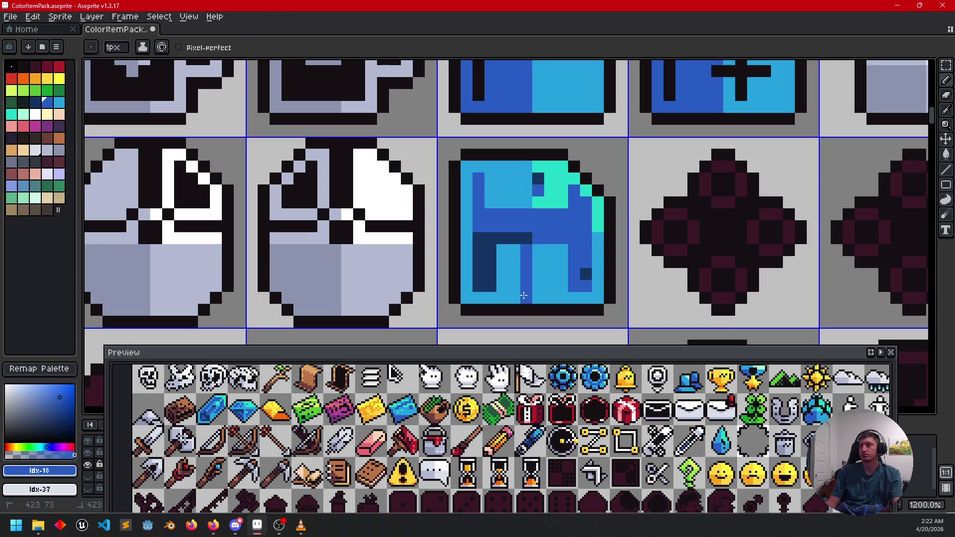
left_click(466, 238)
key("g")
left_click(465, 252)
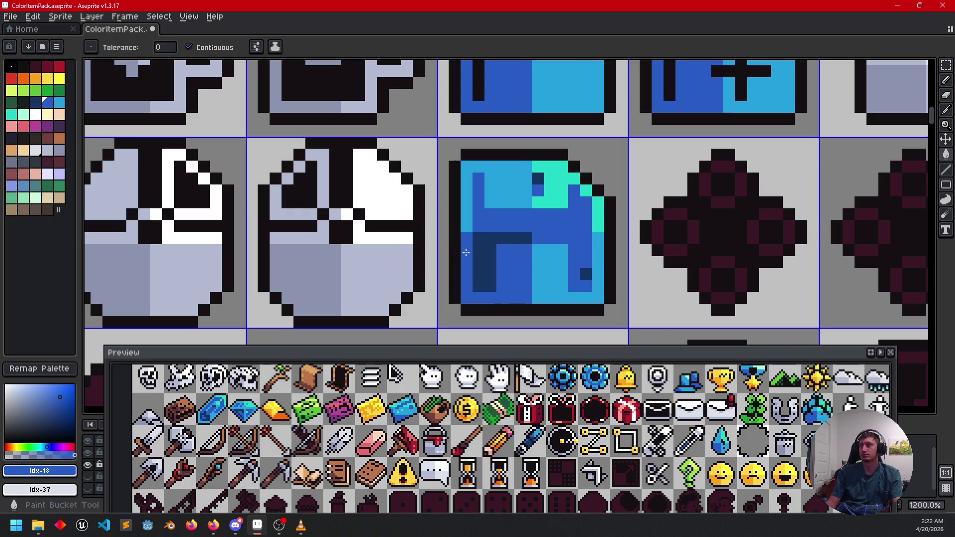
- Save the sprite sheet
scroll(576, 271, "down", 3)
key("v")
key("ctrl+s")
key("g")
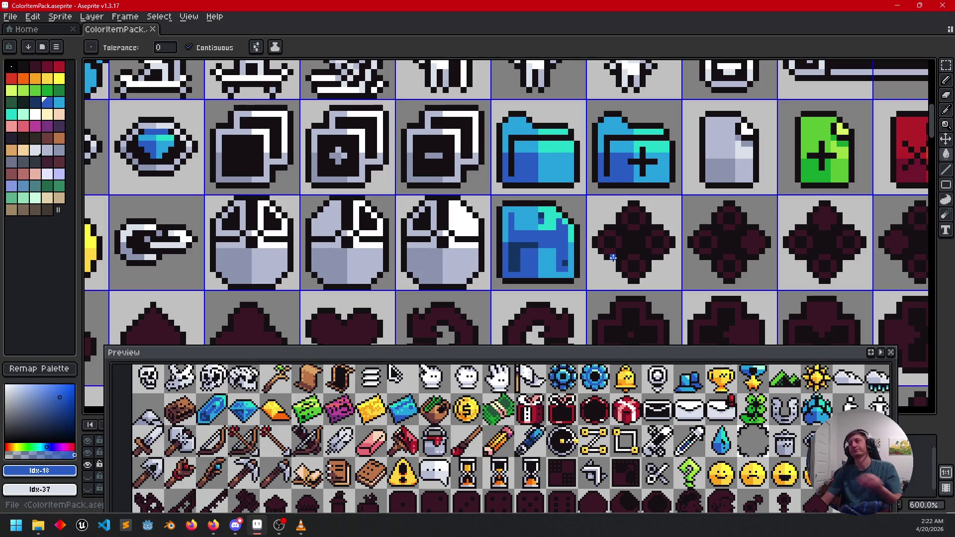
- Pan across the sheet in the Preview, then pan and zoom the canvas onto the clover
left_click_drag(588, 456, 462, 457)
left_click_drag(547, 456, 468, 461)
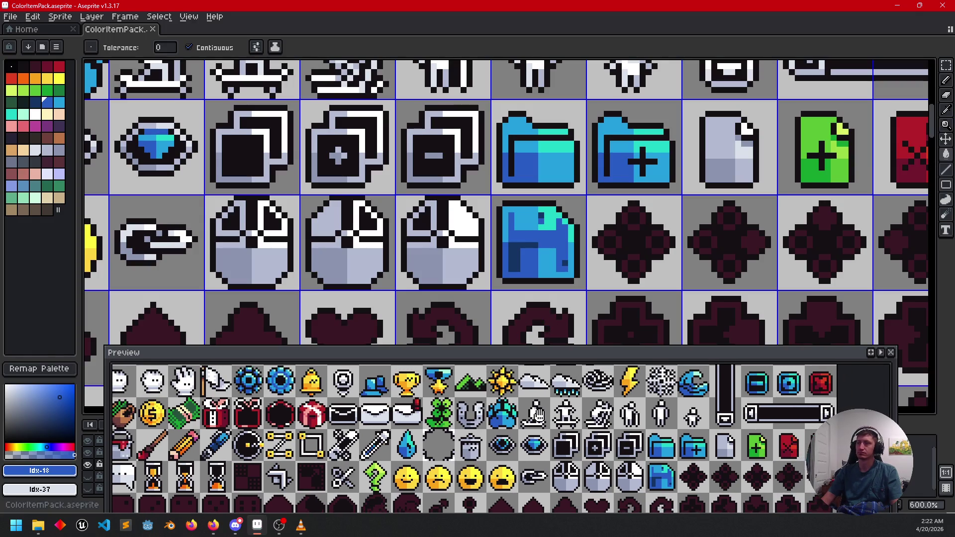
left_click_drag(535, 414, 543, 417)
left_click_drag(546, 418, 568, 419)
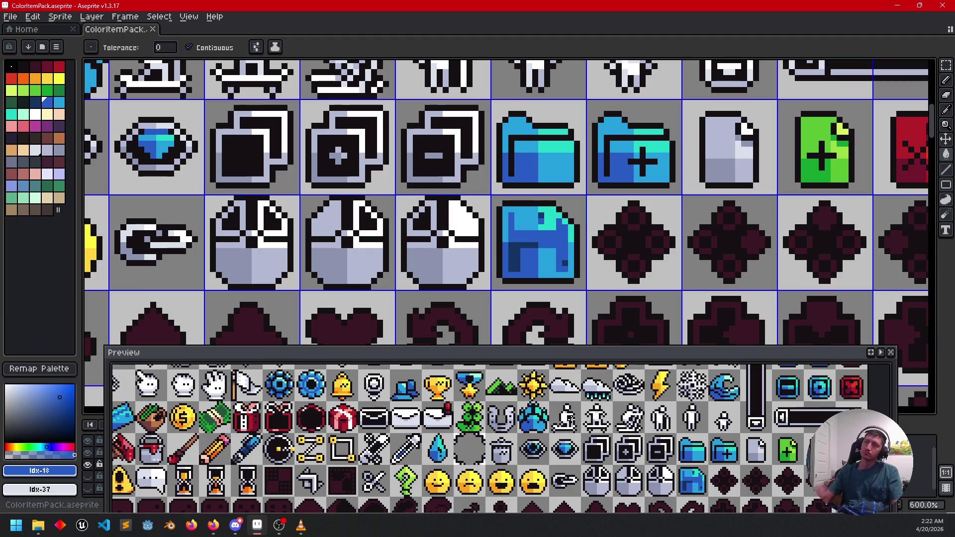
left_click_drag(558, 140, 635, 287)
scroll(635, 287, "down", 2)
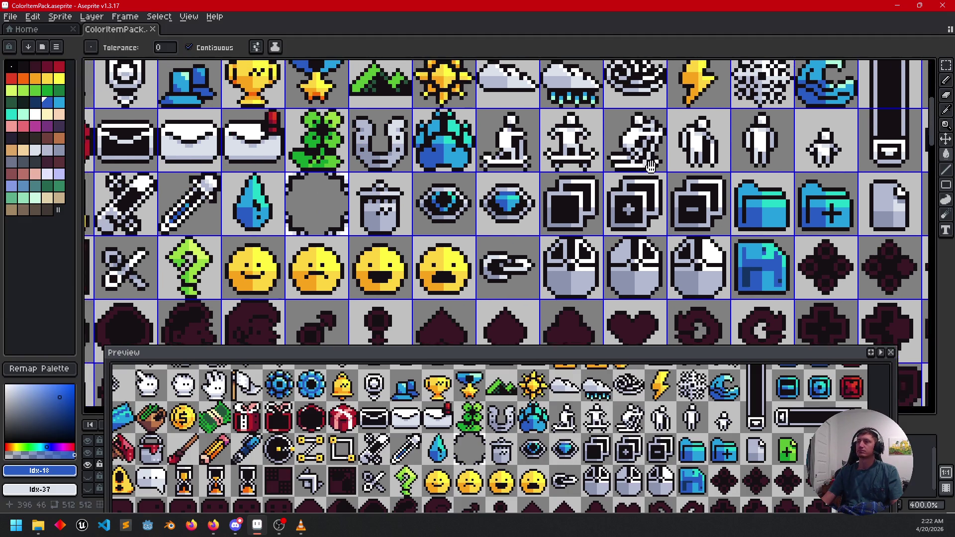
left_click_drag(650, 165, 782, 207)
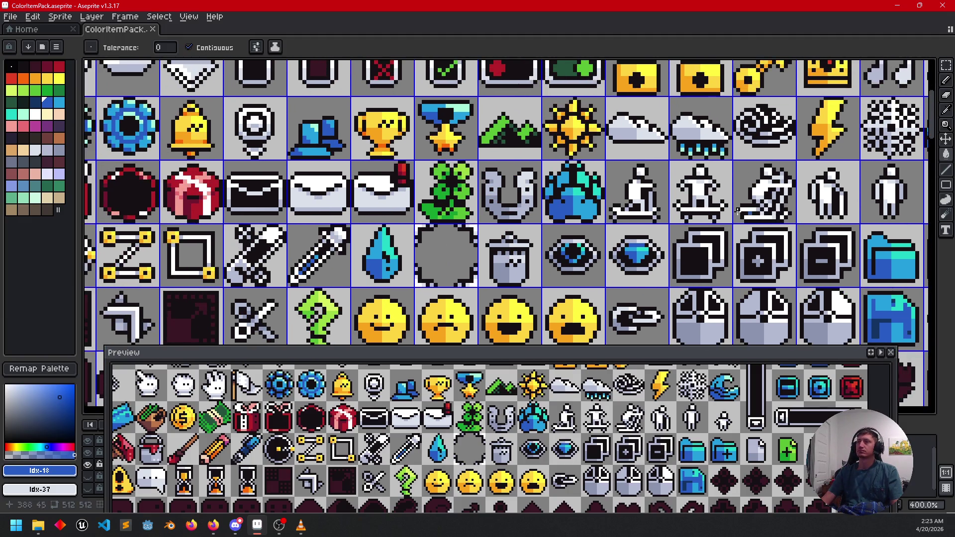
scroll(469, 209, "up", 5)
scroll(469, 209, "up", 1)
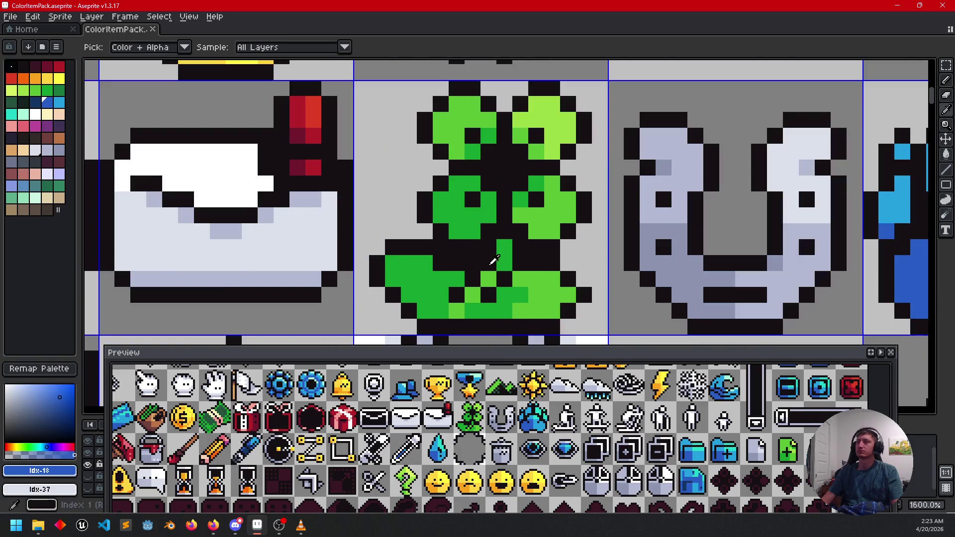
- Paint the clover's centre pixel with the clover's green
left_click(437, 278, "alt")
key("b")
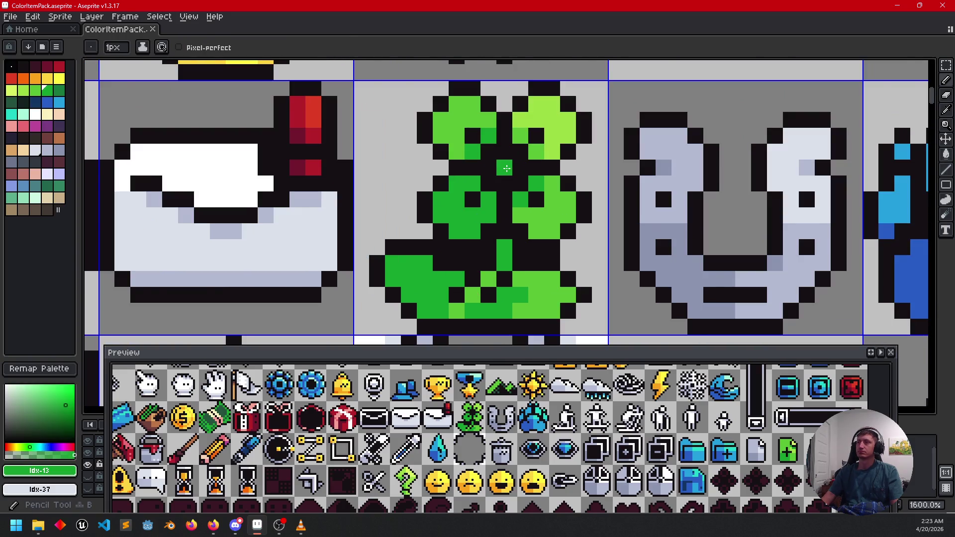
left_click(506, 168)
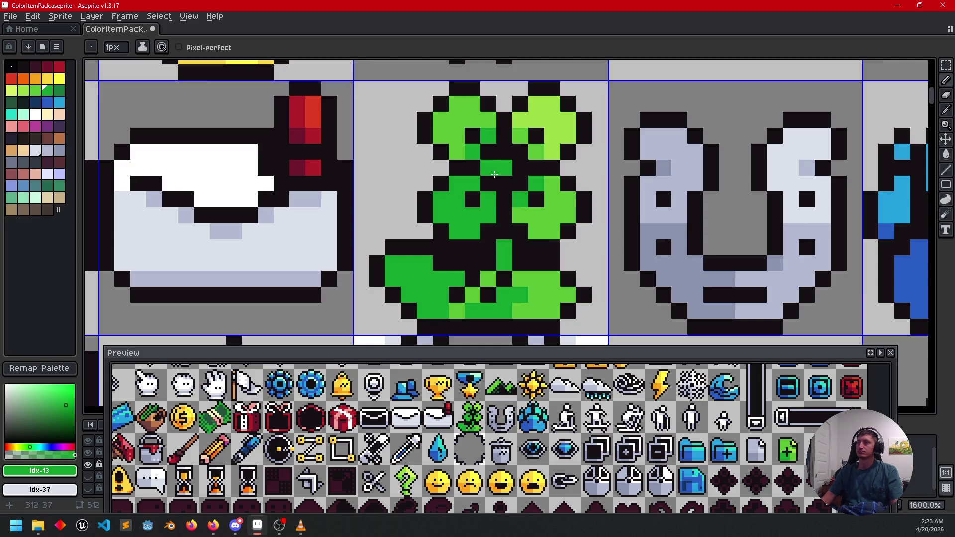
key("ctrl+z")
left_click(499, 182)
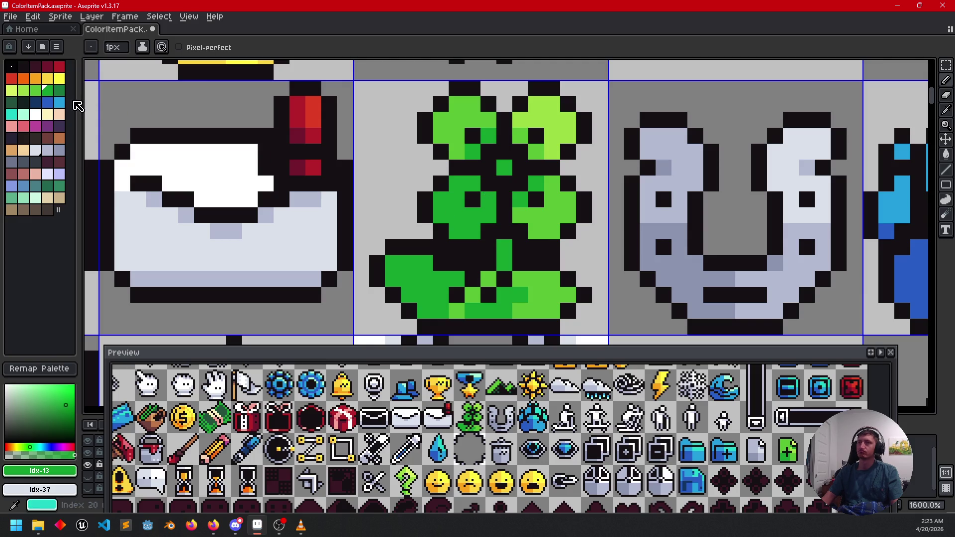
- Draw a dark-green stem through the clover's centre with pixels on either side
left_click(11, 106)
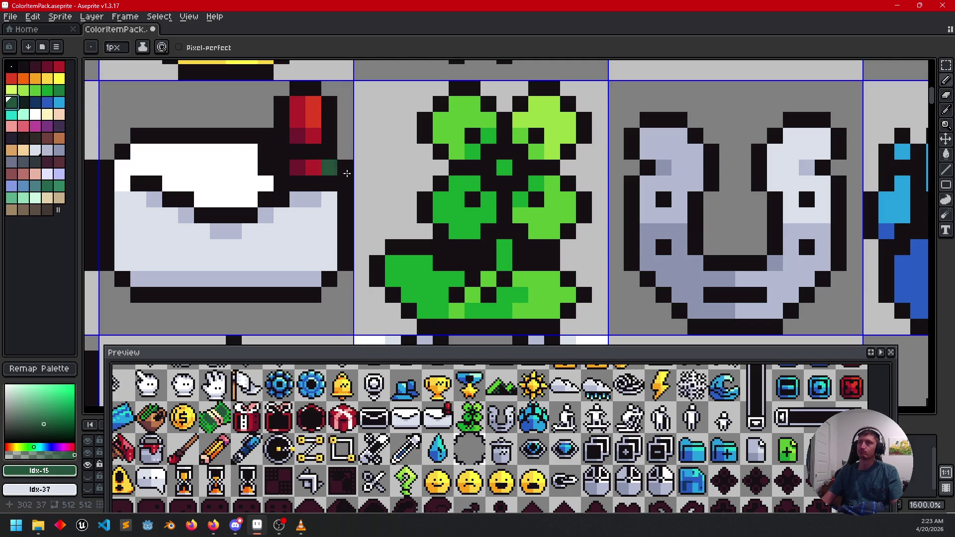
key("g")
key("b")
mouse_move(504, 184)
left_mouse_down()
mouse_move(504, 231)
mouse_move(489, 198)
mouse_move(491, 151)
mouse_move(520, 151)
mouse_move(520, 184)
left_mouse_up()
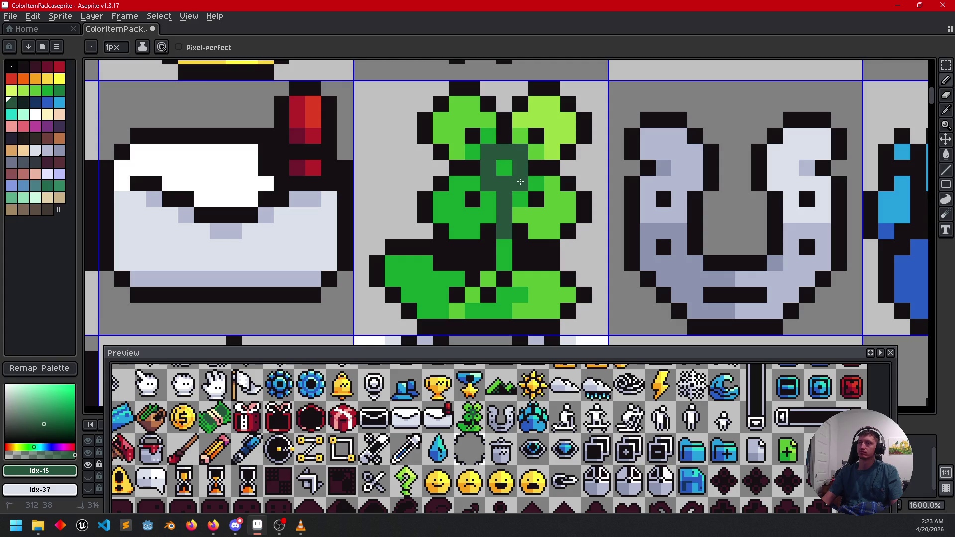
left_click(473, 168)
left_click(536, 167)
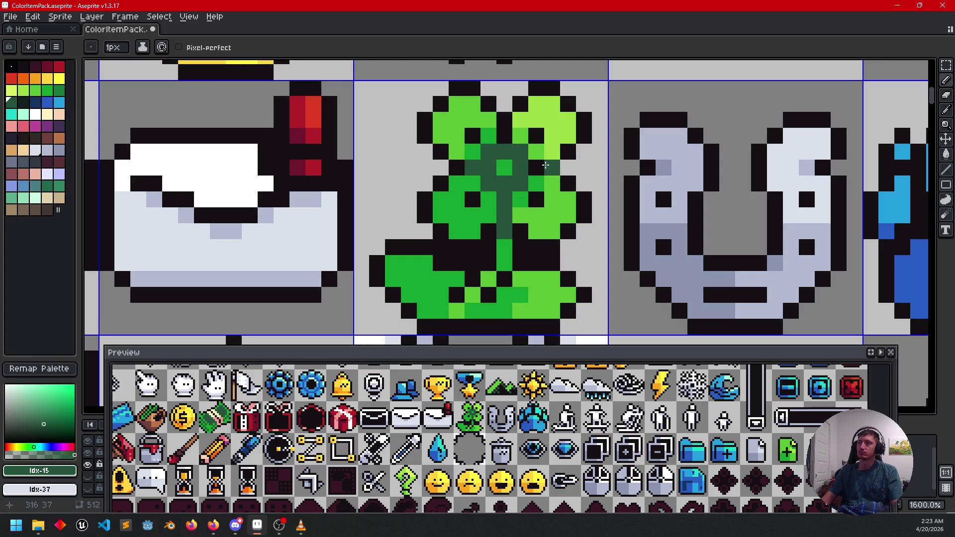
left_click(523, 261)
mouse_move(523, 261)
left_mouse_down()
mouse_move(541, 246)
mouse_move(542, 256)
left_mouse_up()
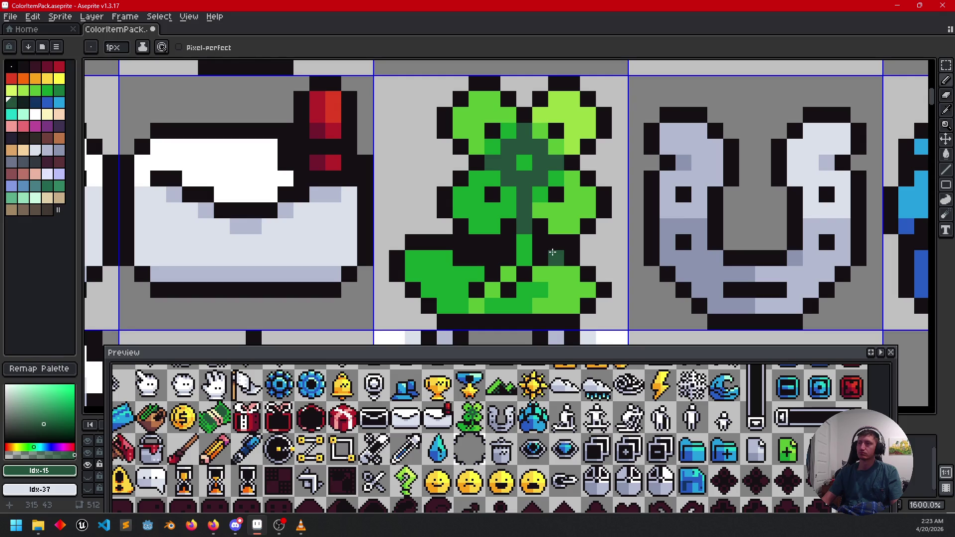
- Fill the dark-green centre and stem medium green; undo a further centre fill
left_click(515, 221, "alt")
key("g")
left_click(515, 221)
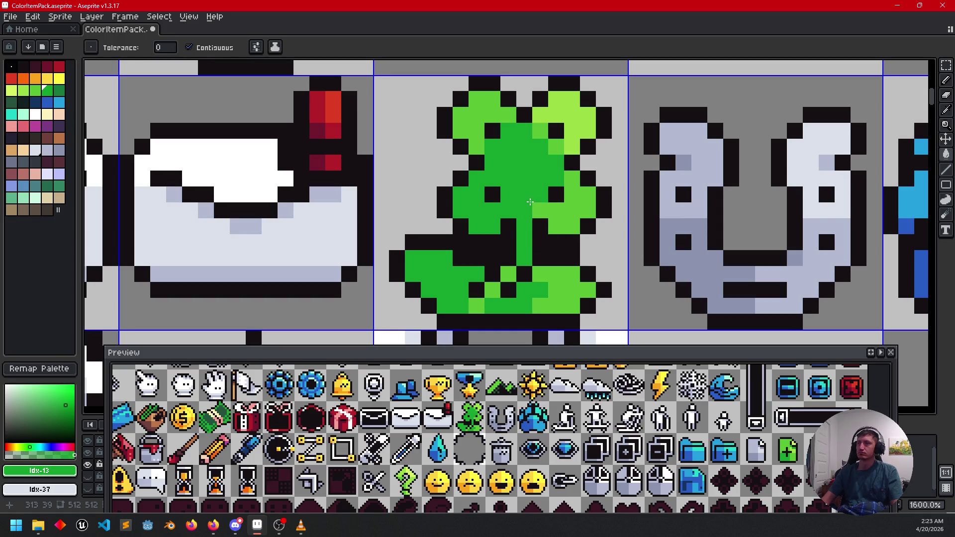
key("alt")
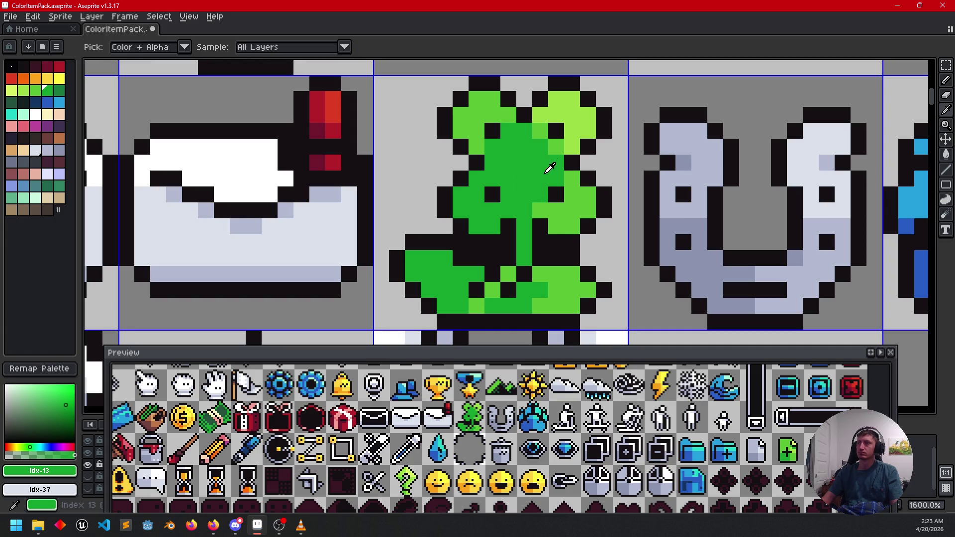
left_click(578, 130, "alt")
key("alt")
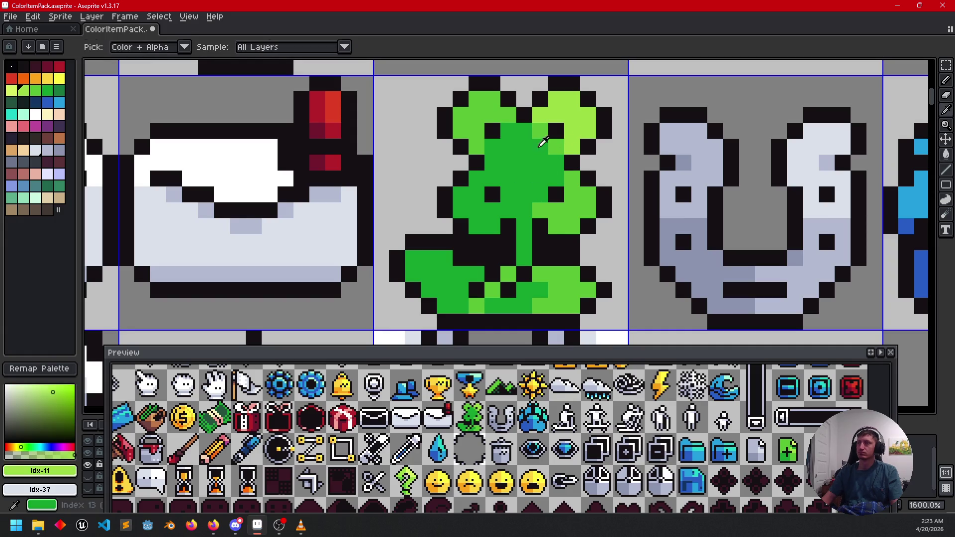
left_click(534, 149, "alt")
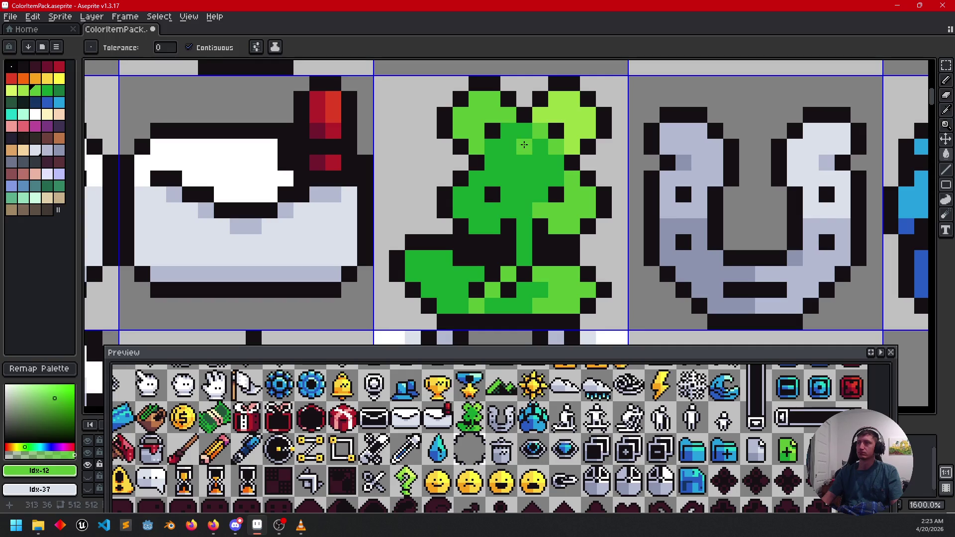
left_click(507, 132)
key("ctrl+z")
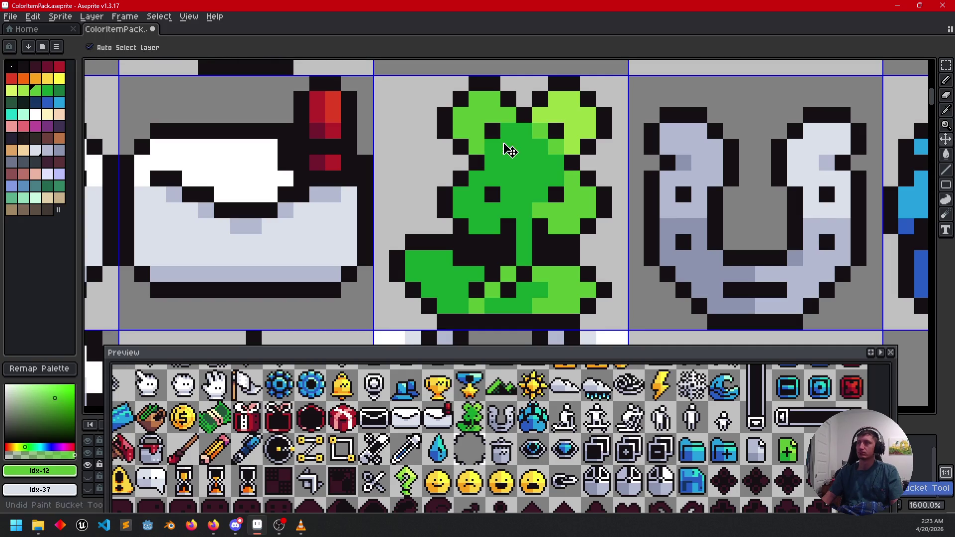
- Add lighter green highlight pixels to the stem and clover
key("b")
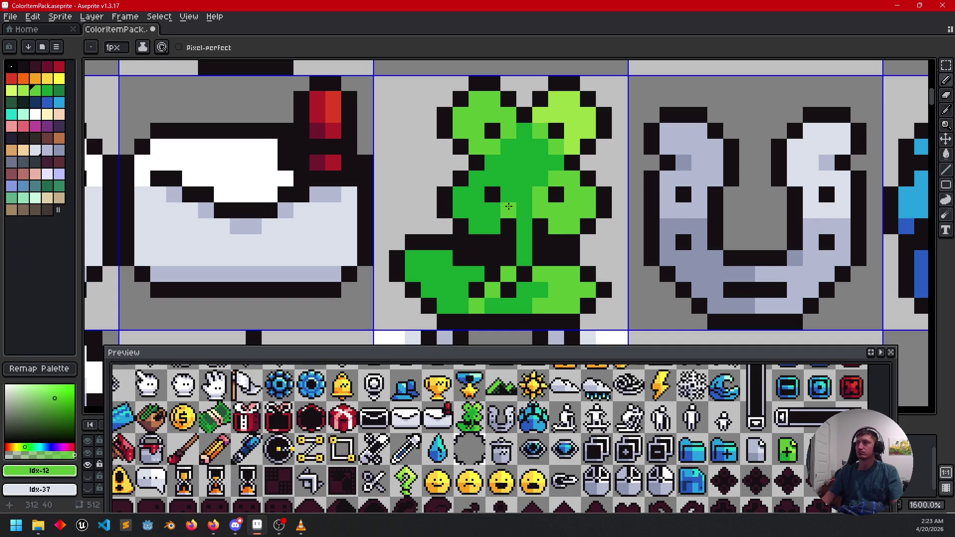
left_click_drag(508, 206, 509, 194)
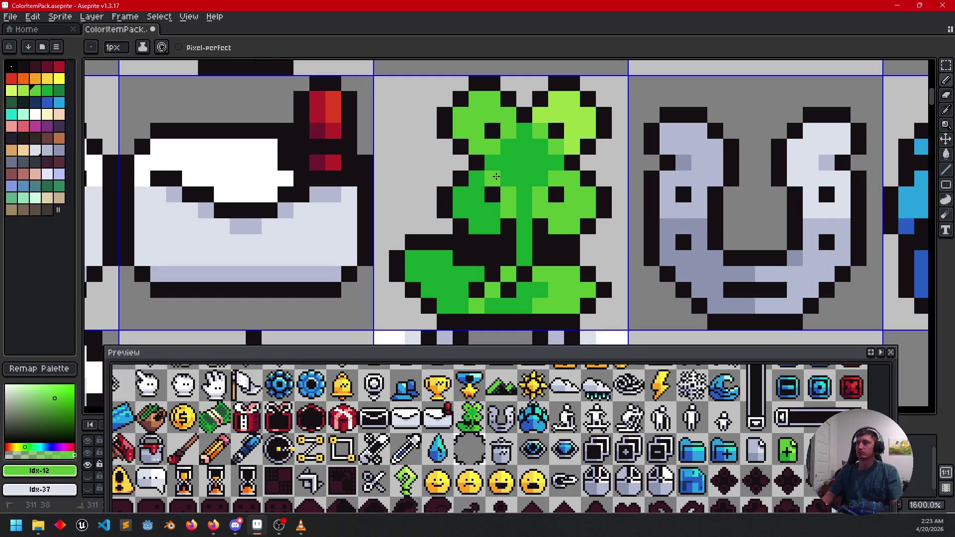
left_click(477, 178)
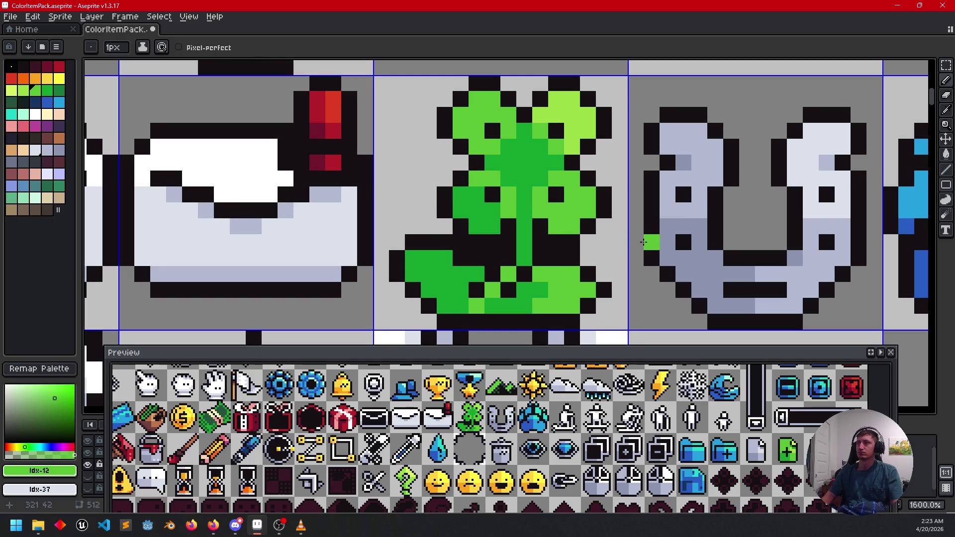
scroll(607, 213, "down", 1)
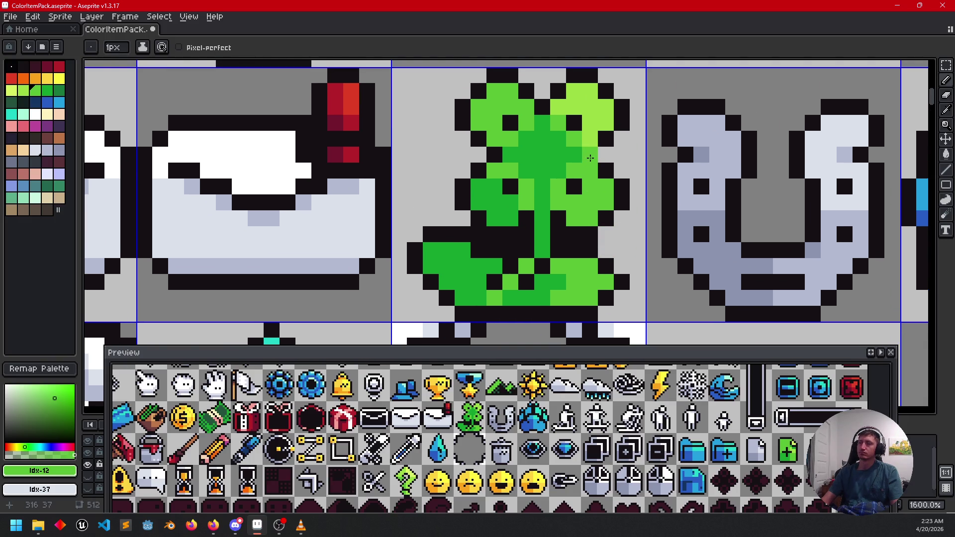
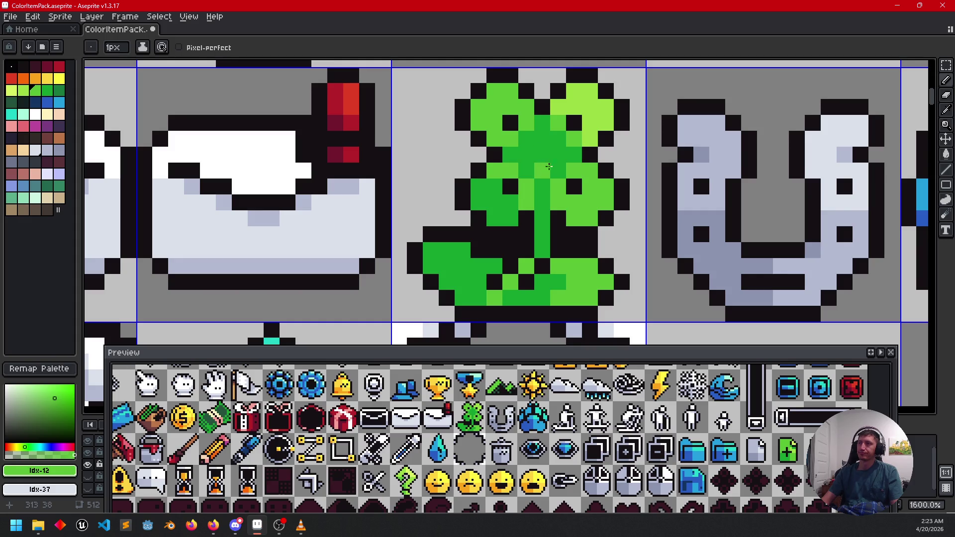
- Sample the clover's darker green and test it on the right leaf's black spot, then undo it
key("i")
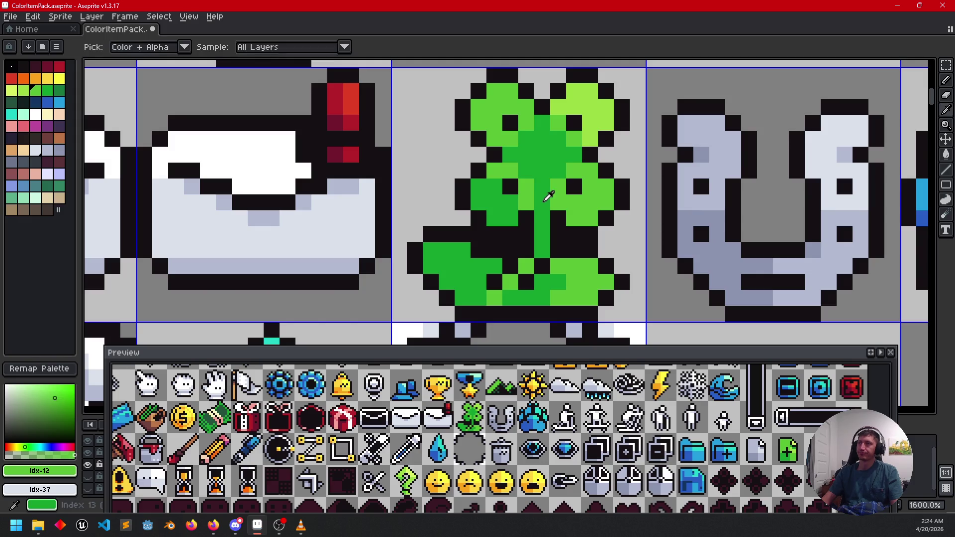
left_click(547, 210)
key("b")
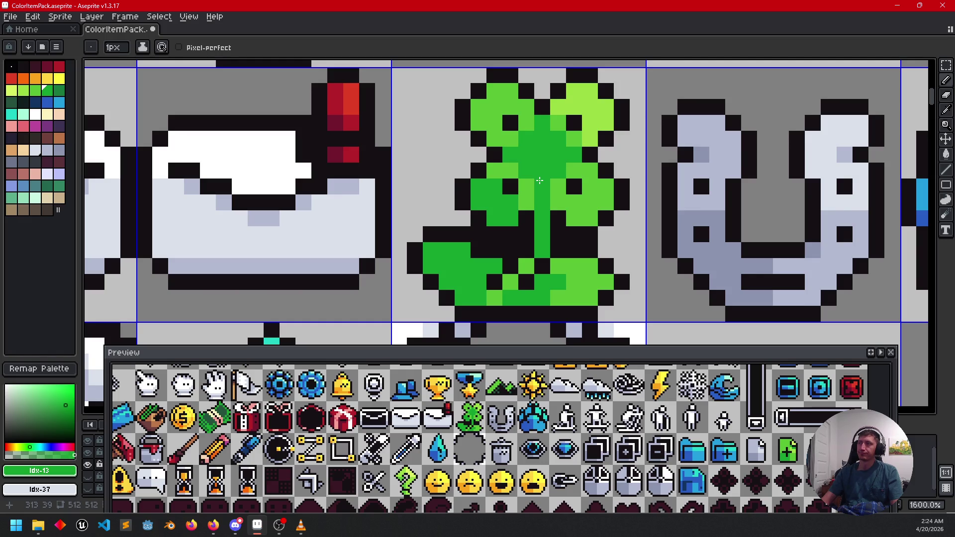
scroll(539, 180, "down", 2)
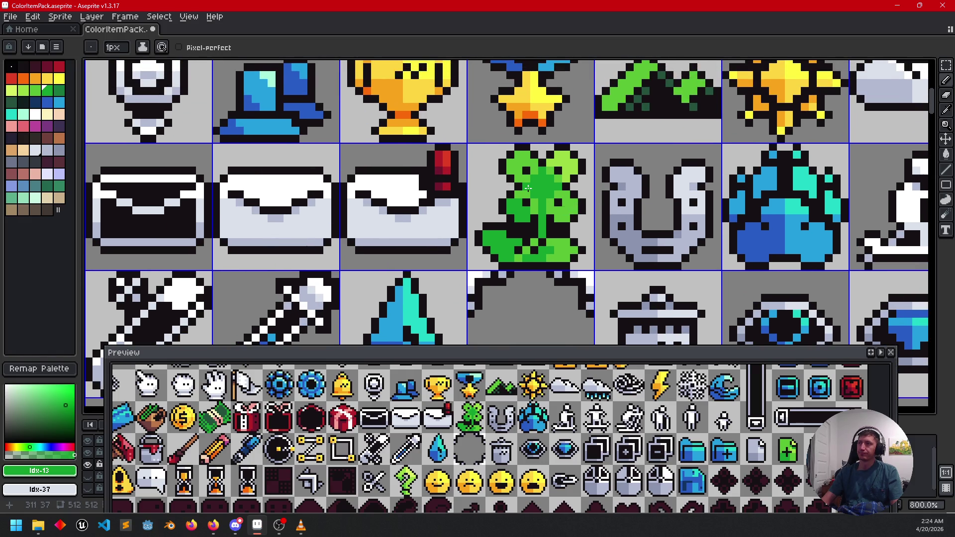
scroll(528, 188, "up", 2)
left_click(569, 205)
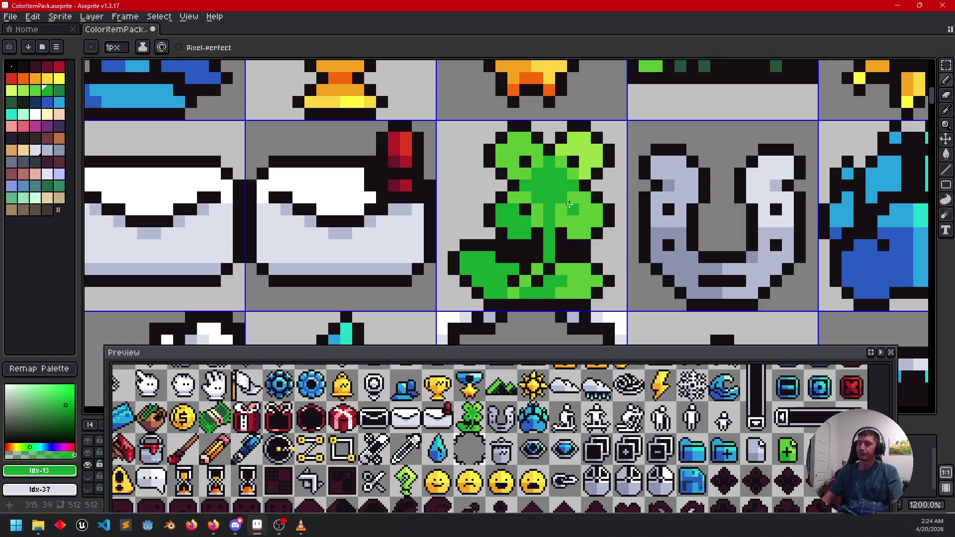
key("ctrl+z")
- Sample the clover's mid and lighter greens and paint two stem pixels lighter green
key("i")
left_click(578, 171)
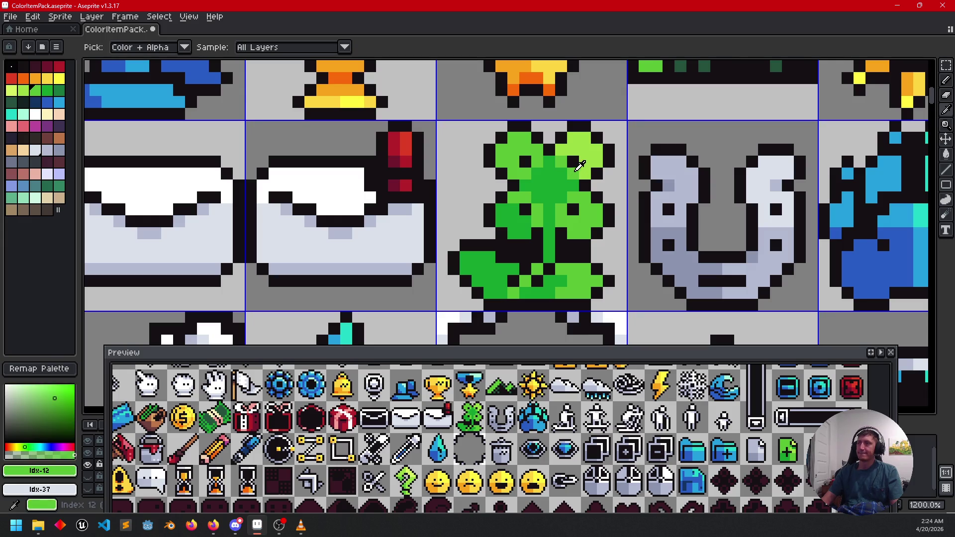
left_click(579, 166)
key("b")
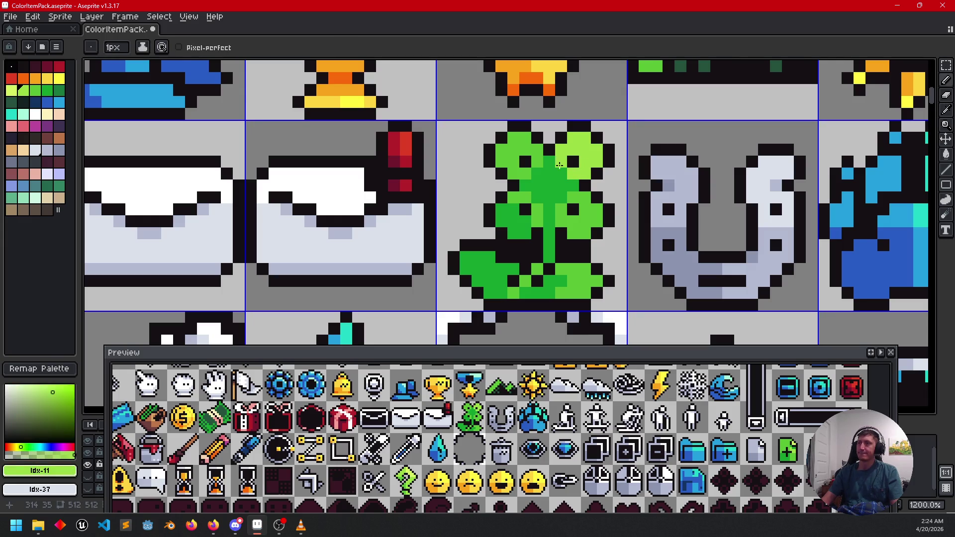
key("i")
left_click(563, 178)
key("b")
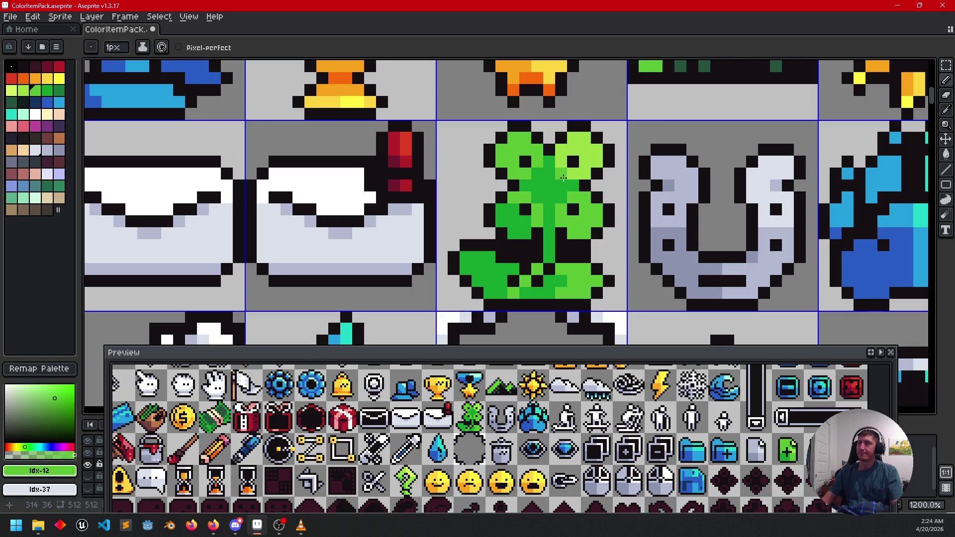
left_click_drag(552, 172, 551, 163)
- Repaint the clover's upper stem in the darker green sampled from the stem
key("i")
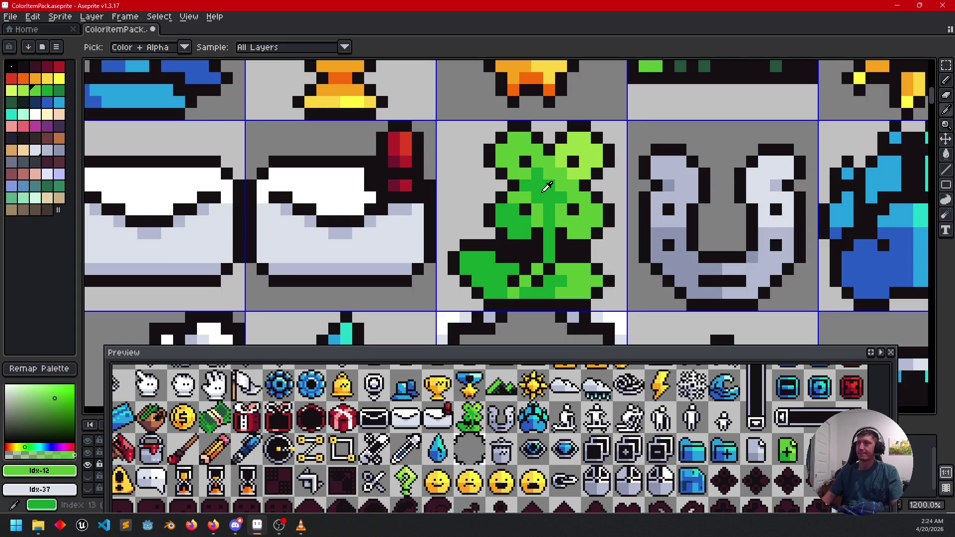
left_click(544, 189)
key("b")
left_click_drag(549, 164, 567, 185)
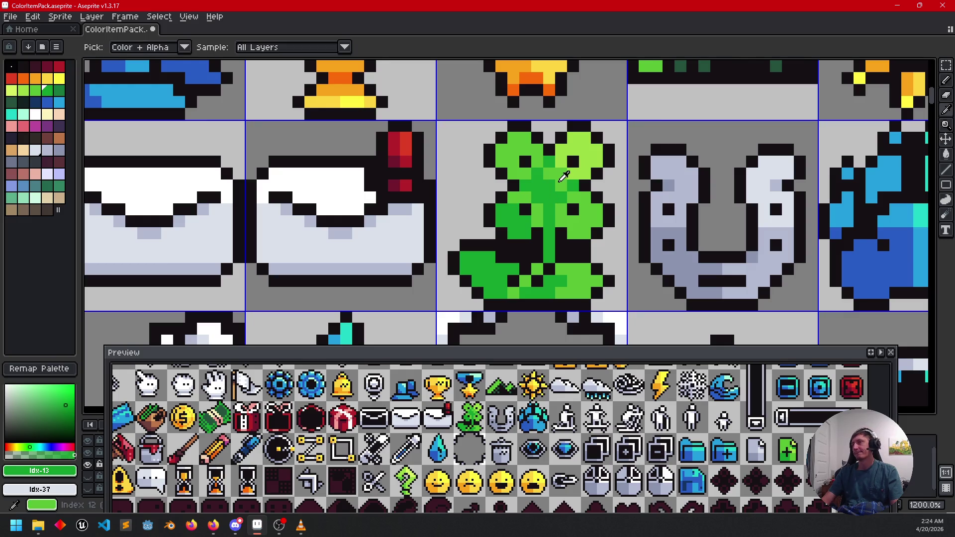
- Paint the left leaf's black spots green and lighten one left-leaf pixel with the lightest green
left_click(549, 185, "alt")
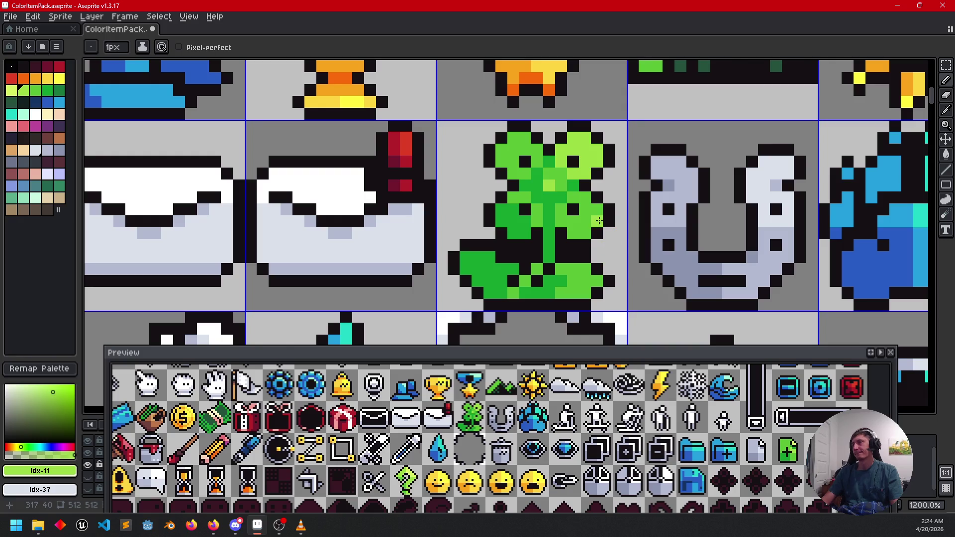
left_click(572, 166, "alt")
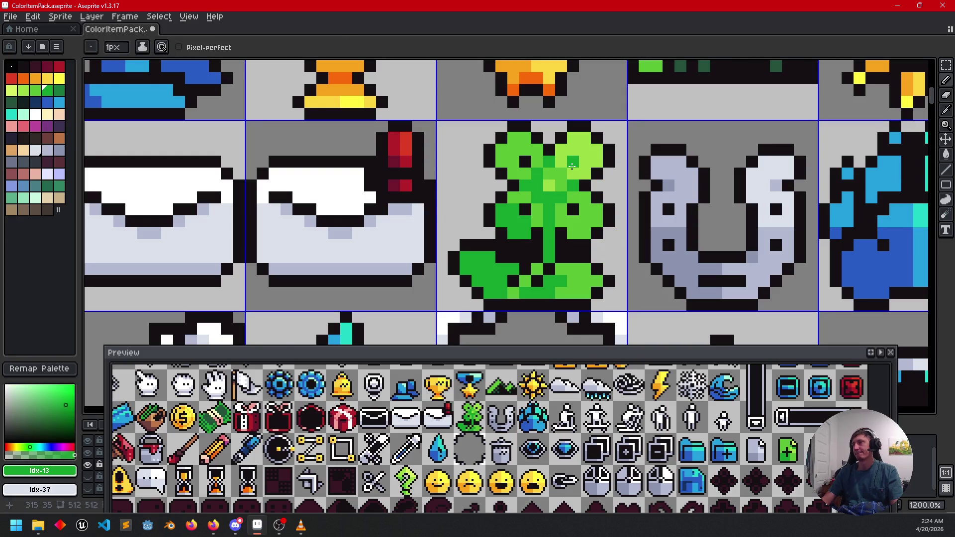
left_click(525, 161)
left_click(523, 206)
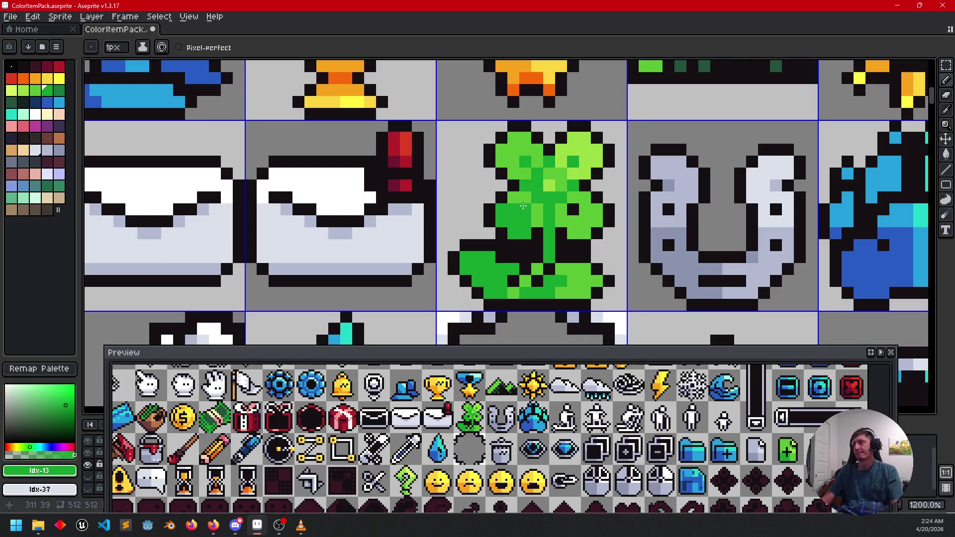
left_click(537, 212, "alt")
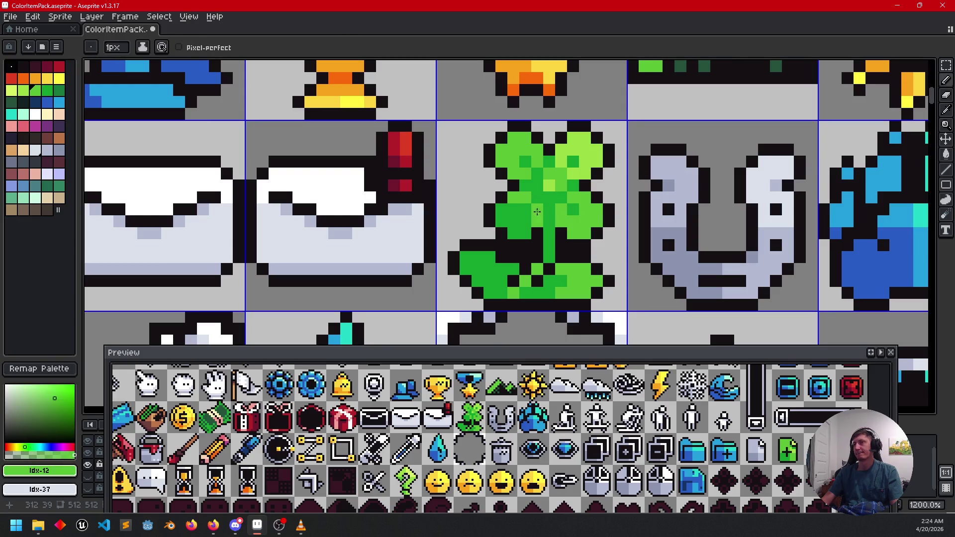
left_click(571, 173, "alt")
left_click(523, 209)
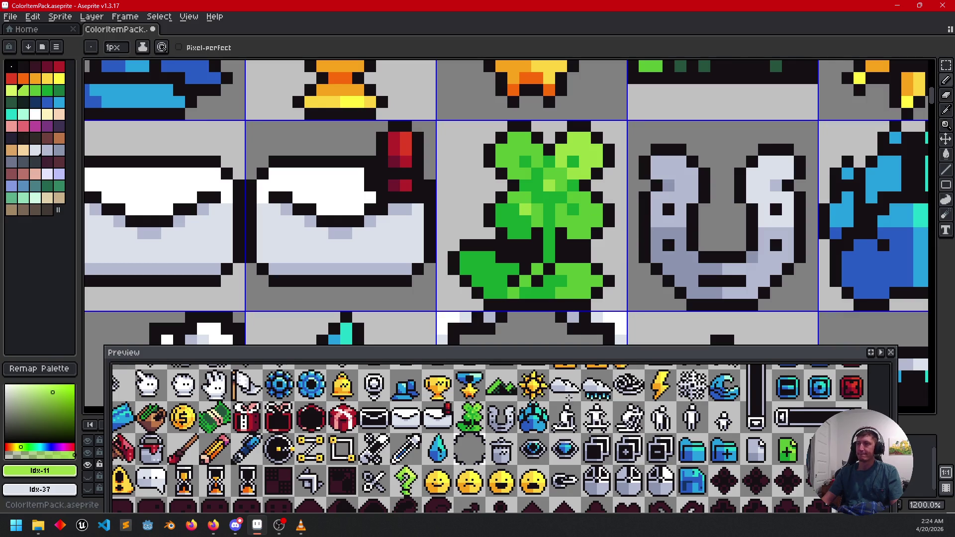
left_click_drag(569, 398, 547, 417)
left_click_drag(475, 421, 478, 413)
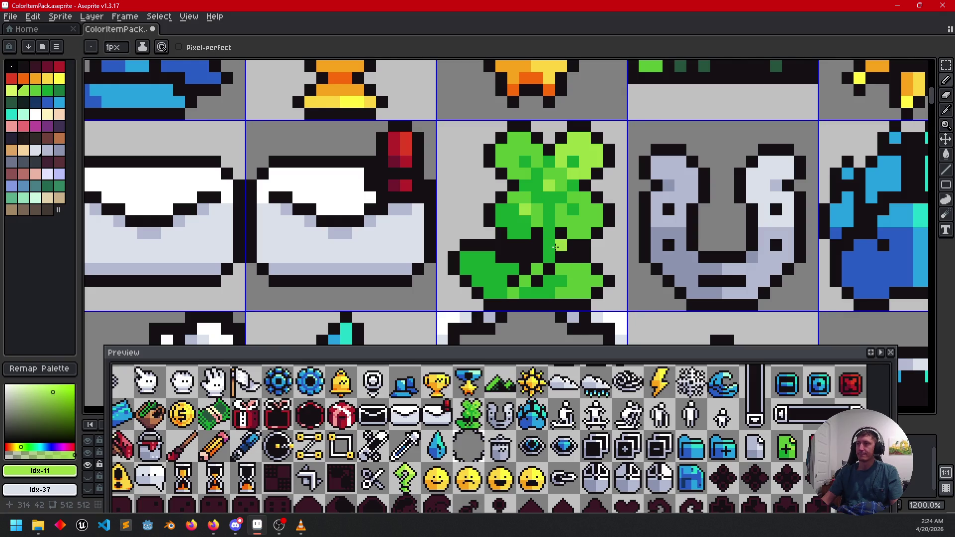
- Sample the clover's mid, darker and lightest greens while zooming toward the lower leaves
left_click(547, 207, "alt")
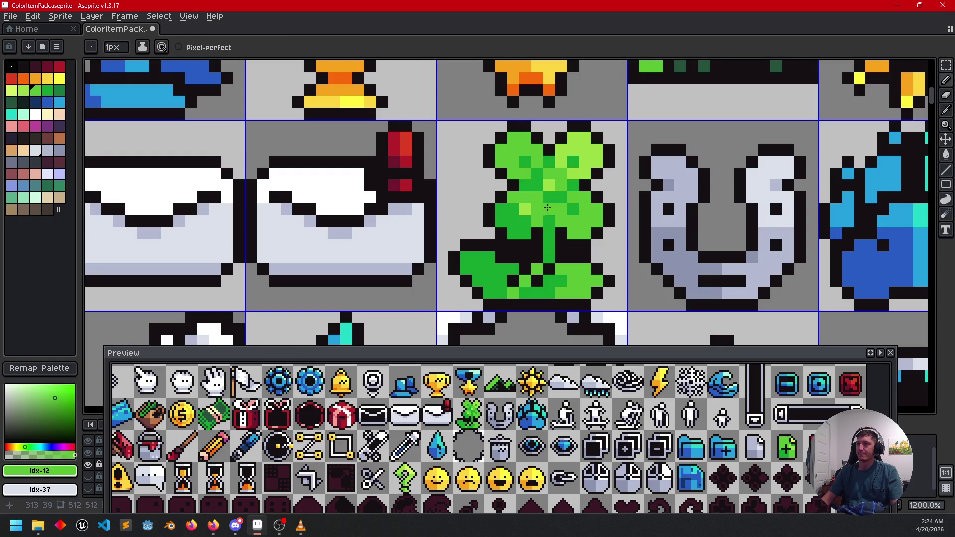
left_click(548, 199, "alt")
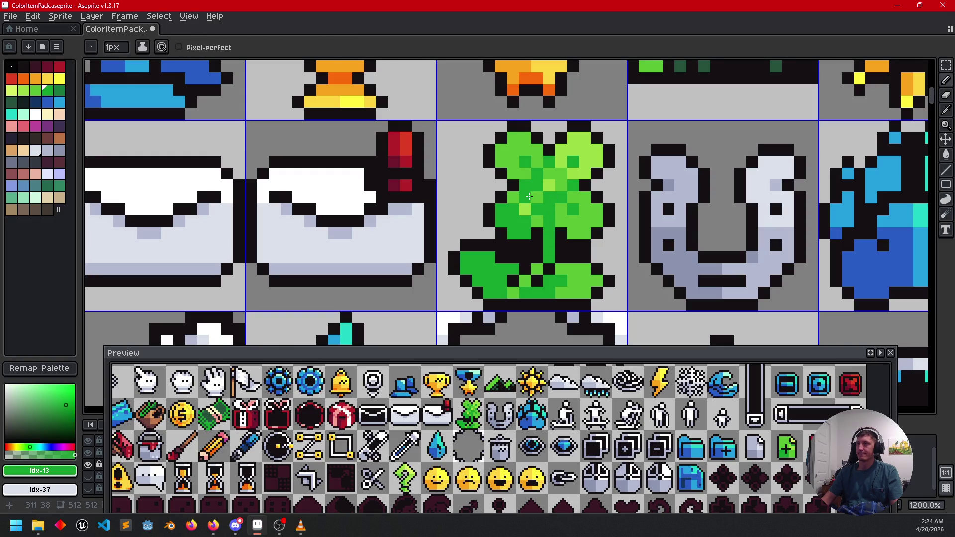
key("alt")
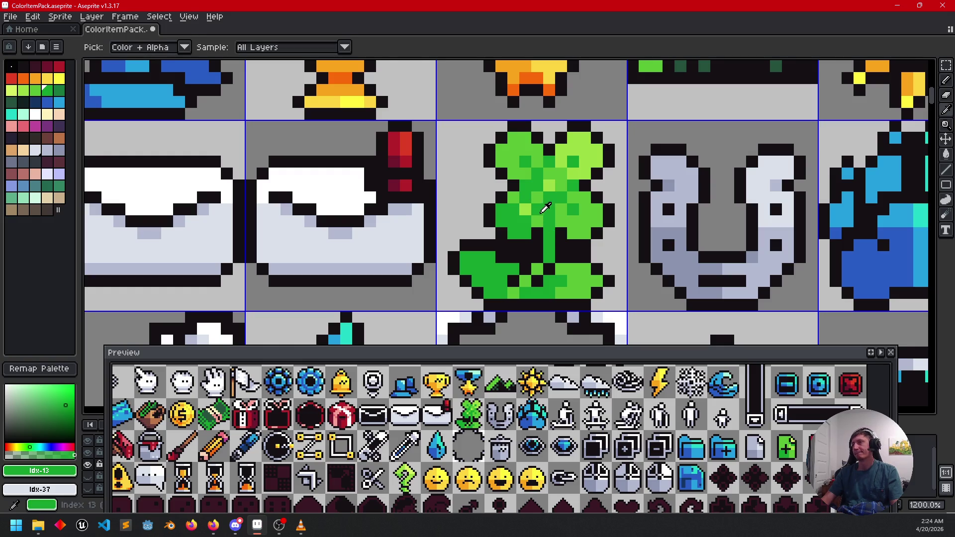
left_click(539, 212, "alt")
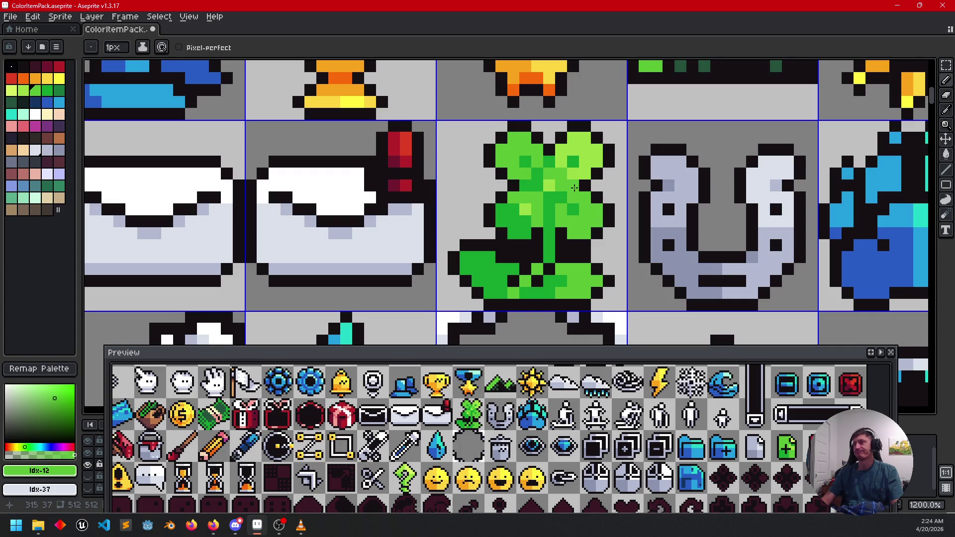
left_click(562, 172, "alt")
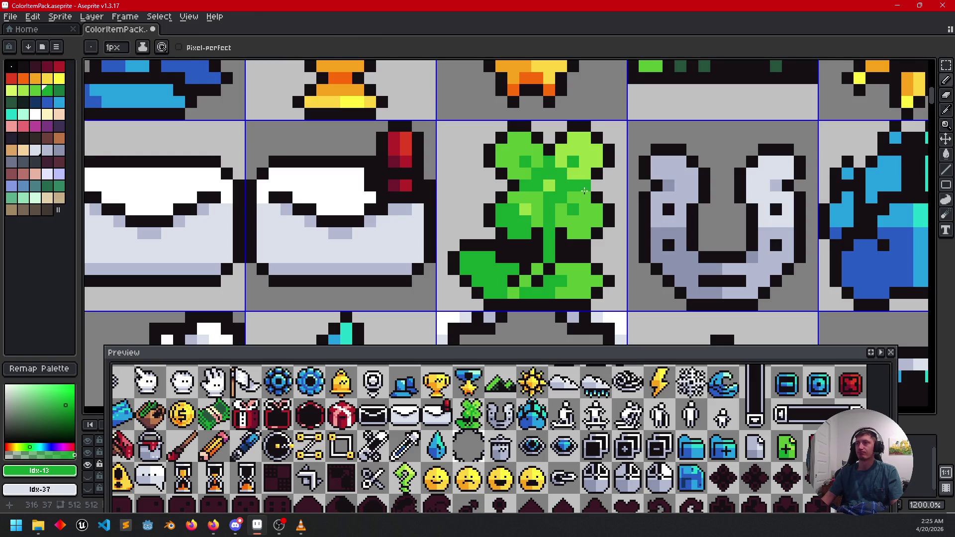
key("alt")
left_click(568, 204, "alt")
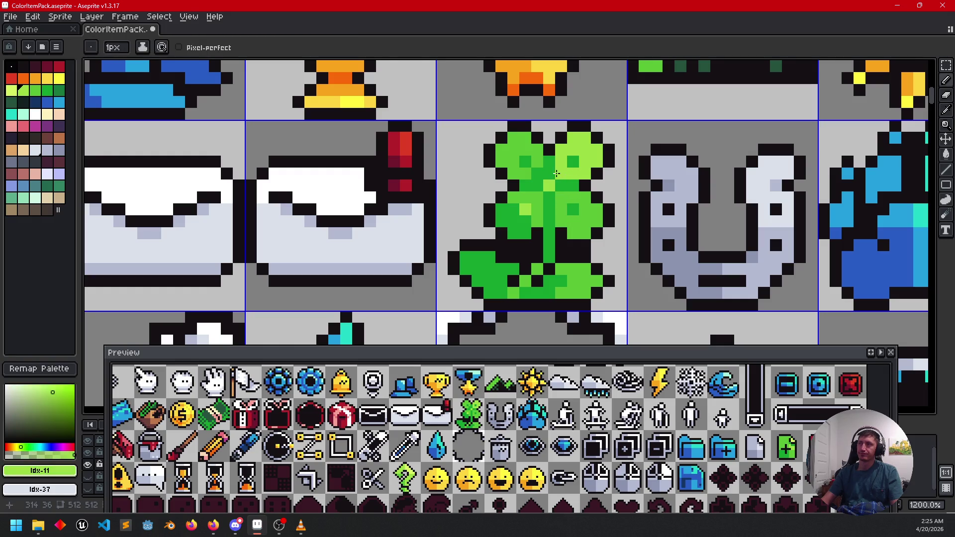
left_click(538, 169, "alt")
scroll(582, 219, "down", 1)
scroll(576, 233, "up", 1)
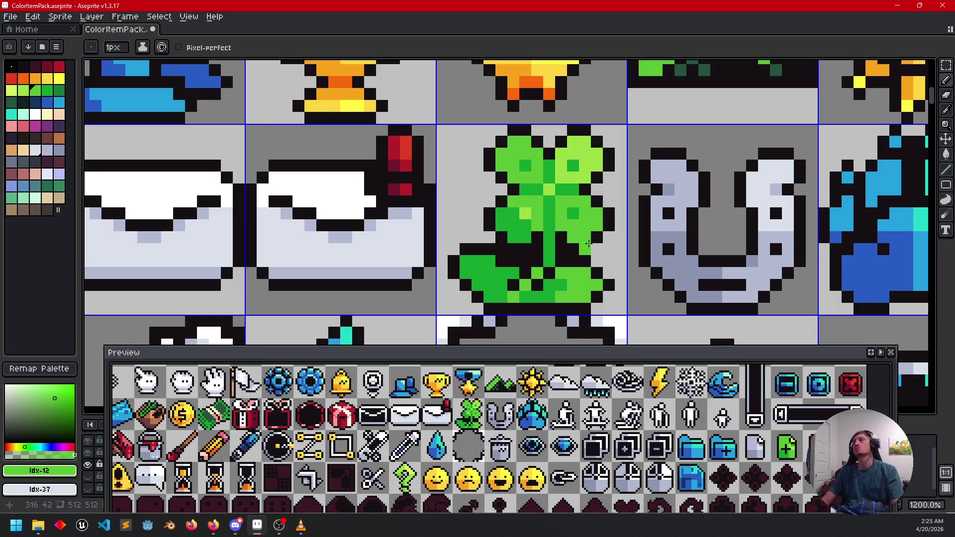
scroll(622, 256, "down", 2)
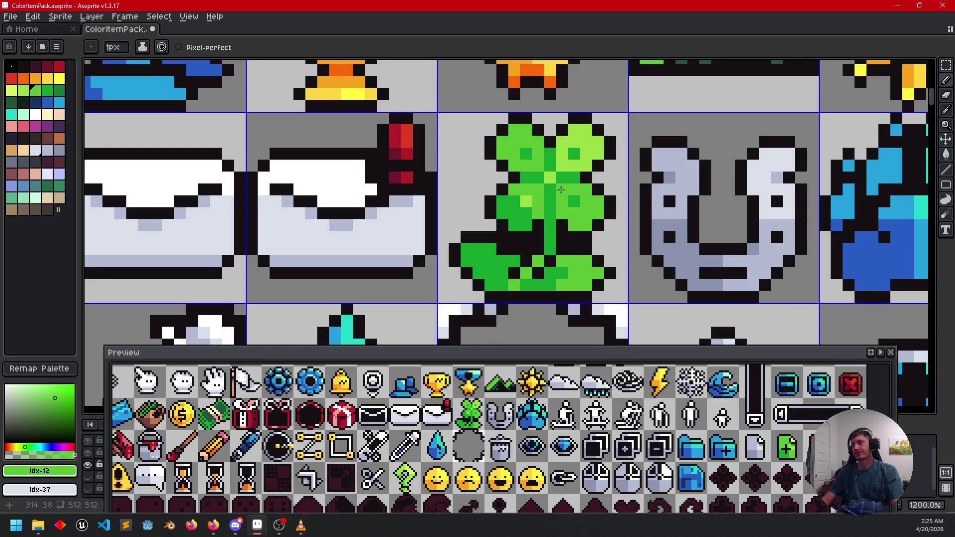
scroll(550, 259, "down", 1)
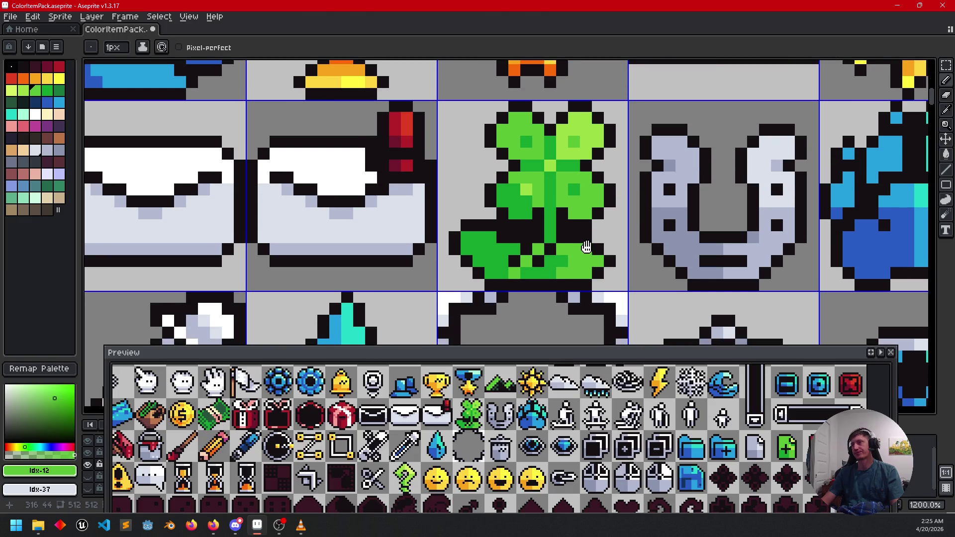
scroll(552, 269, "down", 3)
scroll(537, 244, "down", 2)
- Darken a lower leaf pixel, lighten a stem pixel, and undo a stray pixel beside the clover
left_click(537, 244)
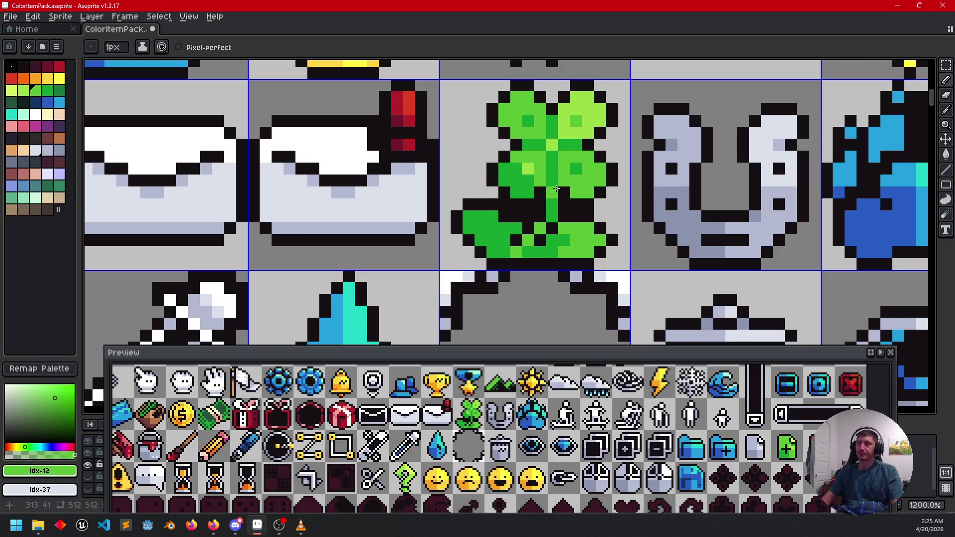
left_click(549, 215)
left_click(624, 228)
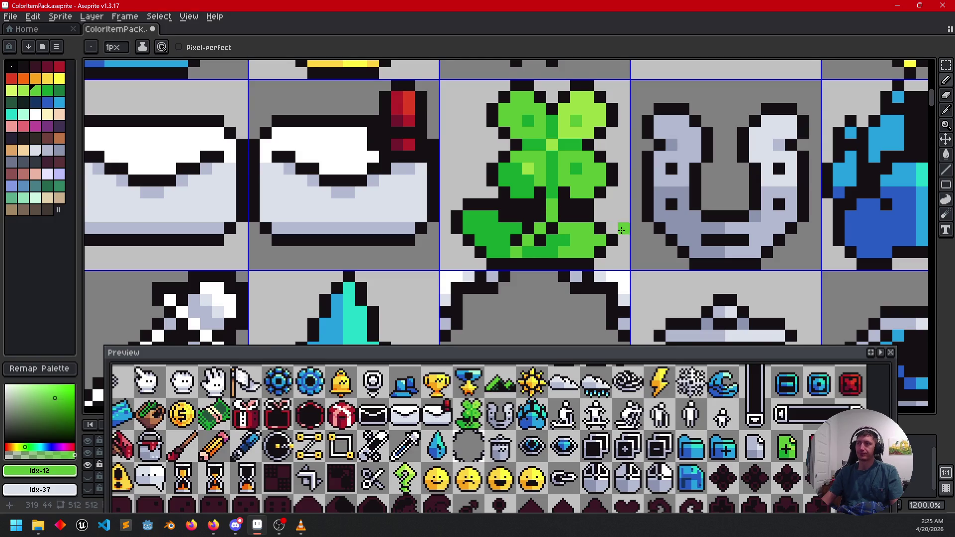
scroll(626, 226, "down", 2)
key("ctrl+z")
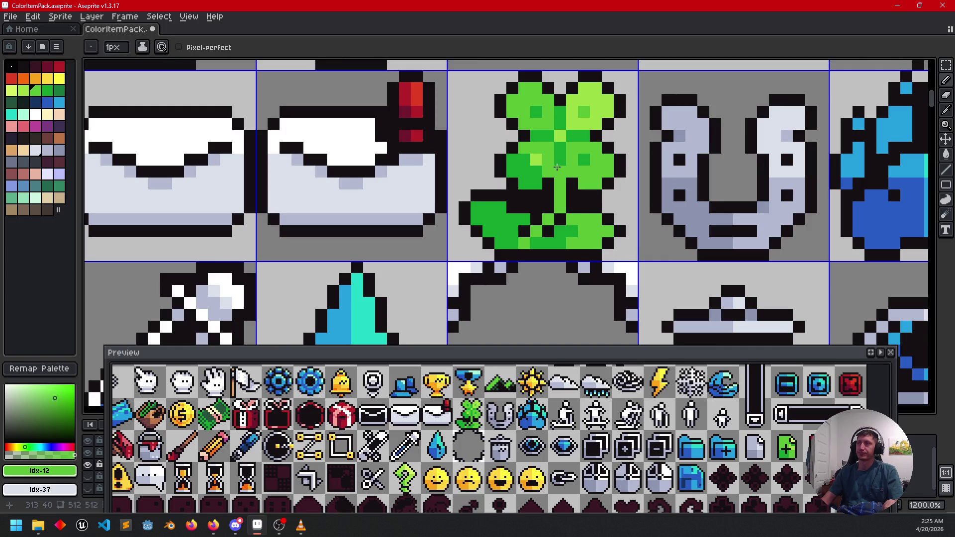
left_click_drag(583, 230, 601, 215)
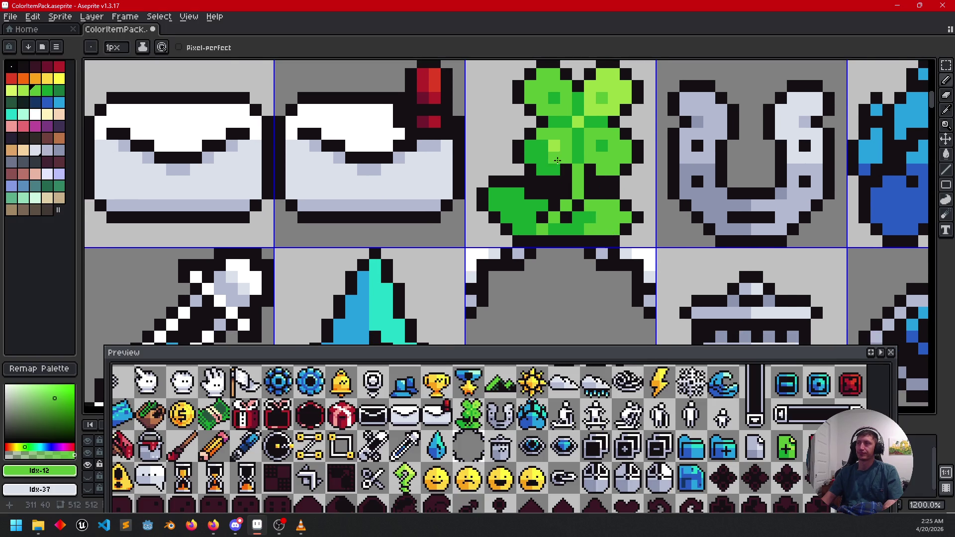
- Paint several bottom-right clover leaf pixels in the lighter green
key("bracketleft")
left_click(556, 150)
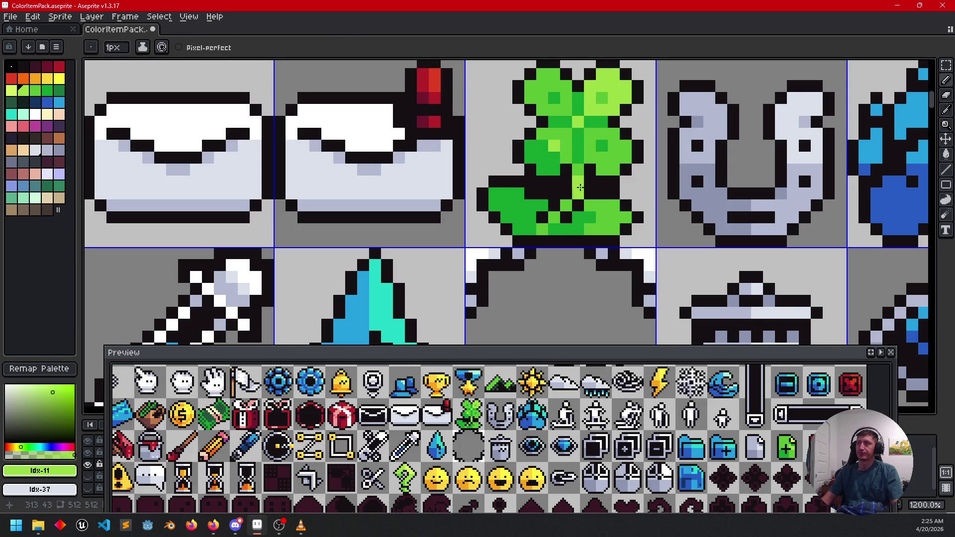
left_click(623, 224)
left_click_drag(623, 225, 609, 249)
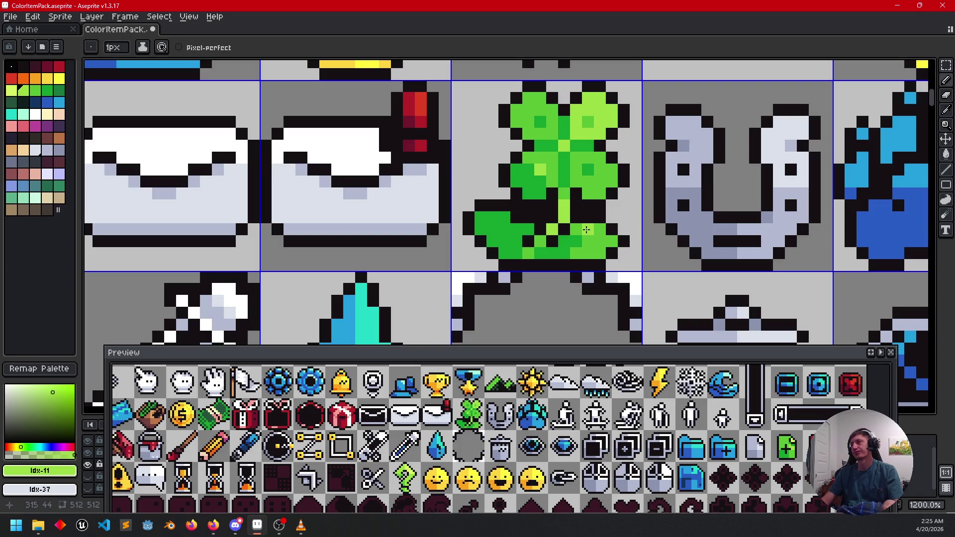
left_click(600, 229)
left_click(601, 242)
left_click(612, 241)
left_click_drag(654, 235, 670, 229)
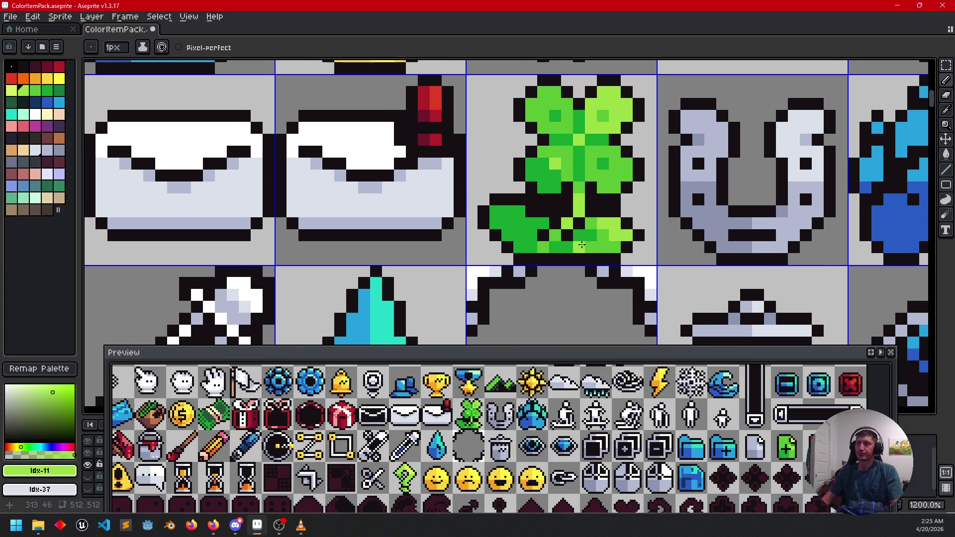
- Lighten two pixels on the clover's lower-left leaf with the mid green
key("alt")
left_click(602, 240, "alt")
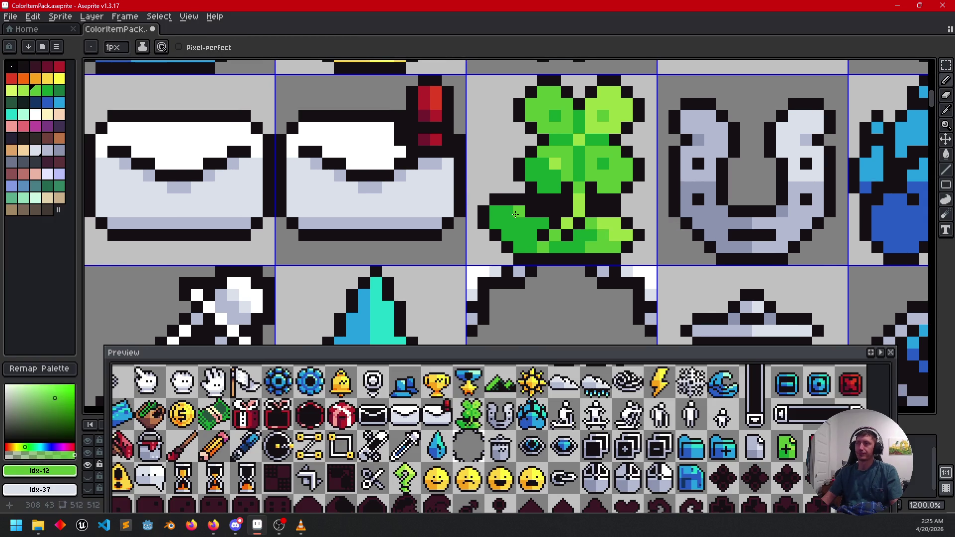
left_click(507, 212)
left_click(520, 223)
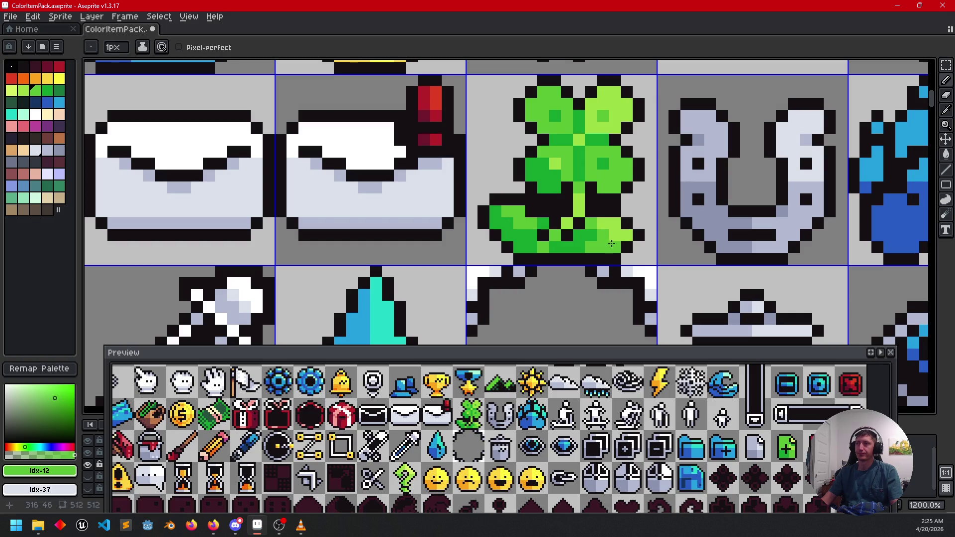
scroll(674, 249, "up", 2)
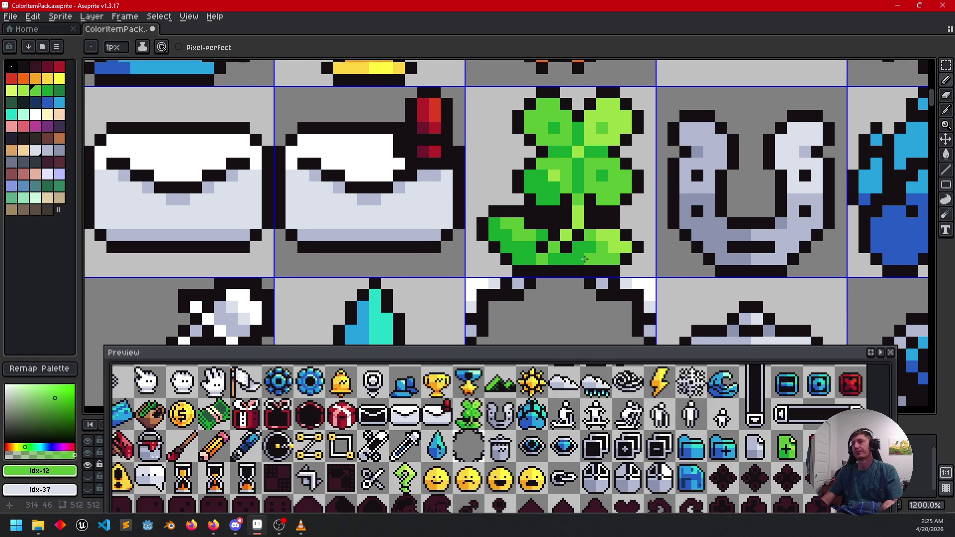
scroll(585, 259, "up", 3)
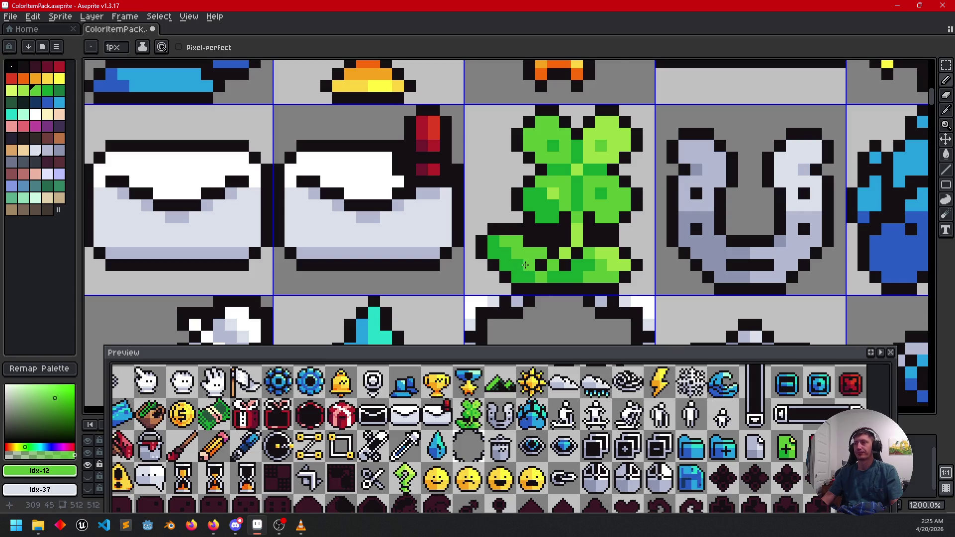
- Pick black from the clover's outline and paint two pixels above the clover's centre black
key("bracketright")
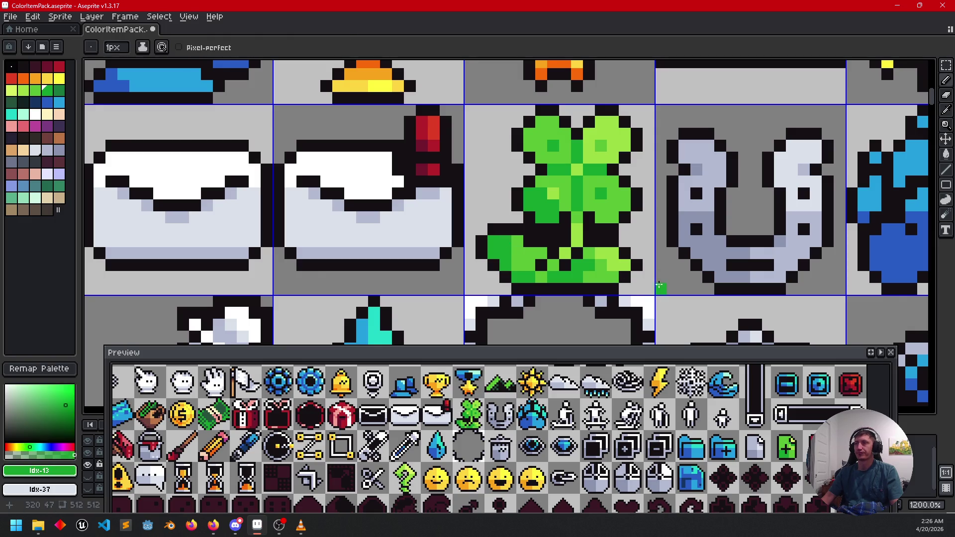
key("alt")
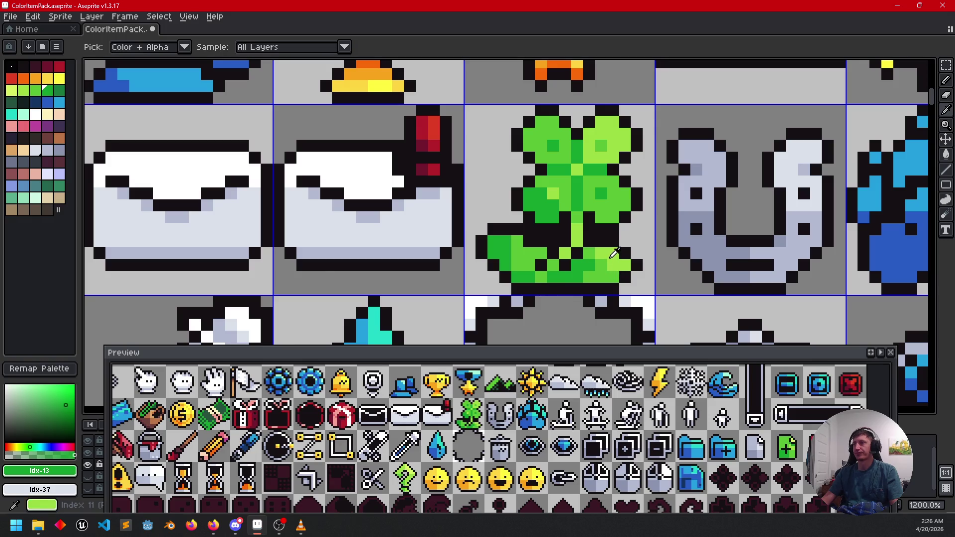
left_click(610, 258, "alt")
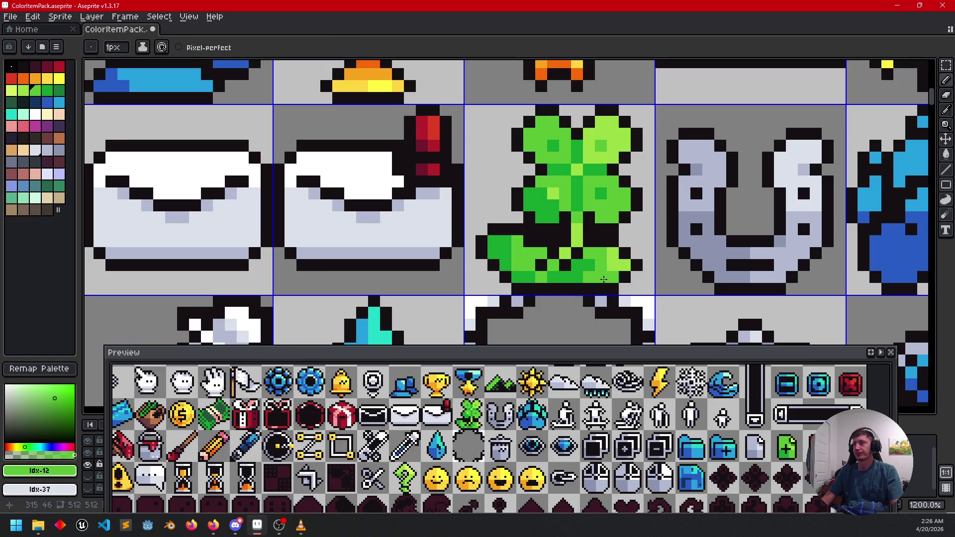
key("alt")
left_click_drag(708, 277, 696, 290)
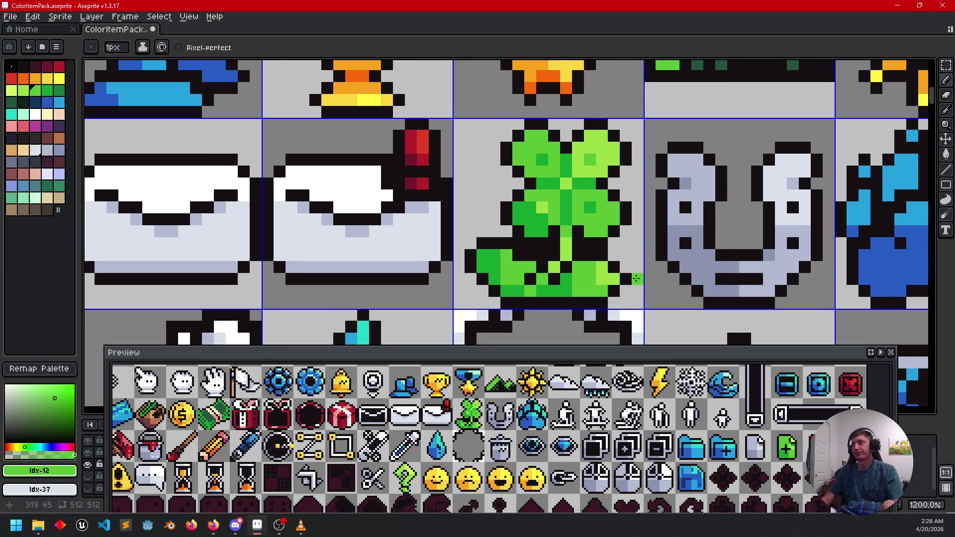
key("ctrl")
key("b")
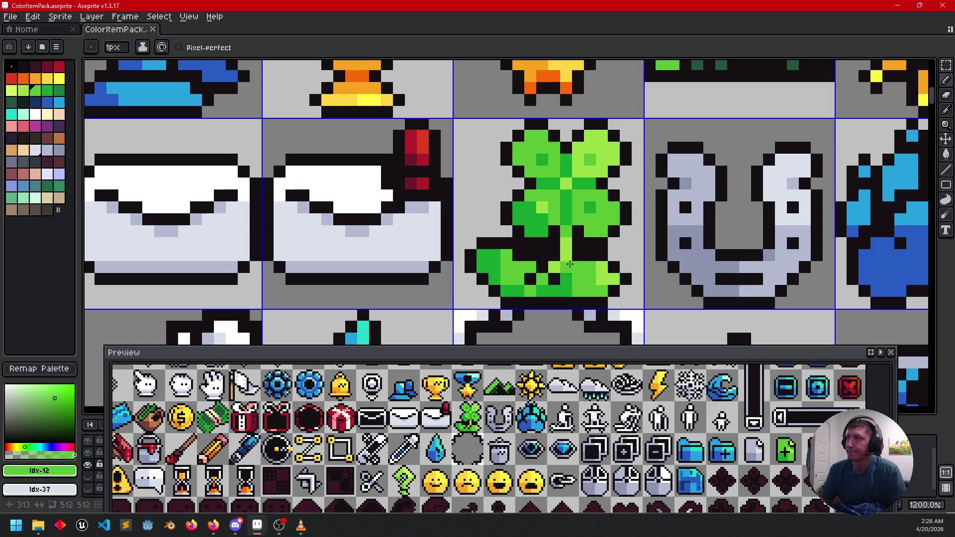
left_click(571, 224, "alt")
left_click(568, 206)
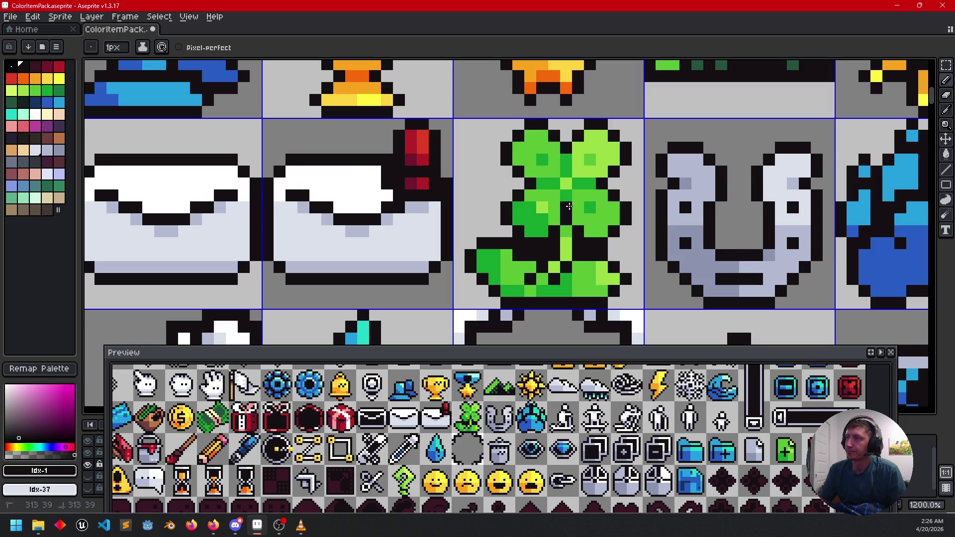
left_click(565, 159)
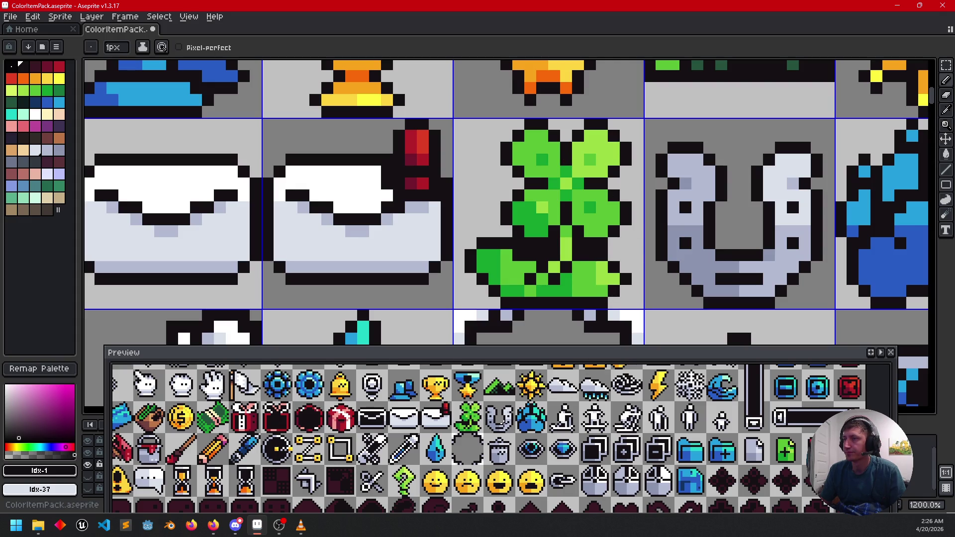
left_click_drag(575, 299, 565, 300)
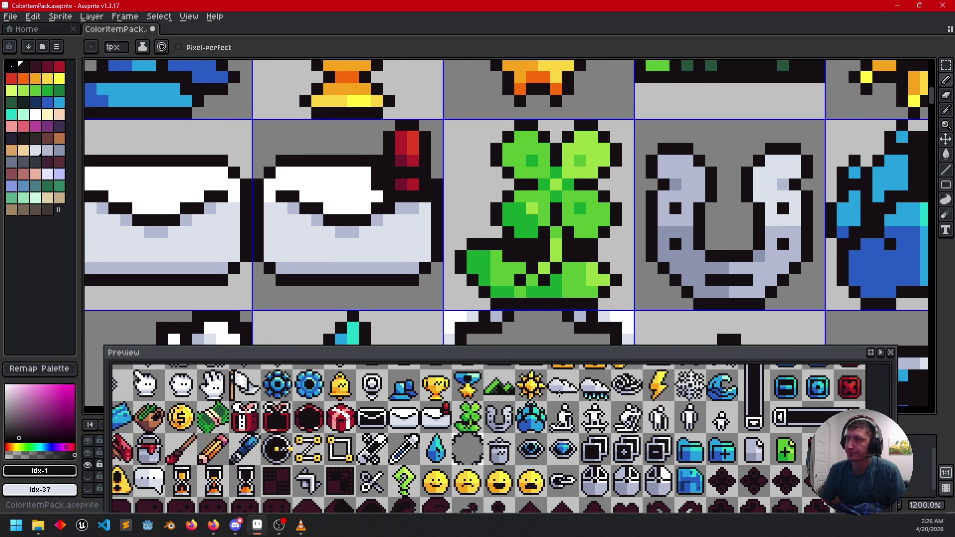
left_click_drag(555, 404, 522, 435)
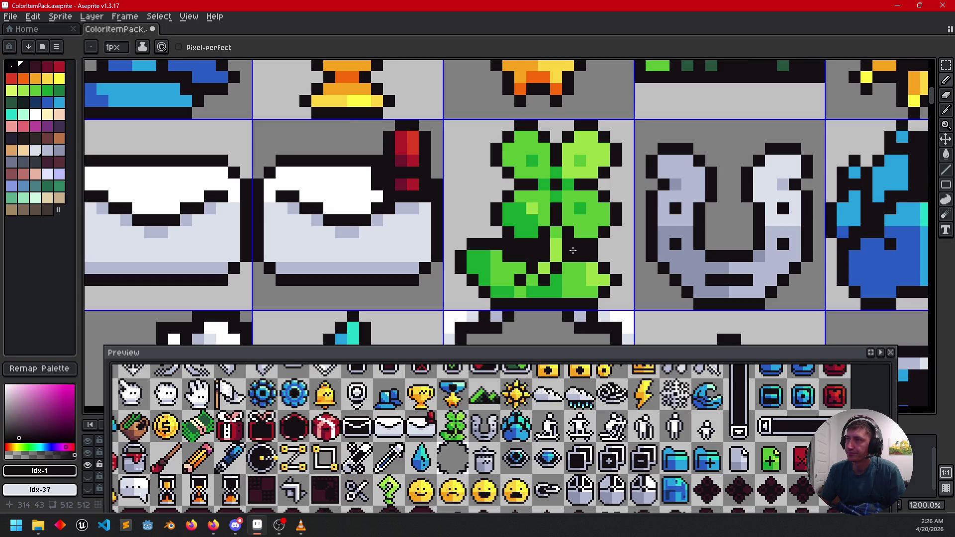
- Paint darker green pixels around the clover's centre, then reselect the lighter green
key("alt")
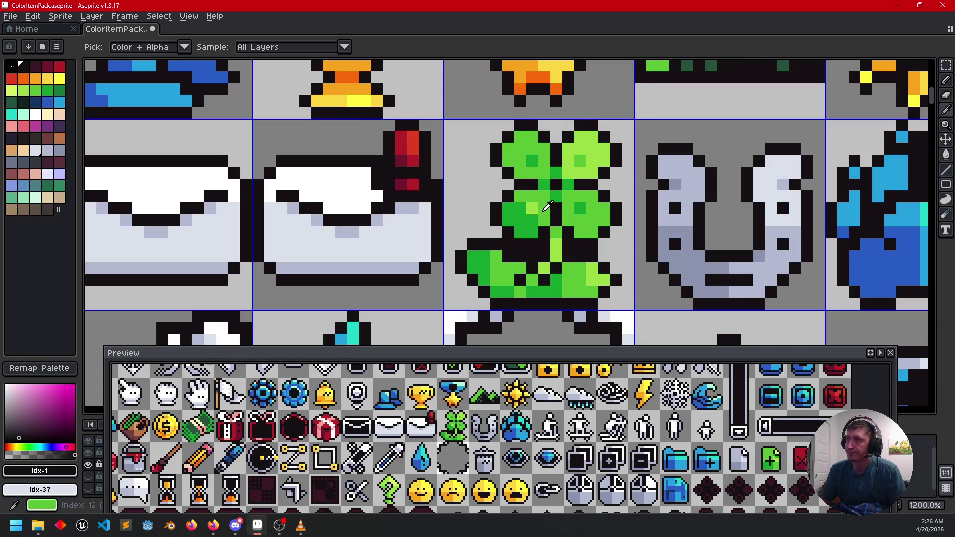
left_click(558, 196)
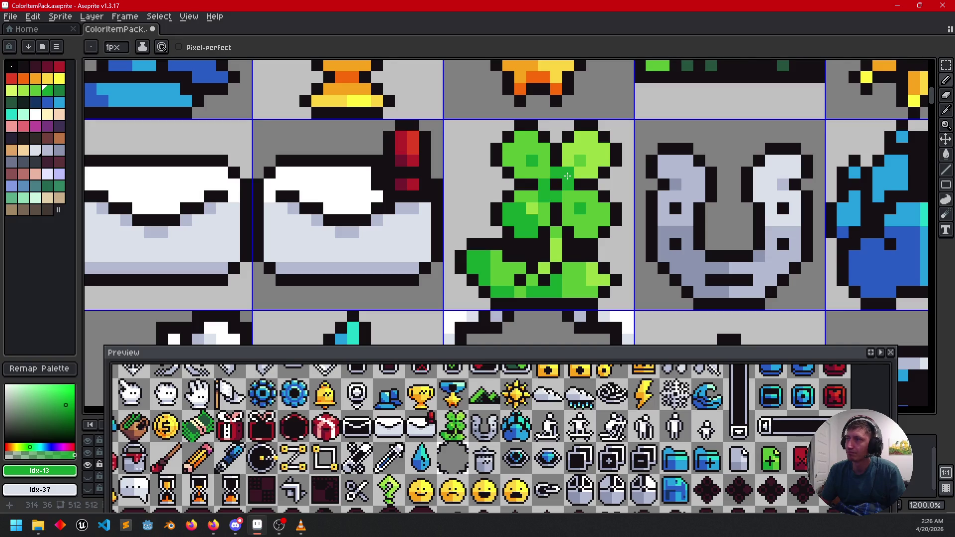
left_click_drag(546, 175, 565, 195)
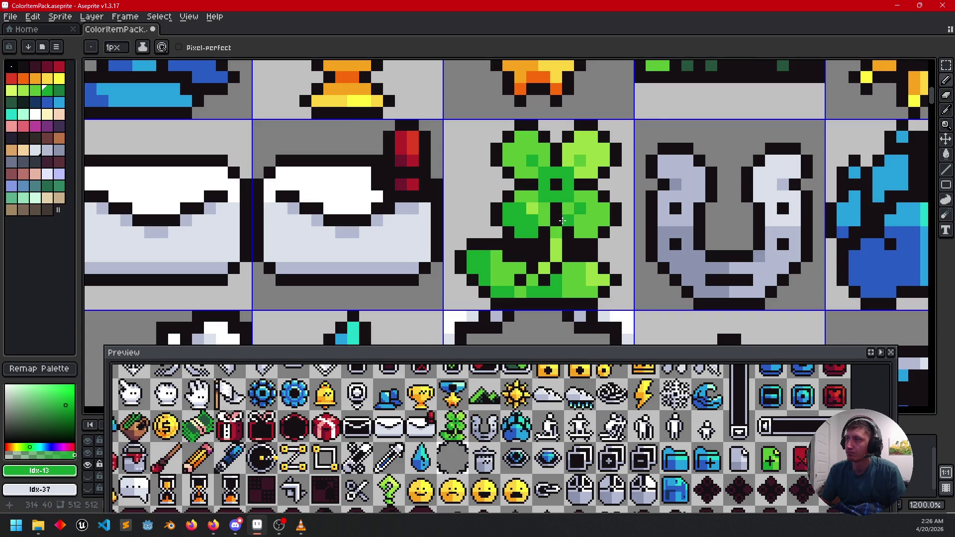
left_click(554, 195, "alt")
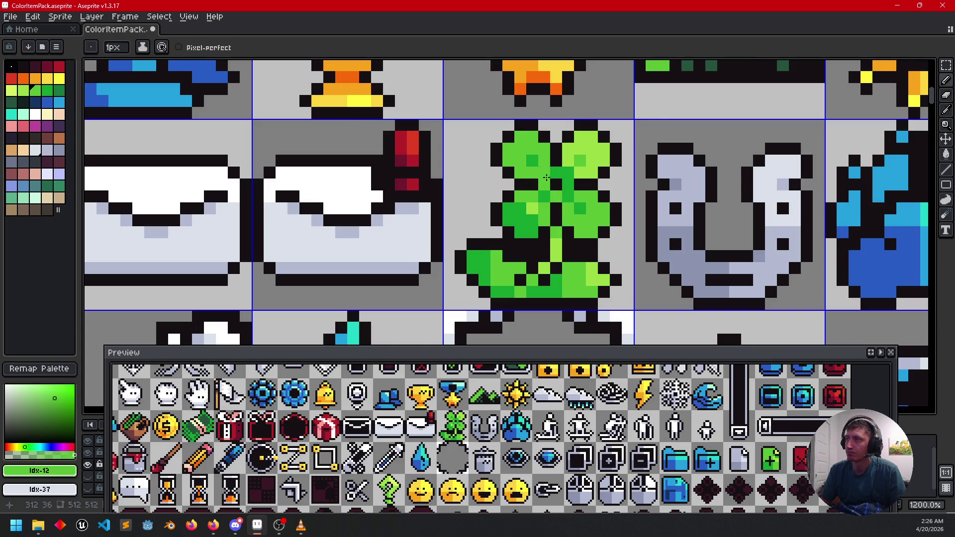
left_click_drag(592, 267, 584, 255)
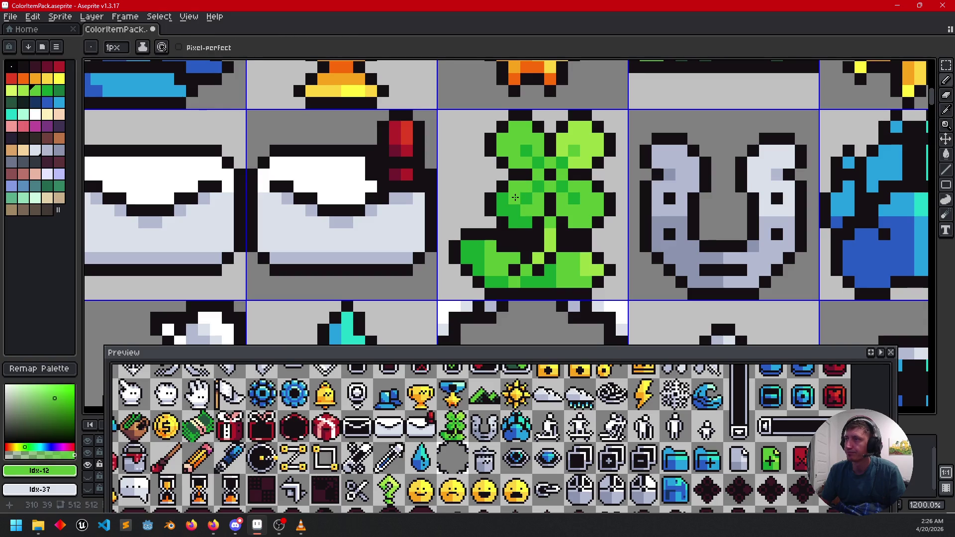
left_click_drag(600, 235, 595, 239)
- Darken the light-green block on the clover's left leaf and lighten a pixel above it
left_click(591, 281)
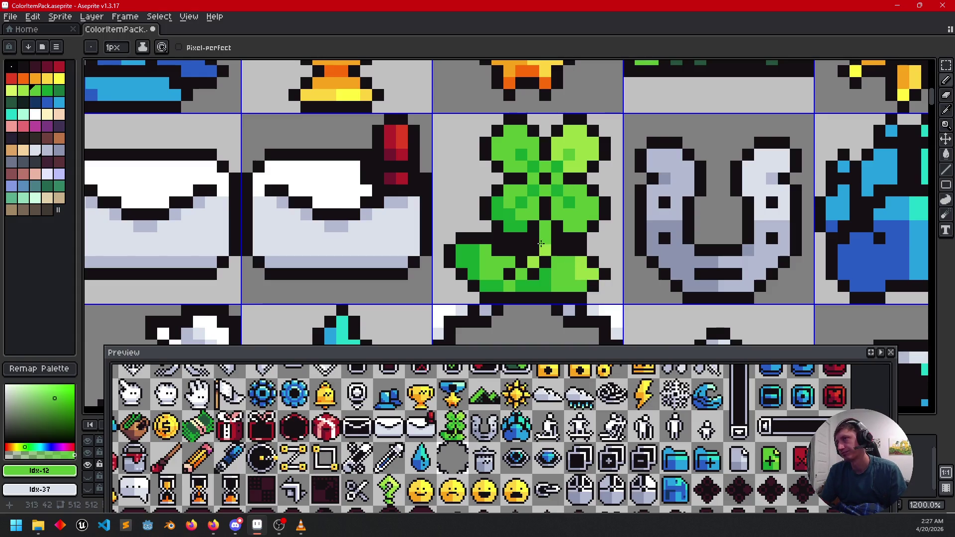
left_click(518, 214, "alt")
left_click_drag(530, 212, 512, 210)
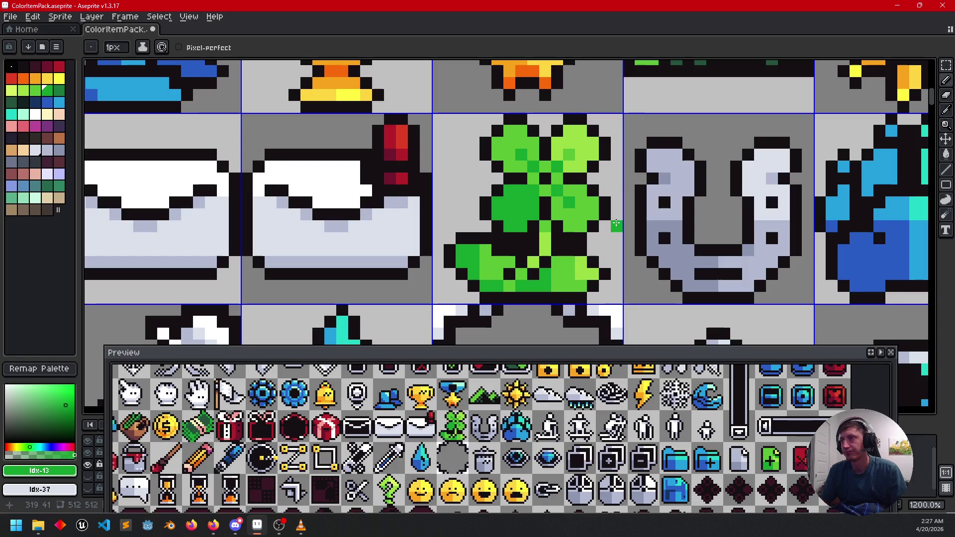
left_click(576, 208, "alt")
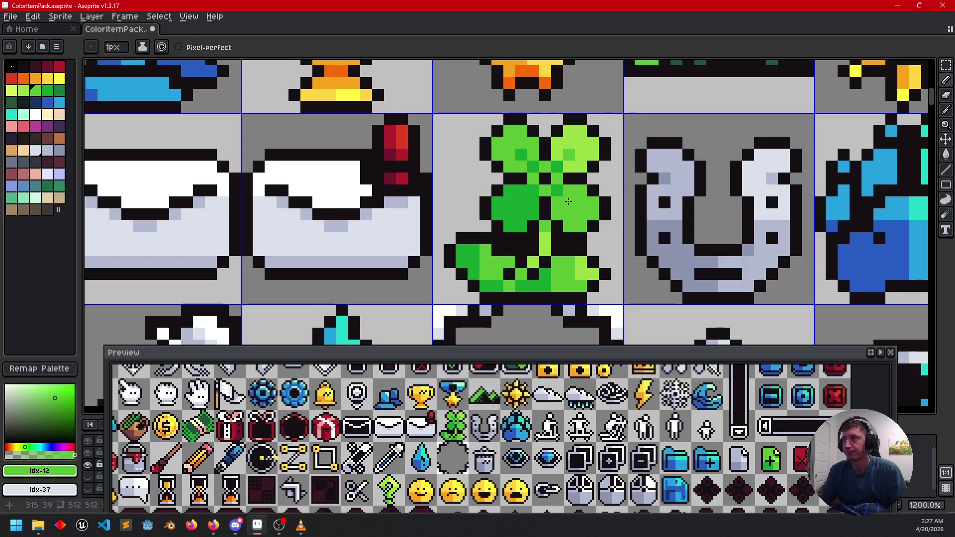
left_click(531, 164)
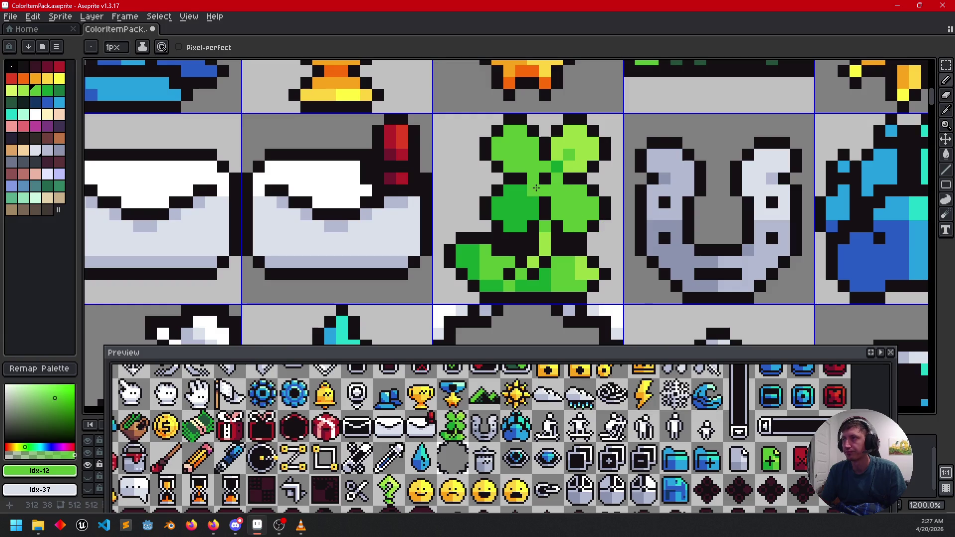
- Lighten two upper clover pixels with the lightest green, then place a green pixel on the horseshoe's lower left
left_click(535, 180, "alt")
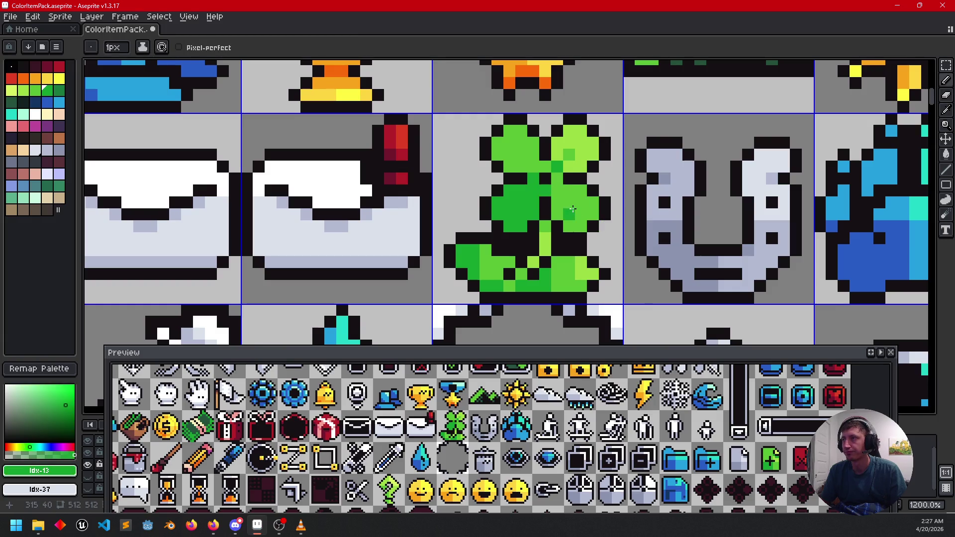
left_click(563, 165, "alt")
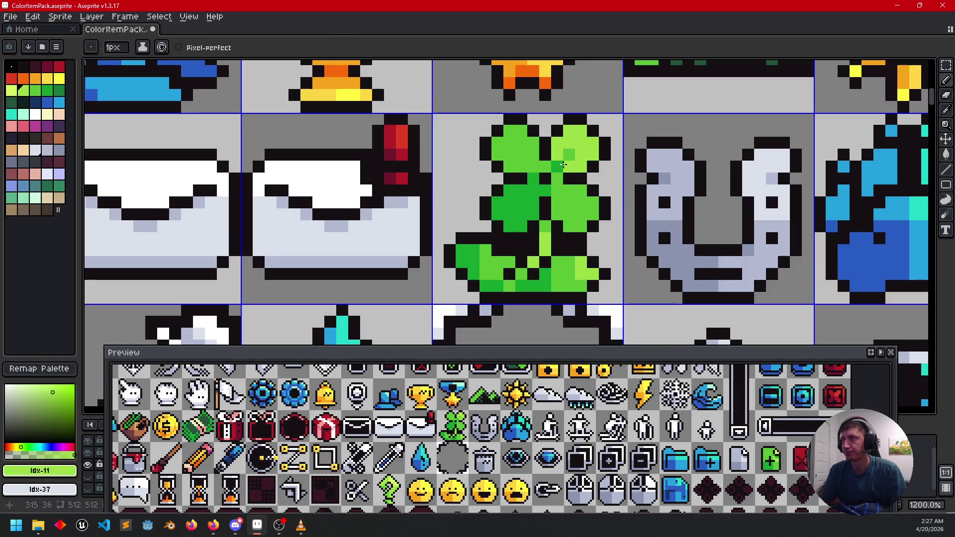
left_click_drag(560, 164, 589, 164)
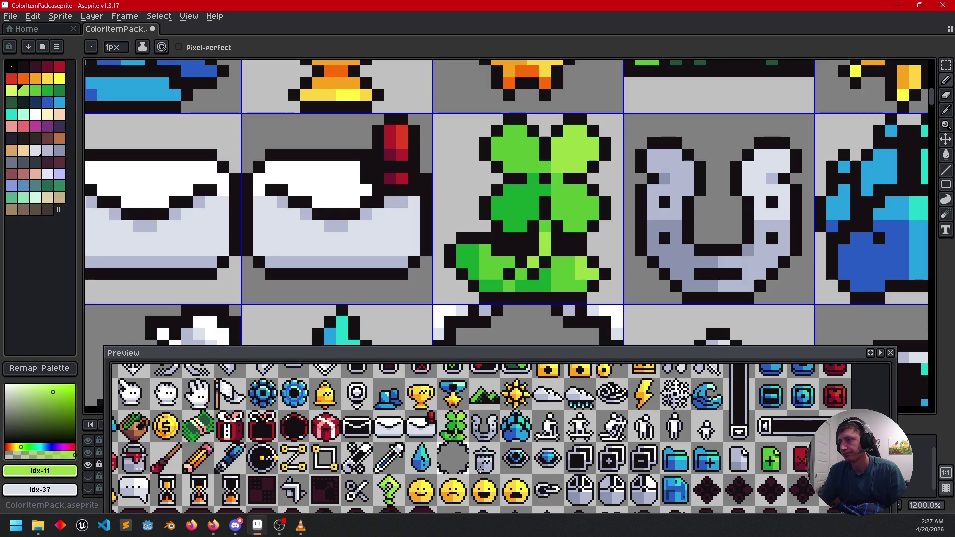
left_click(576, 274, "alt")
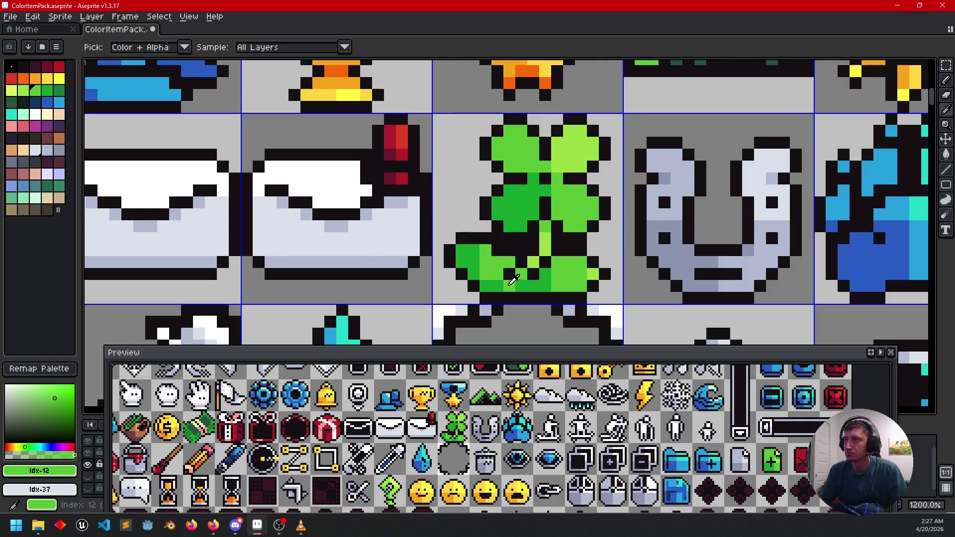
left_click(499, 280, "alt")
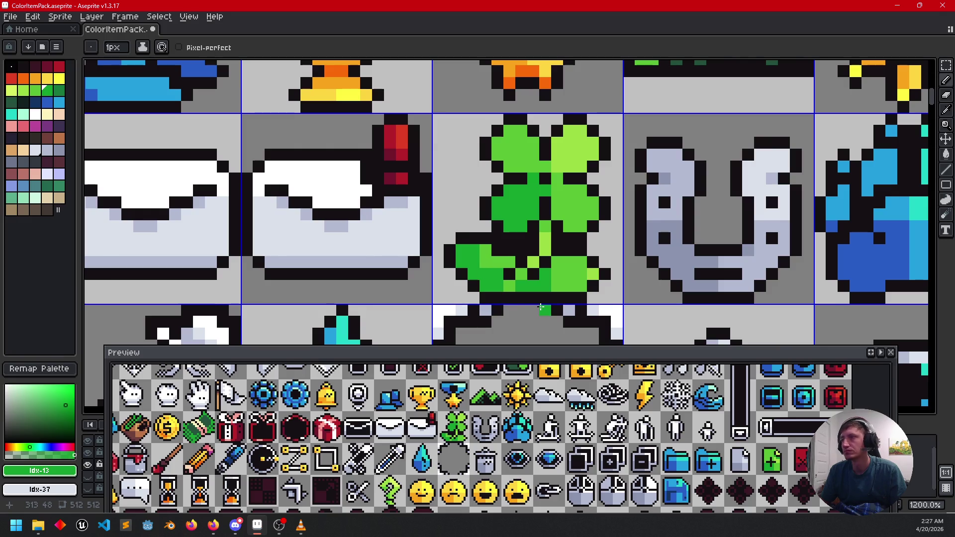
left_click_drag(655, 287, 649, 275)
left_click(649, 275)
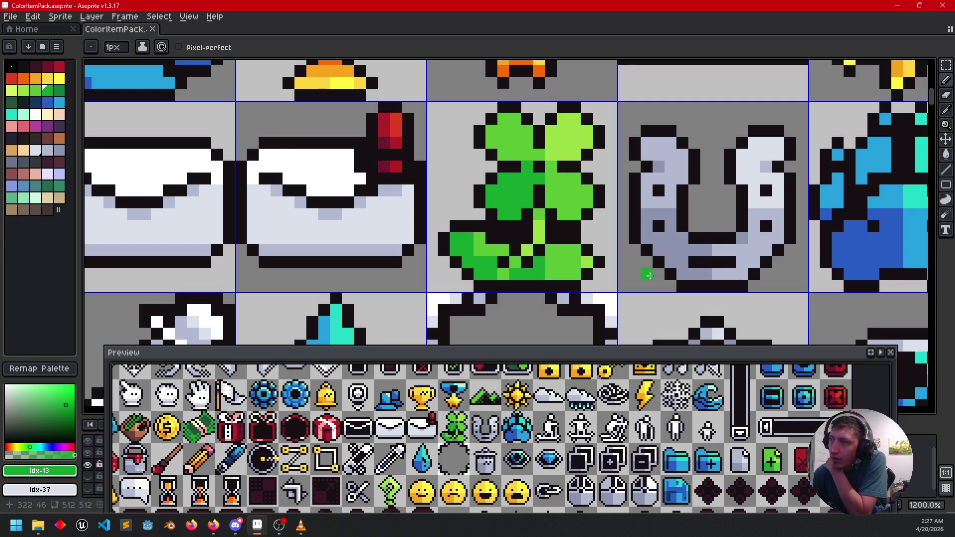
- Sample red from the red file icon and paint red pixels onto the dark diamond gem
scroll(650, 275, "down", 5)
scroll(602, 234, "down", 2)
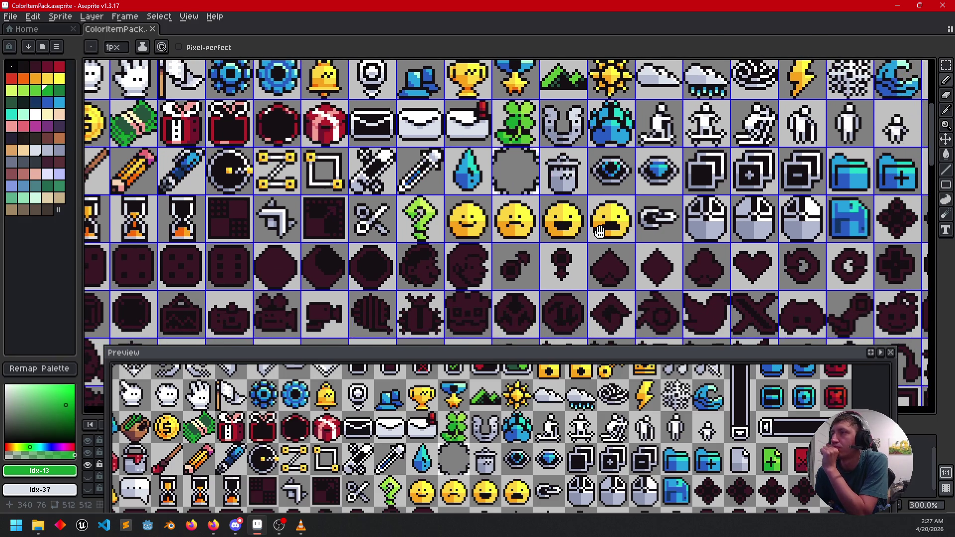
scroll(598, 231, "right", 3)
scroll(486, 275, "right", 2)
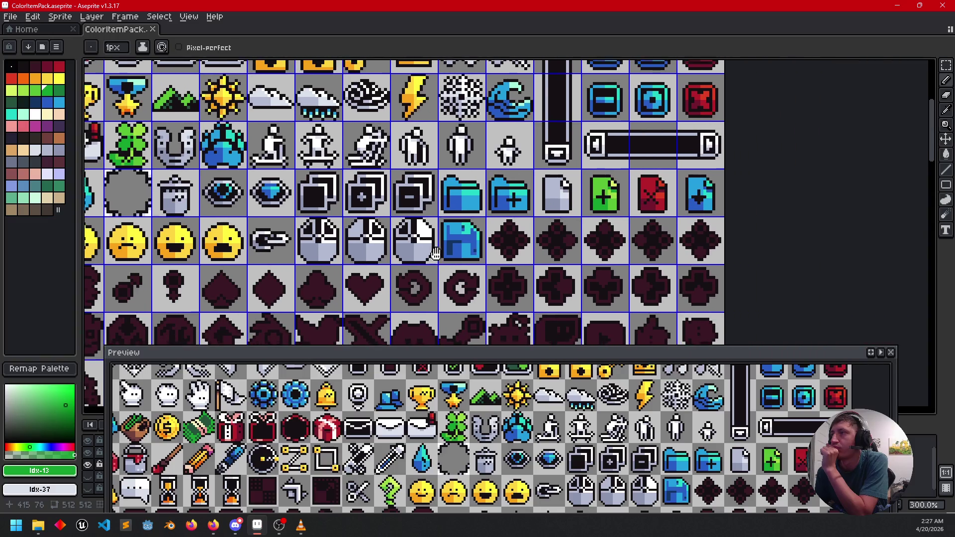
scroll(486, 275, "up", 2)
scroll(571, 275, "left", 2)
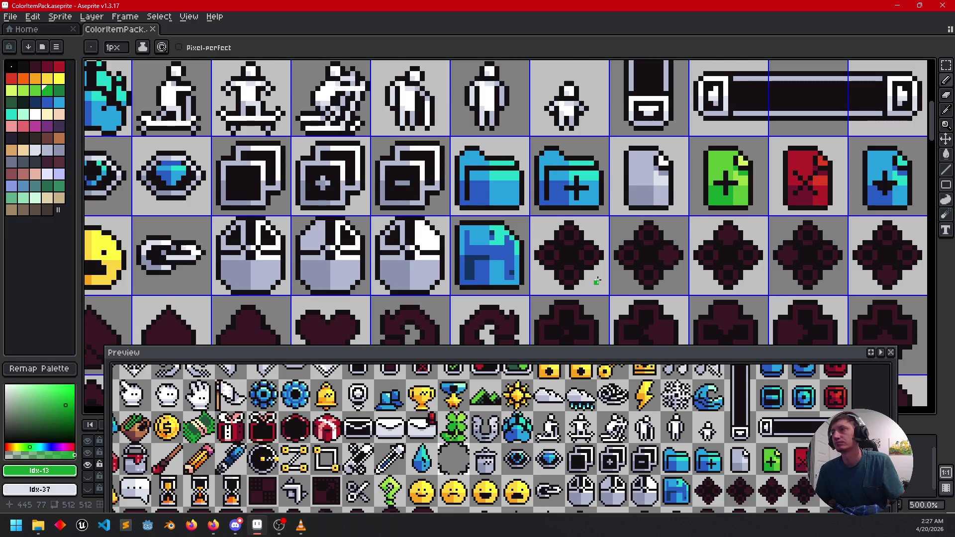
scroll(596, 282, "up", 1)
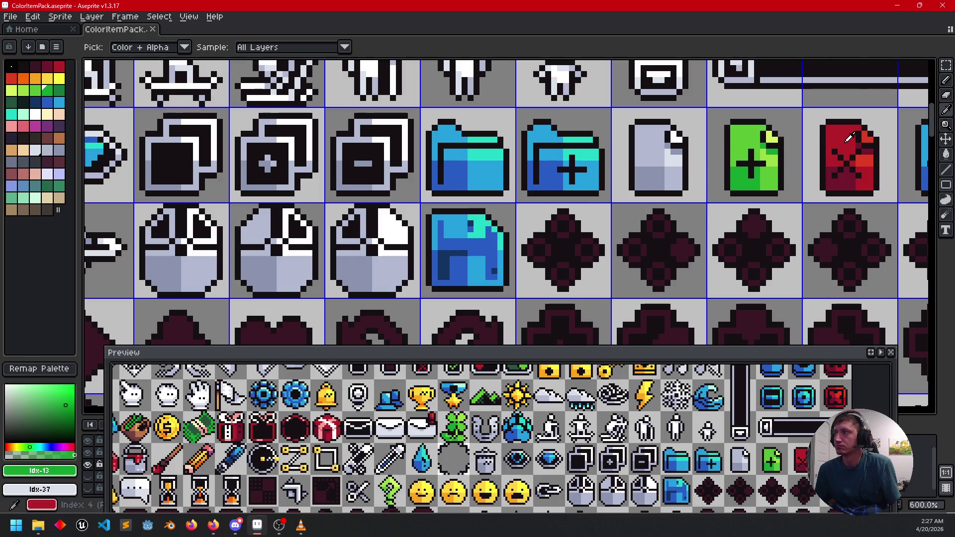
left_click(576, 260, "alt")
scroll(575, 260, "up", 3)
mouse_move(583, 247)
left_mouse_down()
mouse_move(580, 234)
mouse_move(608, 252)
left_mouse_up()
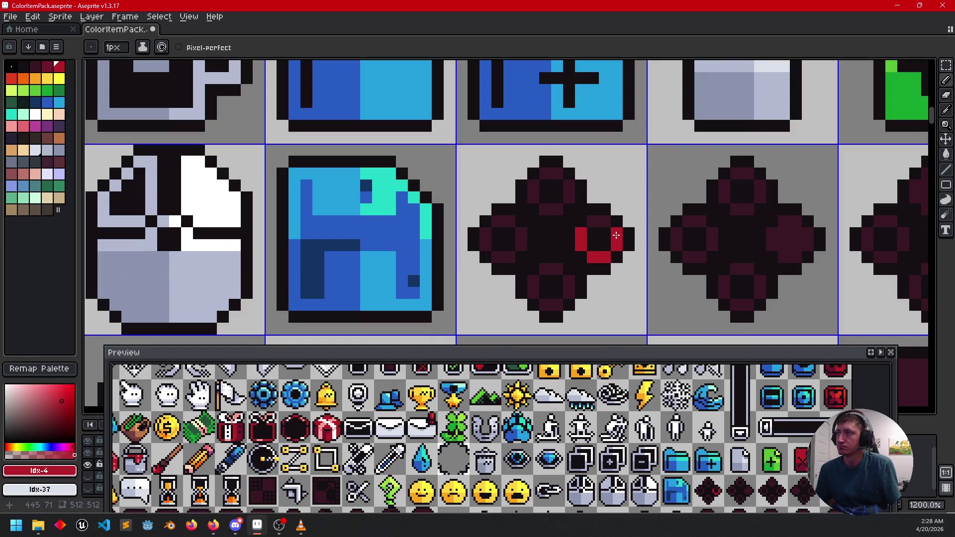
scroll(617, 233, "down", 1)
scroll(617, 233, "up", 1)
- Fill the gem's top ring pieces yellow with the Paint Bucket
left_click(47, 78)
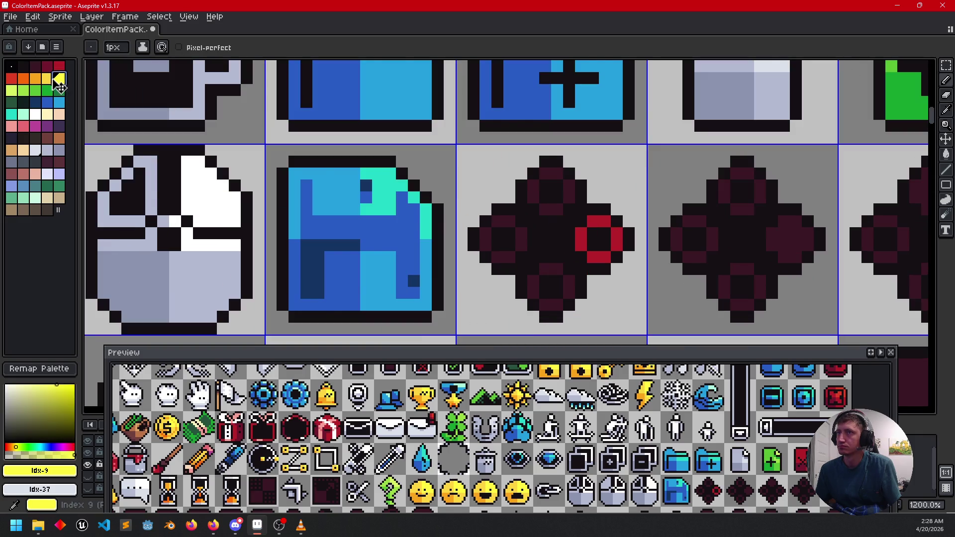
key("g")
mouse_move(545, 208)
left_mouse_down()
mouse_move(533, 195)
mouse_move(542, 173)
left_mouse_up()
left_click(568, 196)
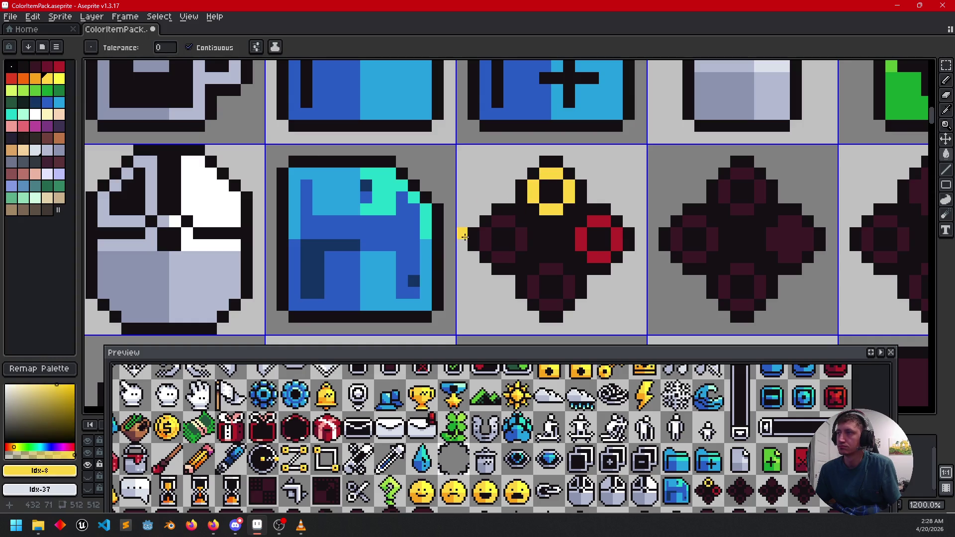
- Fill the gem's left ring with blue from the floppy disk icon, undoing a stray fill
key("i")
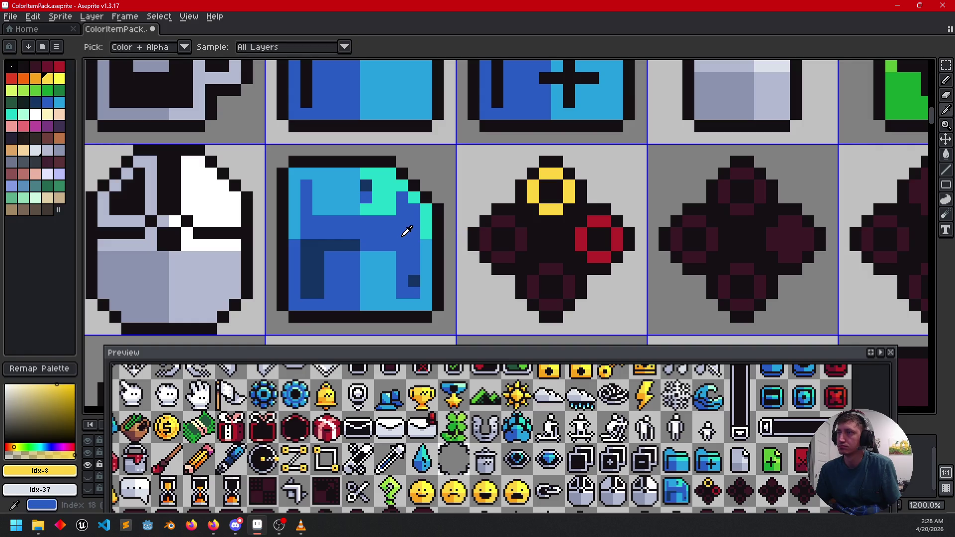
left_click(431, 250)
key("g")
mouse_move(497, 221)
left_mouse_down()
mouse_move(507, 221)
mouse_move(487, 234)
mouse_move(505, 256)
mouse_move(521, 231)
mouse_move(512, 273)
left_mouse_up()
key("ctrl+z")
- Bring other icon rows into view and sample red from the red file icon for filling
key("i")
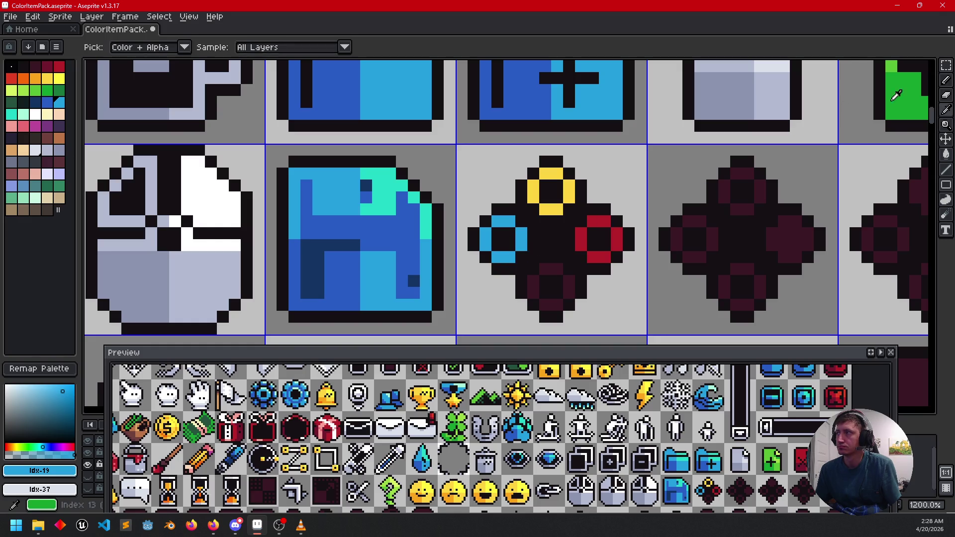
key("g")
scroll(908, 93, "down", 3)
left_click_drag(908, 93, 749, 184)
key("i")
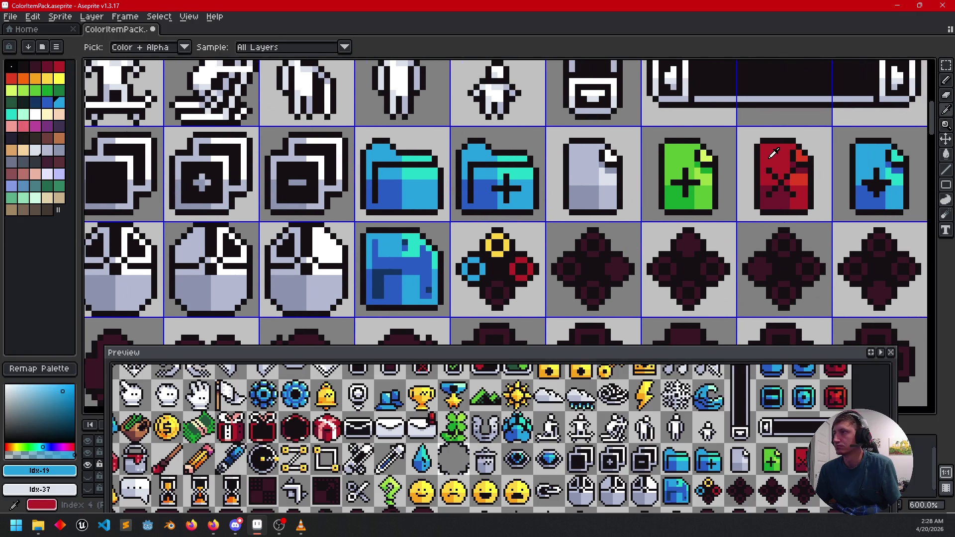
left_click(771, 155)
key("g")
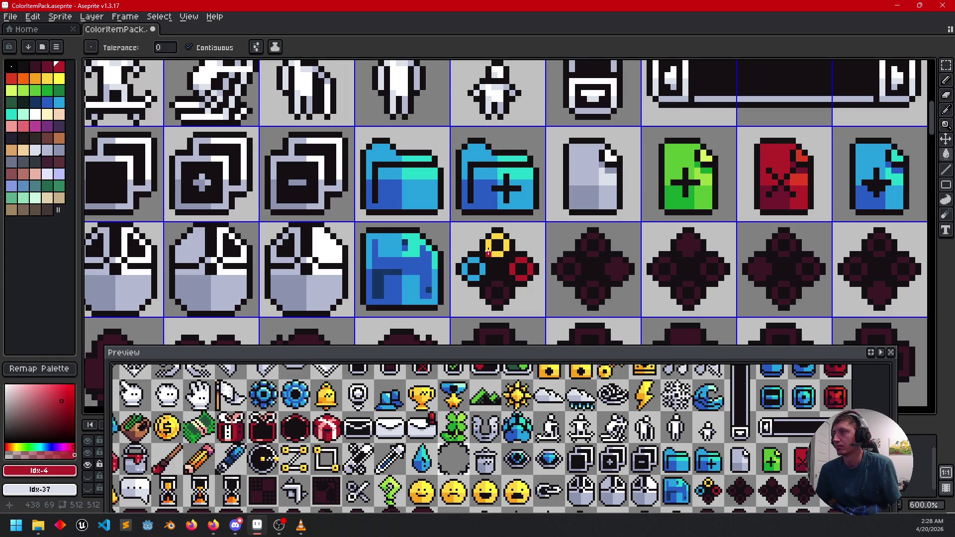
- Pick green from the file icon and fill the bottom rings of the first two gems green
key("i")
left_click(687, 151)
key("g")
scroll(496, 301, "up", 4)
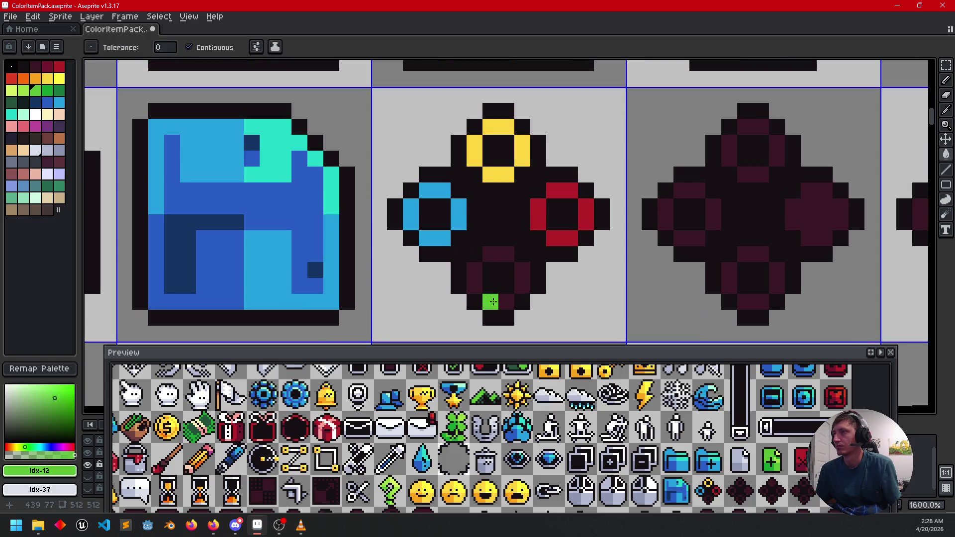
mouse_move(475, 272)
left_mouse_down()
mouse_move(493, 301)
mouse_move(523, 286)
mouse_move(522, 272)
left_mouse_up()
scroll(601, 283, "down", 1)
scroll(539, 284, "right", 1)
scroll(539, 285, "right", 1)
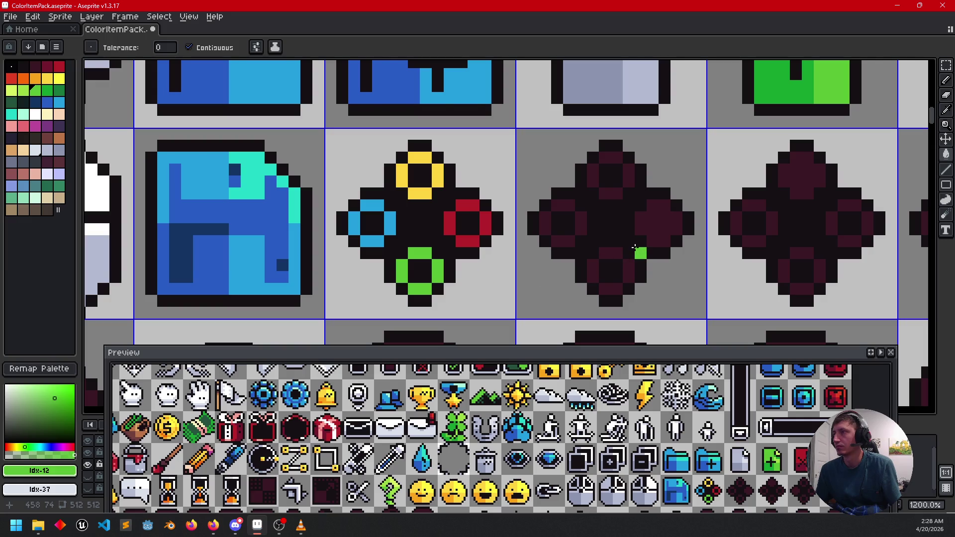
left_click(605, 254)
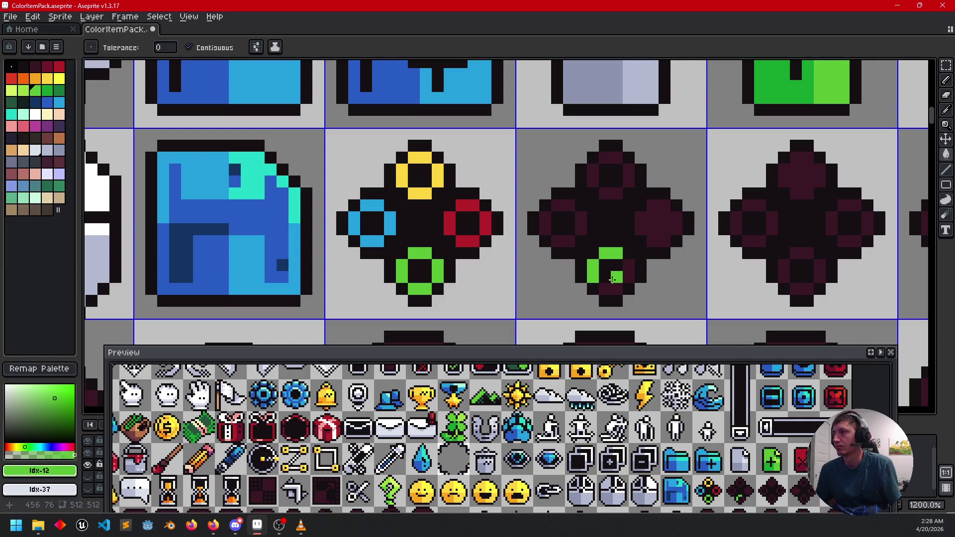
left_click_drag(605, 289, 617, 288)
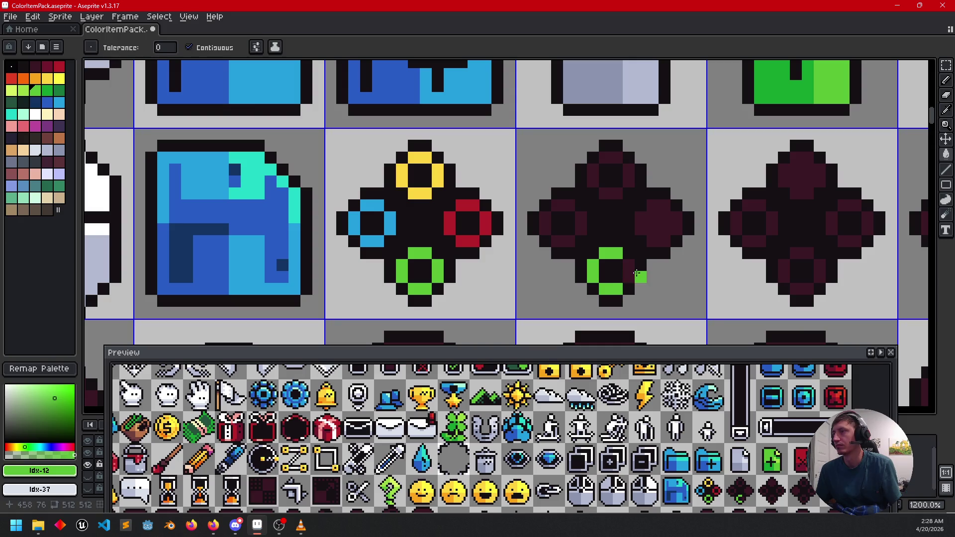
- Colour the second gem's right lobe red, top ring yellow and left ring blue
key("alt")
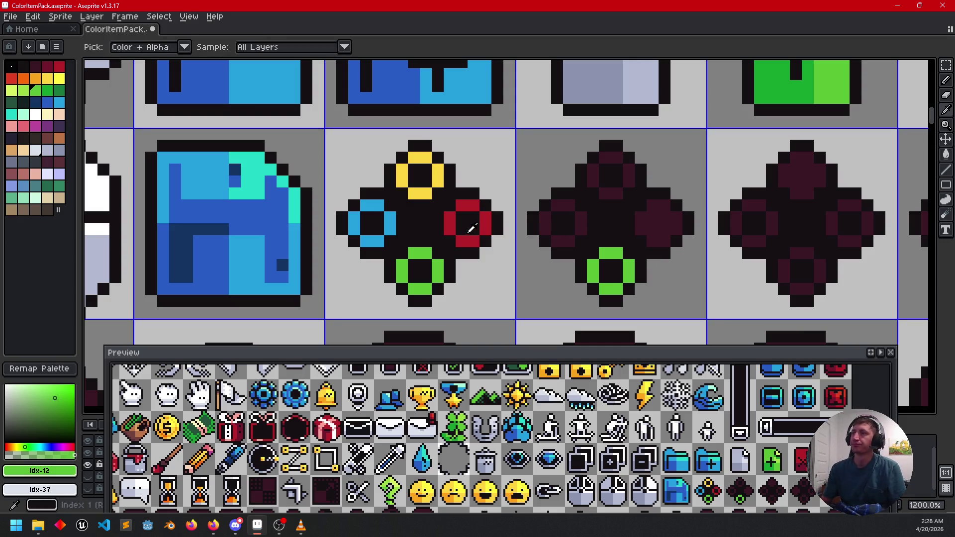
left_click(471, 228, "alt")
left_click(651, 224)
key("alt")
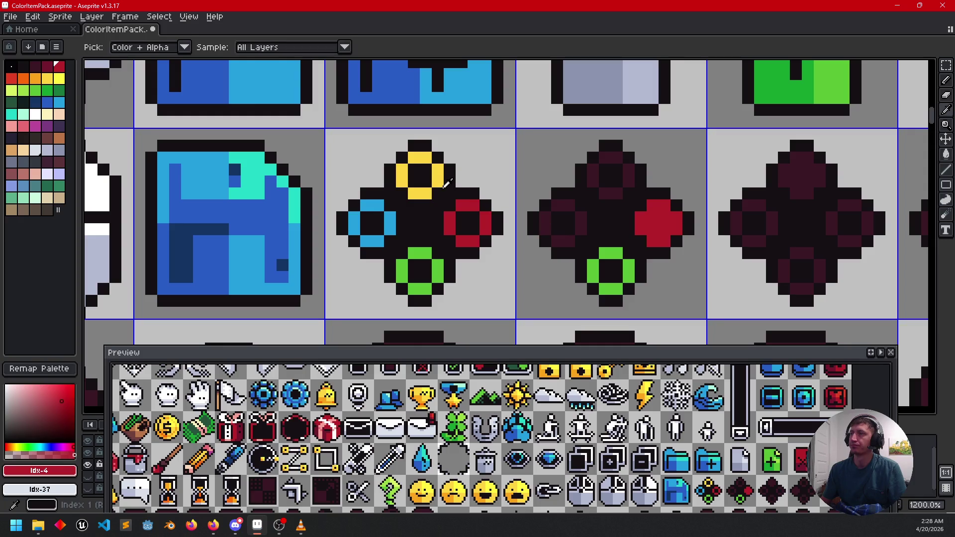
left_click(442, 185, "alt")
left_click(614, 193)
left_click(593, 182)
left_click(601, 167)
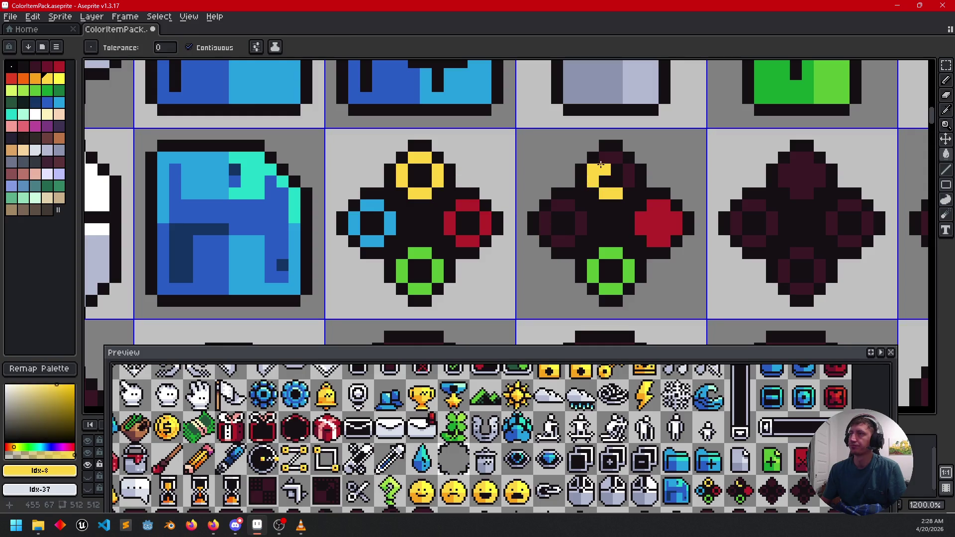
left_click(610, 157)
left_click(629, 169)
left_click(378, 239, "alt")
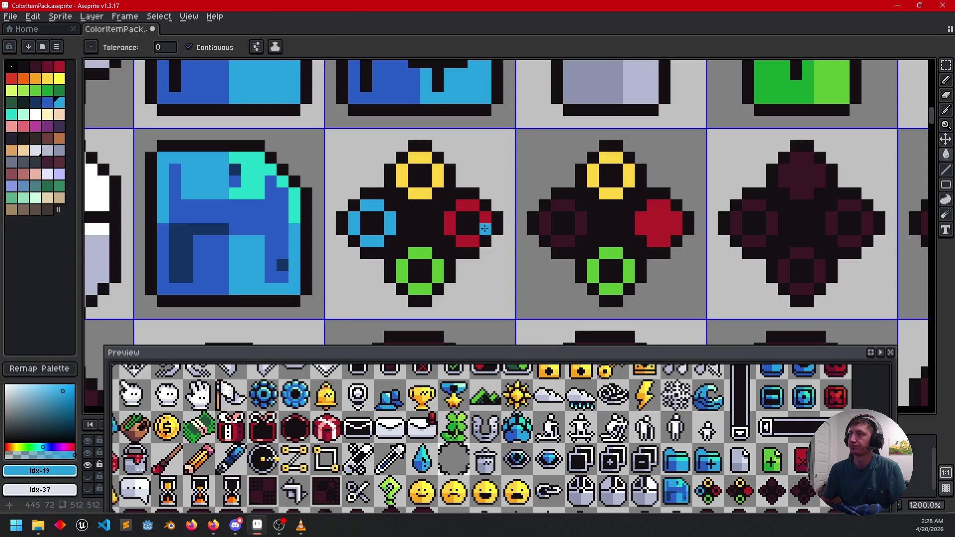
left_click(560, 206)
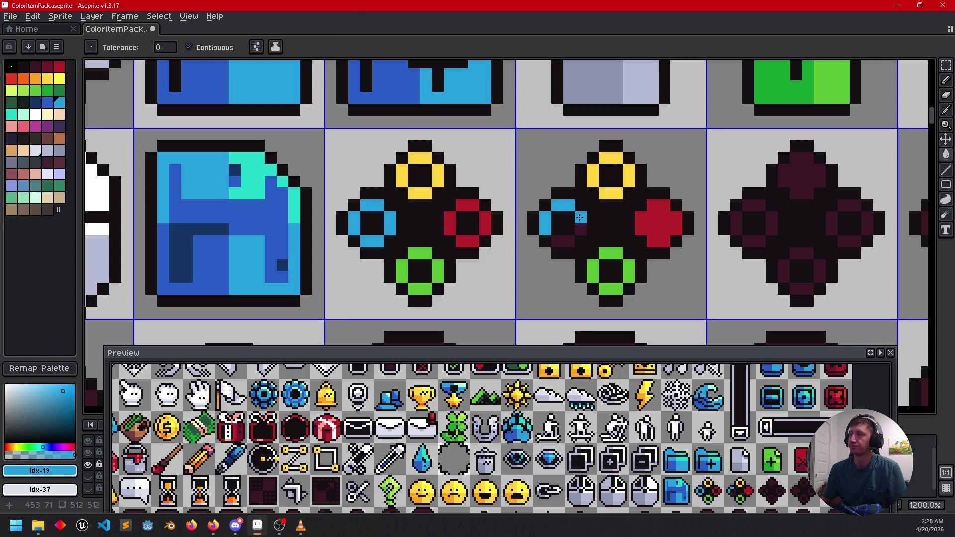
- Set yellow as secondary colour and fill the next gem's top lobe yellow and left ring blue
right_click(427, 193, "alt")
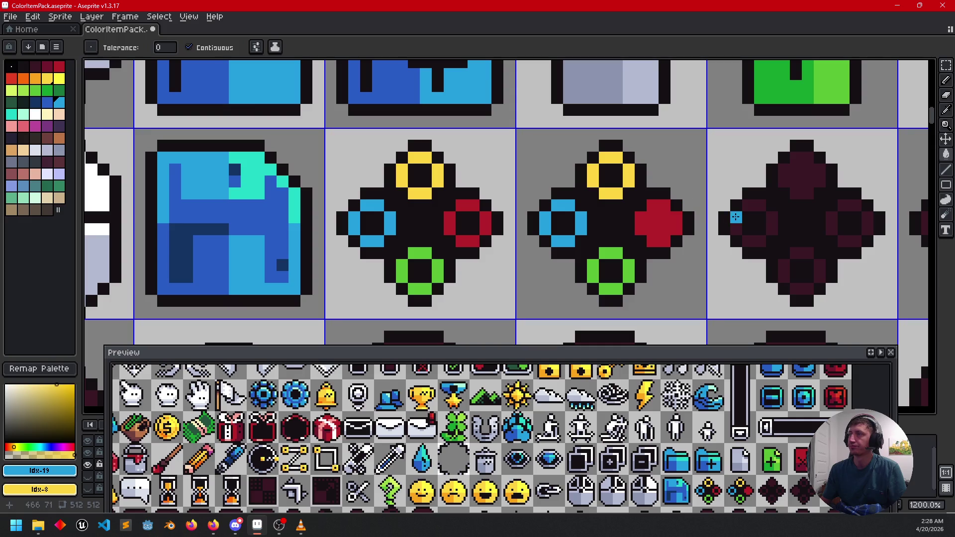
right_click(783, 191)
left_click(747, 213)
left_click(737, 225)
left_click(751, 242)
left_click(772, 231)
left_click(772, 218)
- Fill the following gem's left lobe blue and its top ring yellow
left_click_drag(780, 235, 585, 238)
left_click(755, 220)
right_click(780, 179)
right_click(798, 160)
right_click(815, 172)
right_click(816, 184)
right_click(803, 195)
right_click(792, 196)
- Fill the last dark gem's left ring blue
left_click_drag(601, 244, 399, 247)
left_click(721, 235)
left_click(733, 211)
left_click(744, 211)
left_click(733, 247)
left_click(745, 246)
left_click(755, 230)
left_click(756, 225)
- Fill the last gem's top ring yellow
right_click(769, 187)
right_click(769, 175)
right_click(781, 164)
right_click(793, 164)
right_click(804, 175)
right_click(805, 187)
right_click(793, 199)
right_click(781, 198)
- Pick green and red from a finished gem, then fill the middle gem's bottom ring green
left_click_drag(607, 255, 722, 248)
key("i")
left_click(328, 259)
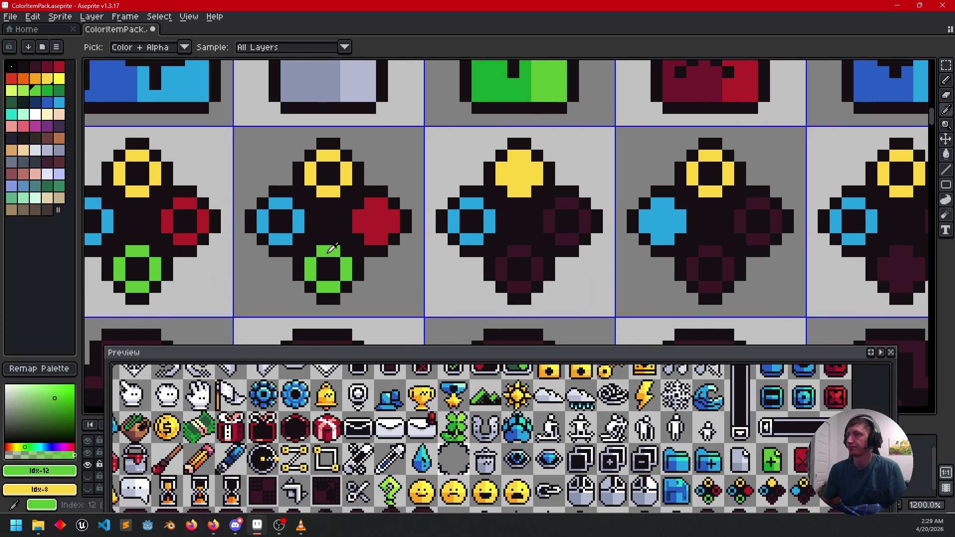
right_click(377, 221)
key("g")
left_click(503, 262)
left_click(524, 250)
left_click(537, 269)
left_click(520, 286)
- Fill the middle gem's right ring red
right_click(560, 239)
right_click(549, 221)
right_click(567, 203)
right_click(583, 218)
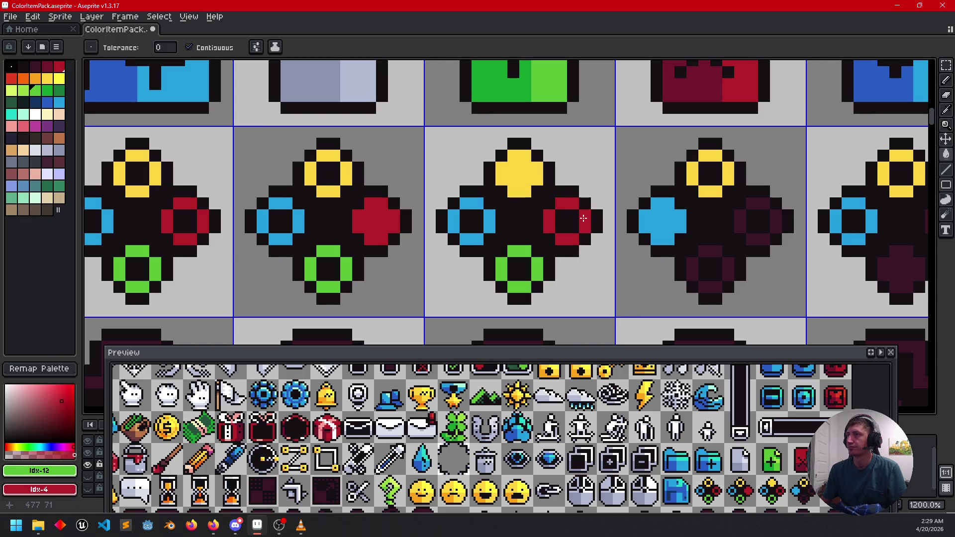
- Colour the next gem's bottom ring green and right ring red, undoing a stray interior fill
left_click(692, 263)
left_click(736, 266)
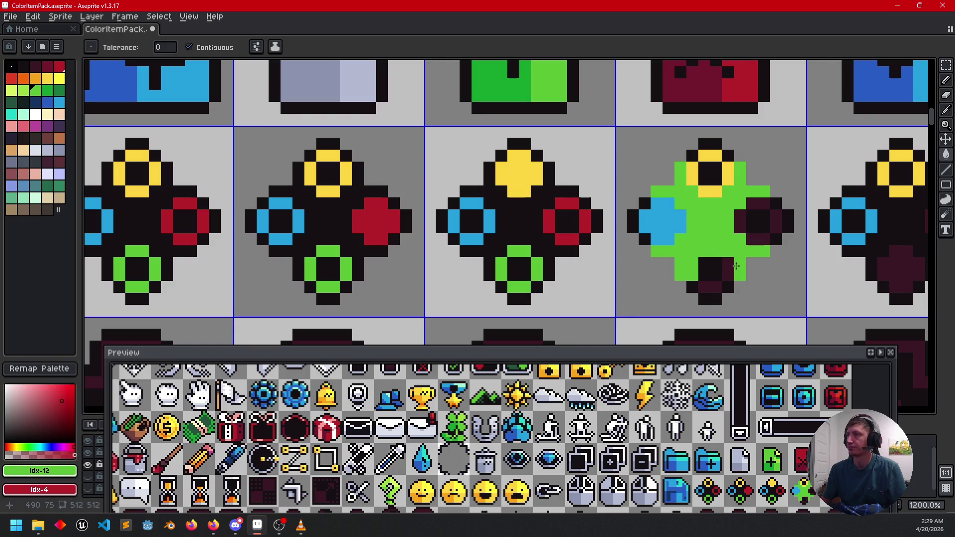
key("ctrl+z")
left_click(729, 268)
left_click(716, 287)
left_click(704, 287)
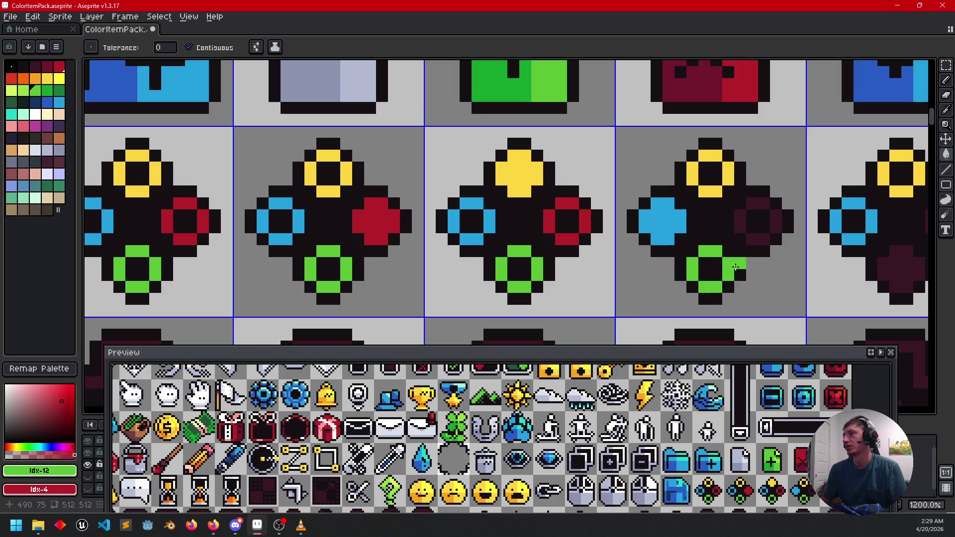
right_click(752, 240)
right_click(741, 224)
right_click(756, 204)
right_click(776, 222)
- Fill the last gem's bottom lobe green and its right ring red
scroll(780, 294, "right", 5)
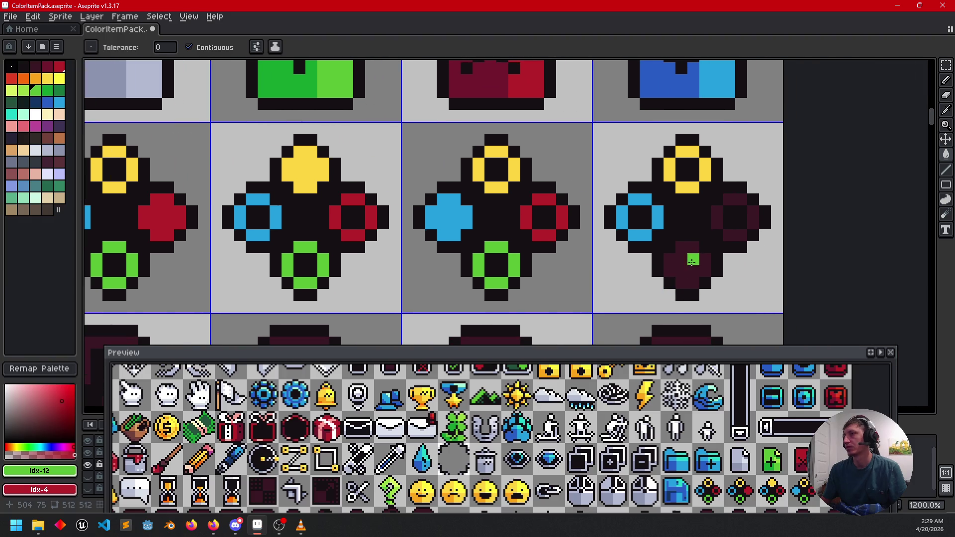
left_click(691, 262)
right_click(717, 218)
right_click(735, 199)
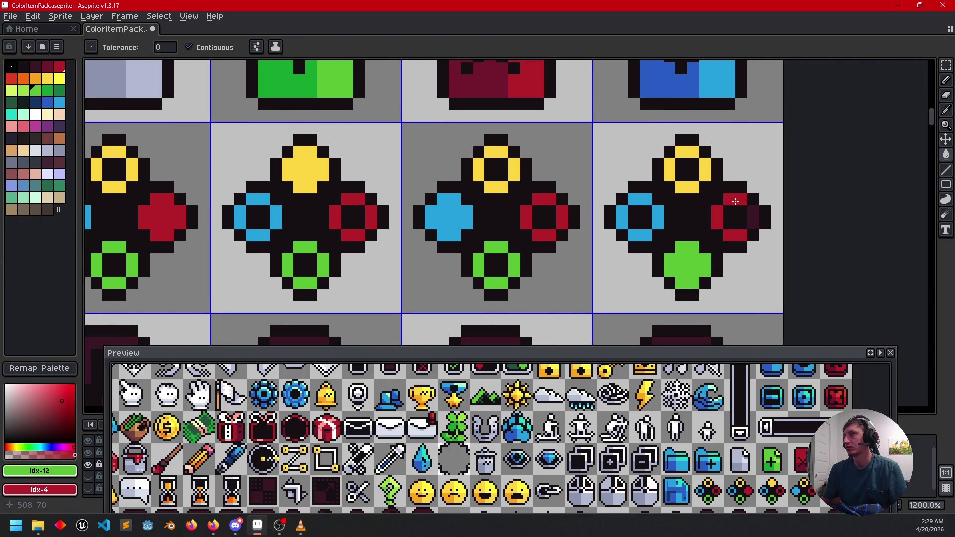
scroll(716, 307, "down", 4)
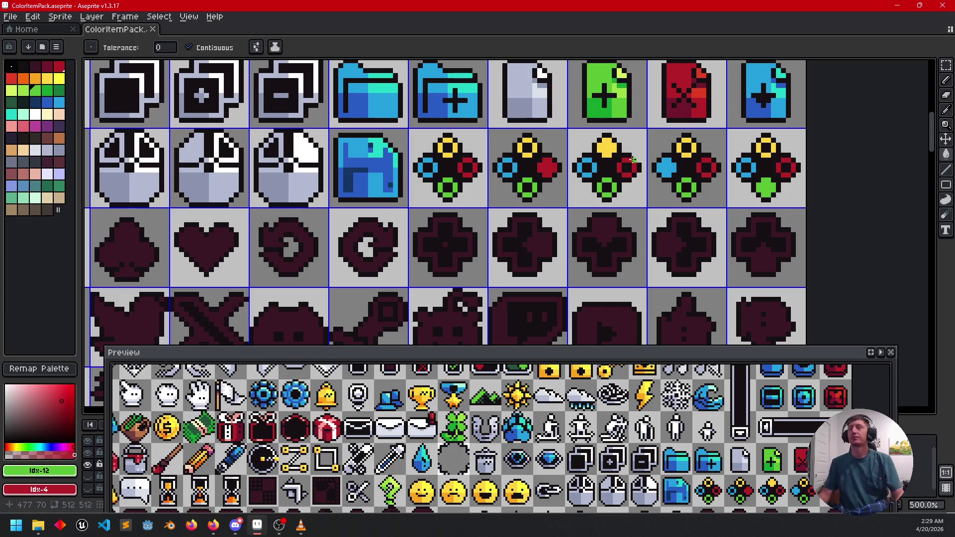
- Pick the two light greys from the file icon, swap them, and refill all five cross outlines
mouse_move(610, 227)
left_mouse_down()
mouse_move(626, 208)
mouse_move(609, 232)
left_mouse_up()
left_click(556, 95, "alt")
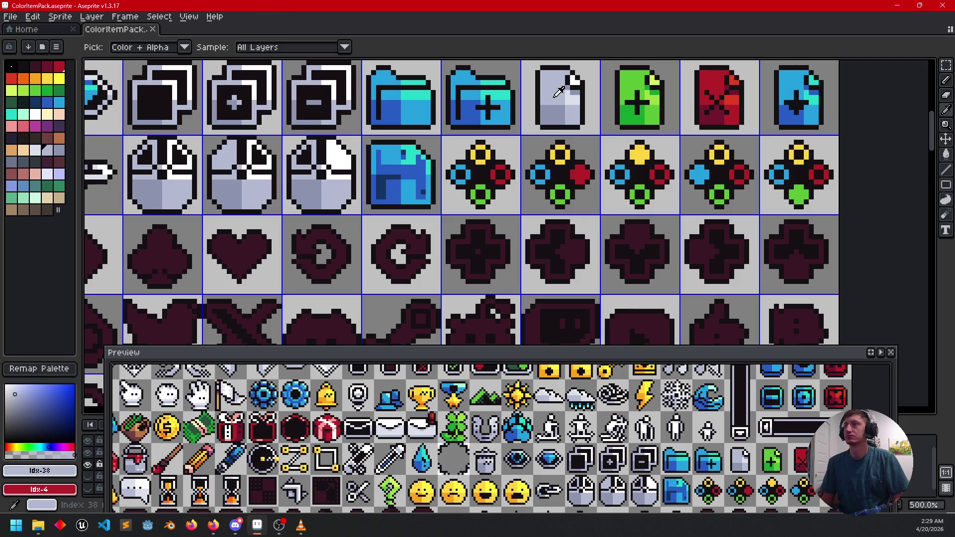
right_click(571, 102)
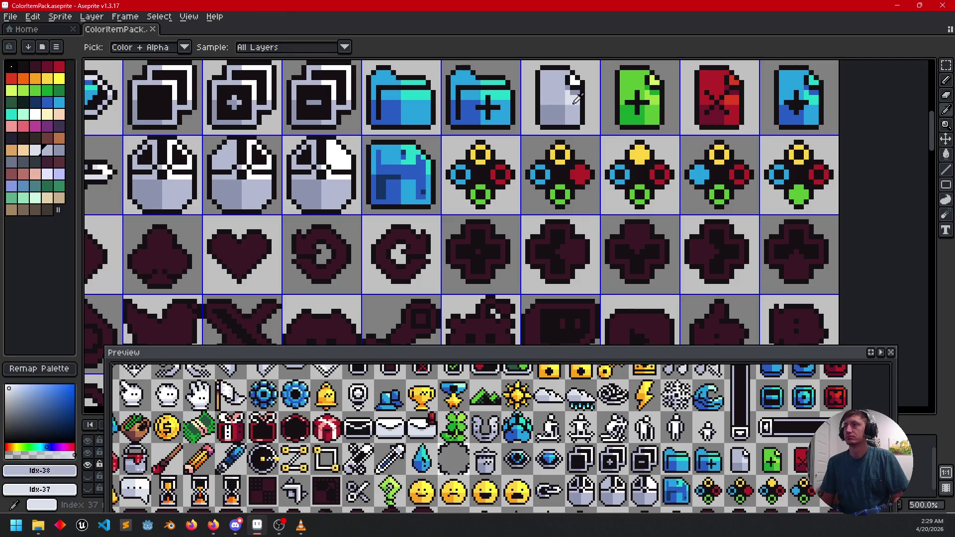
key("x")
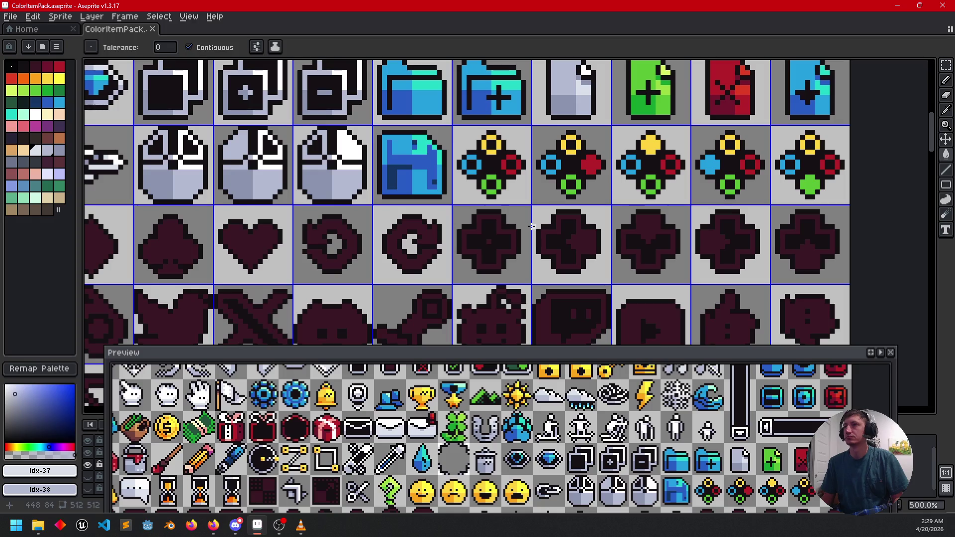
left_click(503, 232)
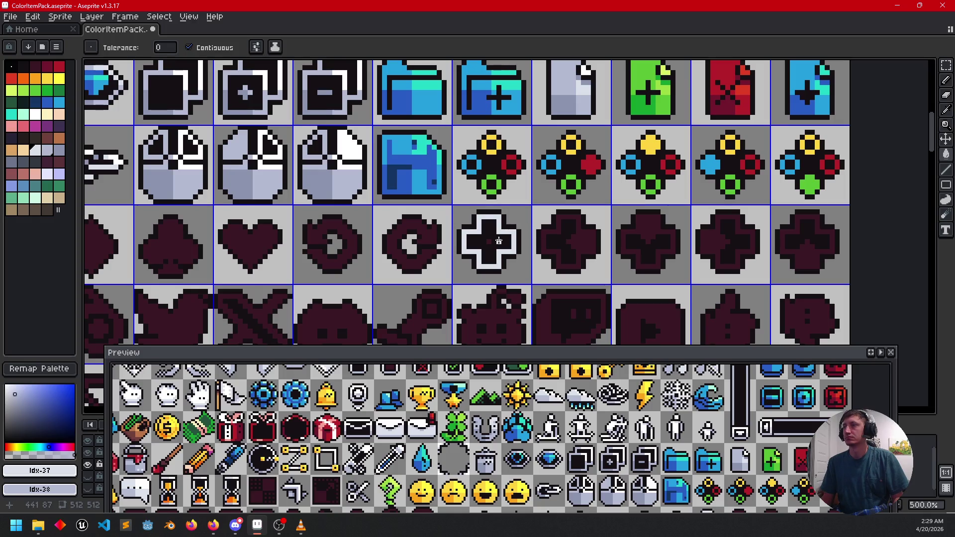
left_click(576, 237)
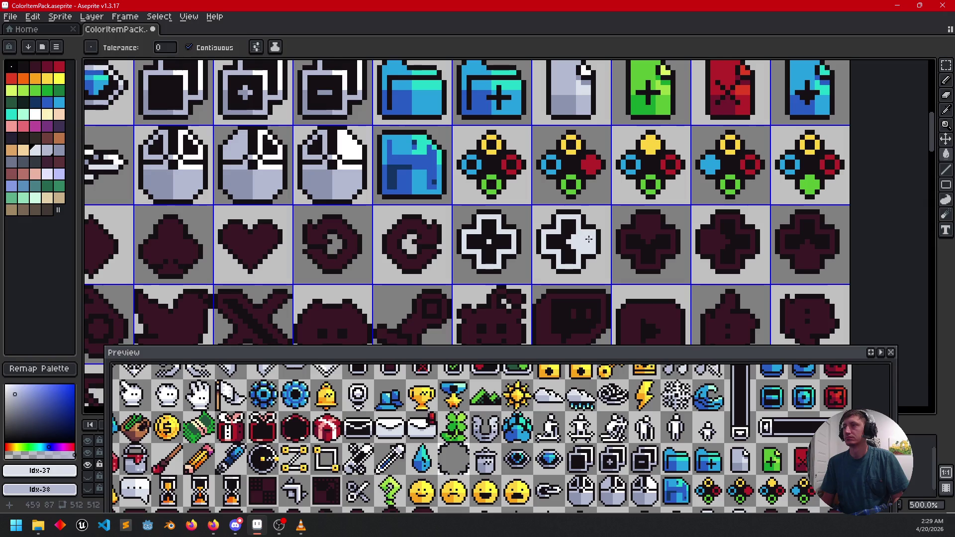
left_click(651, 239)
left_click(705, 244)
left_click(807, 254)
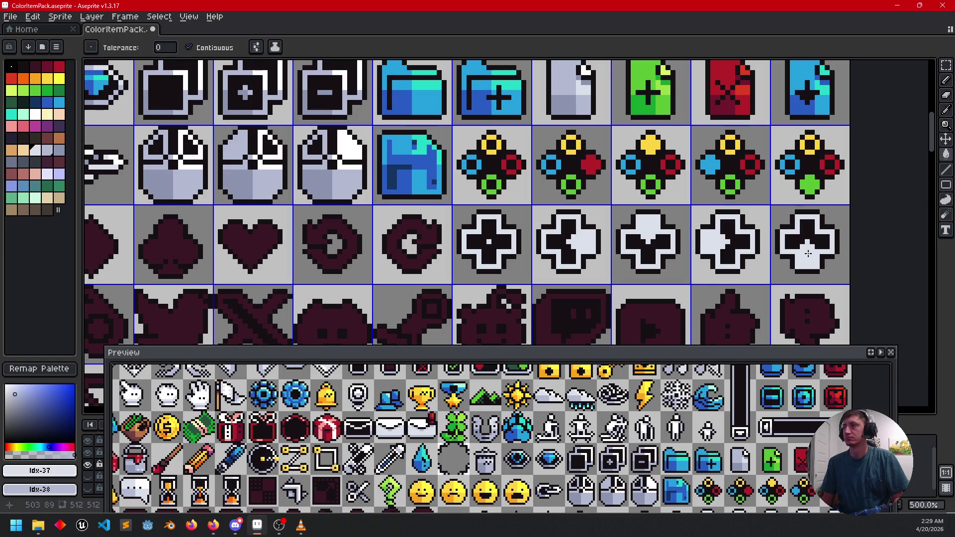
scroll(495, 249, "up", 4)
key("b")
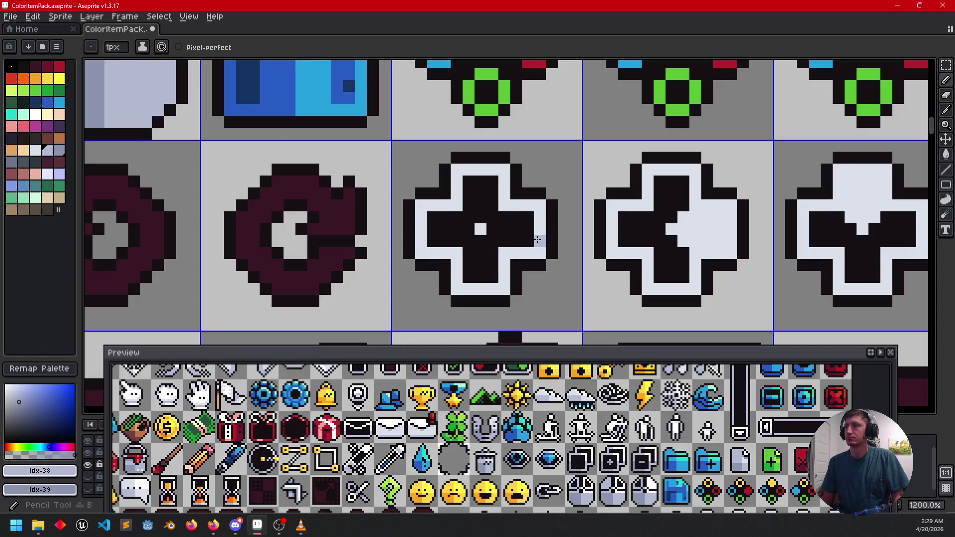
- Shade the first cross's right, lower edges, centre and lower-left white areas lavender
mouse_move(540, 241)
left_mouse_down()
mouse_move(540, 253)
mouse_move(505, 255)
left_mouse_up()
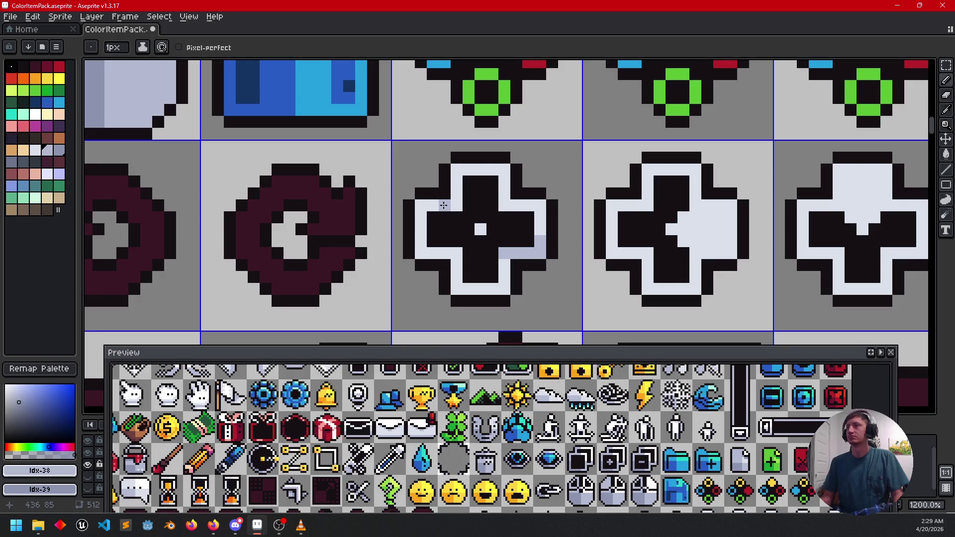
left_click(480, 169)
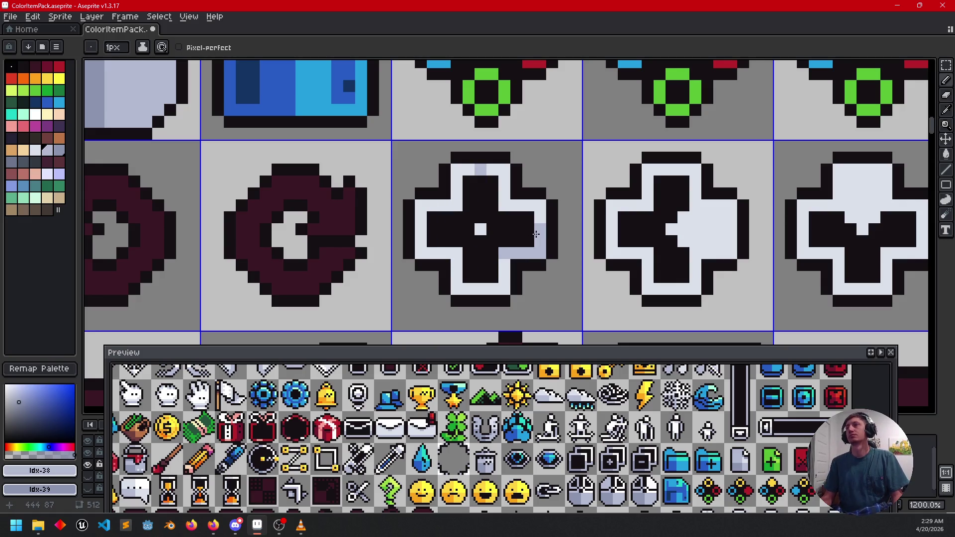
left_click(480, 229)
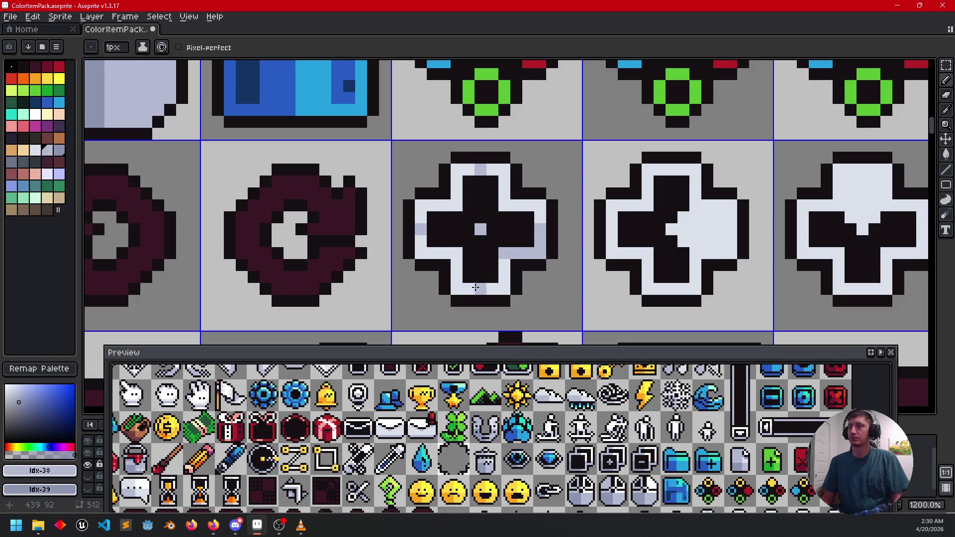
left_click(493, 290)
key("g")
left_click(504, 278)
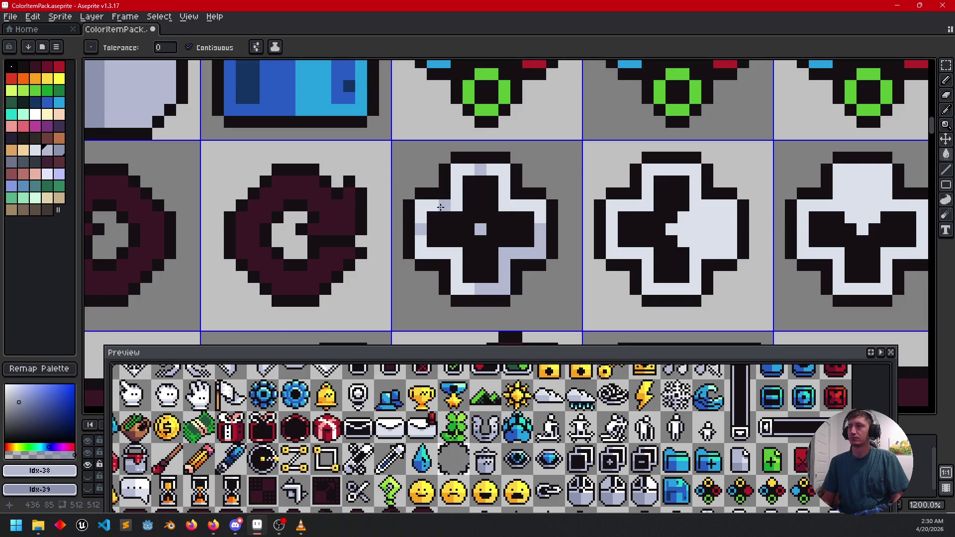
left_click(439, 208)
left_click(423, 246)
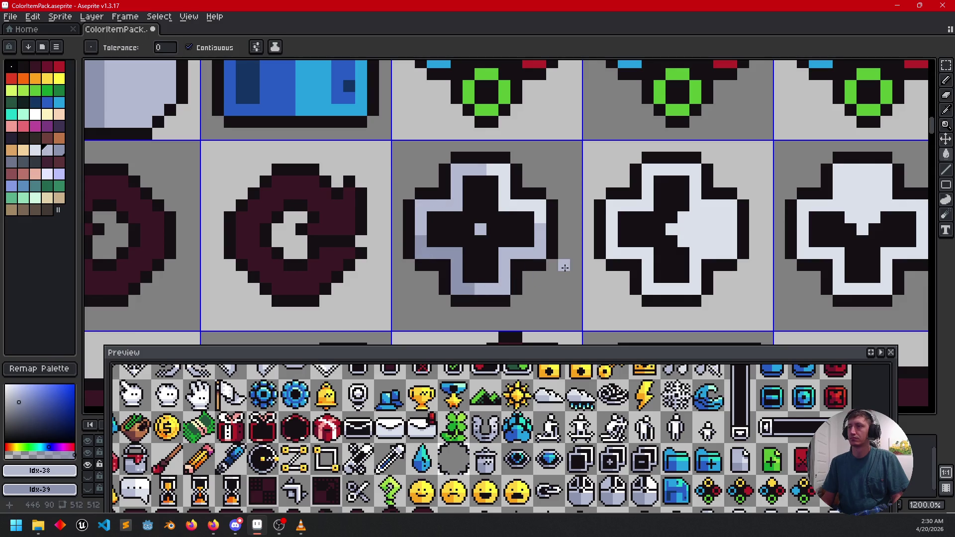
- Shade the second cross's edges, right arm strip, top band and left arm grey-blue
left_click_drag(560, 262, 498, 256)
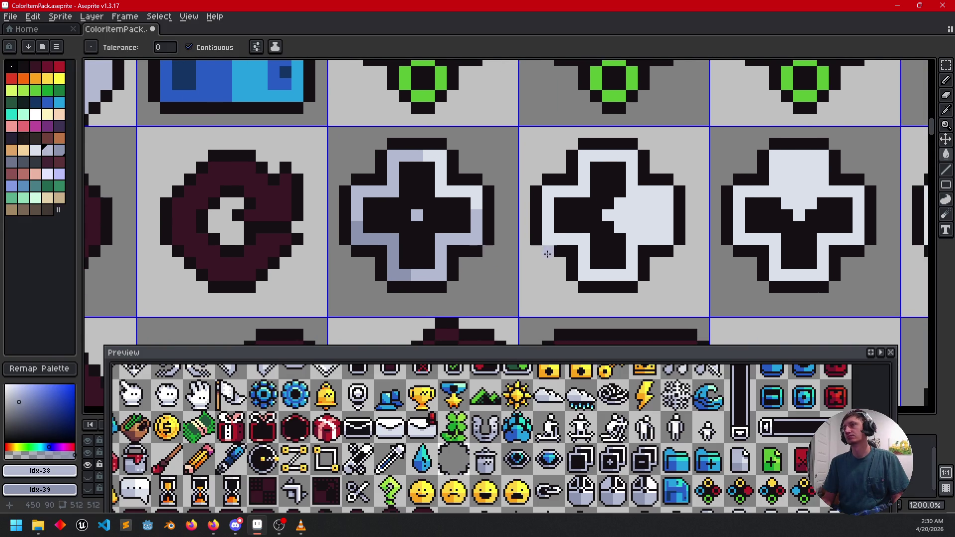
key("b")
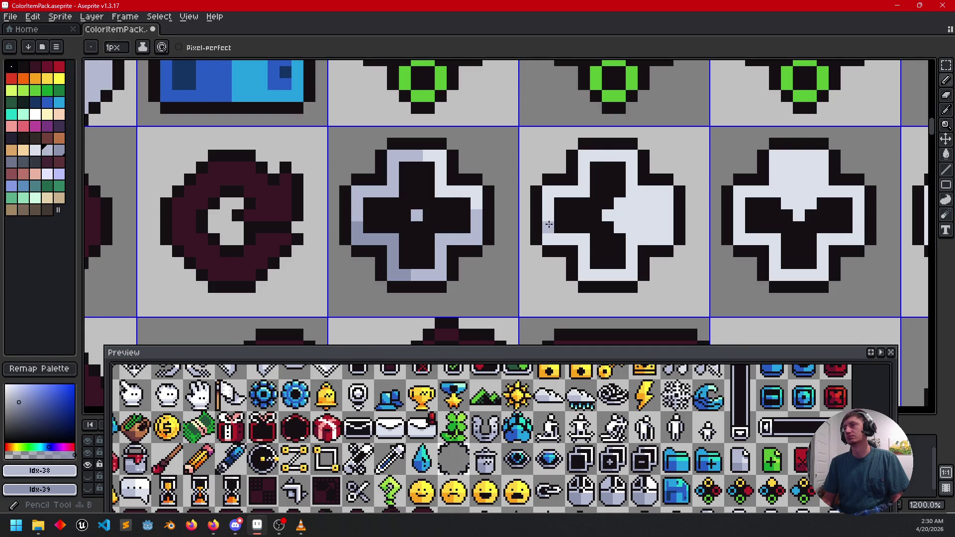
left_click(548, 225)
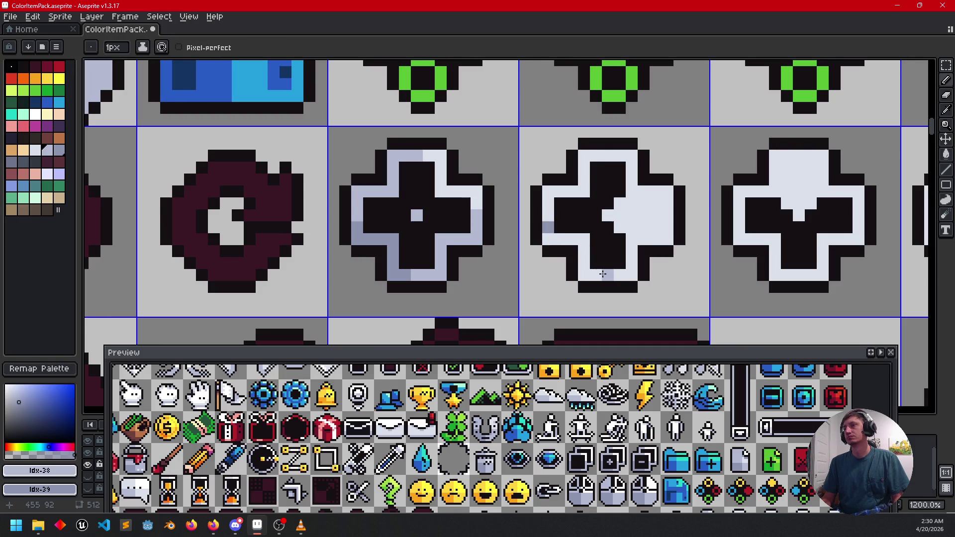
left_click(598, 274)
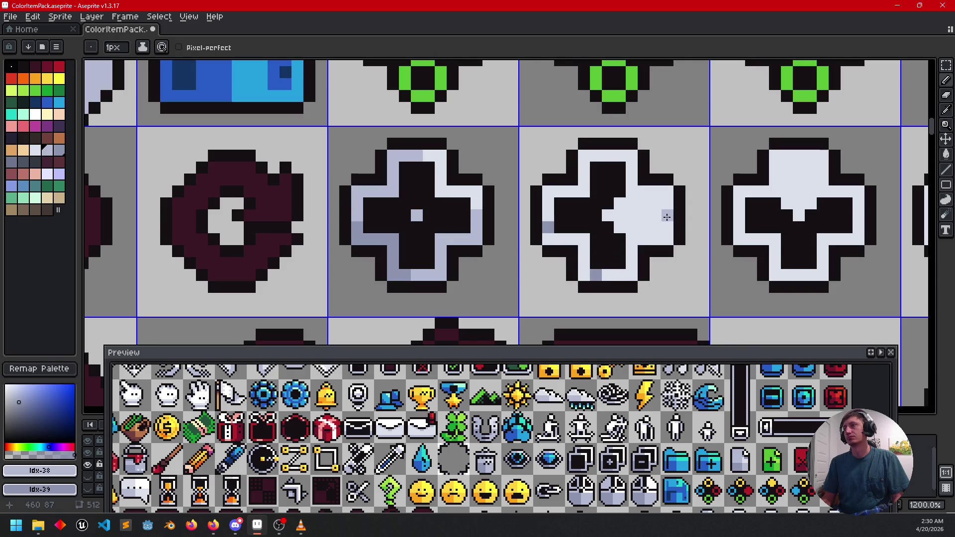
left_click_drag(664, 217, 611, 217)
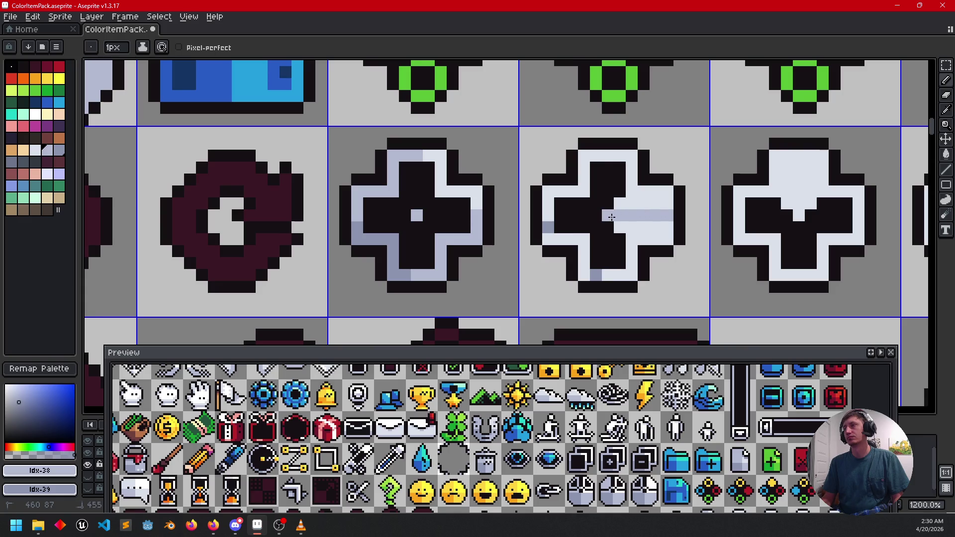
key("g")
left_click(630, 226)
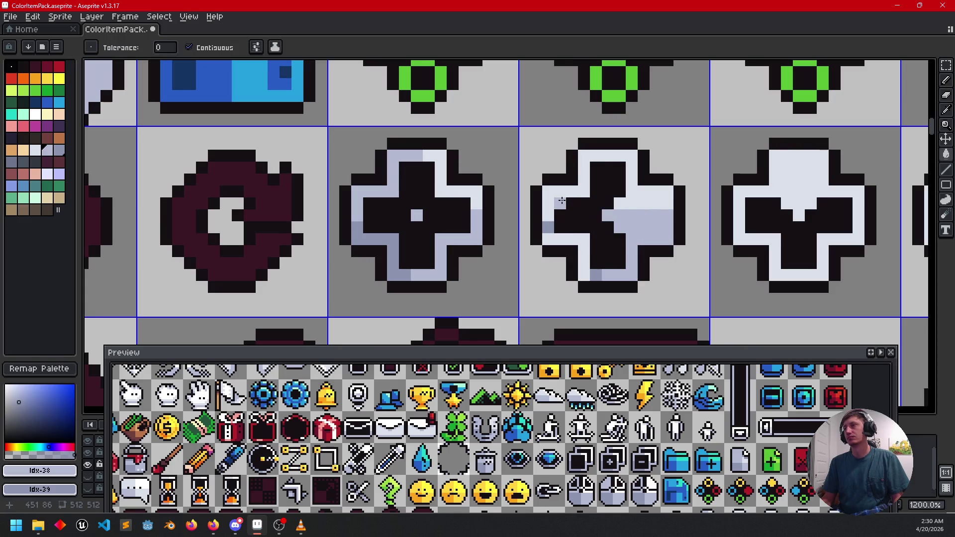
key("b")
key("g")
left_click(600, 156)
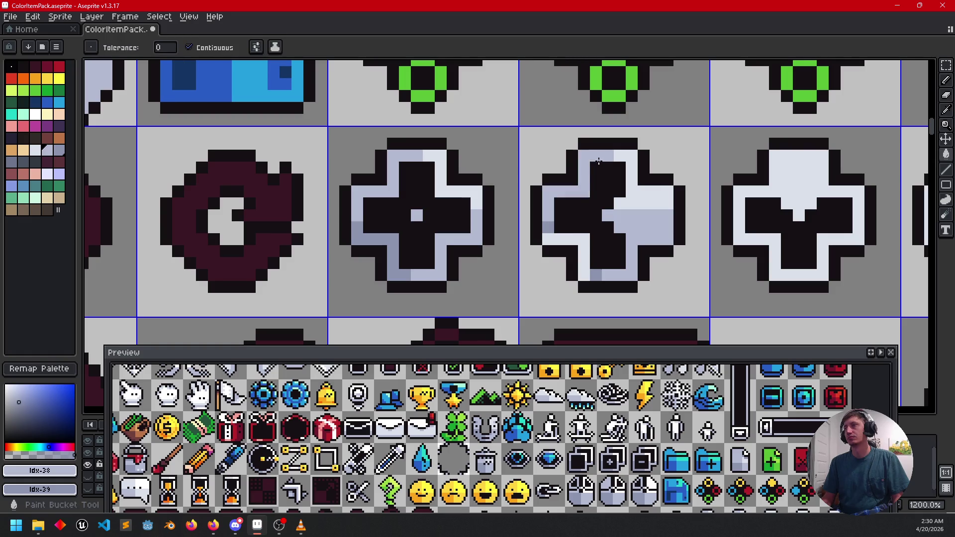
left_click(584, 241)
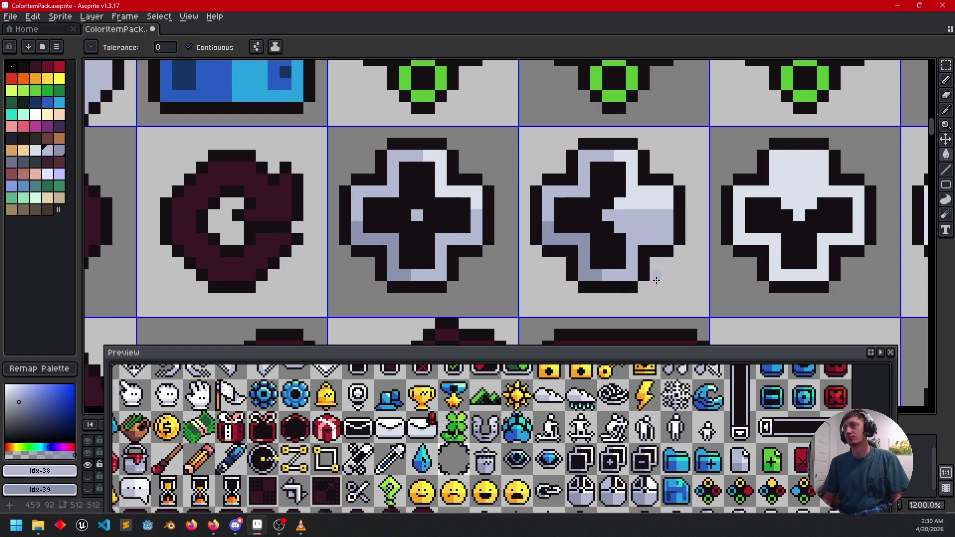
scroll(601, 270, "right", 2)
scroll(601, 270, "right", 2)
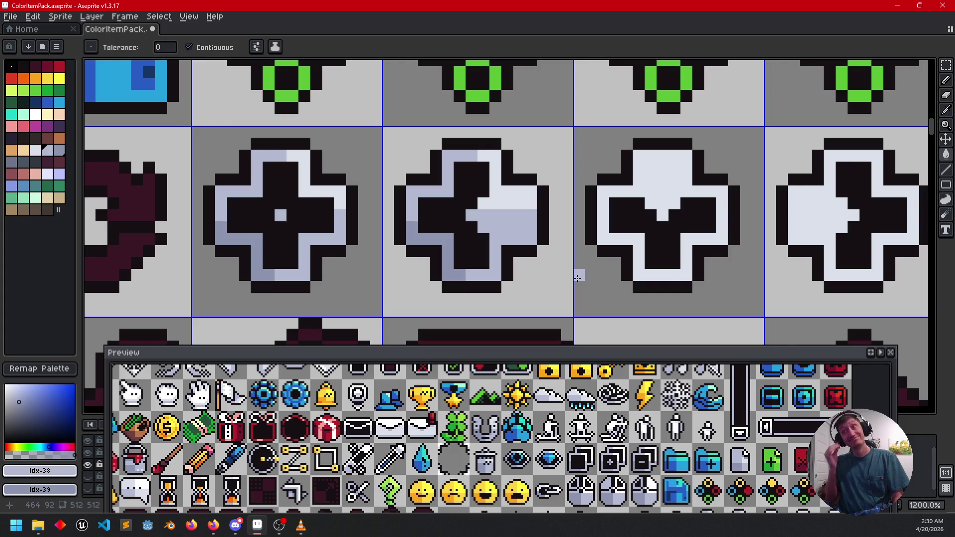
- Shade the third cross bluish-grey along its centre, right arm, left arm and upper-left areas
key("b")
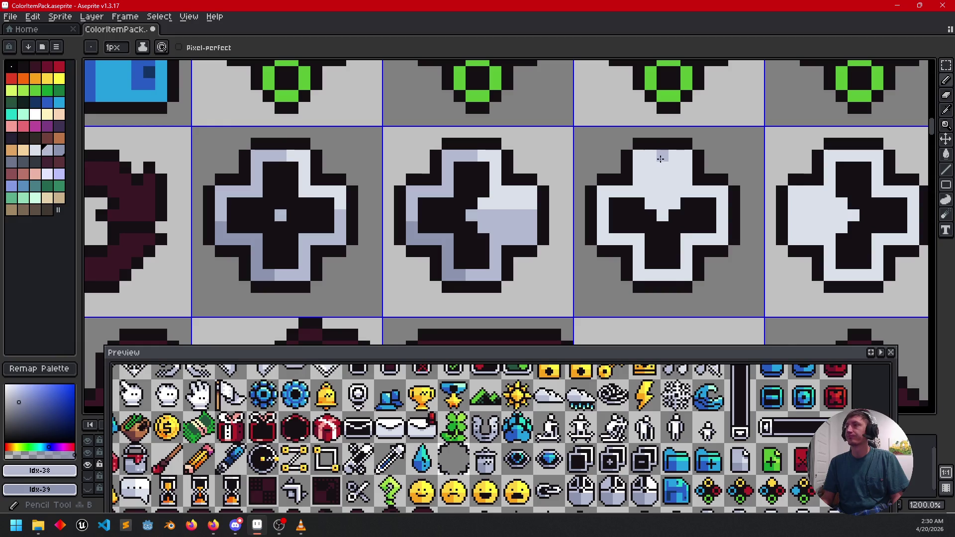
left_click_drag(658, 158, 660, 221)
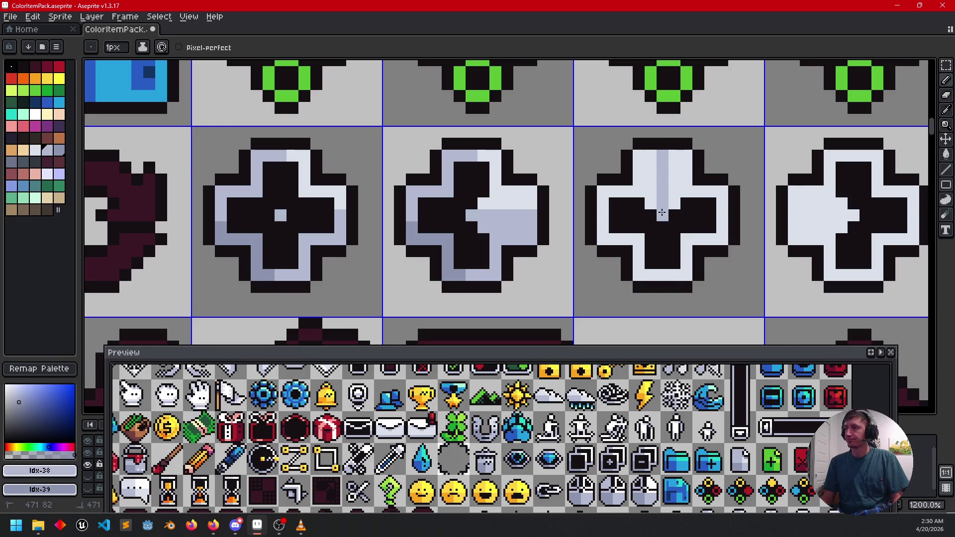
left_click(664, 271)
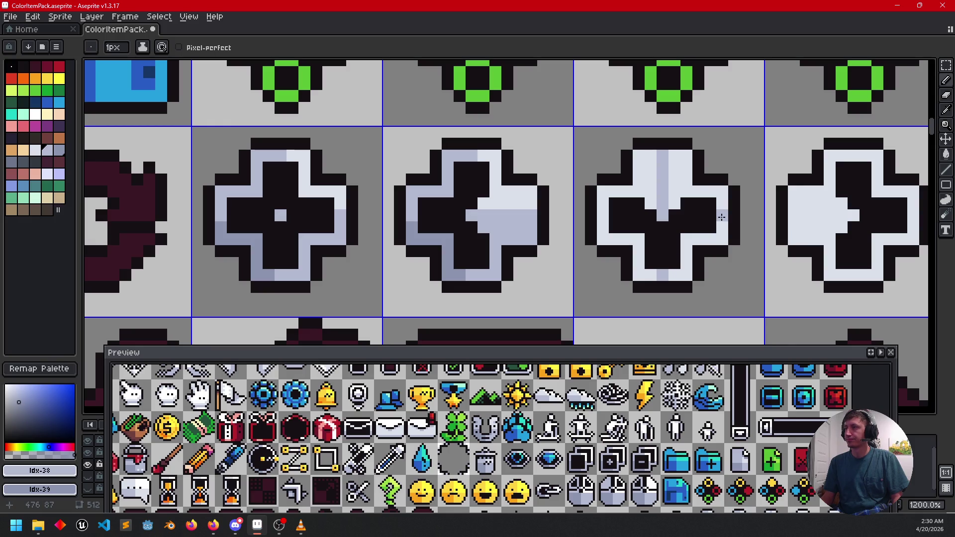
left_click_drag(722, 226, 686, 276)
left_click(602, 216)
key("g")
left_click(605, 211)
left_click(603, 231)
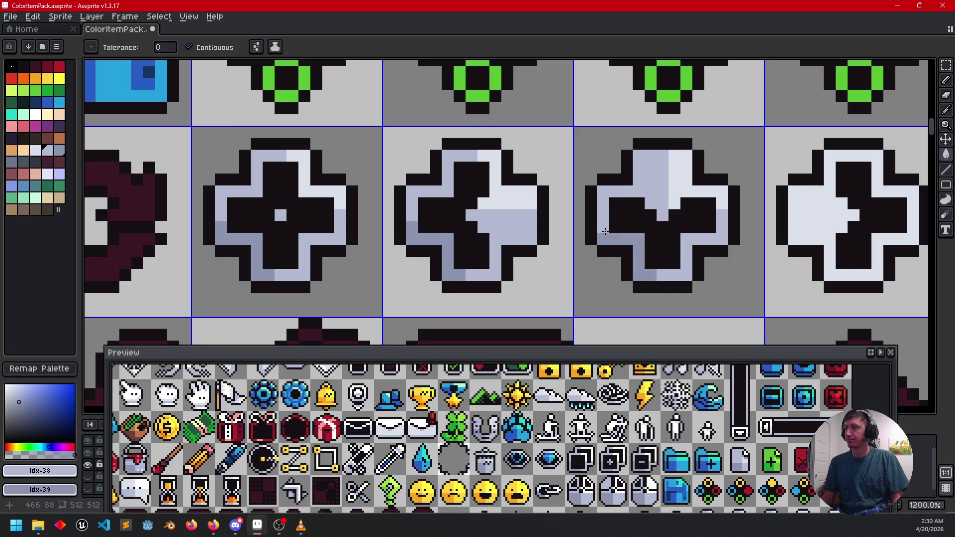
- Shade the fourth cross's arms bluish-grey and fill its white areas lavender
left_click_drag(734, 261, 585, 259)
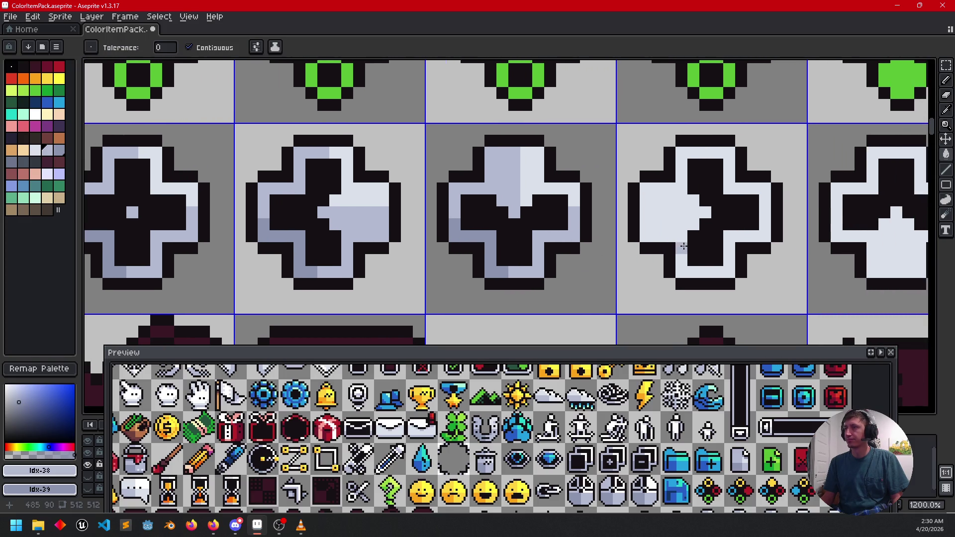
key("b")
left_click_drag(646, 224, 665, 223)
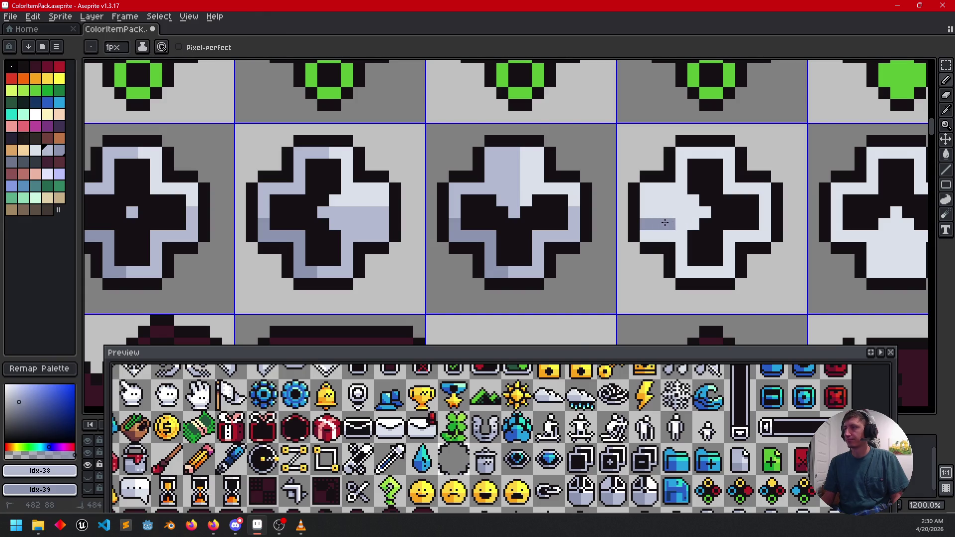
left_click(696, 271)
mouse_move(696, 273)
left_mouse_down()
mouse_move(681, 272)
mouse_move(647, 236)
left_mouse_up()
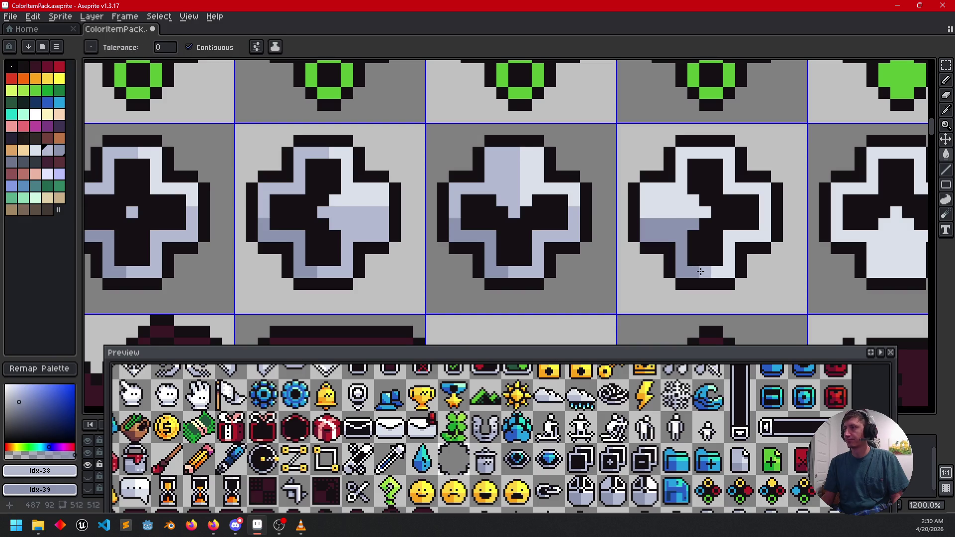
left_click(752, 224)
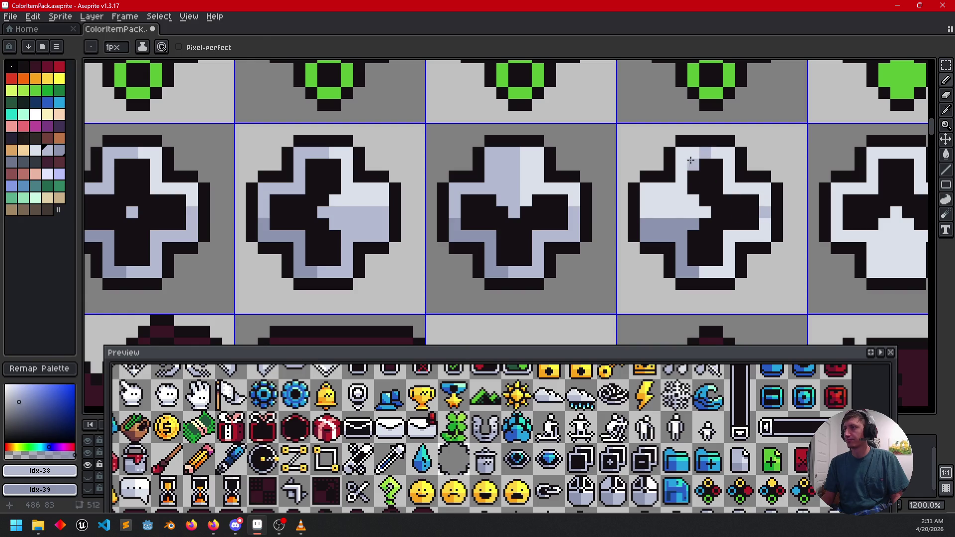
key("g")
left_click(687, 159)
left_click(764, 224)
- Shade the last cross lavender with edge pixels, a centre line and filled white areas
left_click_drag(699, 255, 456, 254)
key("b")
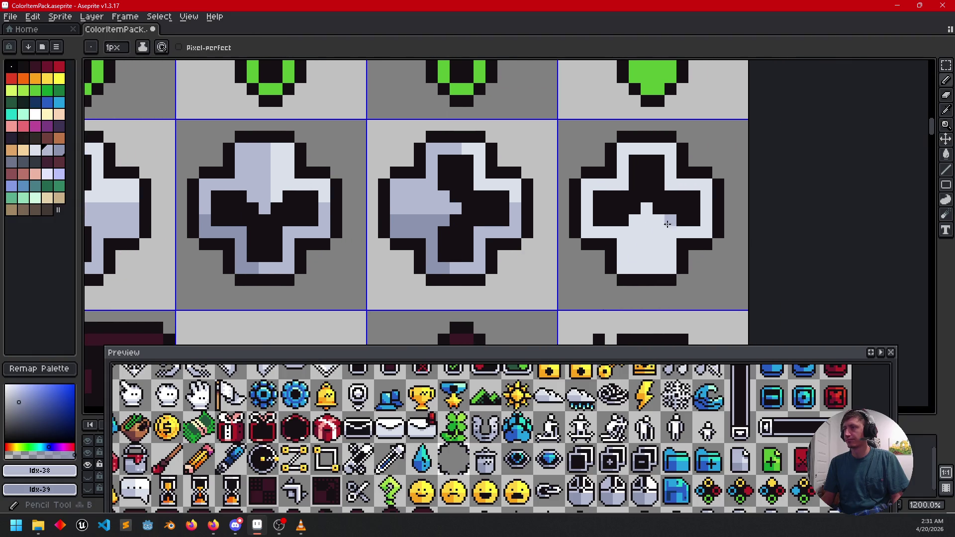
left_click(703, 207)
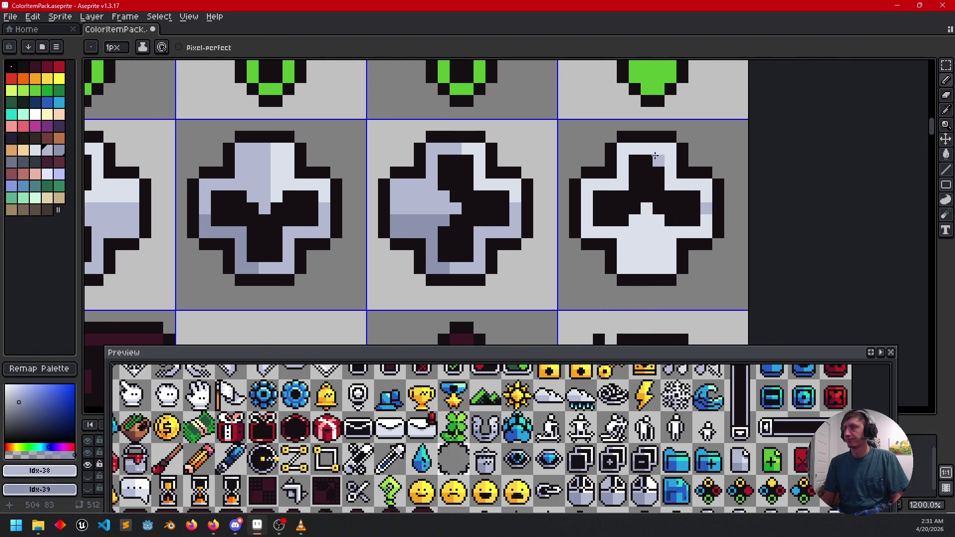
left_click(642, 150)
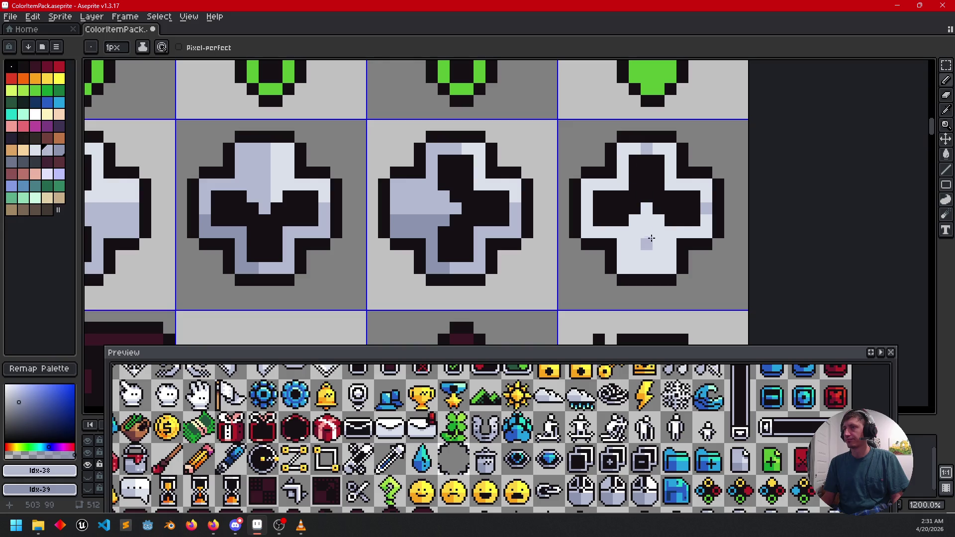
left_click(645, 264)
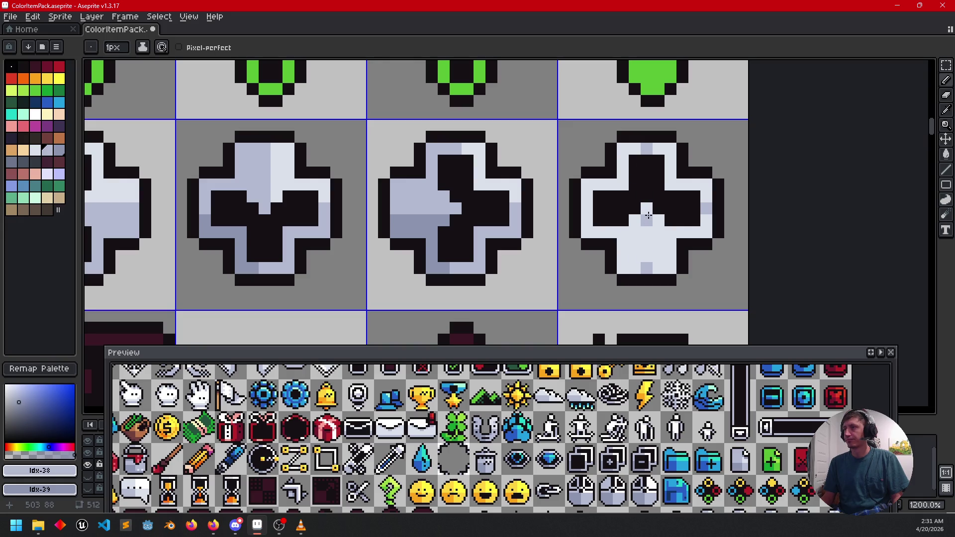
left_click_drag(650, 218, 650, 260)
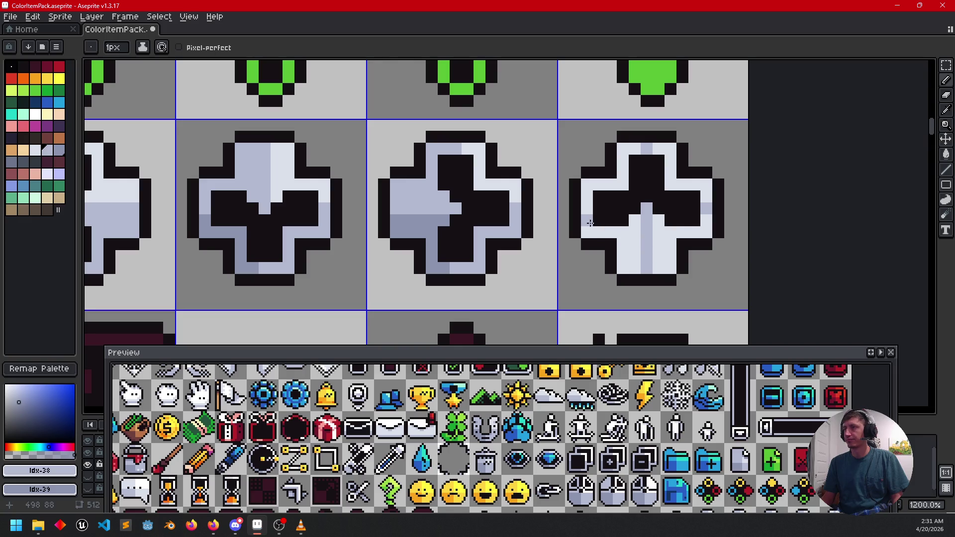
key("g")
left_click(588, 199)
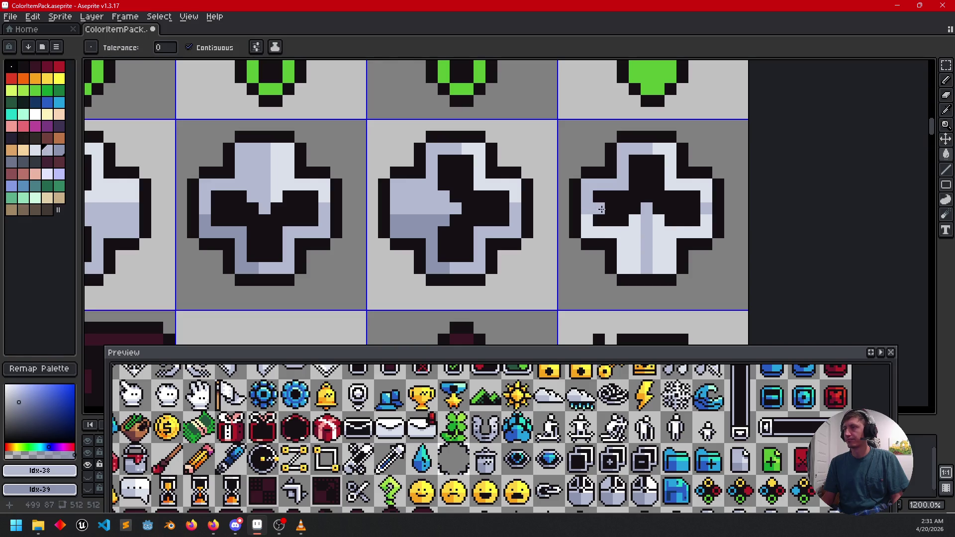
left_click(656, 244)
left_click(628, 251)
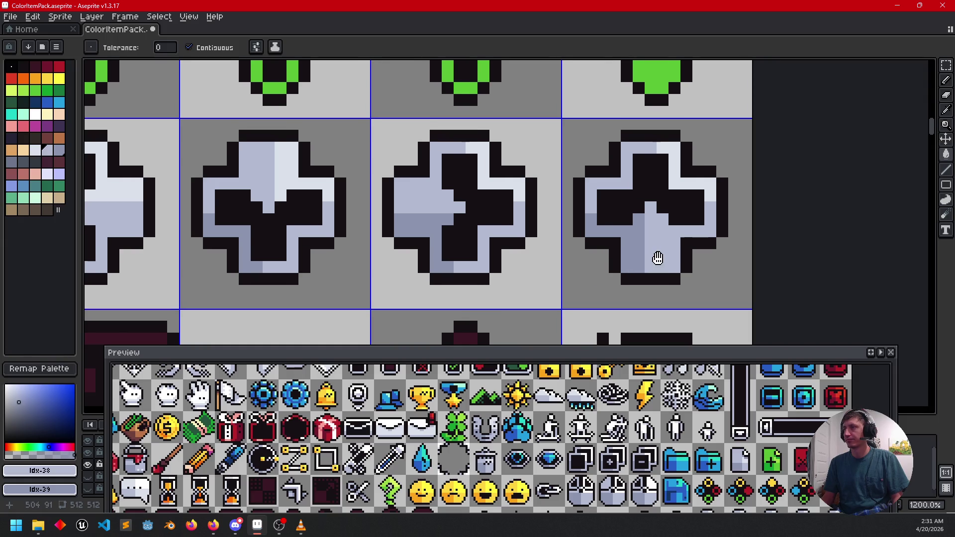
left_click_drag(654, 258, 702, 250)
scroll(657, 269, "down", 4)
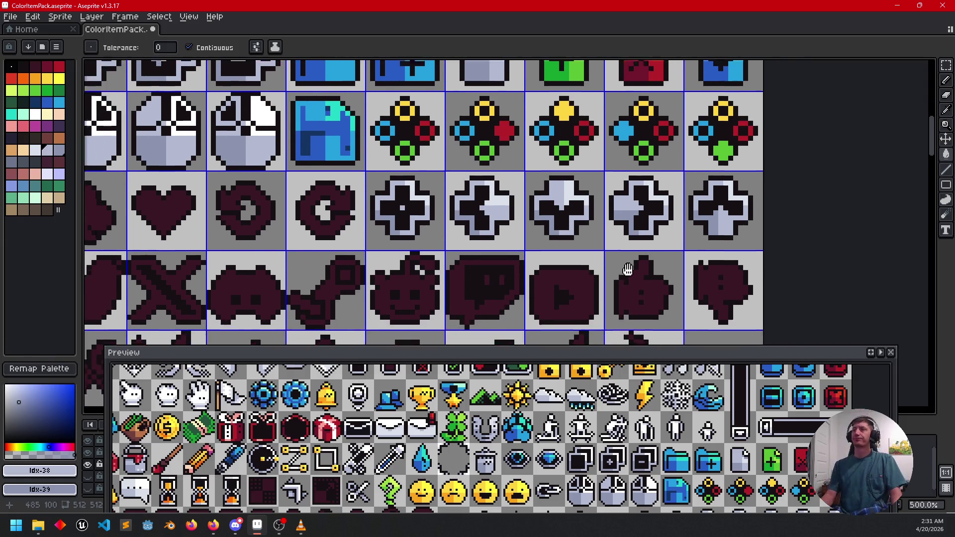
key("ctrl+s")
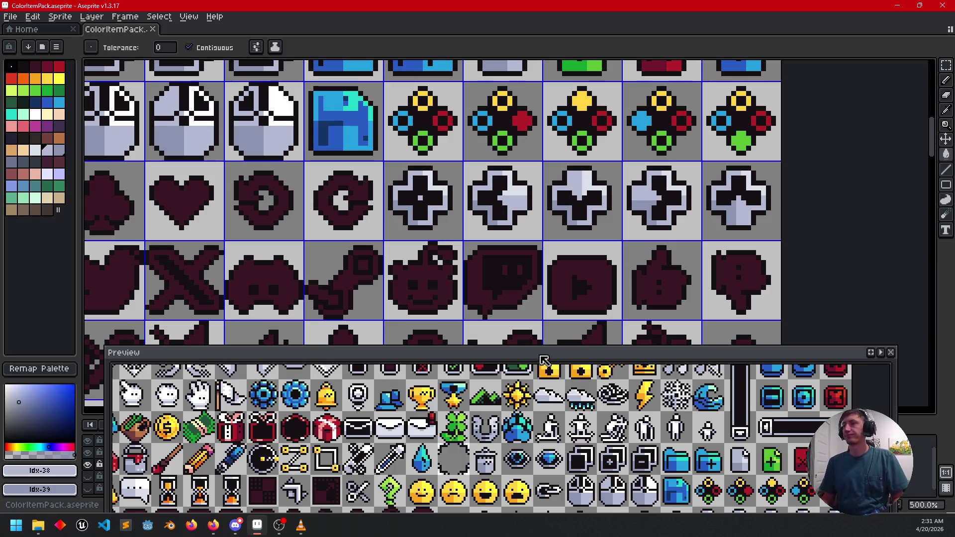
left_click_drag(527, 448, 563, 422)
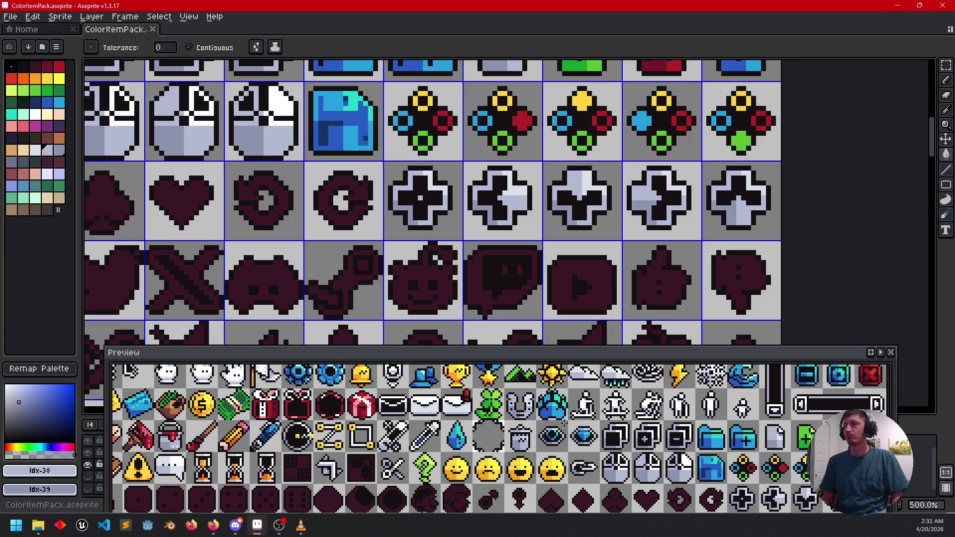
mouse_move(522, 270)
left_mouse_down()
mouse_move(652, 248)
mouse_move(704, 267)
left_mouse_up()
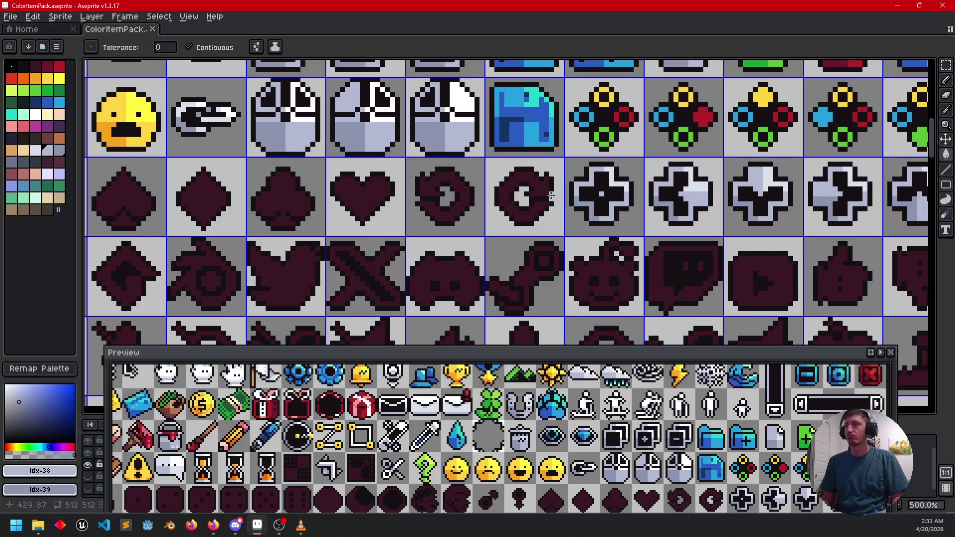
left_click_drag(523, 199, 530, 236)
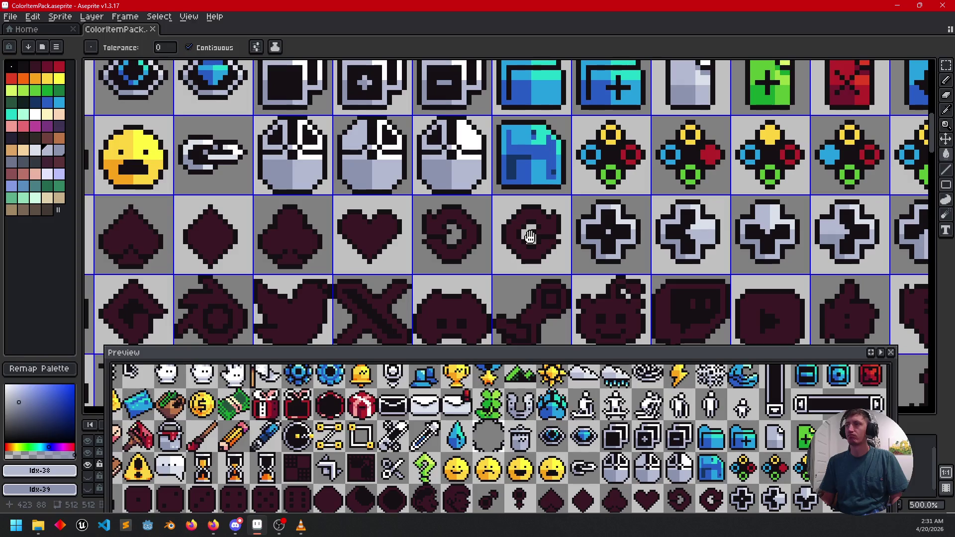
scroll(504, 198, "up", 2)
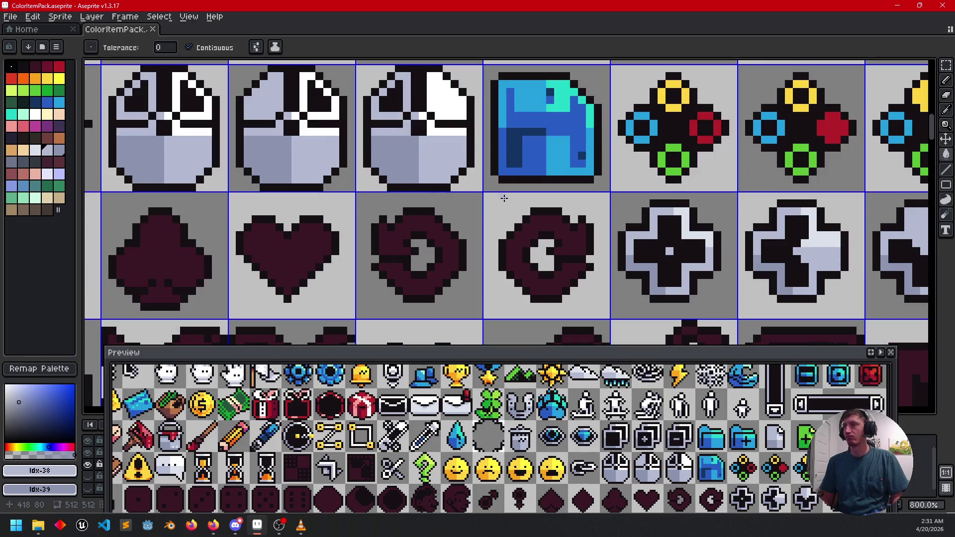
key("i")
- Sample the floppy icon's blues, setting darker blue as secondary, and fill both spirals light blue
left_click(558, 118)
left_click(542, 102)
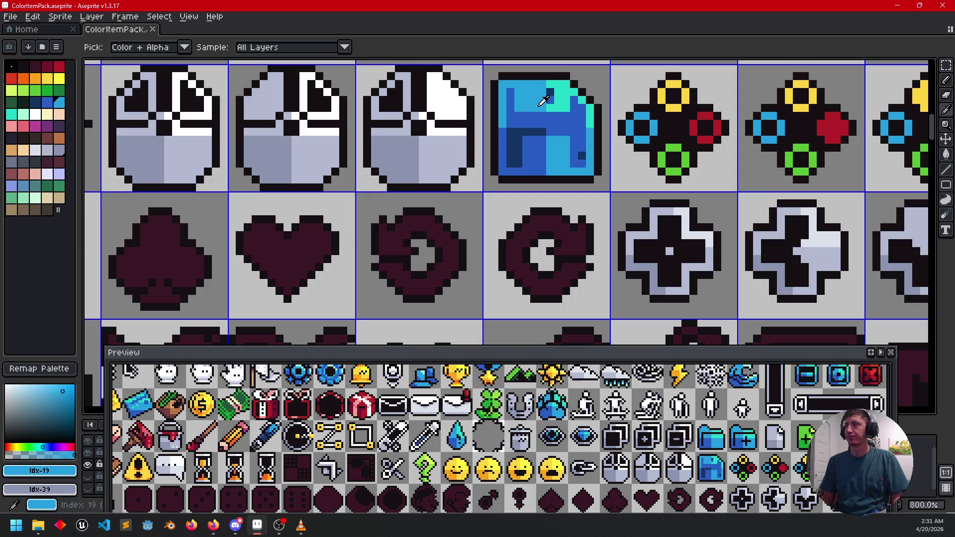
left_click(547, 116)
right_click(549, 116)
key("g")
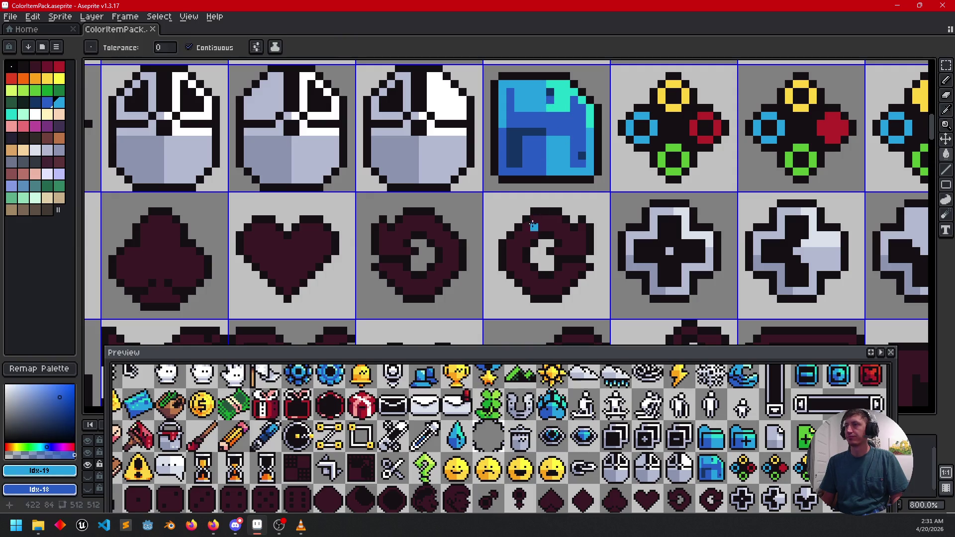
left_click(531, 224)
left_click(406, 234)
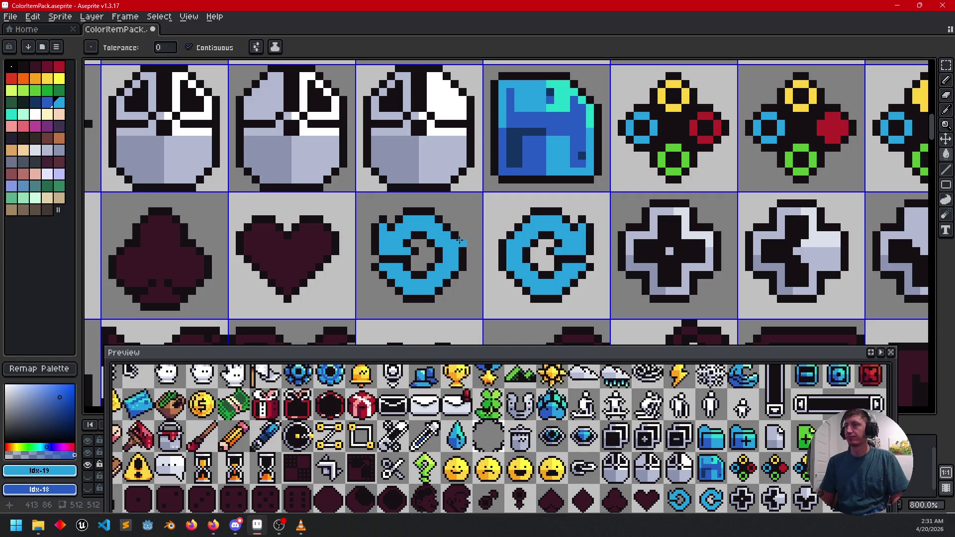
key("b")
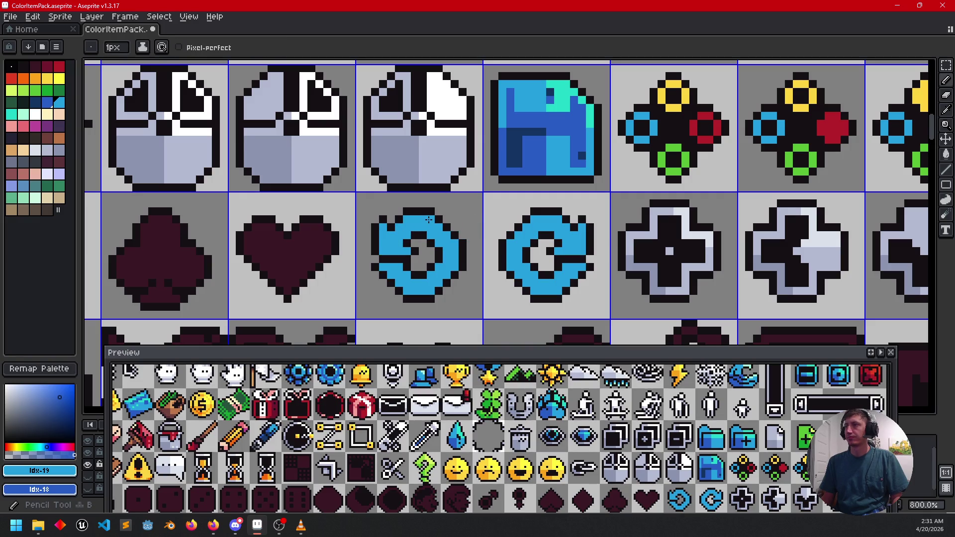
- Paint and fill the left spiral's lower part in darker blue
right_click(385, 244)
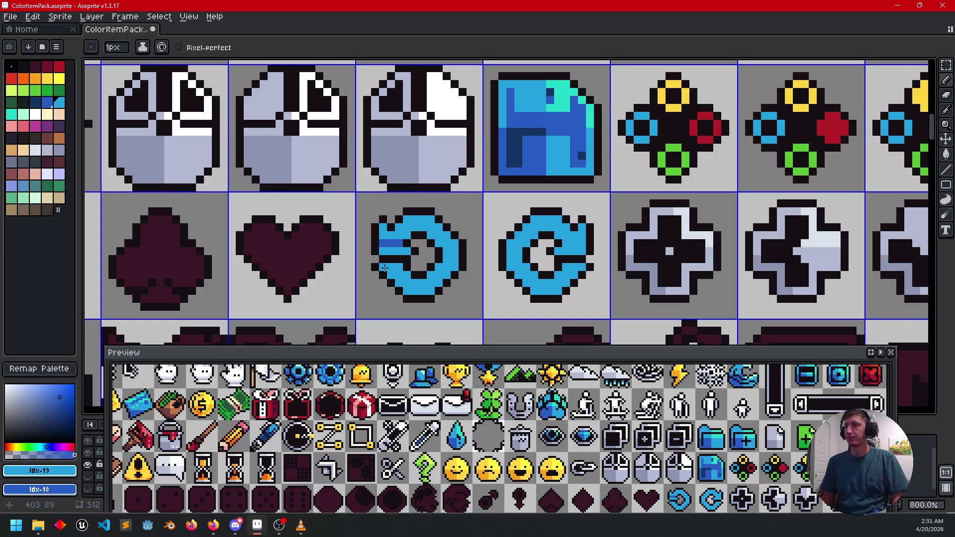
key("g")
right_click(415, 289)
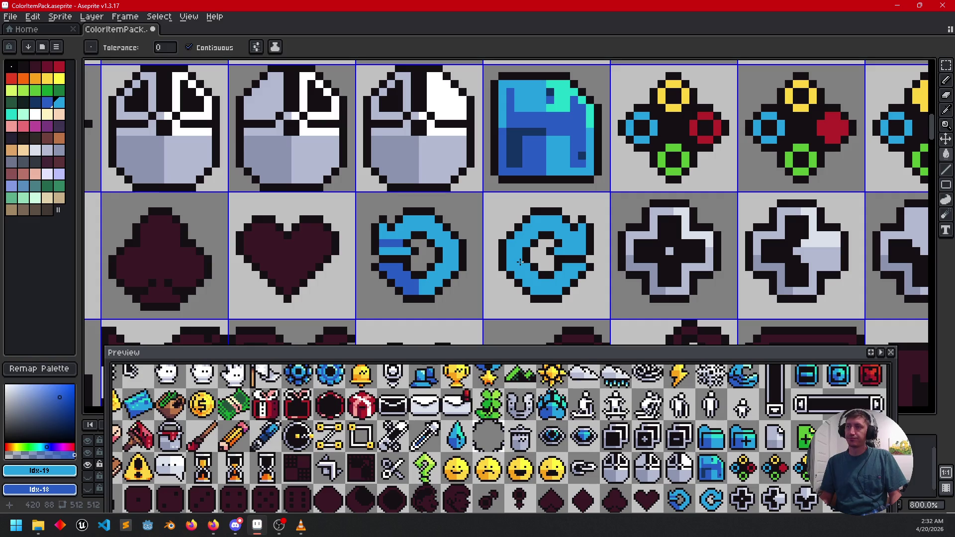
key("b")
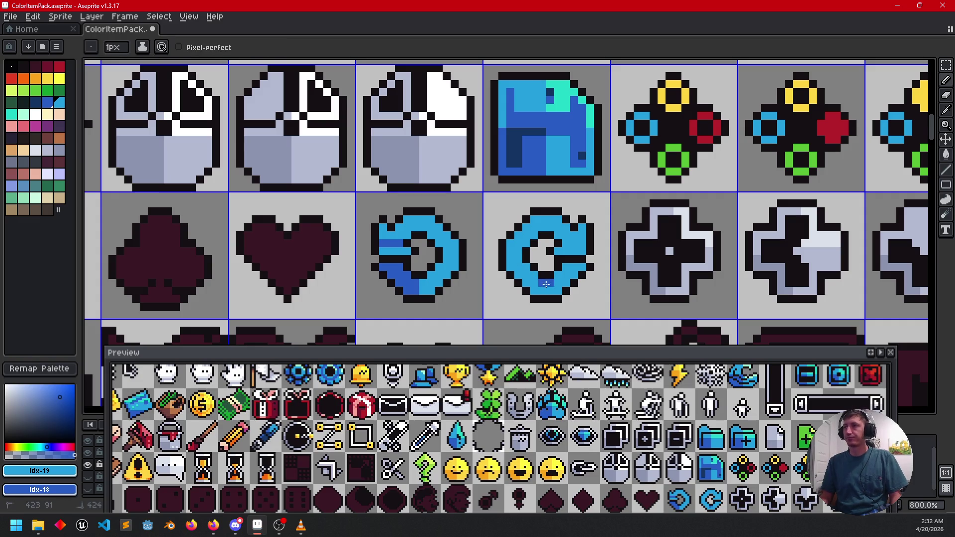
key("g")
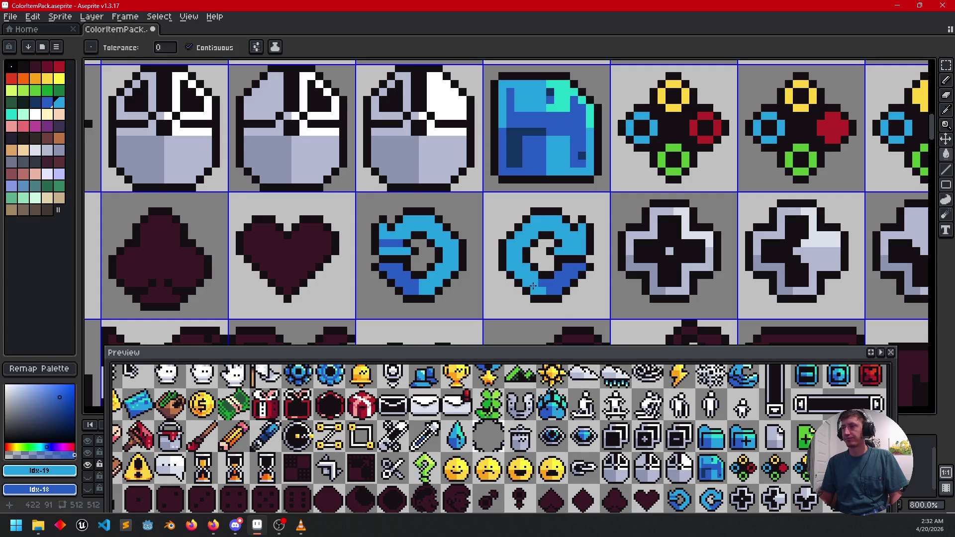
key("i")
key("b")
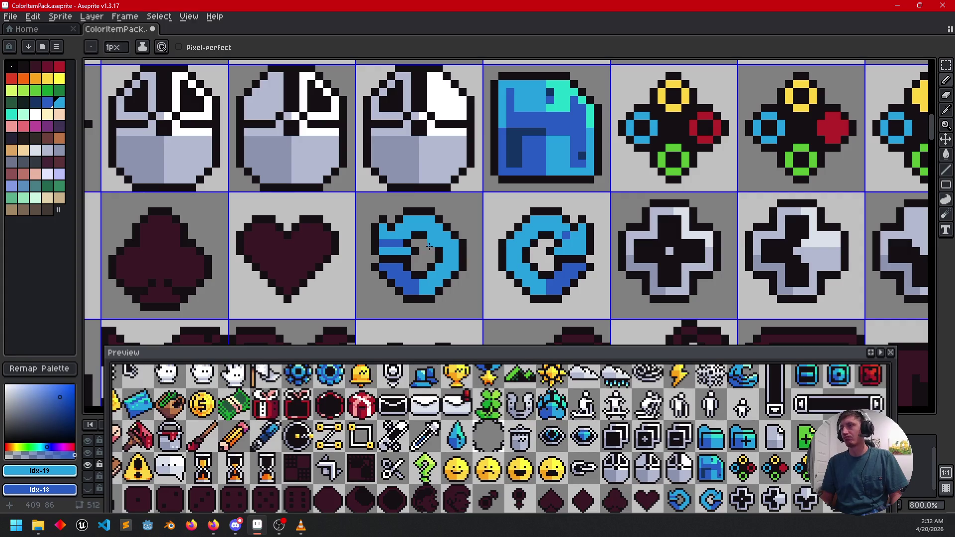
- Refine the dark blue shading along the left spiral's inner curve
left_click_drag(397, 242, 385, 243)
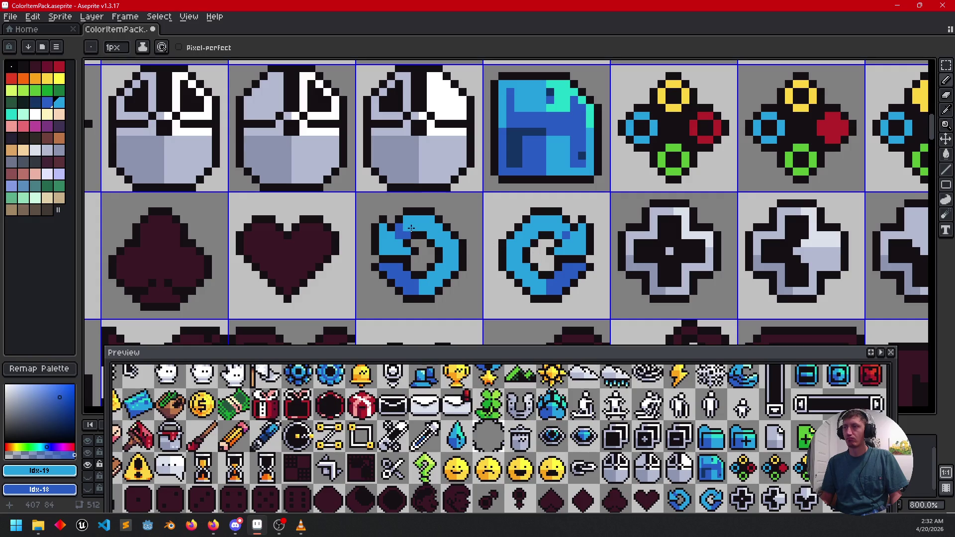
left_click_drag(424, 237, 415, 220)
left_click(415, 219)
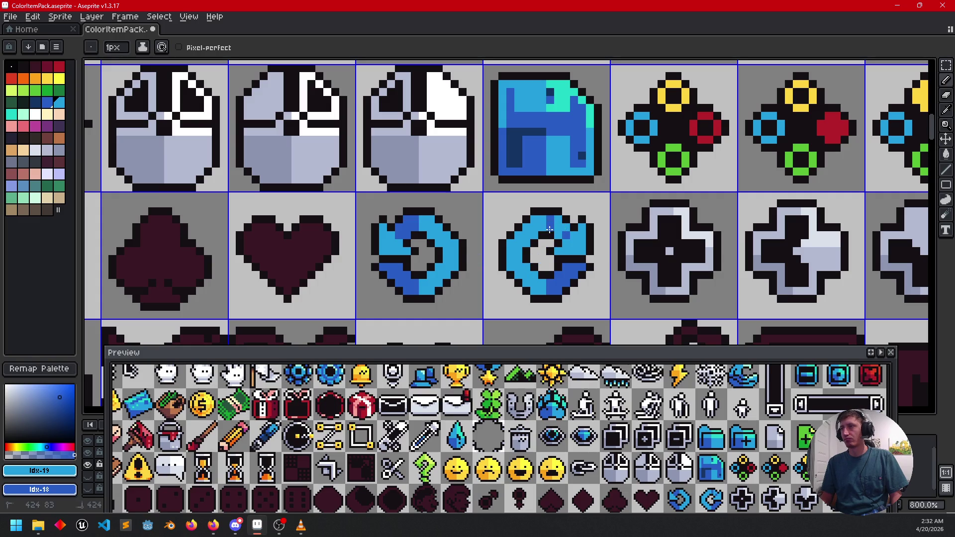
key("g")
key("b")
left_click_drag(478, 283, 538, 296)
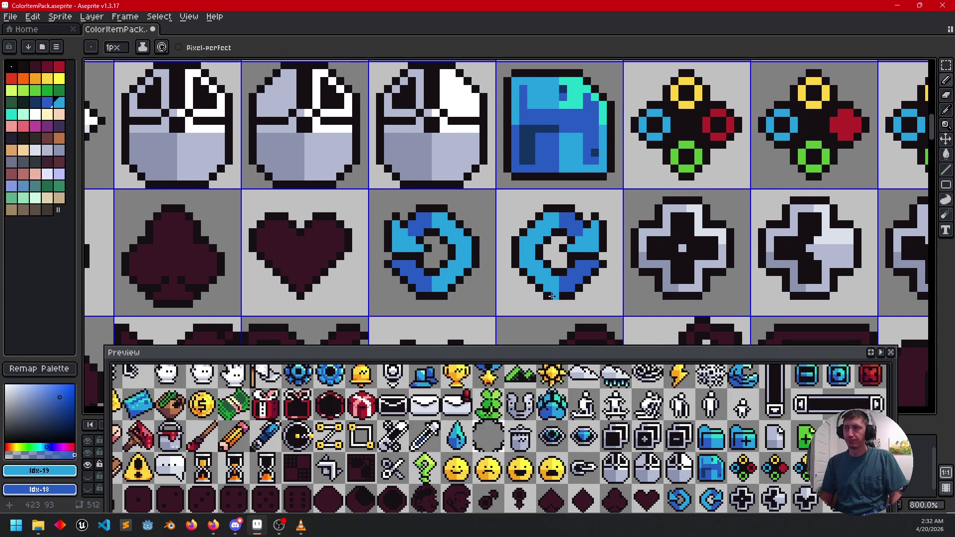
left_click(586, 102, "alt")
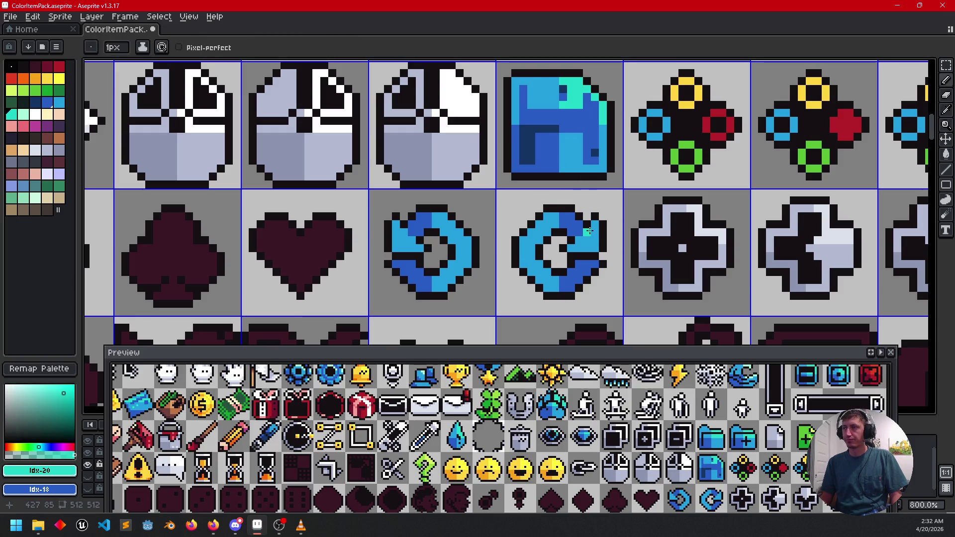
- Paint teal highlights along the upper edges and ring of the right and left spirals
left_click_drag(588, 231, 595, 223)
left_click_drag(586, 241, 594, 242)
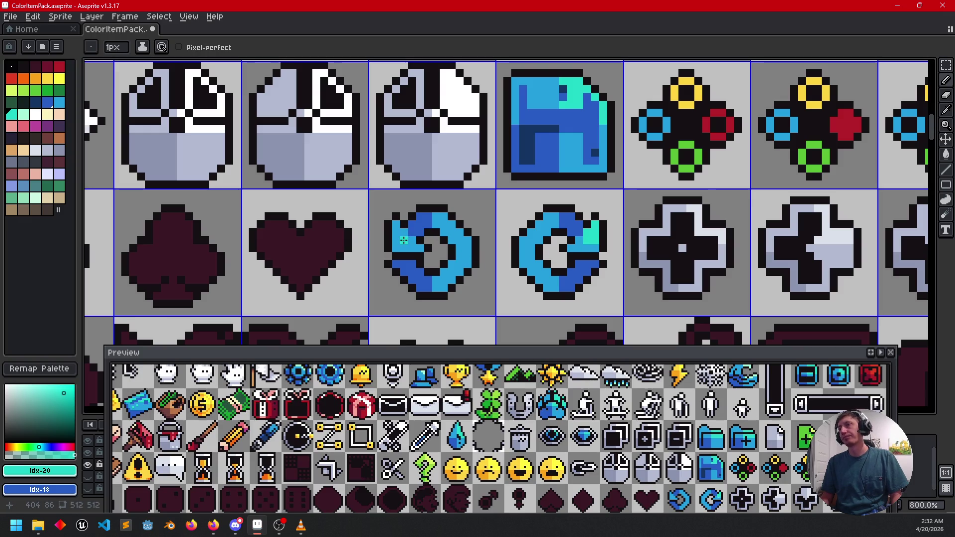
mouse_move(397, 240)
left_mouse_down()
mouse_move(396, 225)
mouse_move(396, 238)
left_mouse_up()
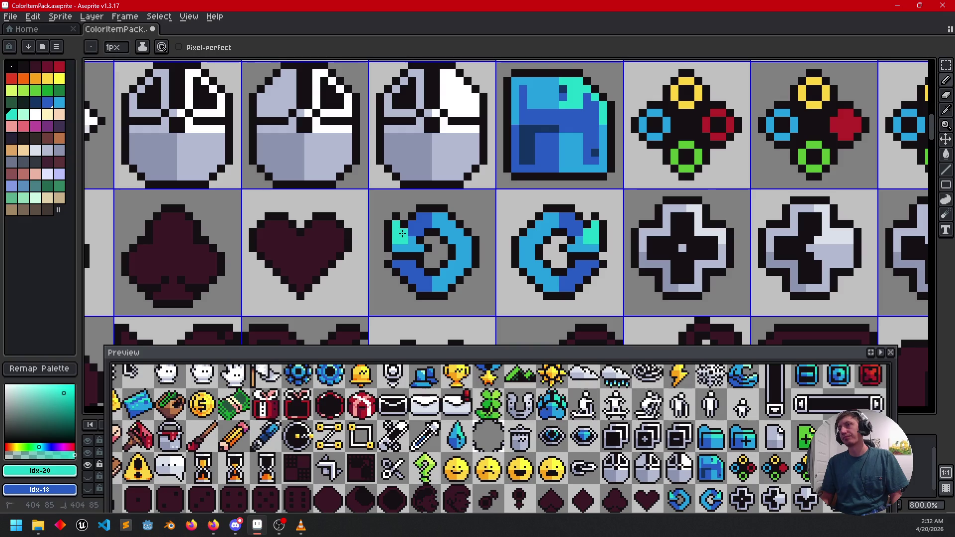
left_click_drag(586, 292, 600, 286)
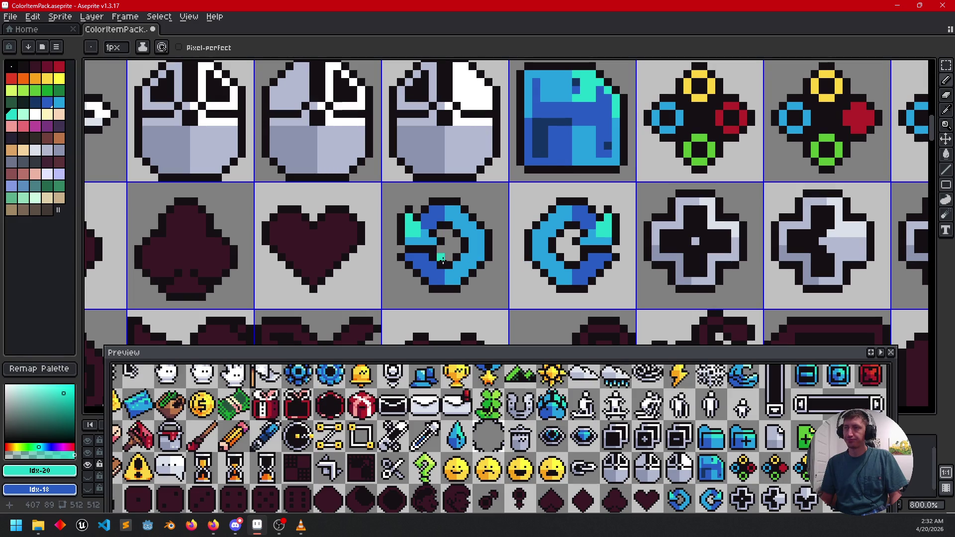
left_click(464, 217)
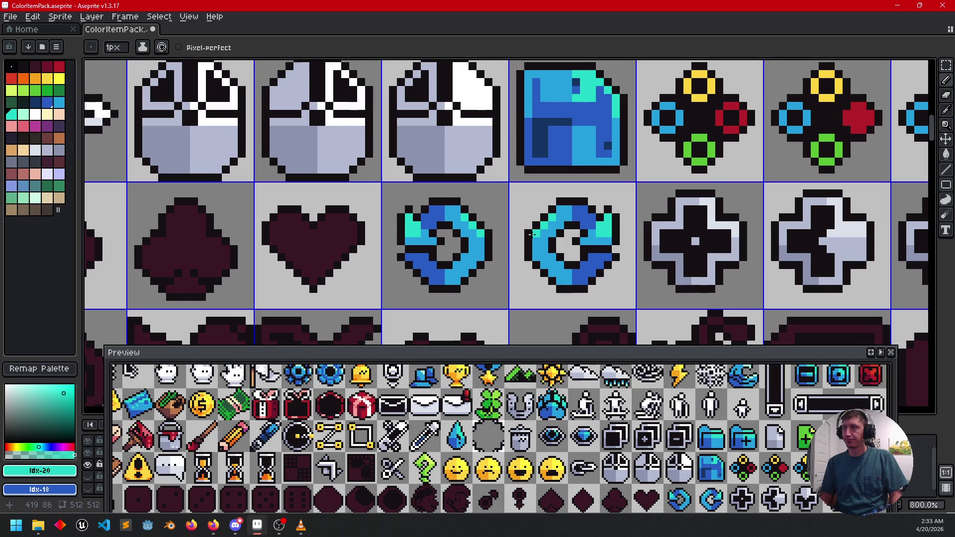
left_click_drag(535, 234, 600, 273)
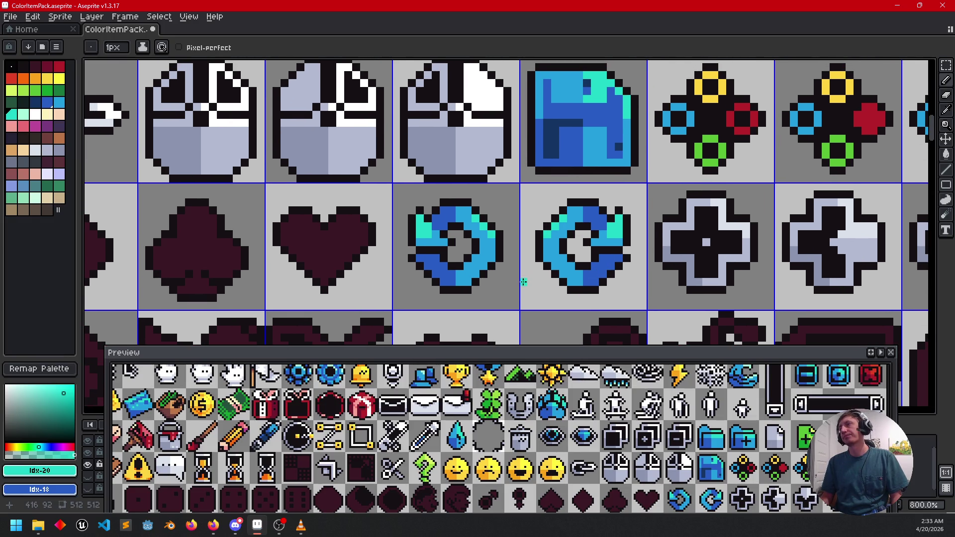
left_click_drag(523, 282, 520, 285)
left_click_drag(574, 445, 504, 428)
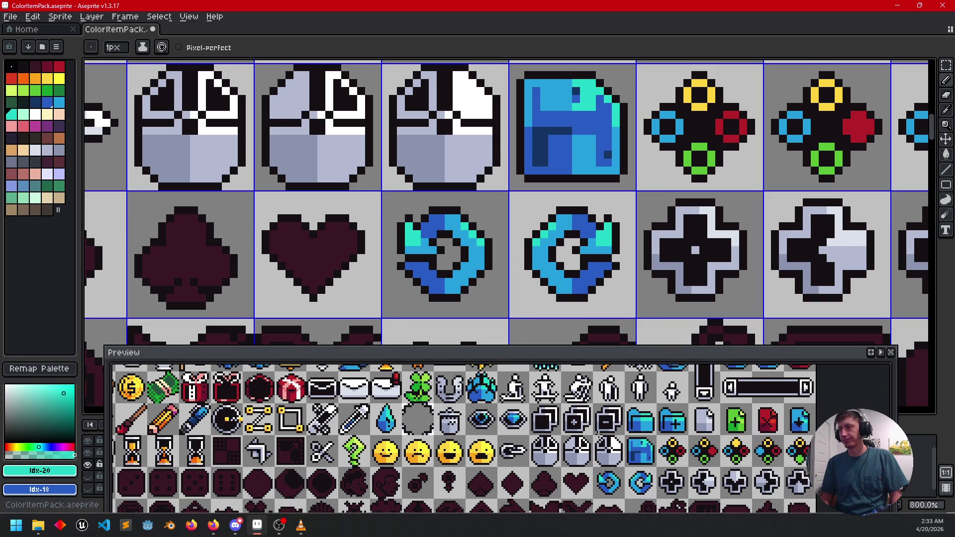
left_click(580, 286, "alt")
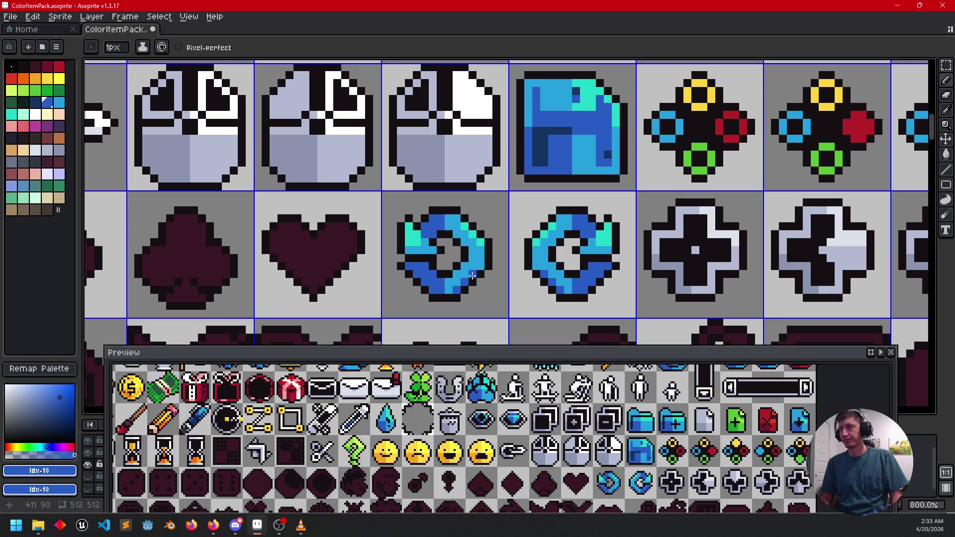
scroll(536, 279, "down", 1)
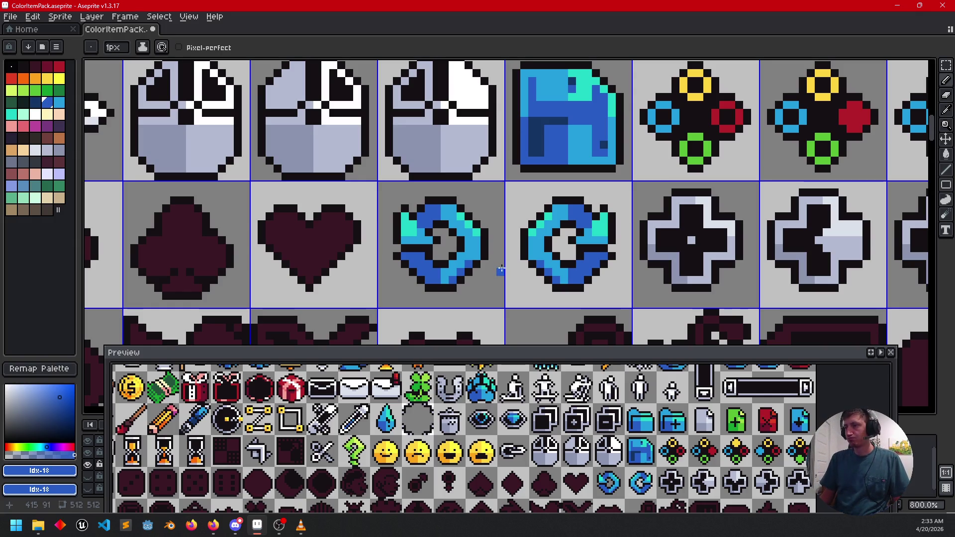
scroll(546, 244, "down", 2)
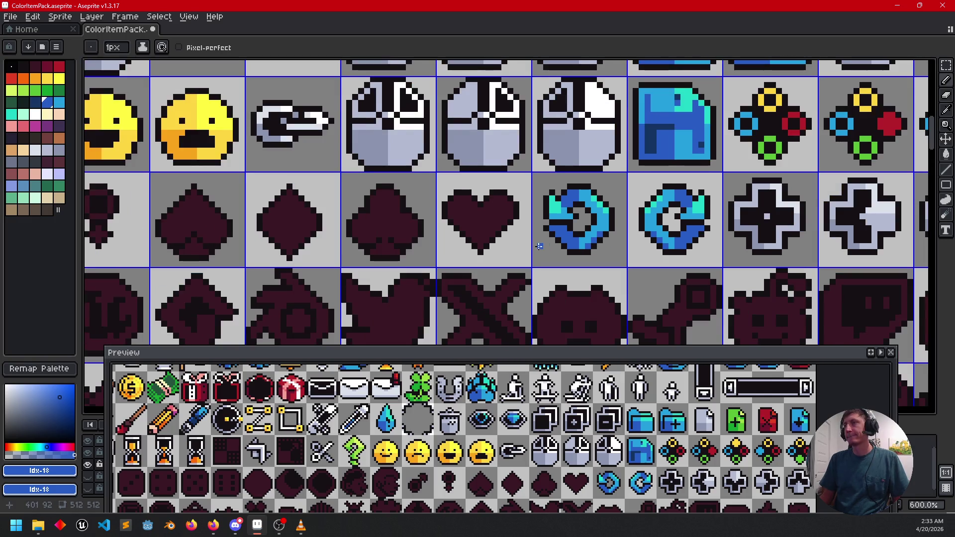
- Fill the heart red and the club and spade blue
mouse_move(539, 245)
left_mouse_down()
mouse_move(576, 256)
mouse_move(563, 264)
left_mouse_up()
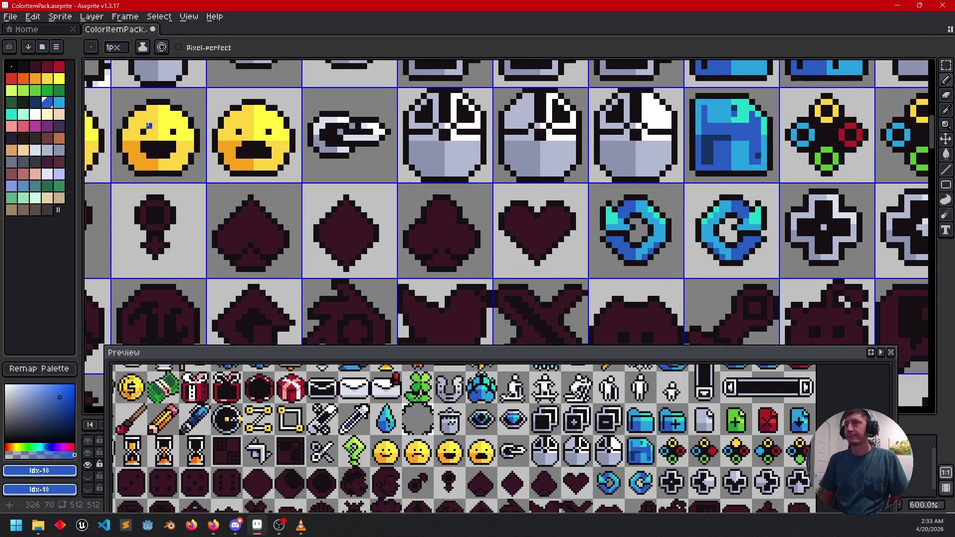
left_click(59, 65)
key("g")
left_click(523, 233)
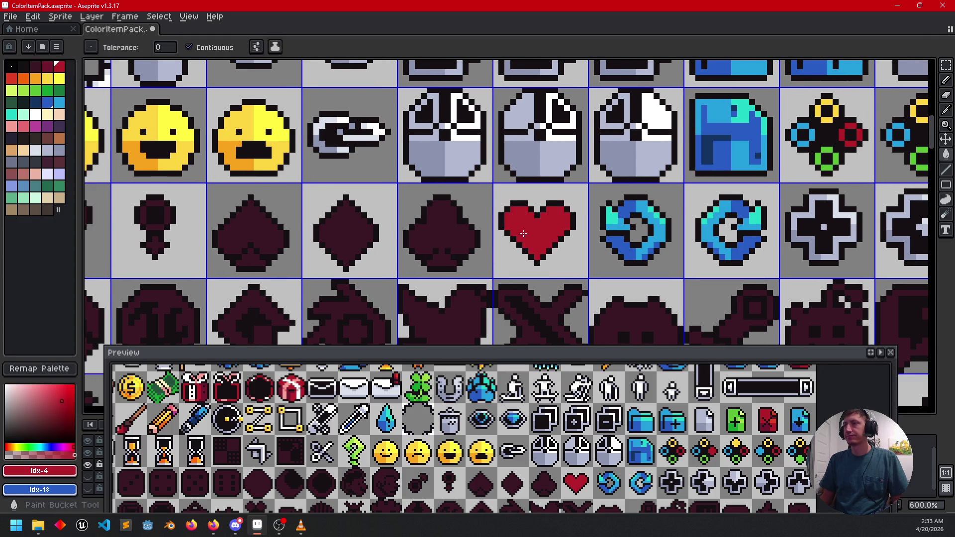
mouse_move(443, 256)
left_mouse_down()
mouse_move(502, 252)
mouse_move(442, 257)
left_mouse_up()
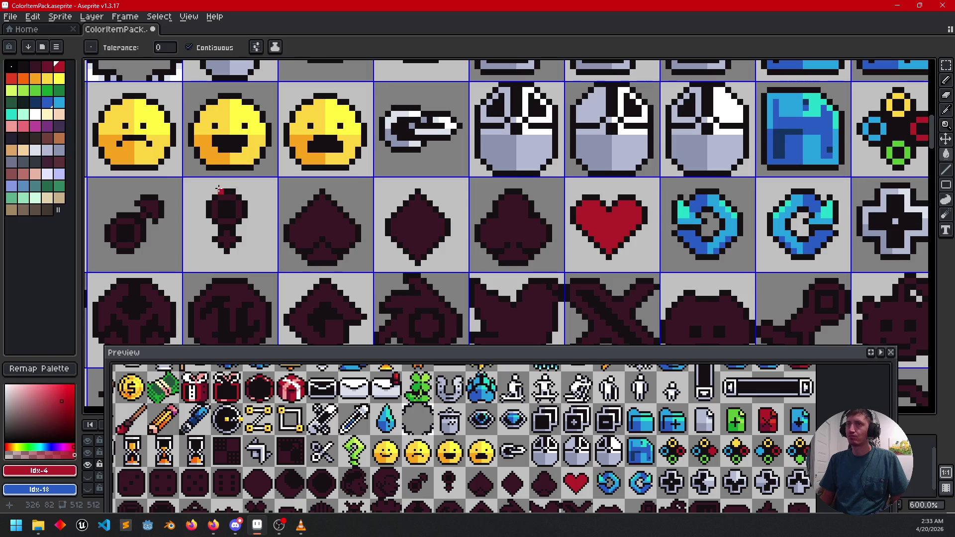
left_click(48, 102)
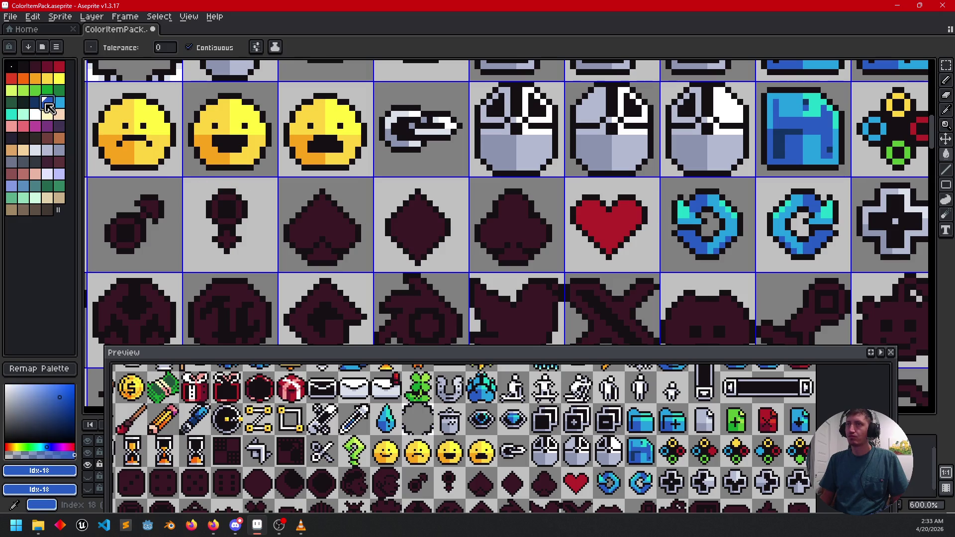
left_click(513, 234)
mouse_move(413, 237)
left_mouse_down()
mouse_move(476, 249)
mouse_move(498, 272)
mouse_move(500, 250)
left_mouse_up()
left_click(372, 239)
- Fill the diamond with the heart's red
left_click(645, 232, "alt")
left_click(473, 239)
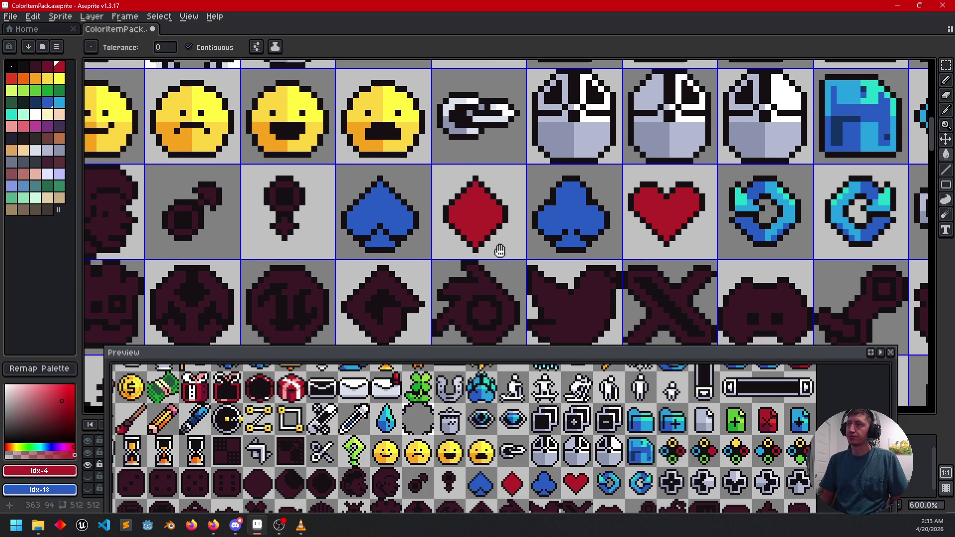
left_click_drag(554, 221, 542, 220)
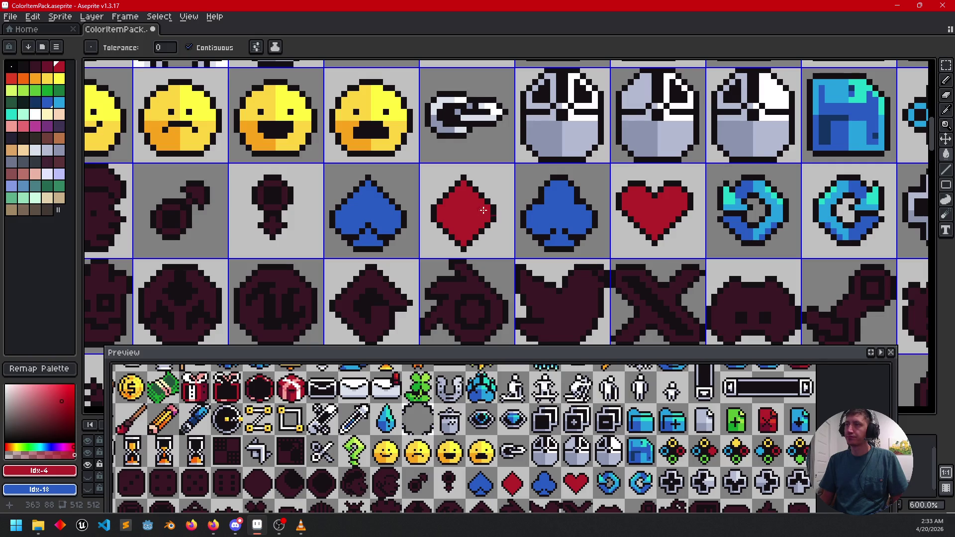
left_click(35, 102)
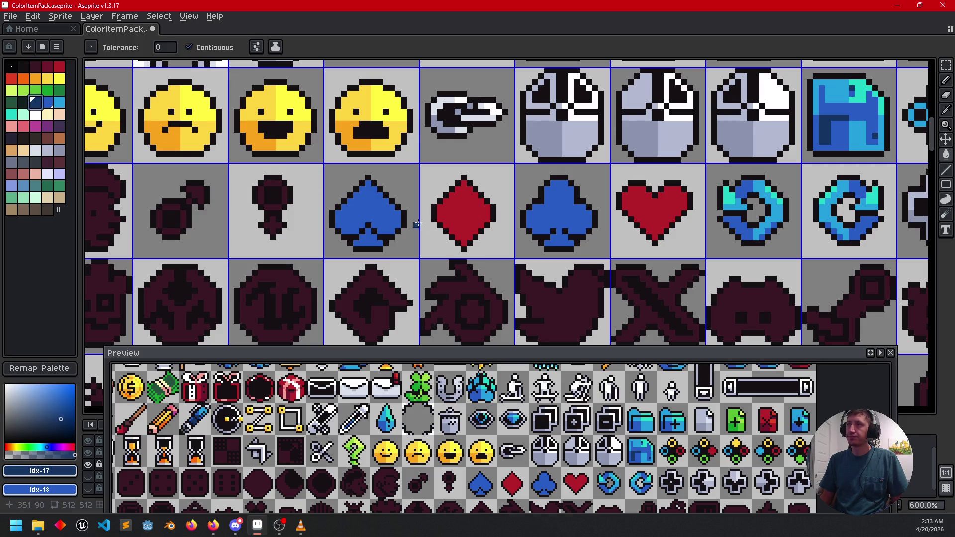
- Draw a navy line across the spade and fill its lower part dark navy
key("b")
left_click(366, 216)
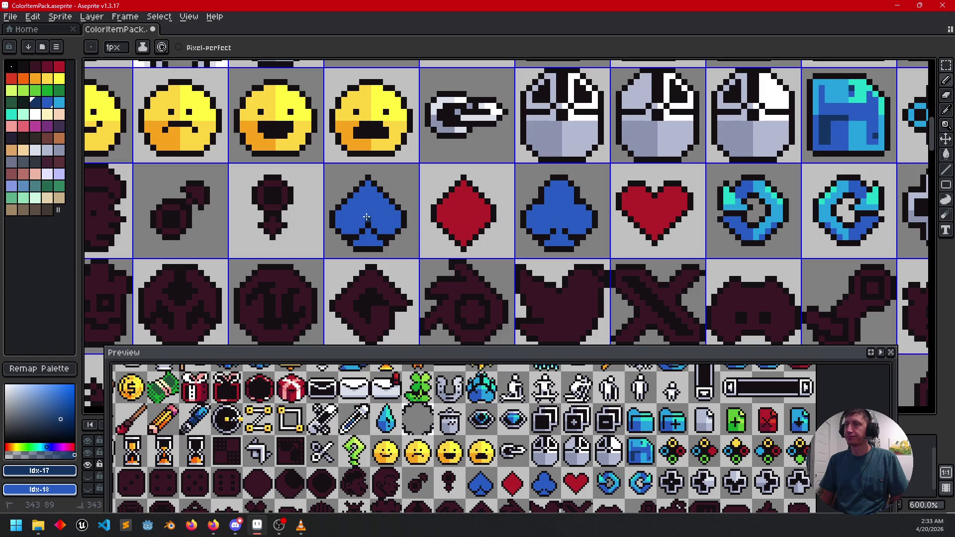
key("g")
left_click(353, 226)
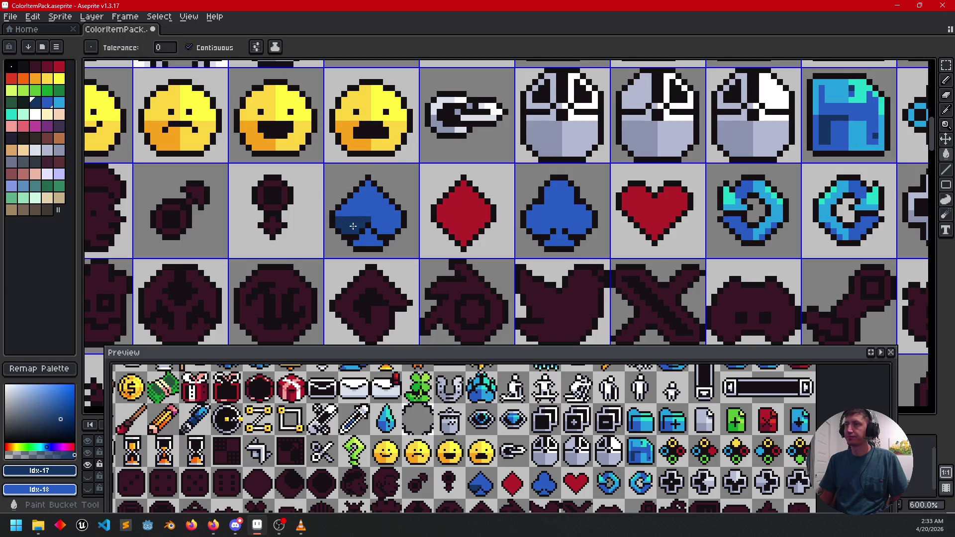
left_click(365, 242)
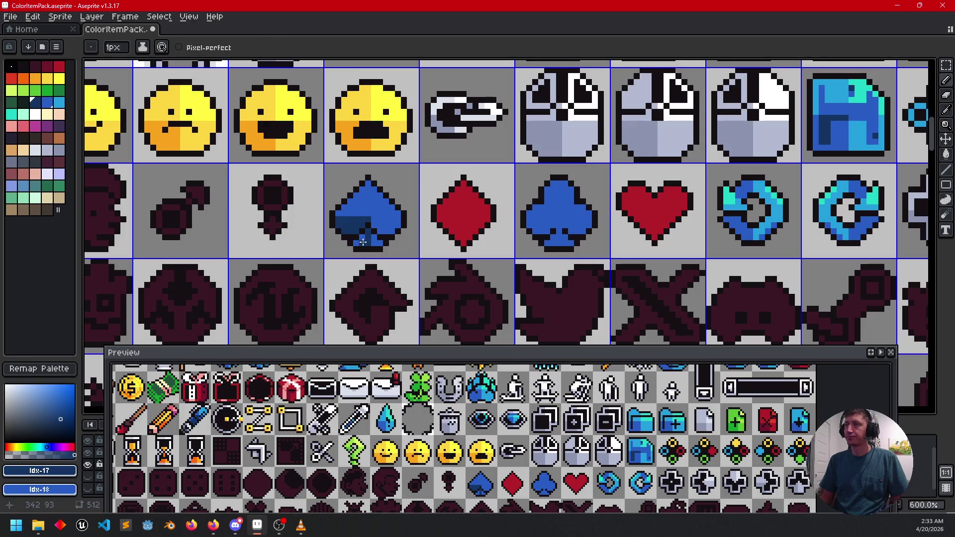
scroll(408, 230, "up", 1)
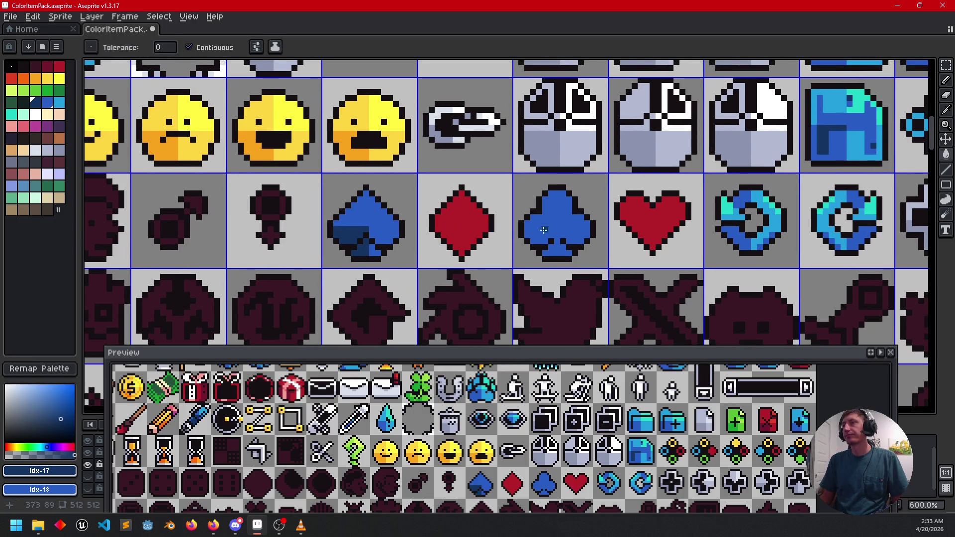
- Fill the club's lower-left area darker blue and its right section light blue
key("b")
key("g")
key("b")
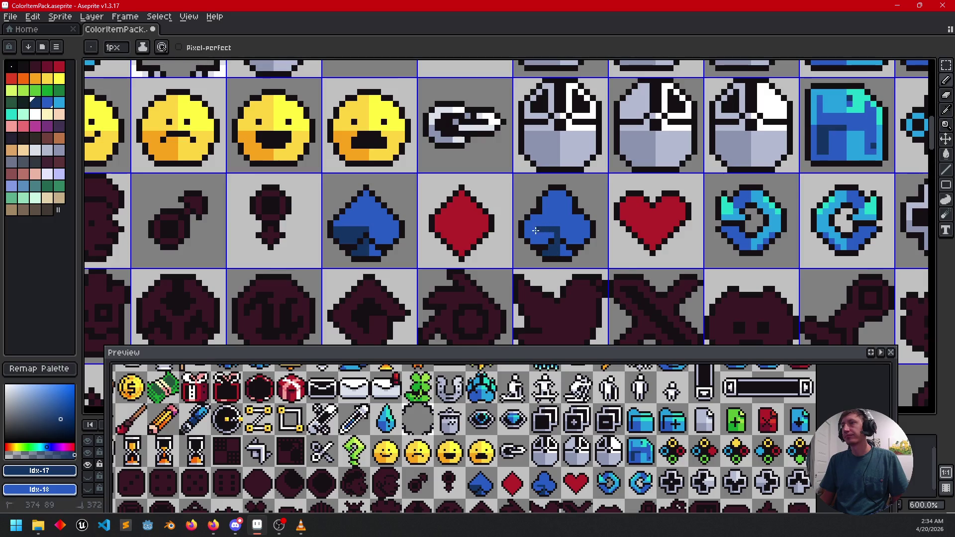
key("g")
left_click(528, 233)
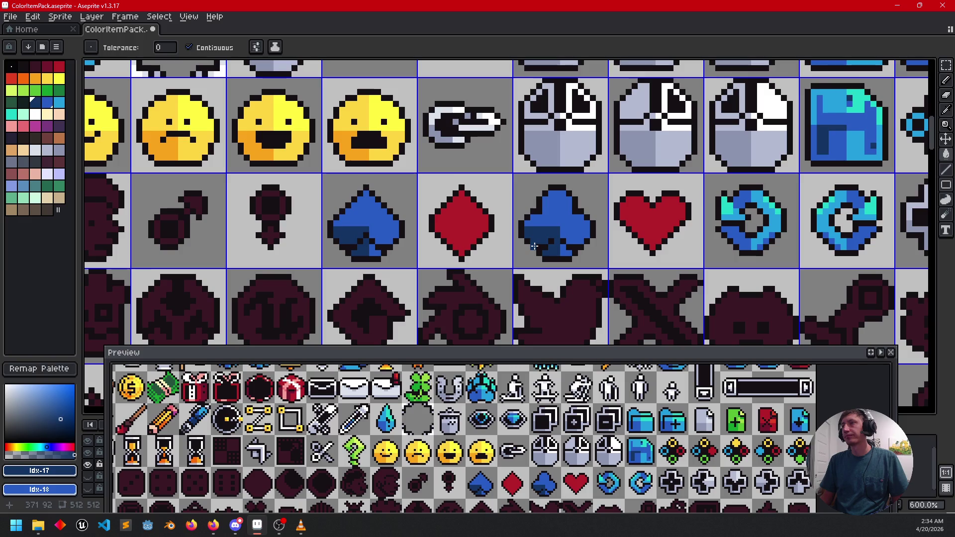
left_click(59, 102)
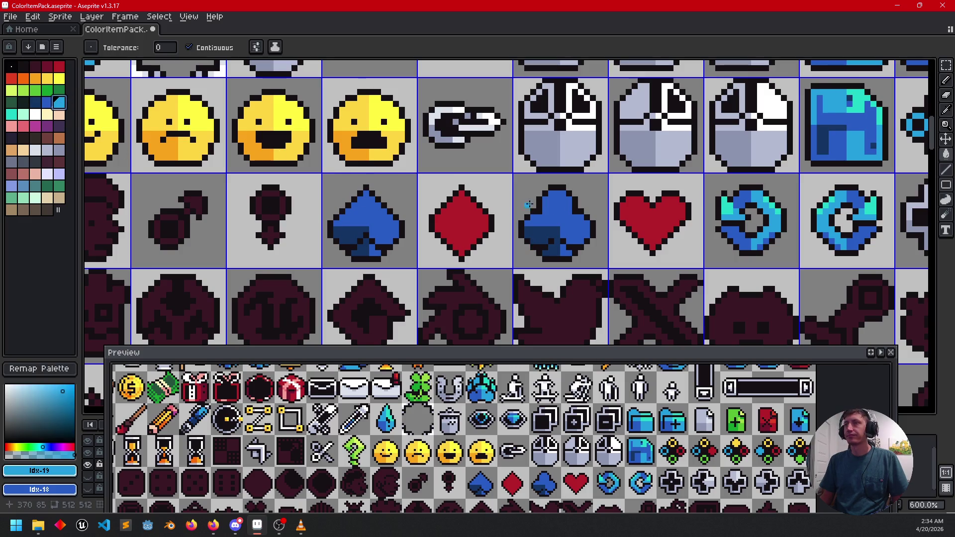
key("b")
left_click_drag(564, 191, 564, 219)
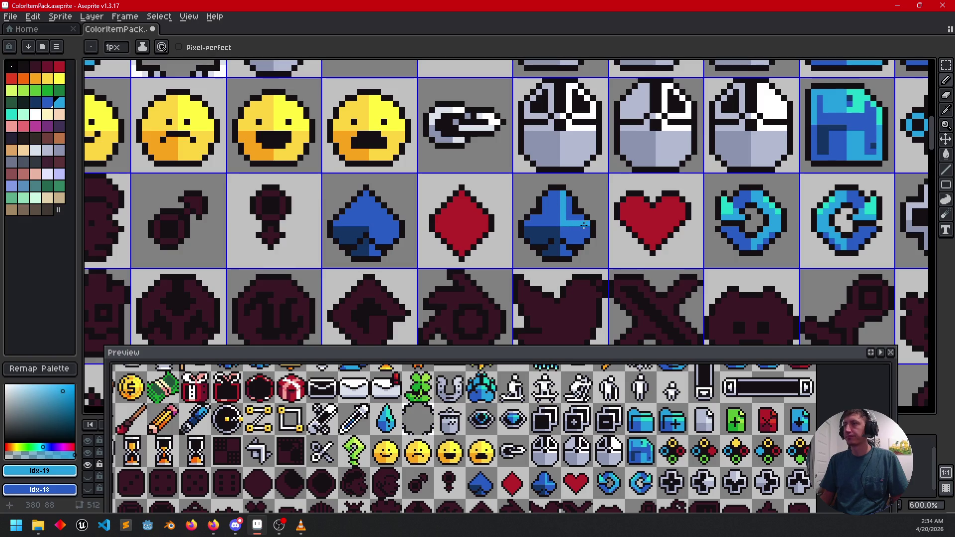
key("g")
left_click(576, 219)
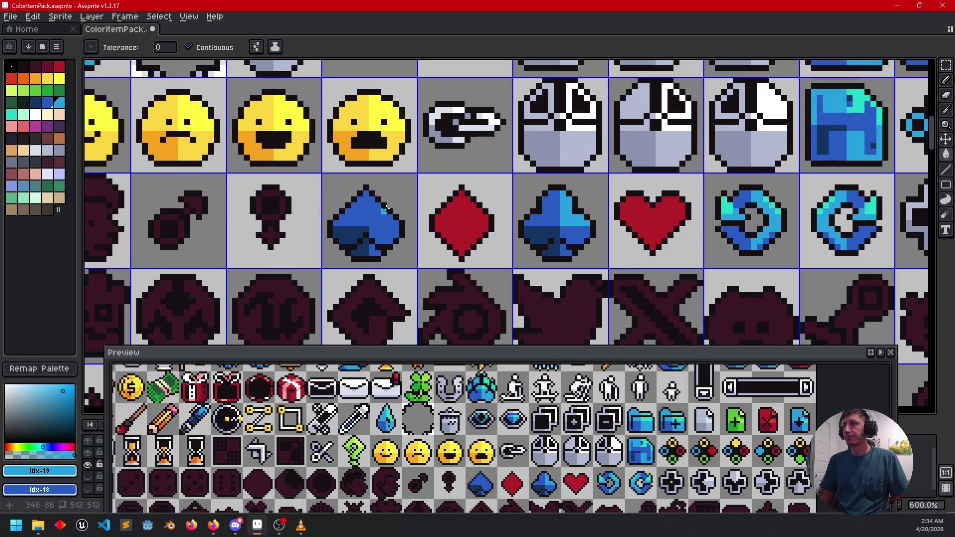
- Split the spade with a light-blue centre line and fill its right section lighter blue
key("b")
left_click_drag(371, 197, 372, 213)
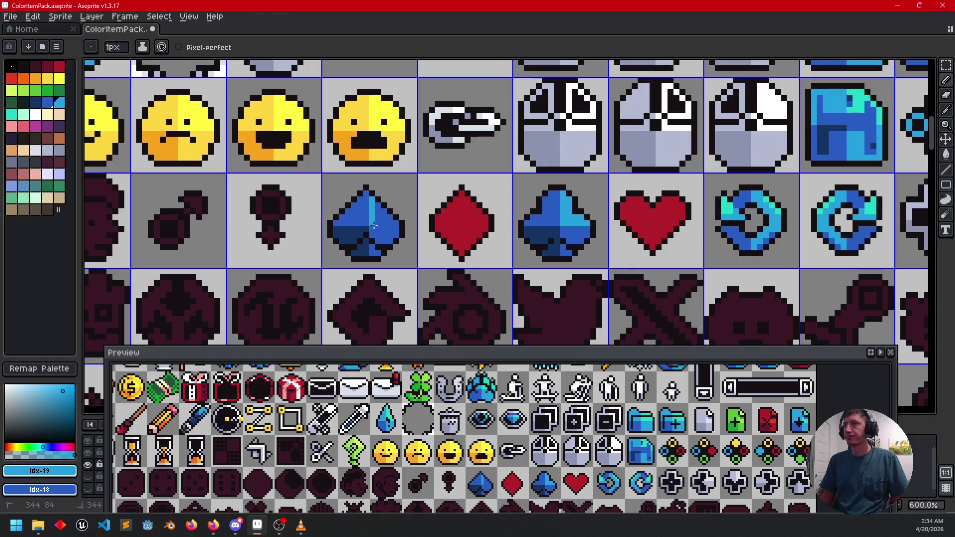
key("g")
left_click(390, 219)
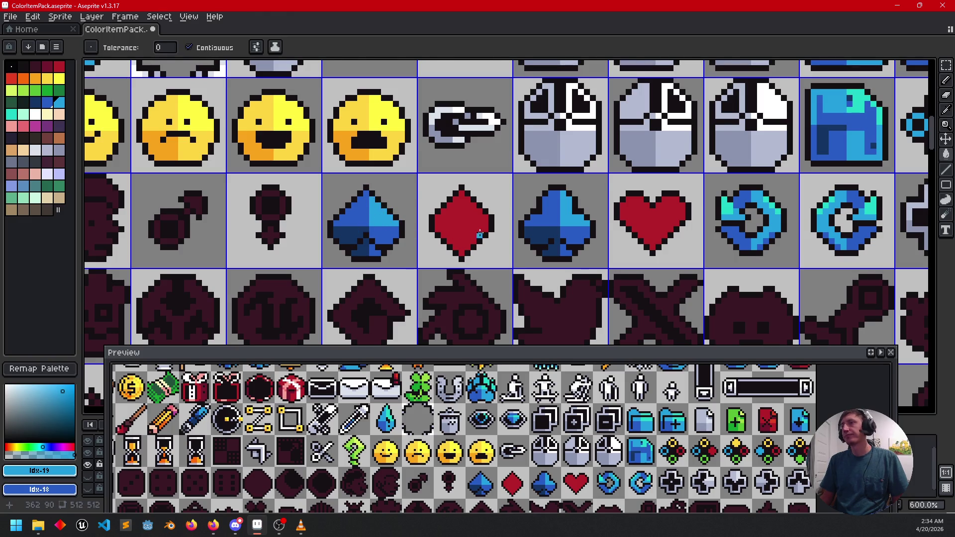
scroll(497, 231, "down", 2)
left_click_drag(569, 252, 530, 267)
left_click_drag(607, 253, 599, 257)
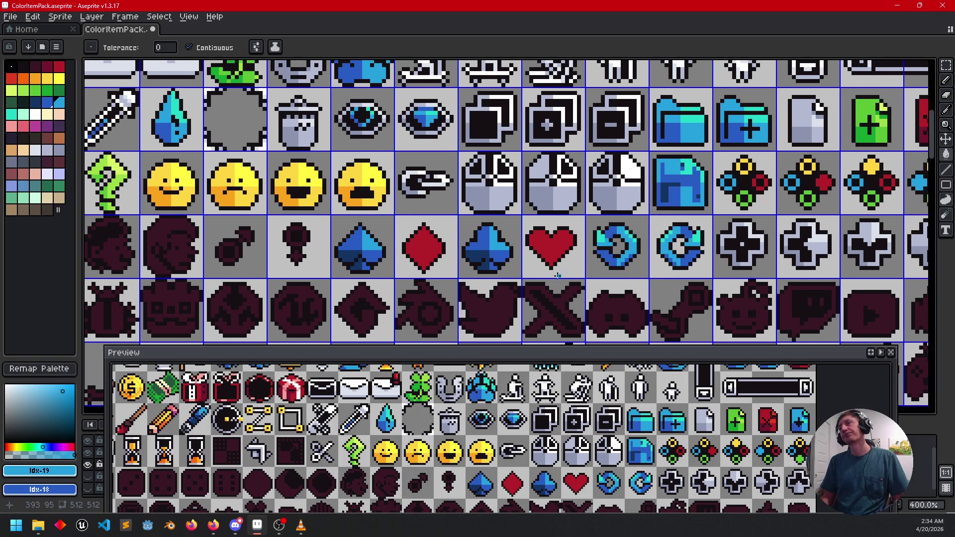
- Draw a brighter red dividing line down the diamond
scroll(535, 251, "up", 1)
left_click_drag(536, 251, 546, 217)
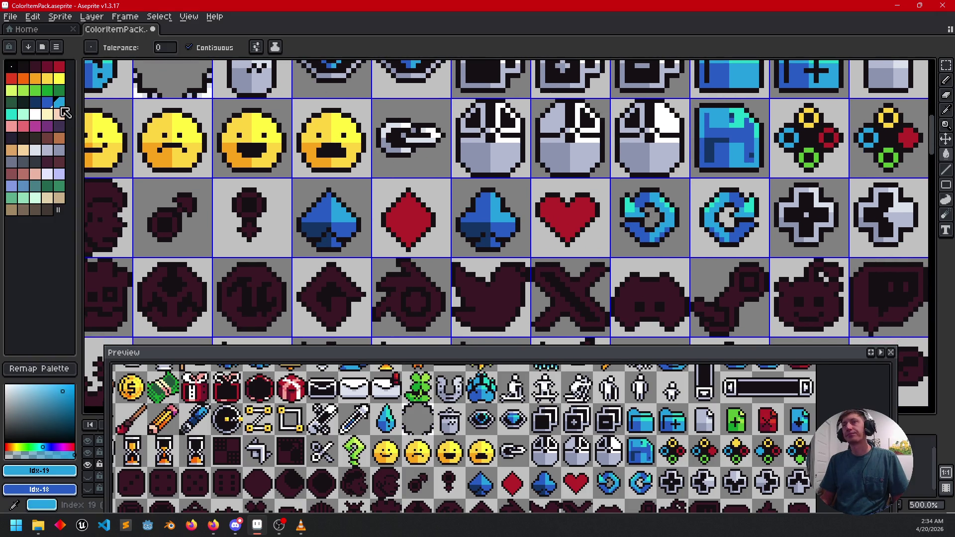
left_click(47, 66)
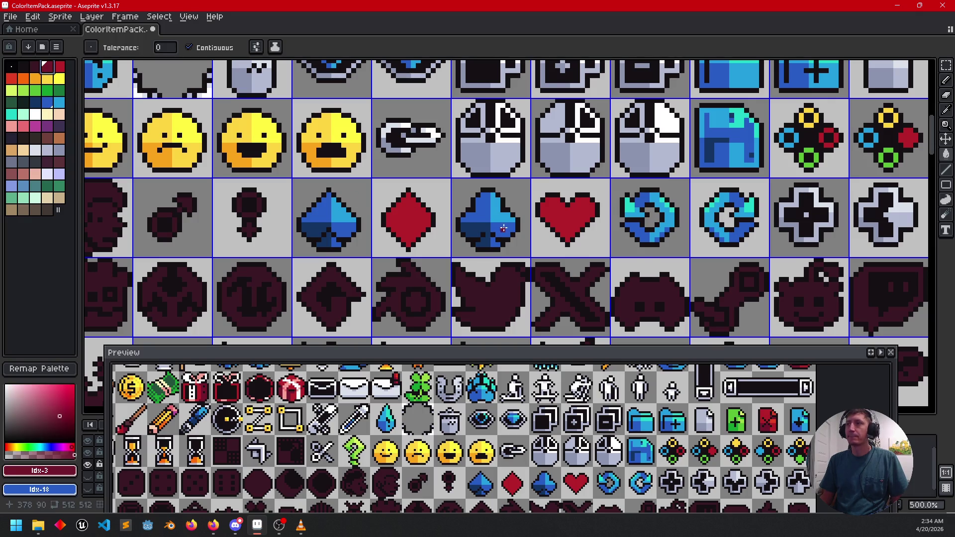
key("b")
scroll(550, 219, "up", 1)
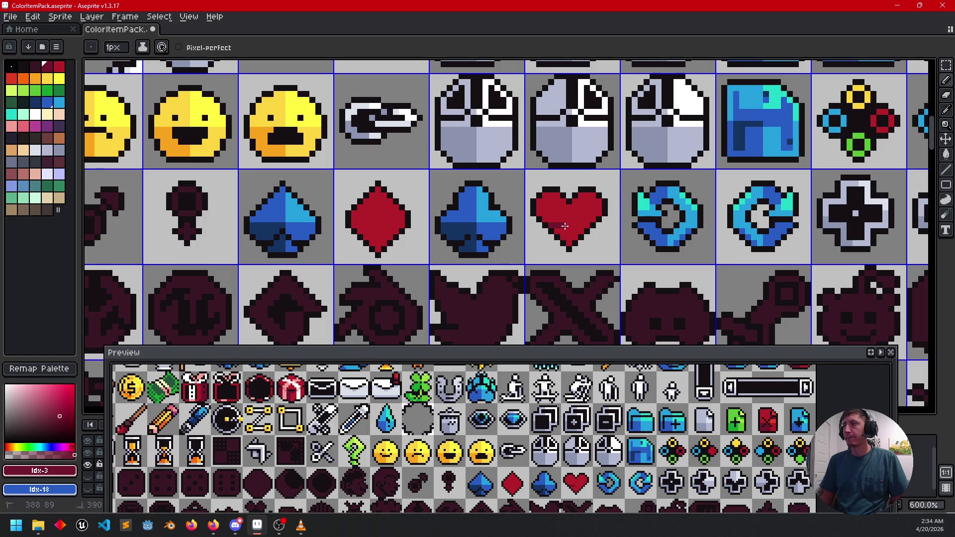
key("g")
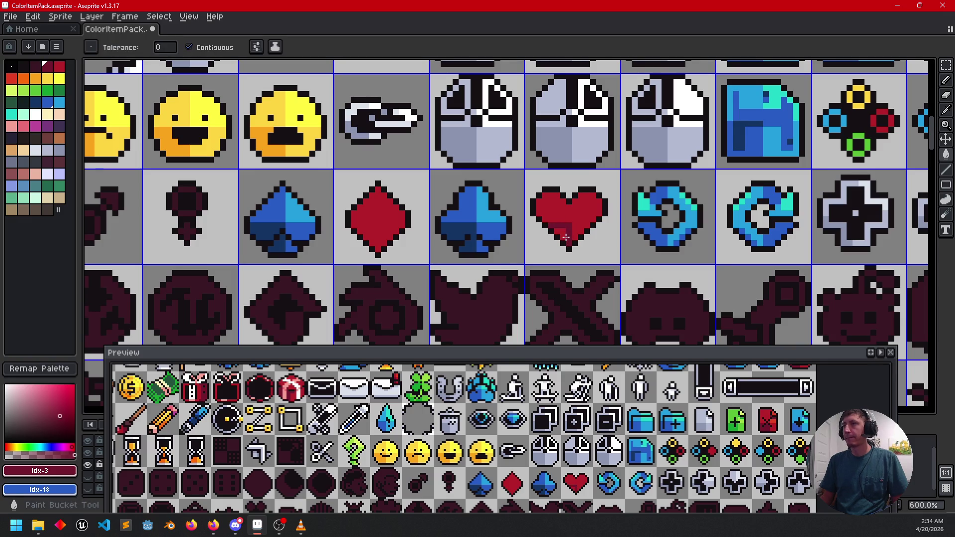
key("b")
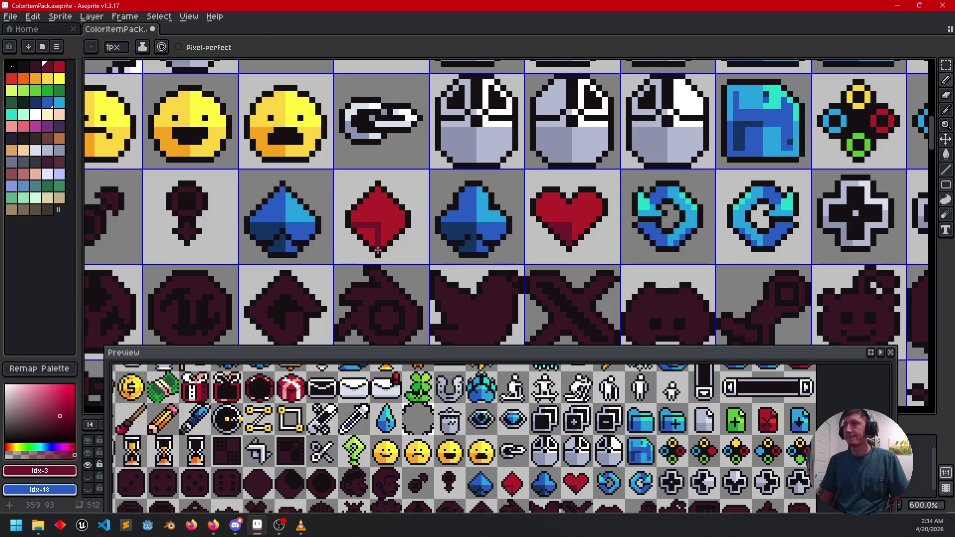
key("g")
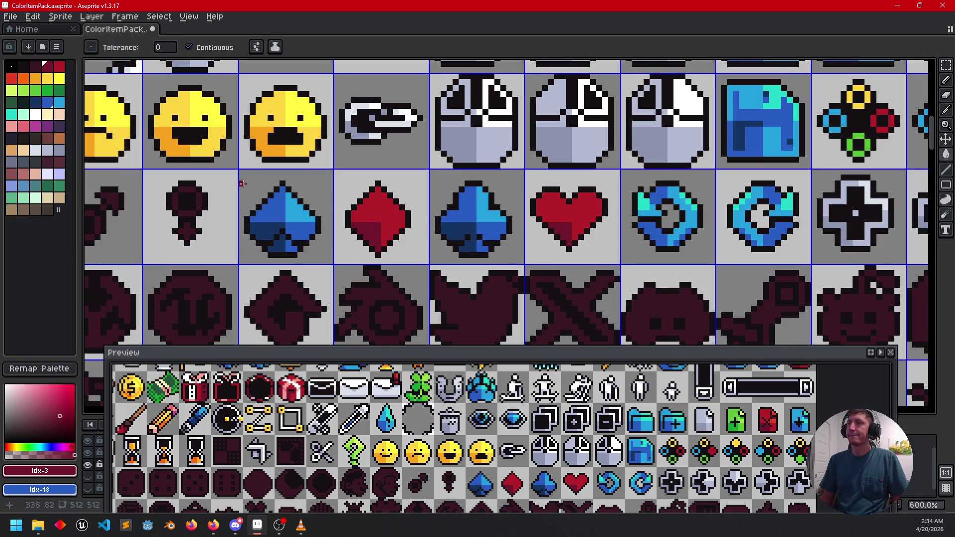
left_click(19, 82)
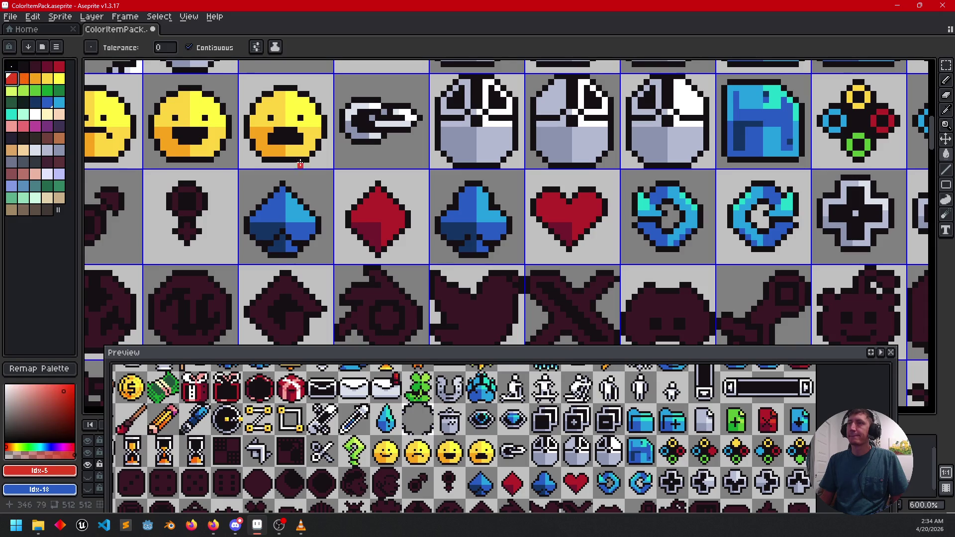
key("b")
left_click_drag(380, 195, 385, 213)
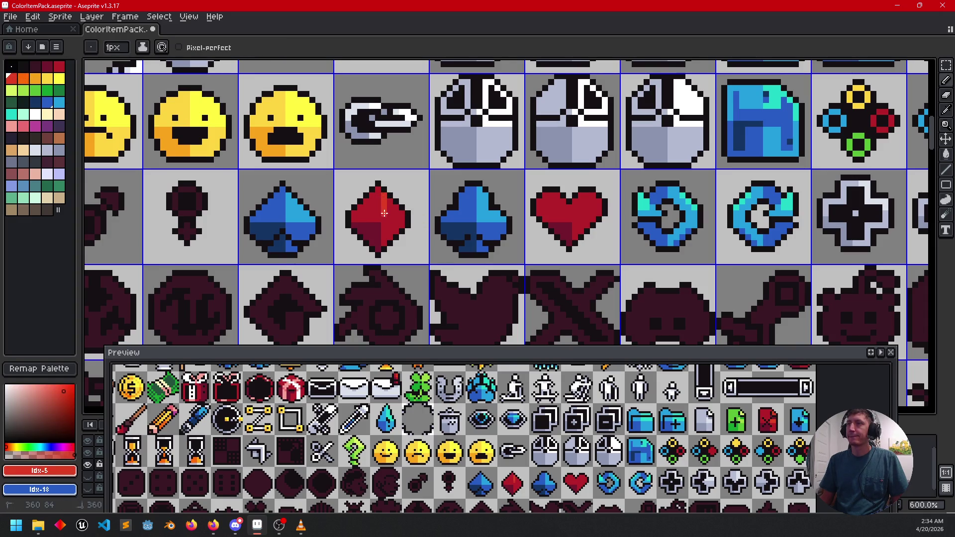
left_click(388, 220)
- Shade the heart with a brighter red line and fill, then save the sheet
key("g")
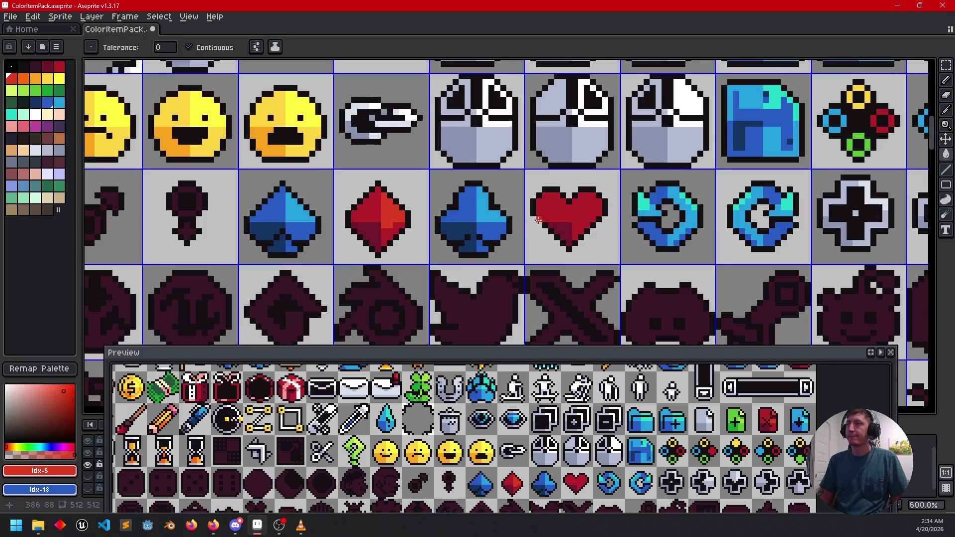
key("b")
left_click_drag(574, 201, 575, 220)
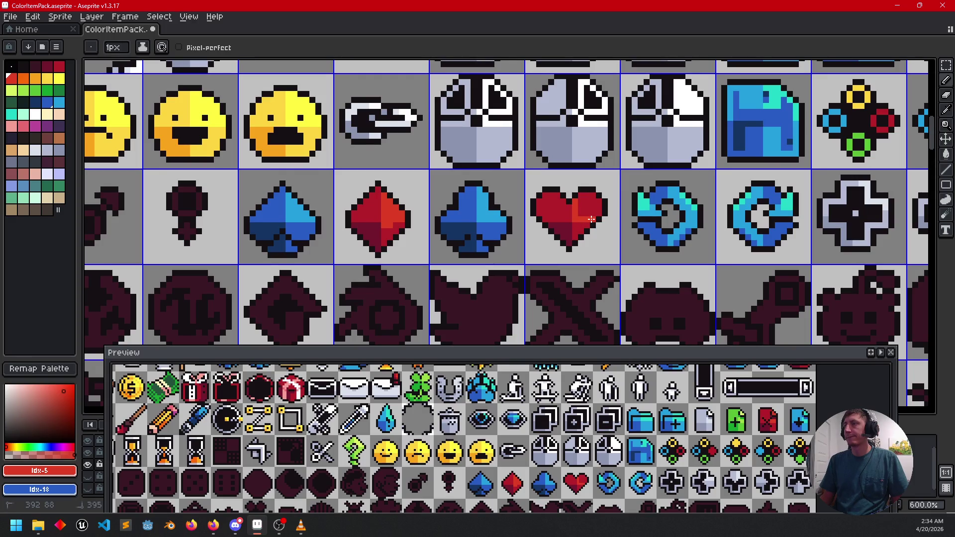
key("g")
left_click(591, 219)
left_click_drag(406, 232, 467, 225)
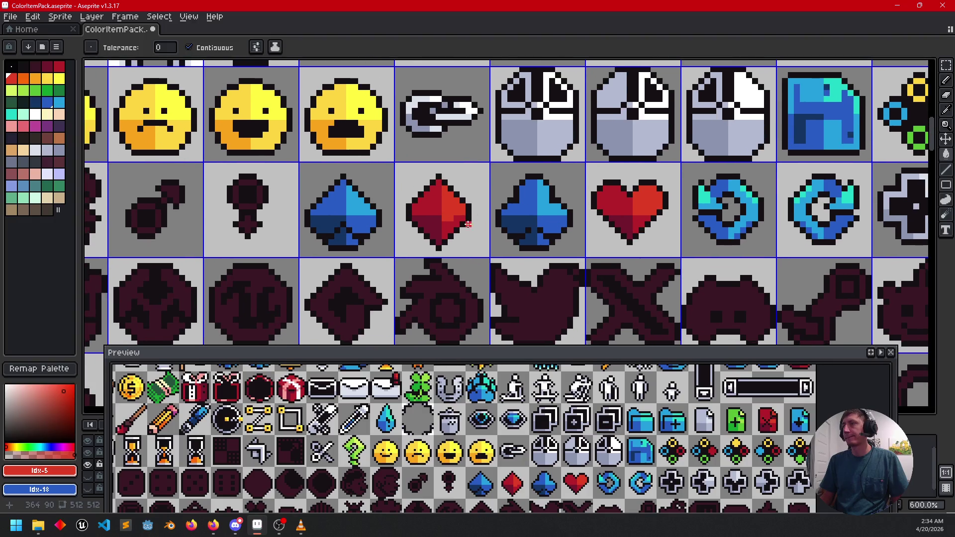
left_click(450, 221, "alt")
key("b")
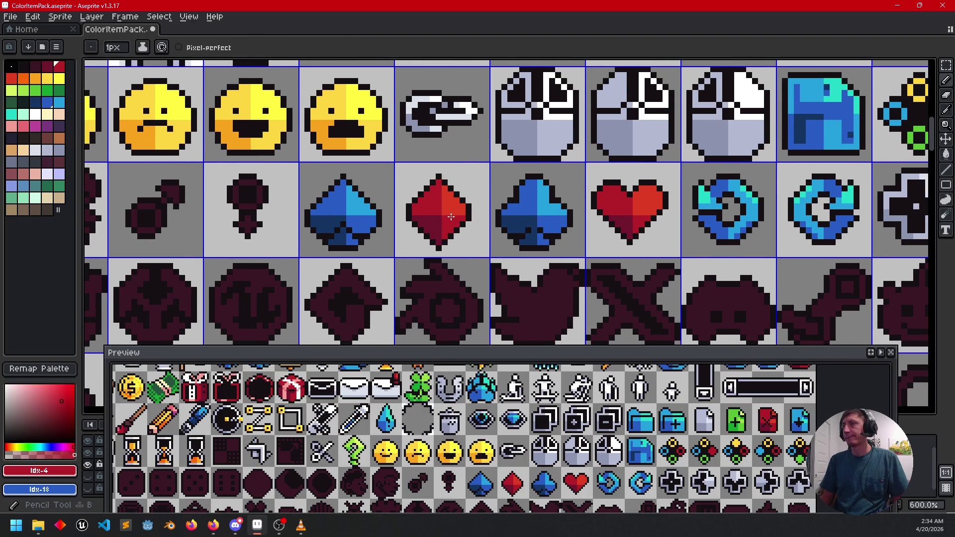
key("ctrl+s")
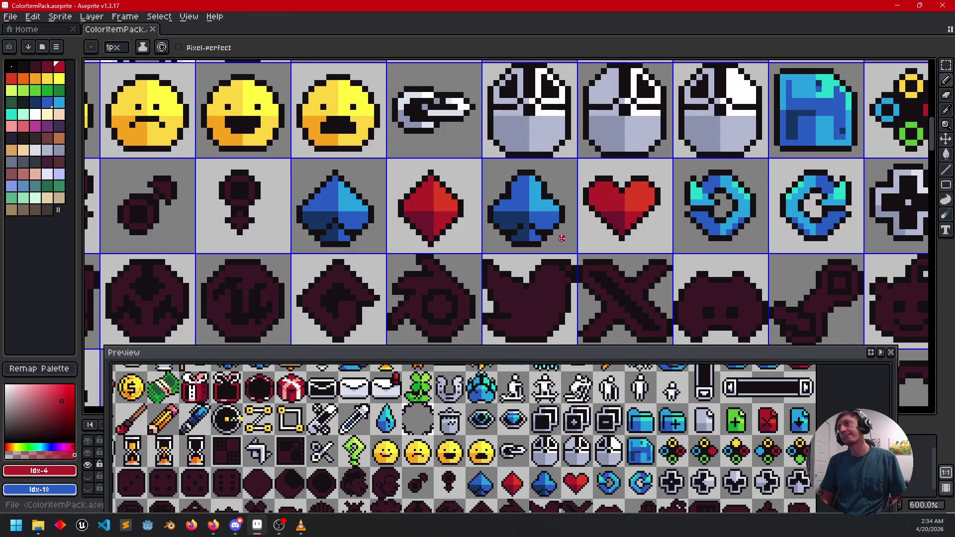
scroll(610, 240, "down", 3)
scroll(610, 240, "down", 4)
scroll(591, 242, "up", 4)
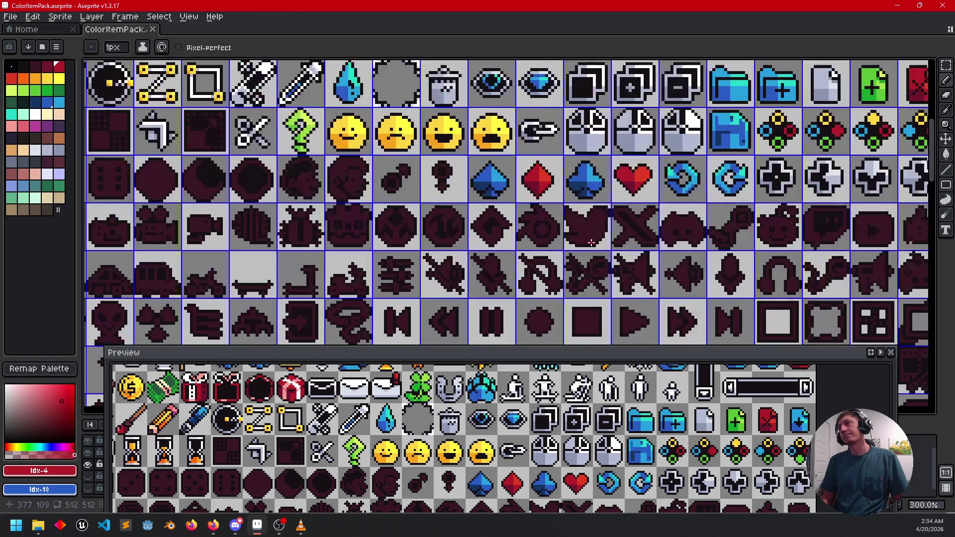
left_click_drag(590, 243, 578, 278)
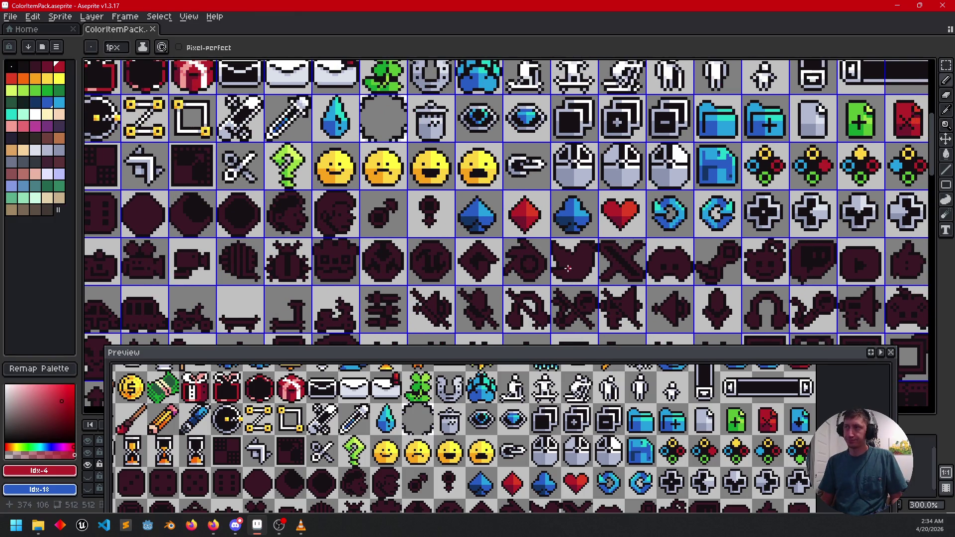
left_click_drag(437, 242, 560, 243)
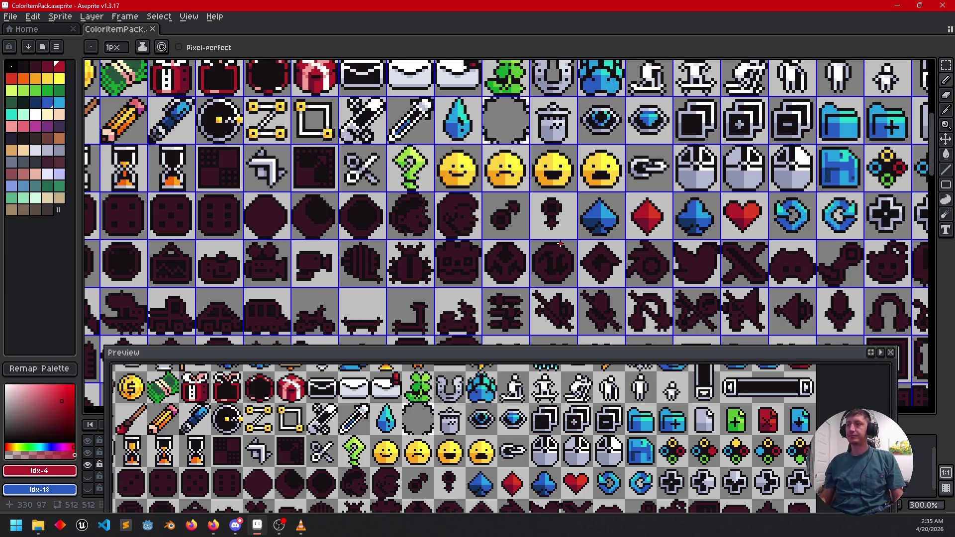
left_click_drag(530, 201, 537, 211)
scroll(545, 235, "up", 3)
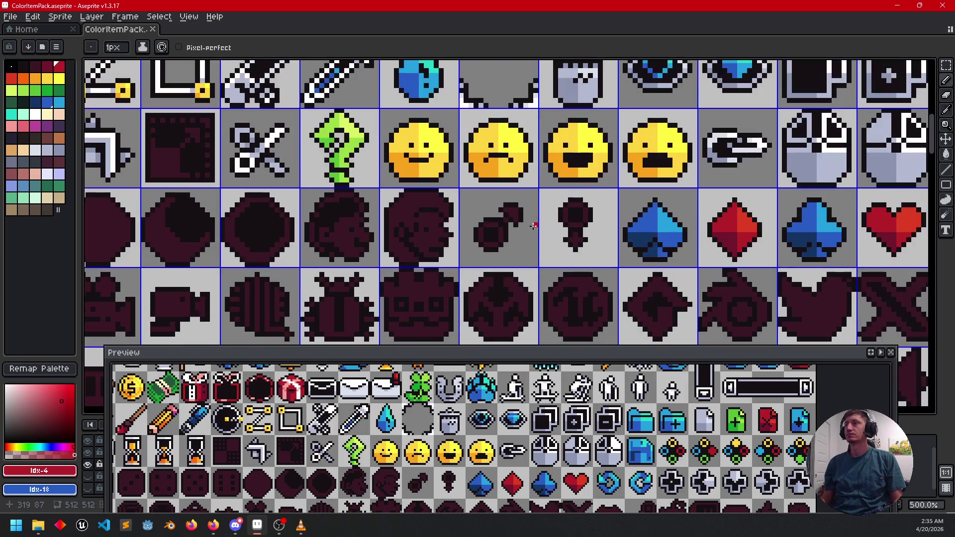
mouse_move(652, 269)
left_mouse_down()
mouse_move(599, 252)
mouse_move(607, 238)
left_mouse_up()
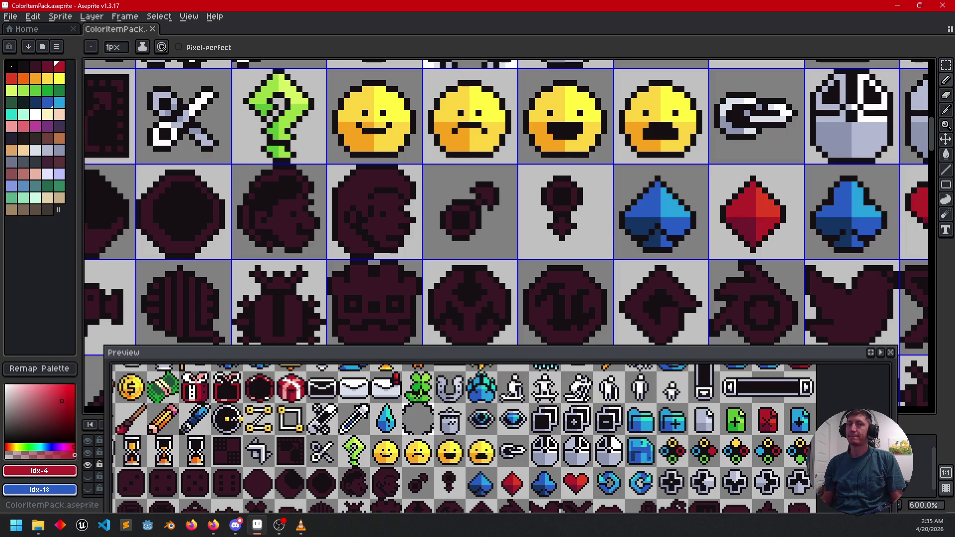
key("alt+Tab")
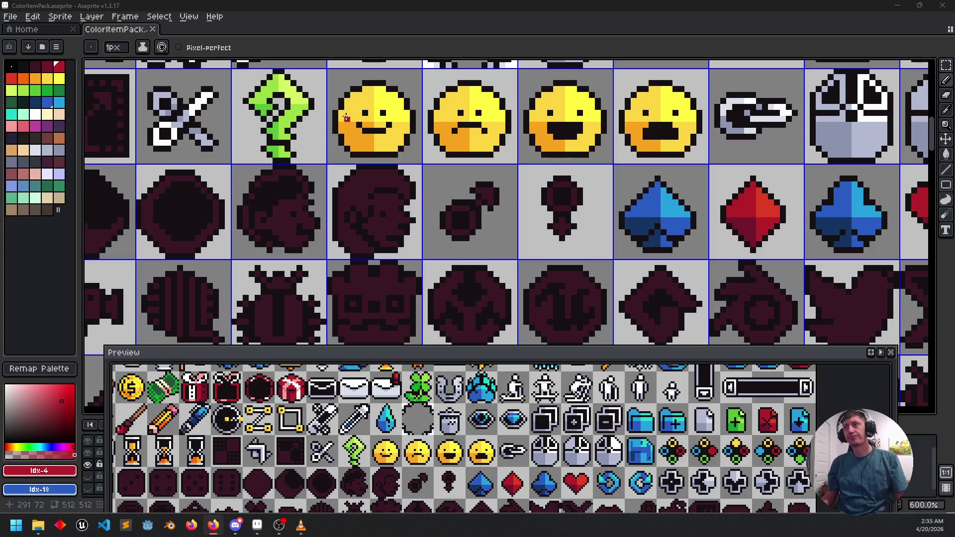
scroll(472, 203, "up", 2)
- Fill every section of the female symbol's ring and cross pink
scroll(473, 203, "up", 2)
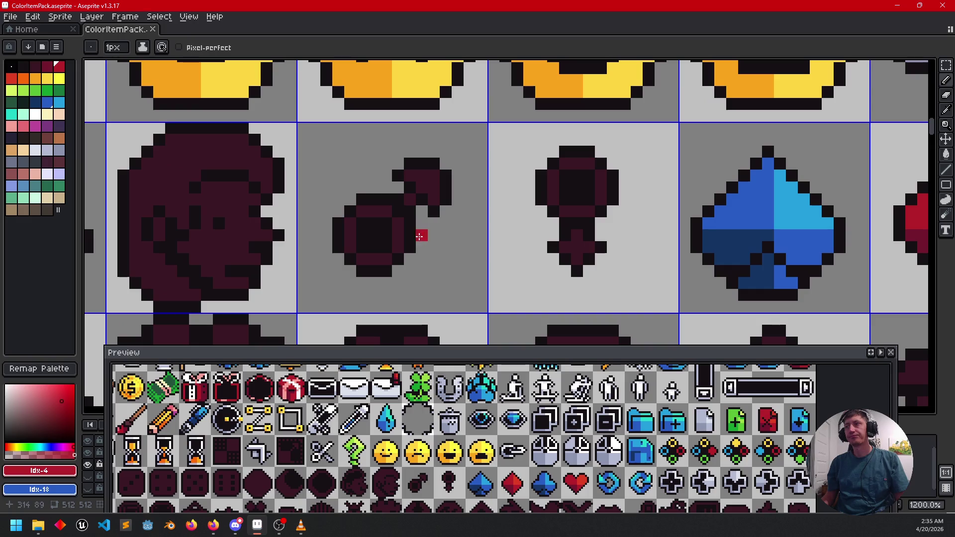
left_click(24, 130)
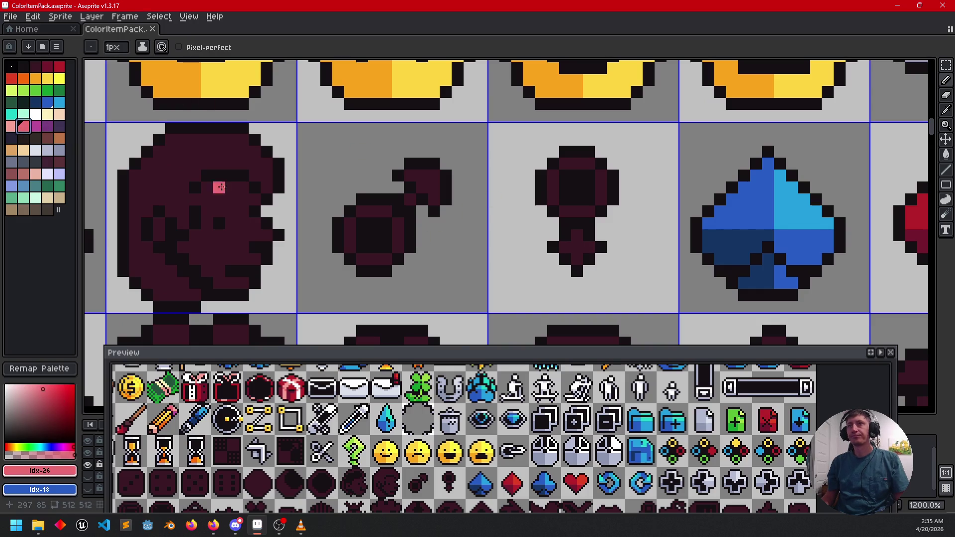
key("g")
left_click(554, 187)
left_click(576, 164)
left_click(600, 188)
left_click(593, 207)
left_click(570, 211)
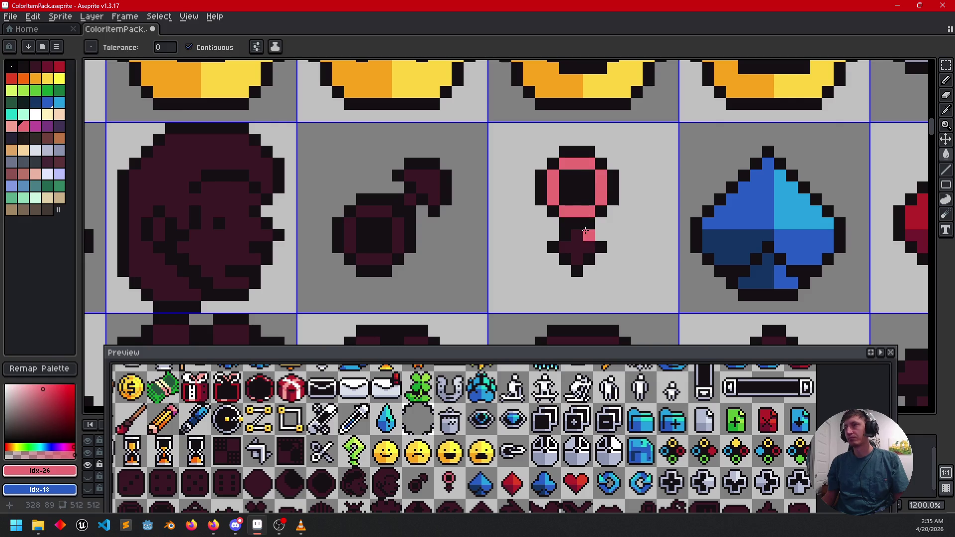
left_click(577, 247)
- Fill the male symbol's ring and arrow head light blue
left_click_drag(348, 220, 367, 215)
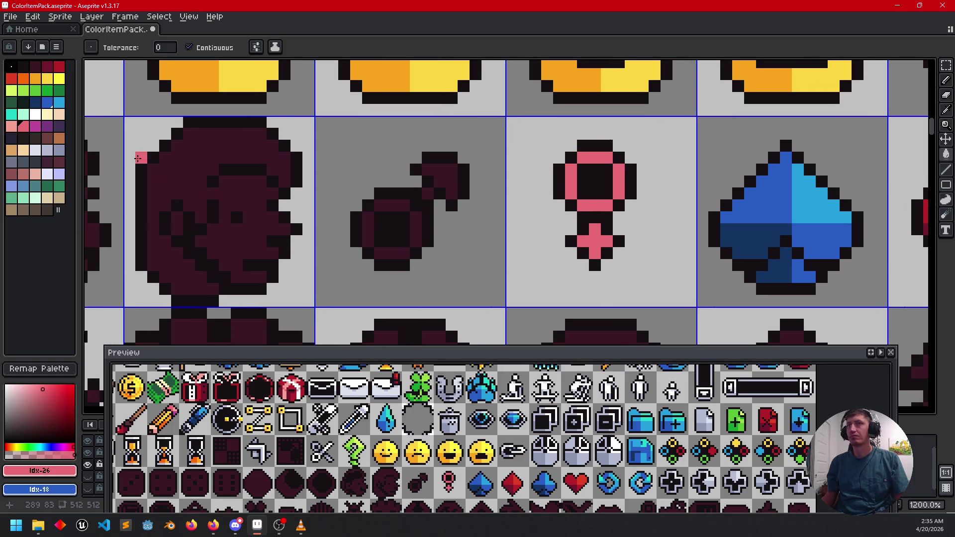
left_click(59, 101)
left_click(417, 229)
left_click(392, 205)
left_click(368, 234)
left_click(385, 263)
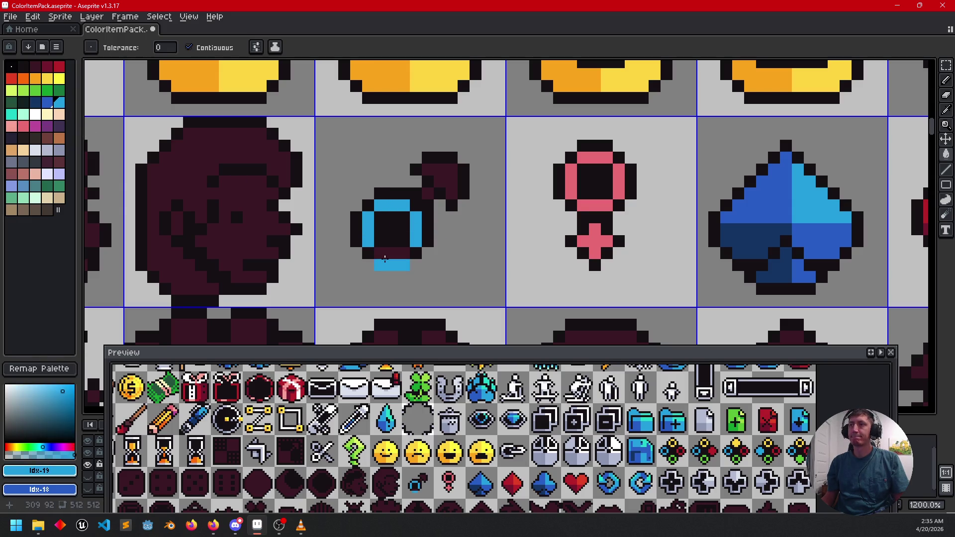
left_click(440, 169)
left_click(433, 187)
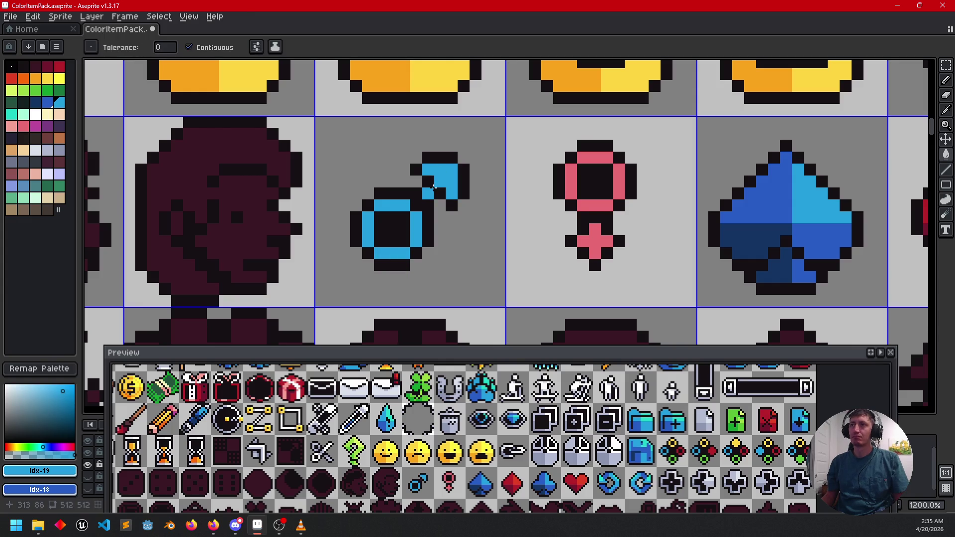
scroll(491, 205, "down", 4)
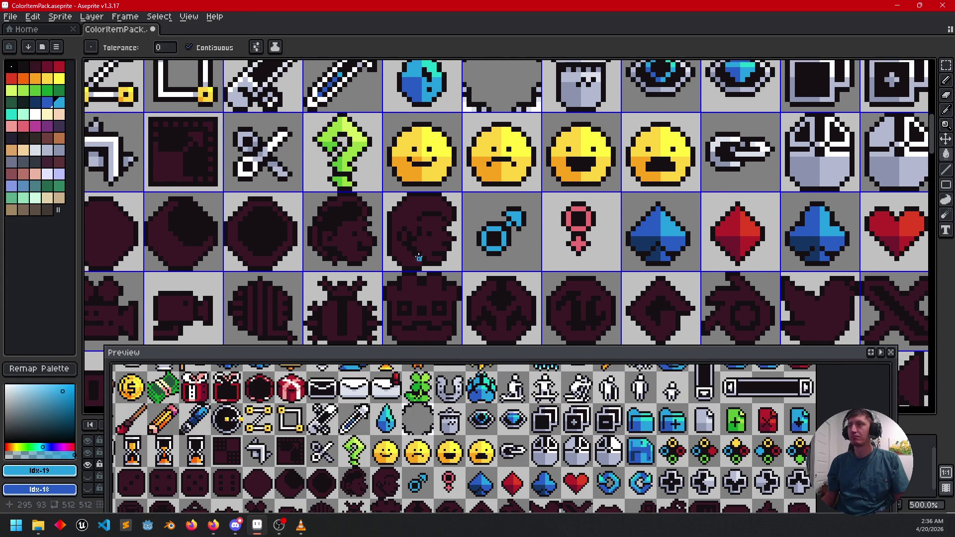
- Bucket-fill the male symbol's arrow tip with teal
scroll(419, 257, "up", 1)
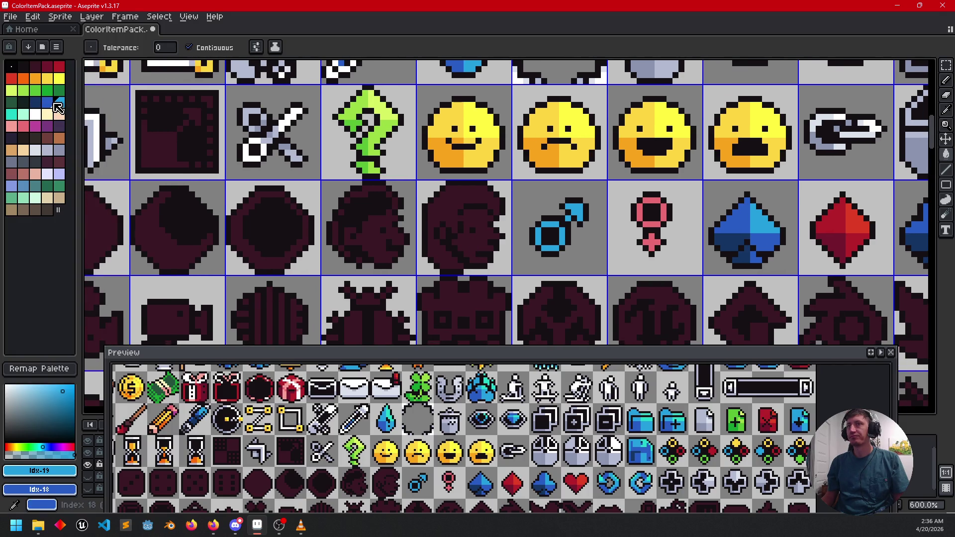
left_click(47, 103)
key("b")
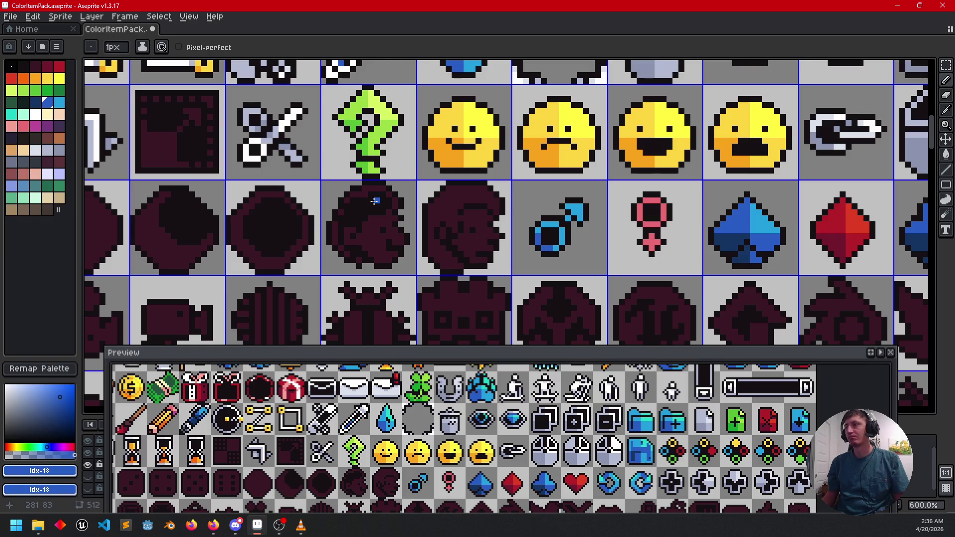
left_click(13, 115)
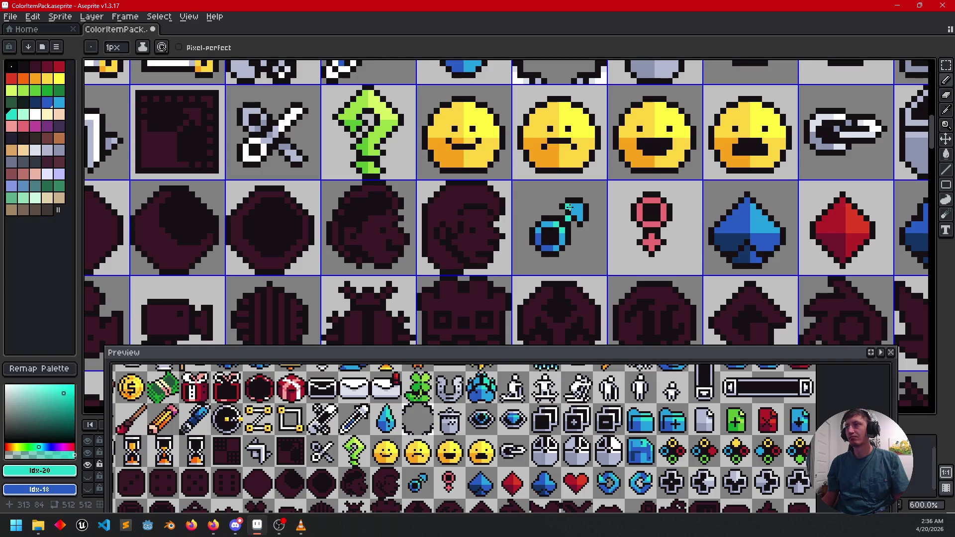
key("g")
left_click(570, 207)
- Draw pink highlight pixels on the female symbol's ring with the Pencil
scroll(574, 234, "right", 3)
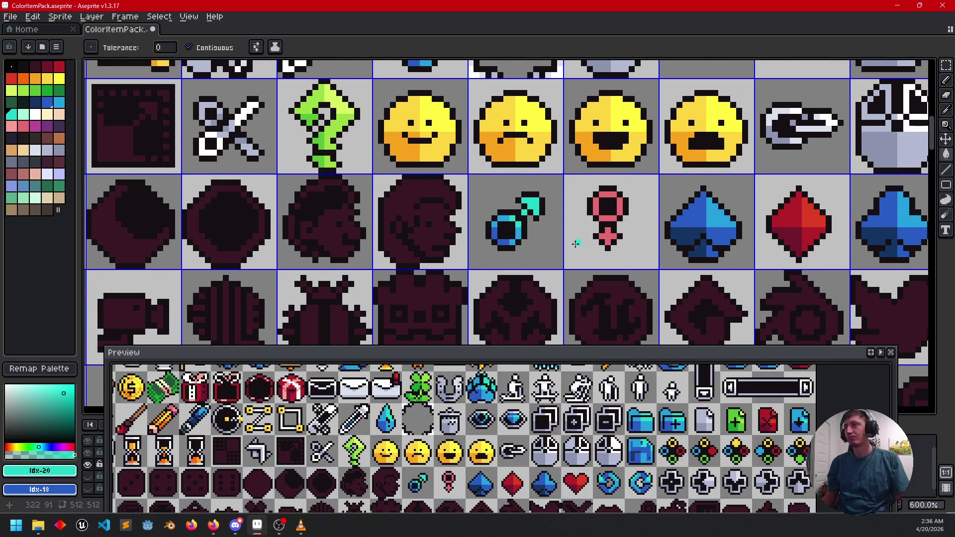
scroll(576, 244, "right", 1)
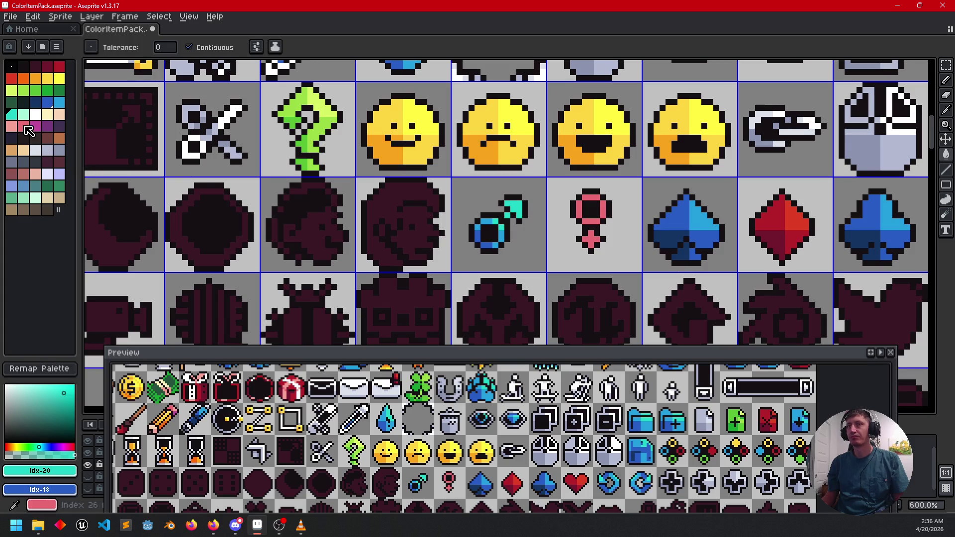
left_click(59, 67)
key("b")
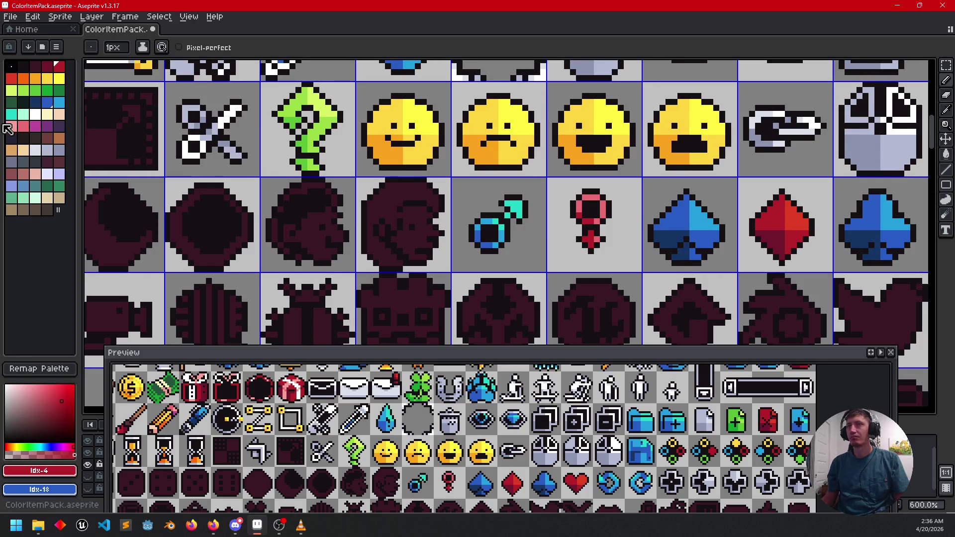
left_click(11, 126)
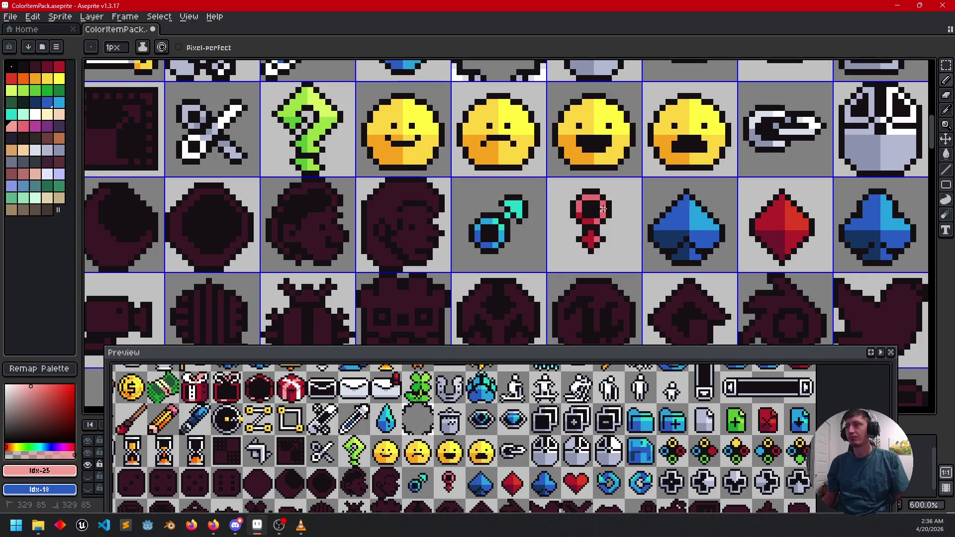
left_click_drag(592, 199, 598, 195)
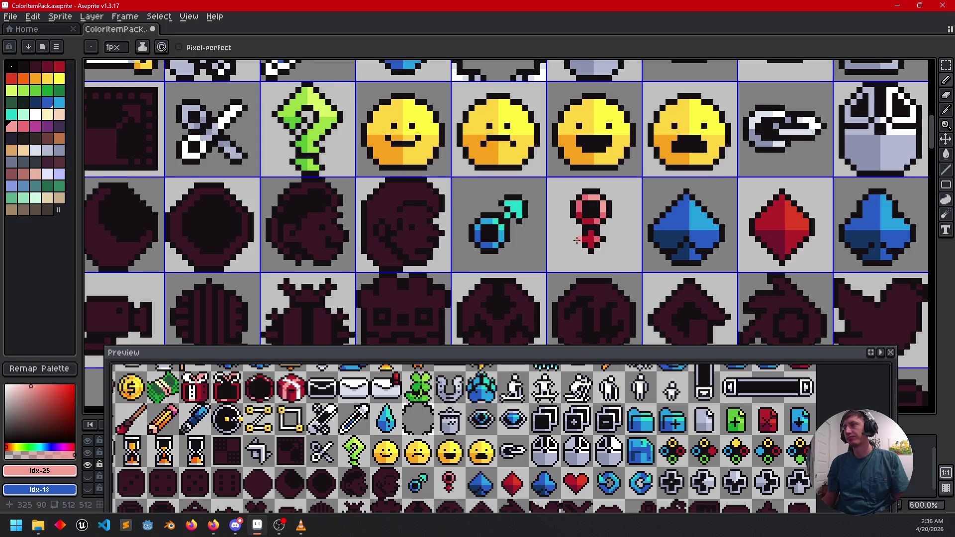
left_click(577, 209, "alt")
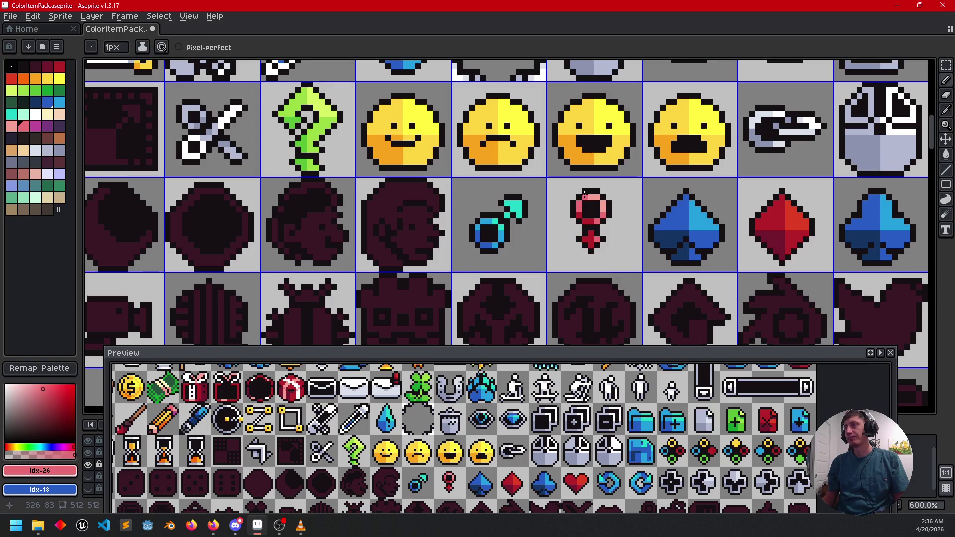
- Save the icon sheet with Ctrl+S
scroll(635, 266, "down", 1)
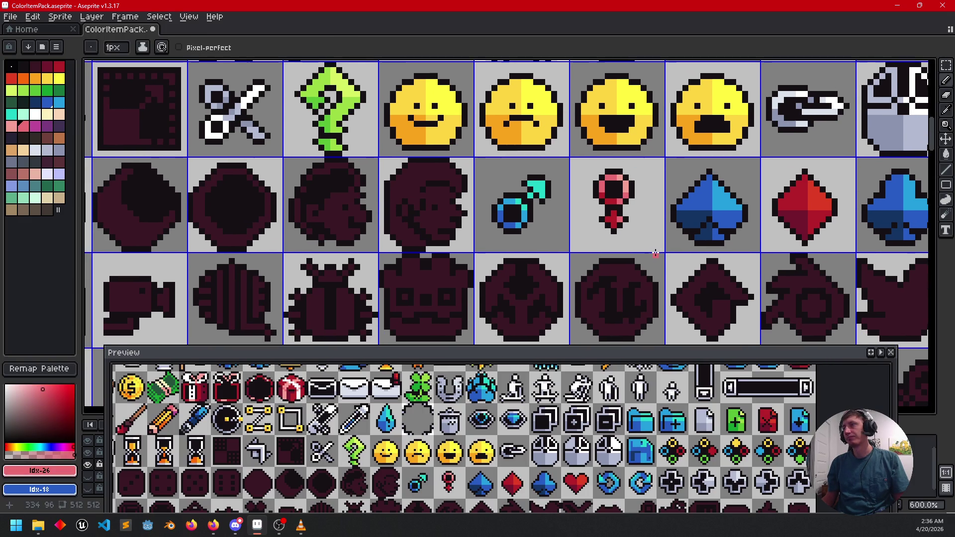
key("ctrl+s")
scroll(655, 253, "down", 3)
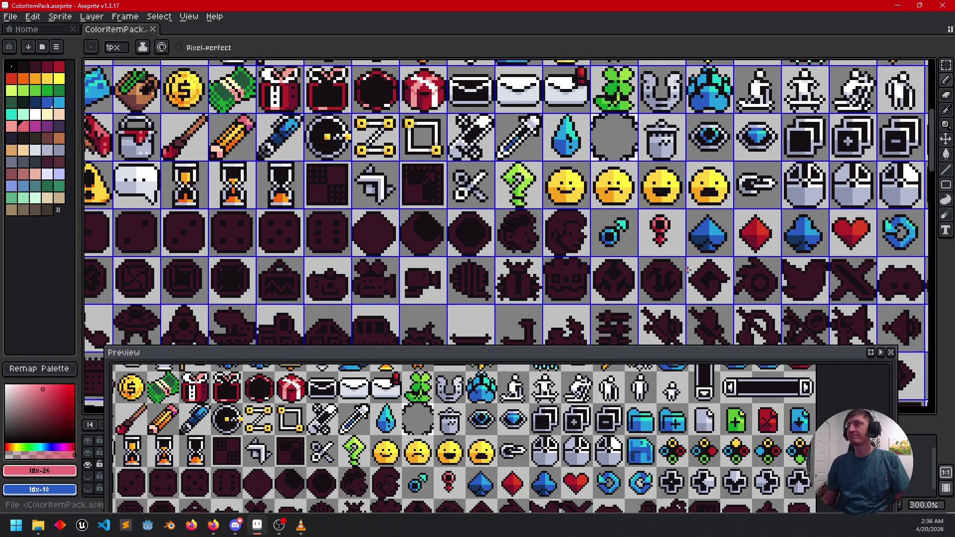
- Bucket-fill the maroon profile face and its leftover dark patch with peach
left_click_drag(687, 254, 746, 235)
scroll(627, 237, "up", 3)
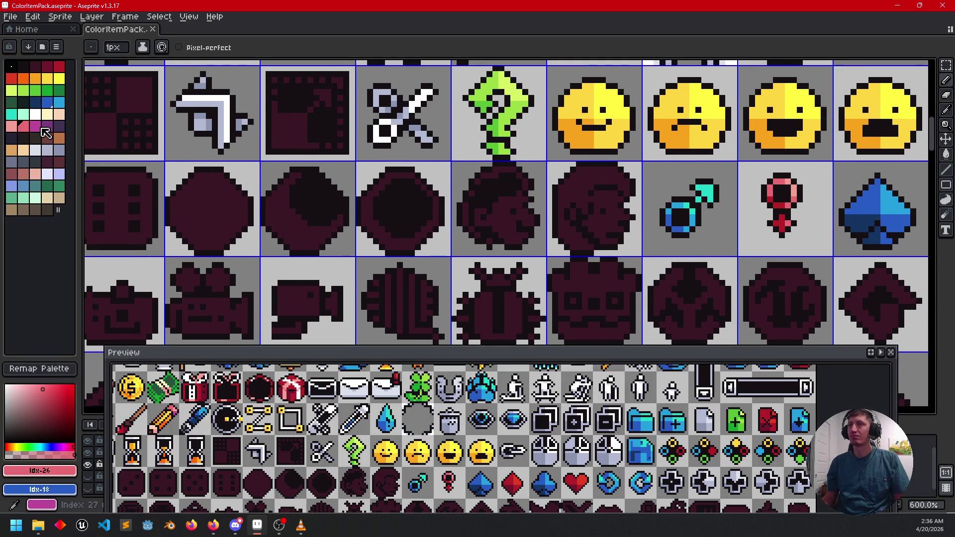
left_click(59, 115)
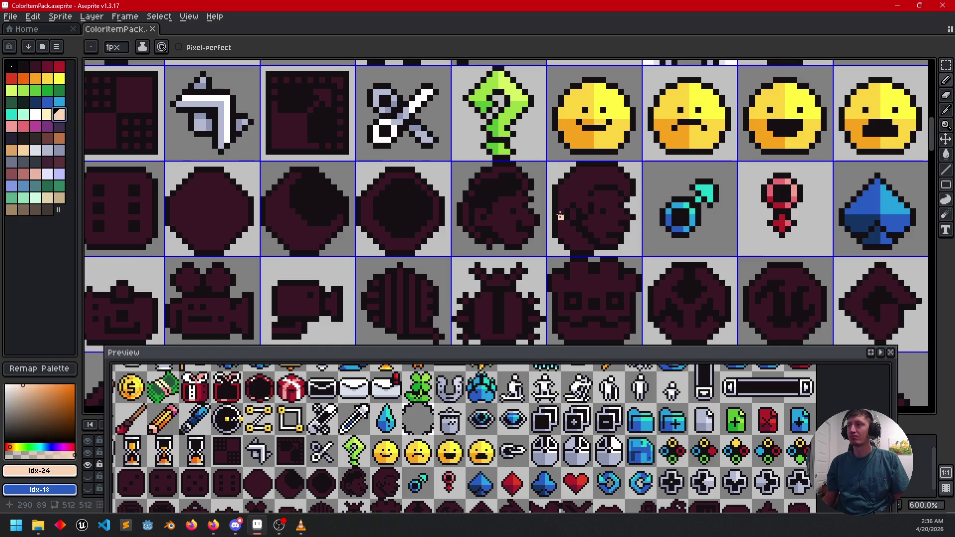
key("g")
left_click(596, 211)
scroll(567, 238, "up", 2)
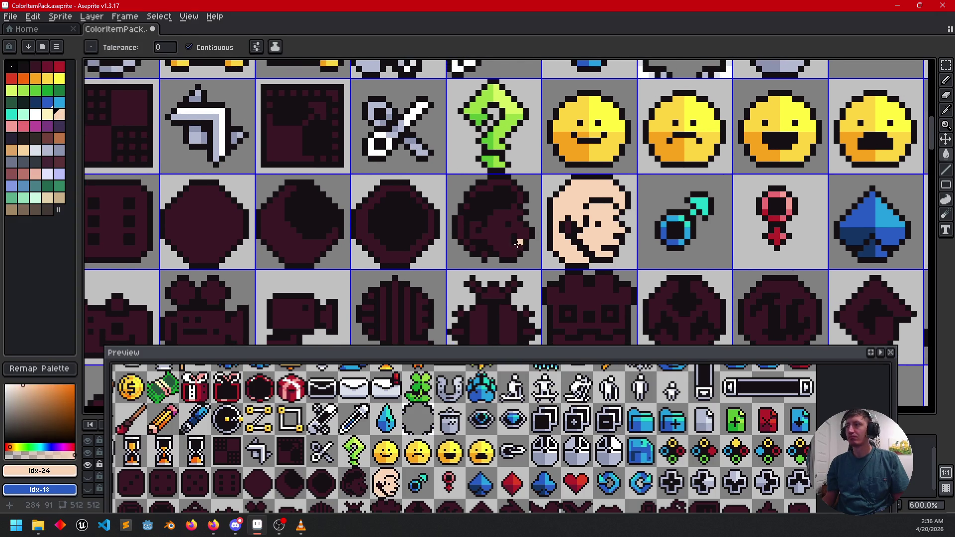
left_click(572, 221)
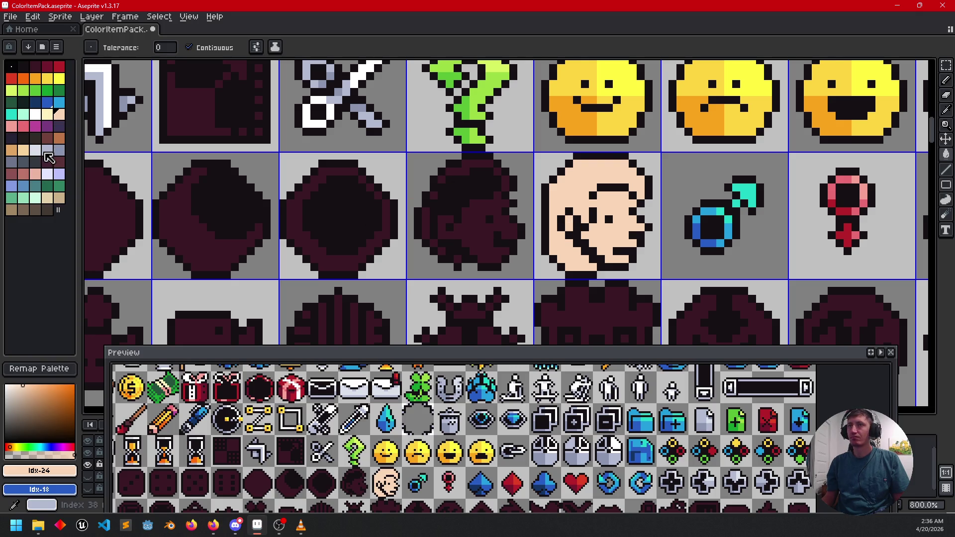
left_click(59, 139)
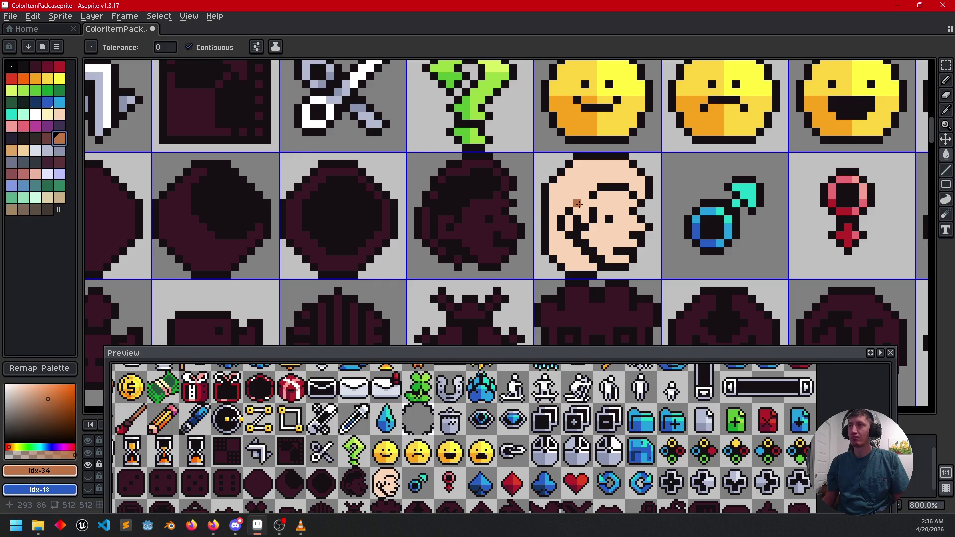
- Try a brown fill on the face area, then undo it
left_click(48, 139)
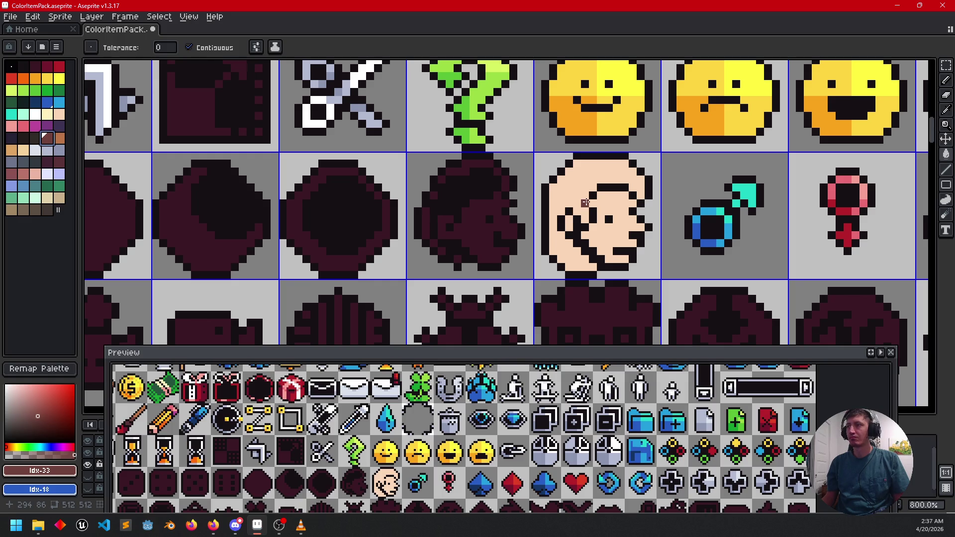
left_click(590, 200)
key("ctrl+z")
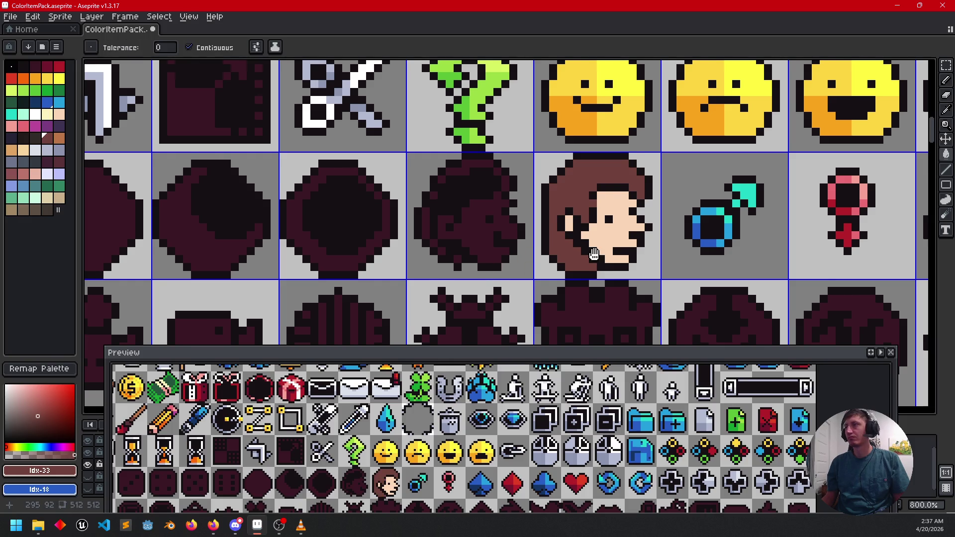
scroll(547, 243, "down", 1)
scroll(547, 242, "left", 1)
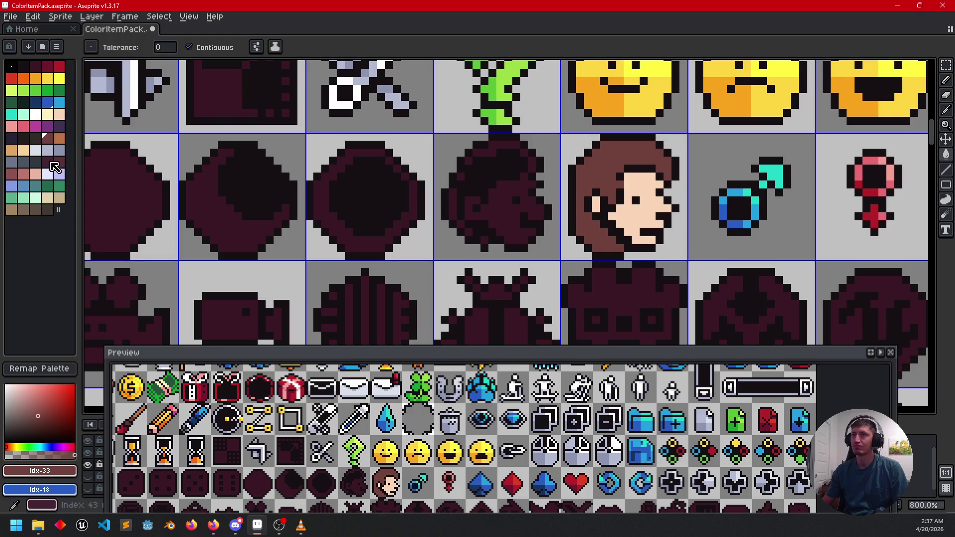
- Bucket-fill the face's lower-left hair with a darker brown
left_click(59, 162)
key("b")
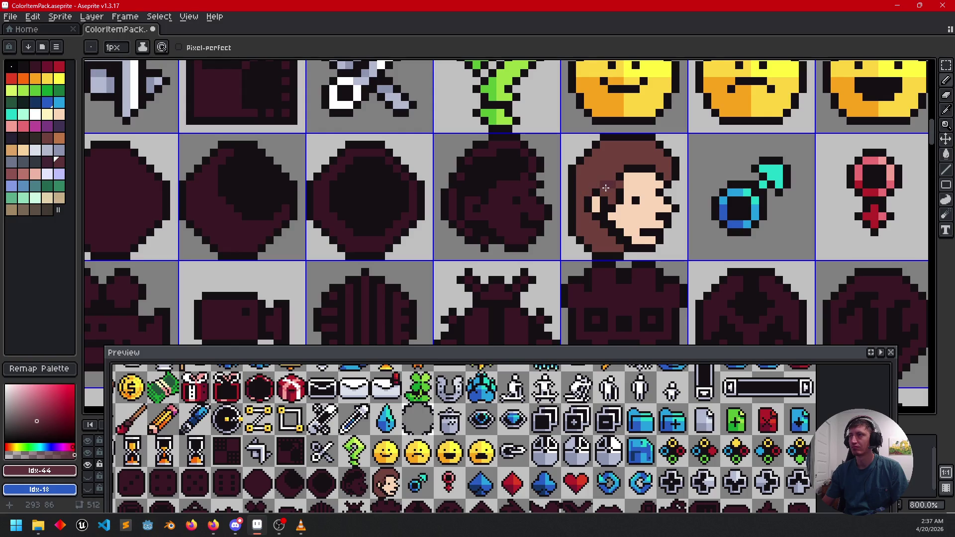
key("g")
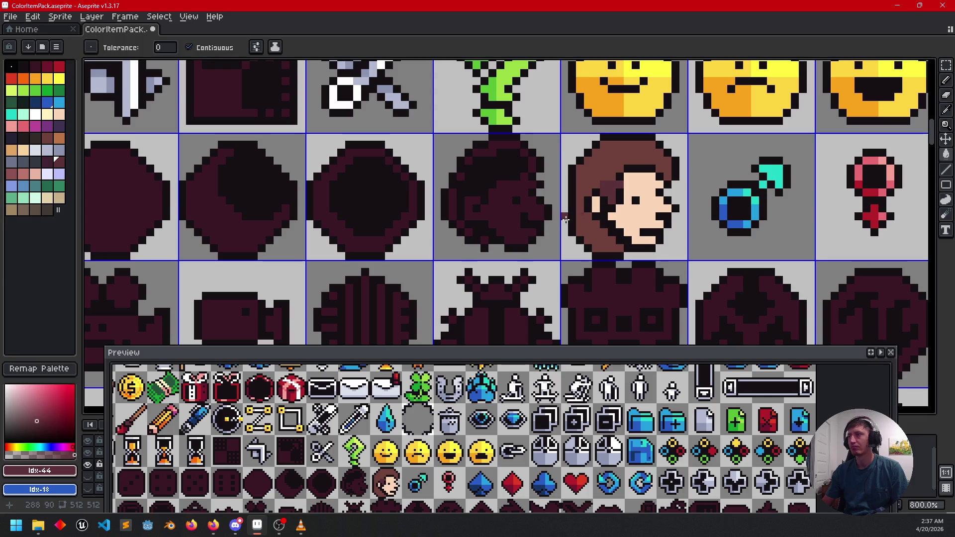
key("b")
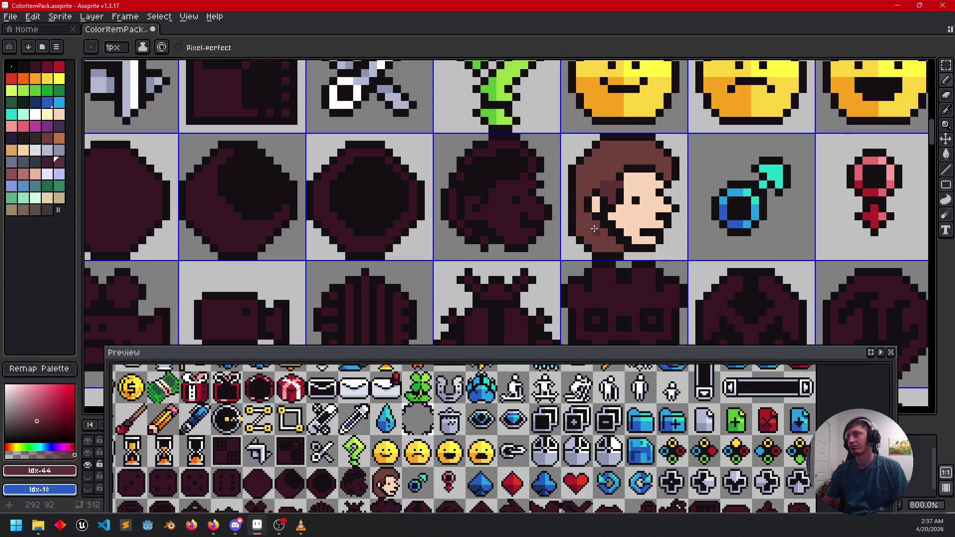
key("g")
left_click(592, 239)
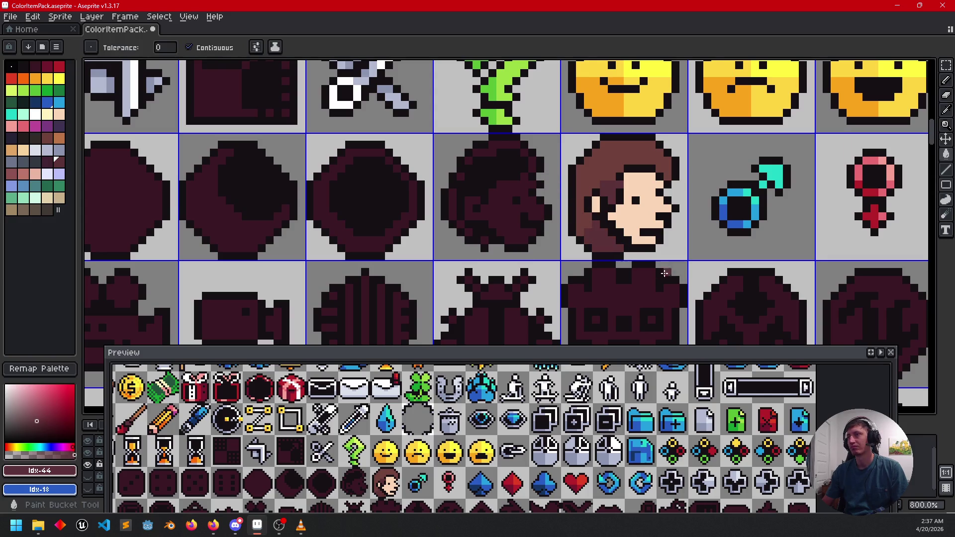
scroll(701, 225, "left", 2)
scroll(490, 204, "left", 5)
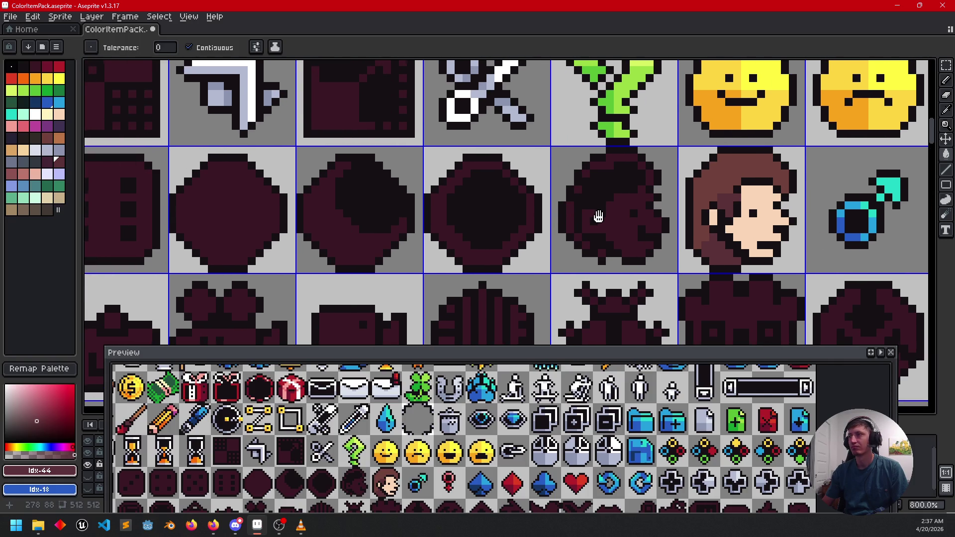
- Switch to the Pencil and reposition the view over the face icons
key("b")
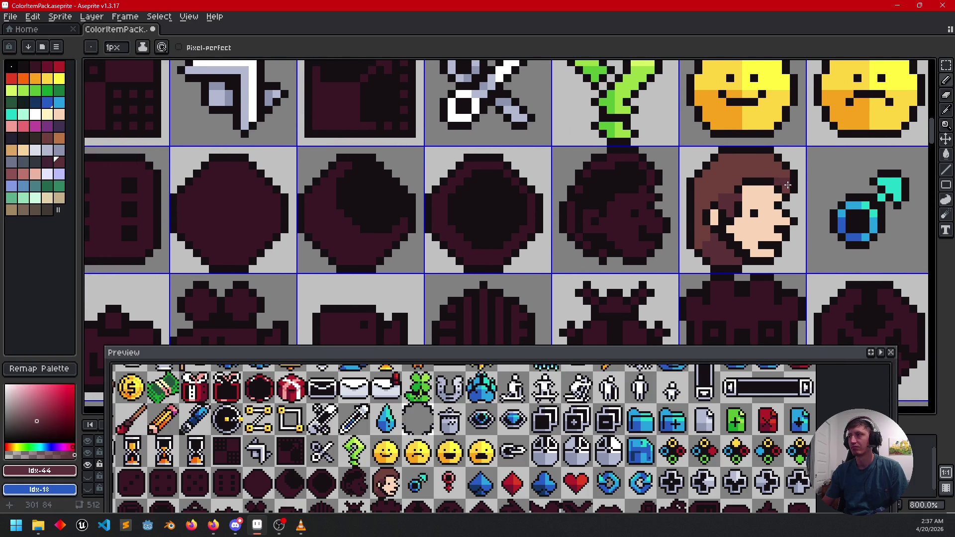
left_click_drag(644, 226, 636, 225)
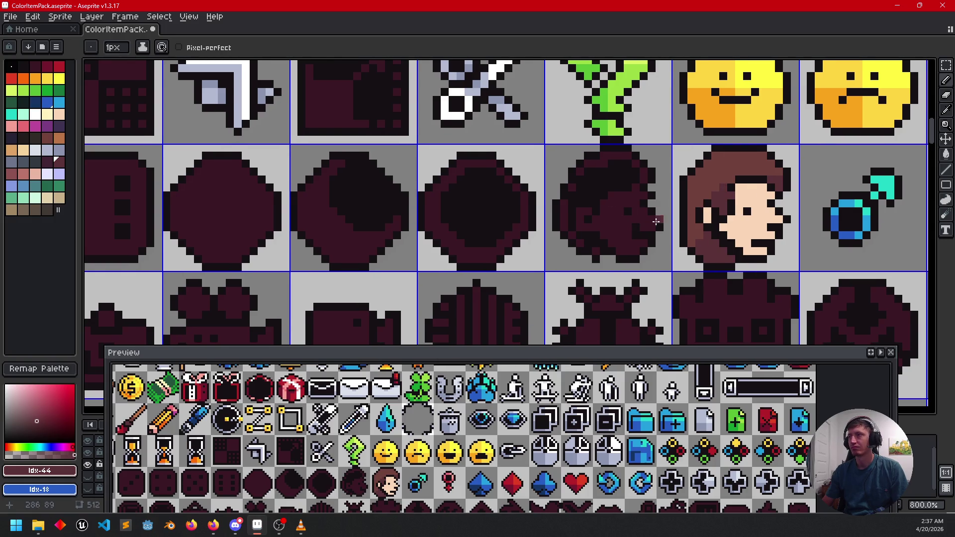
scroll(634, 221, "down", 1)
scroll(634, 220, "left", 1)
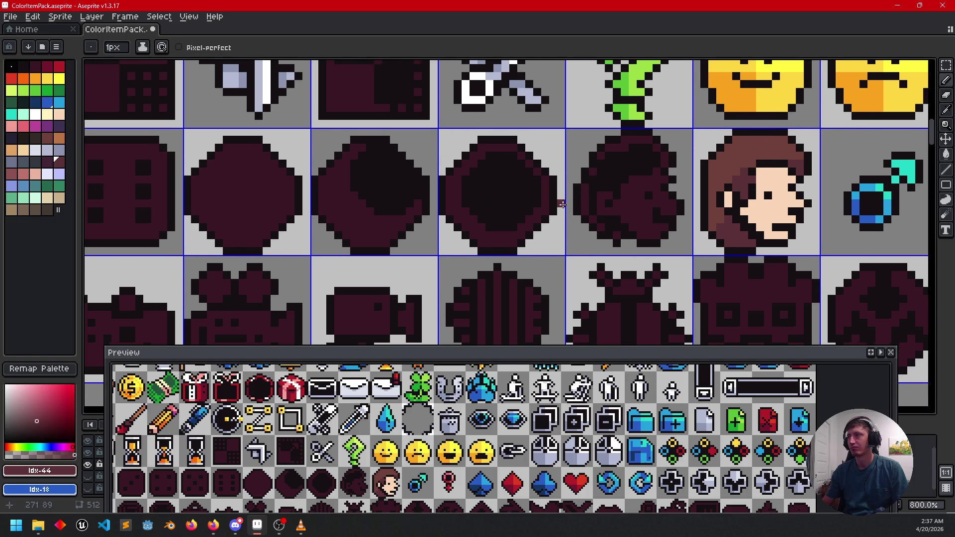
scroll(552, 209, "right", 1)
scroll(552, 208, "up", 1)
scroll(711, 209, "right", 2)
scroll(711, 209, "up", 1)
- Sample the peach skin and fill the other dark profile face with it
key("i")
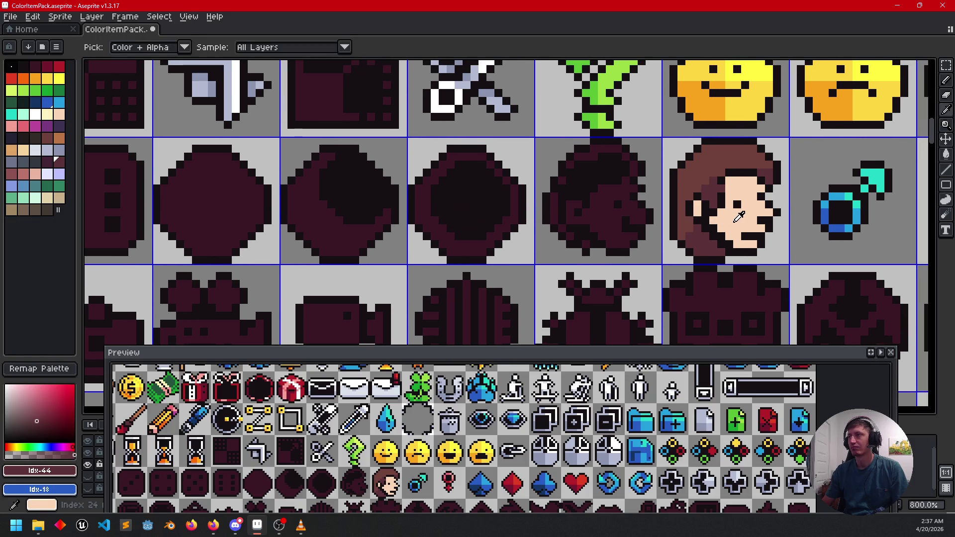
left_click(739, 217)
key("g")
left_click(602, 220)
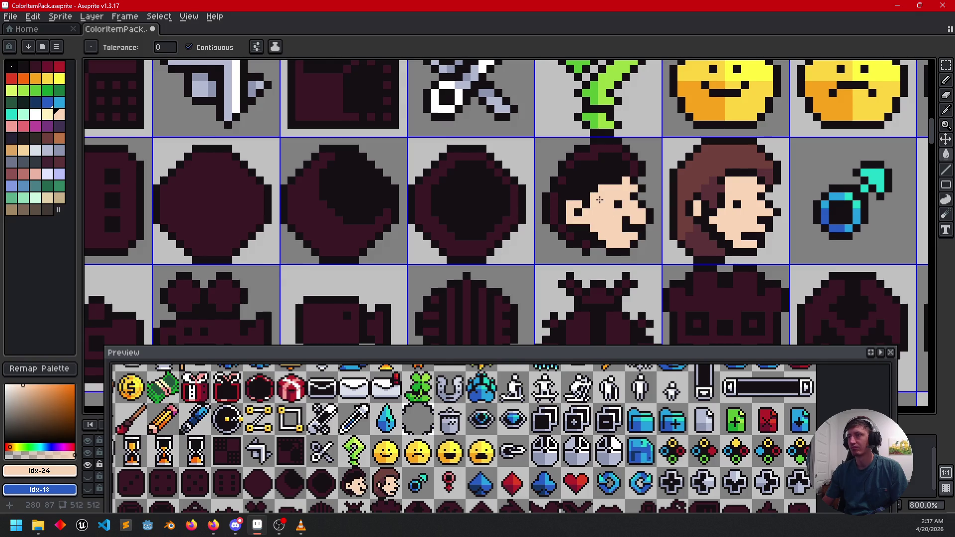
scroll(600, 199, "right", 1)
scroll(600, 200, "up", 1)
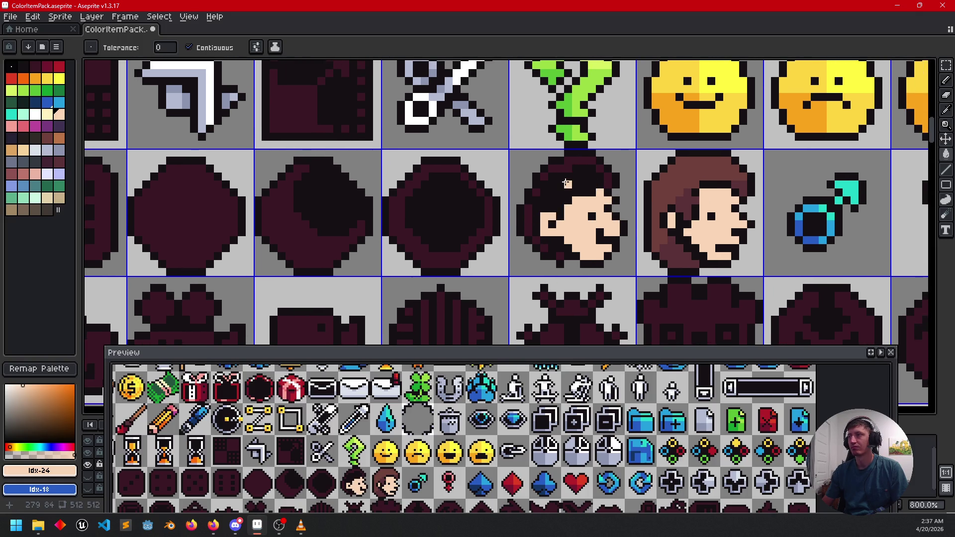
- Sample the right face's brown and fill the left face's dark hair
key("i")
left_click(648, 192)
key("g")
left_click(541, 209)
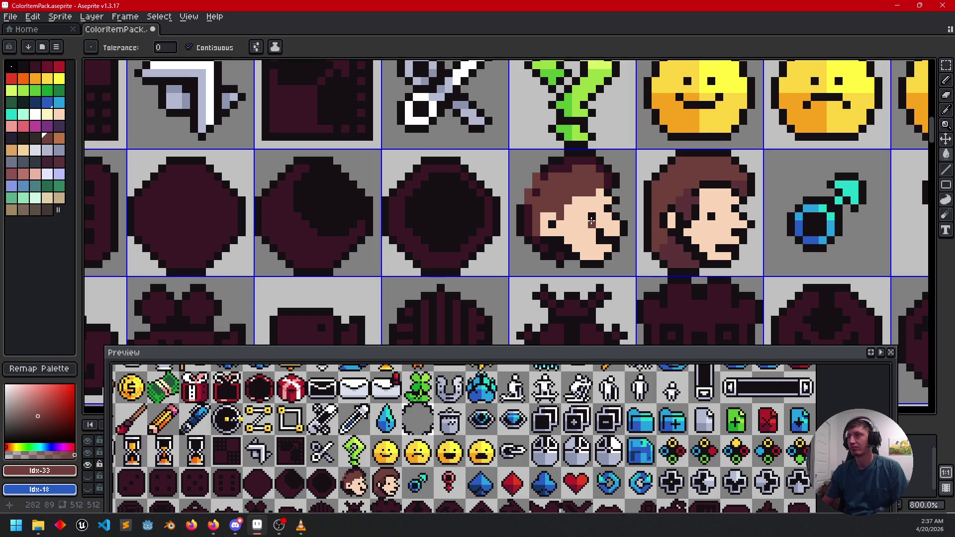
- Fill the remaining dark patches at the top and right of the hair brown
left_click(654, 242, "alt")
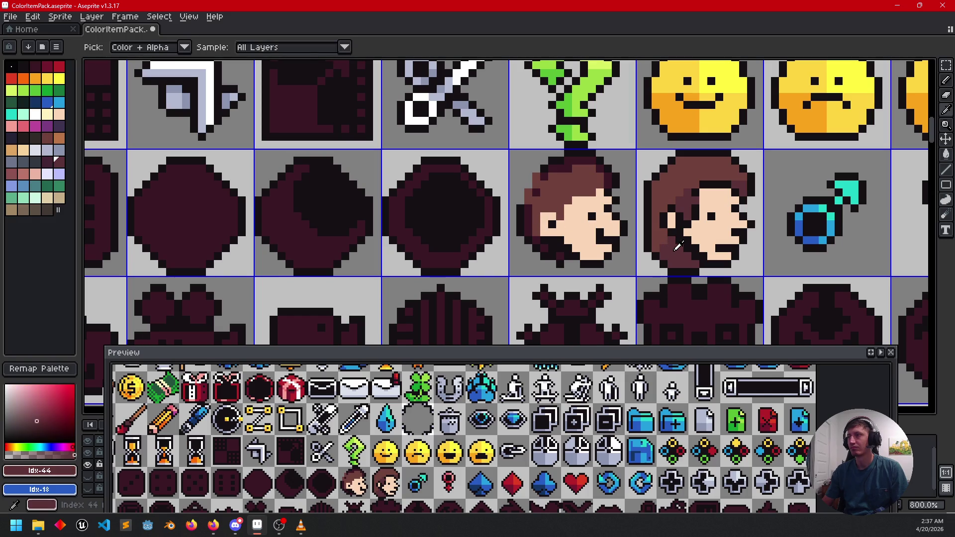
key("b")
key("g")
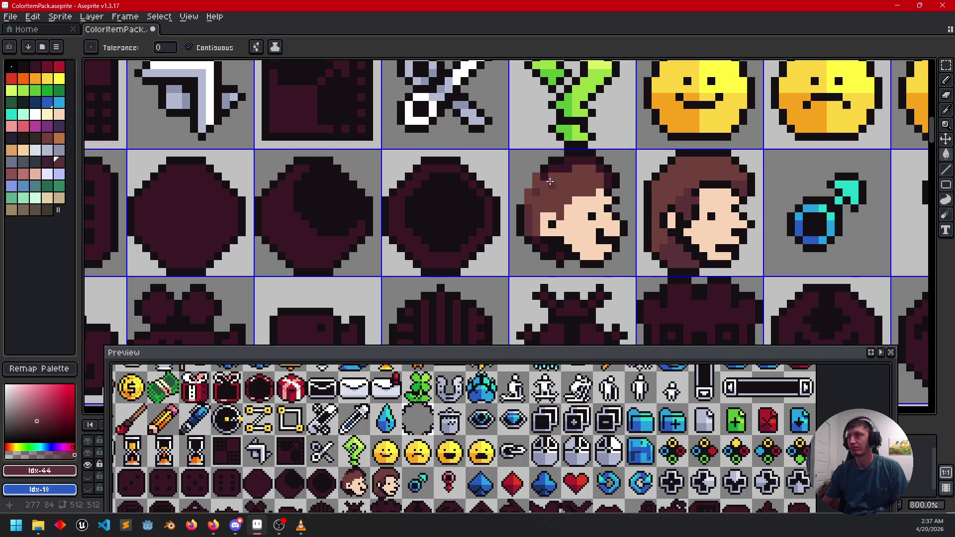
left_click(550, 170)
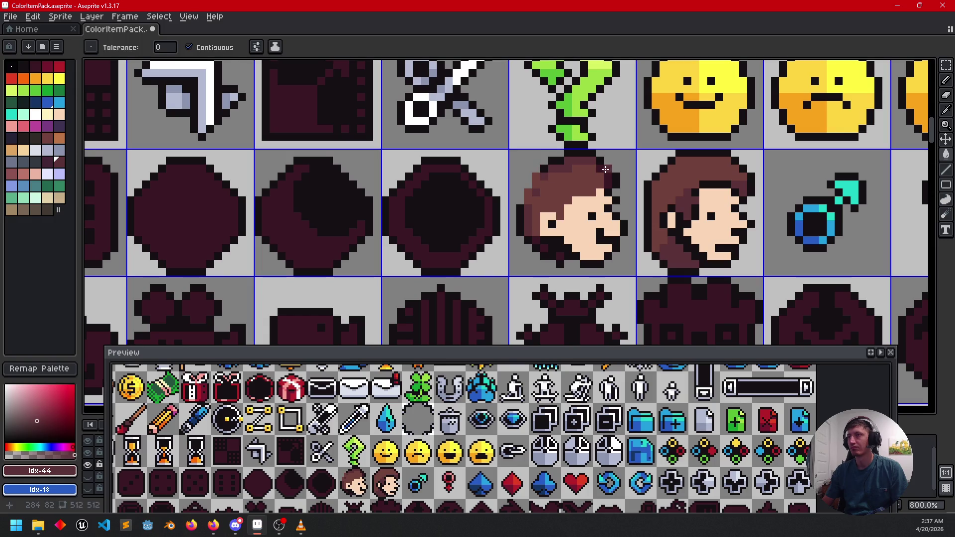
left_click(605, 177)
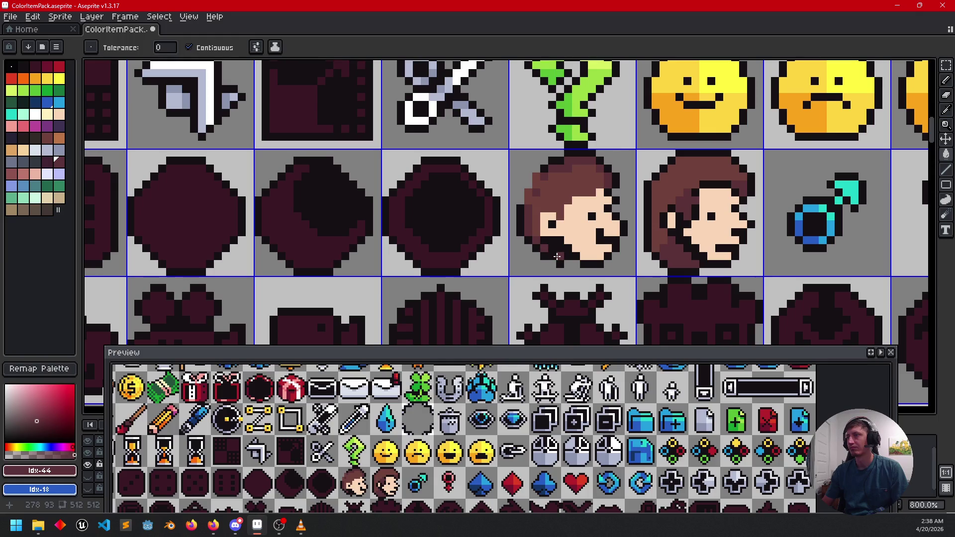
mouse_move(660, 249)
left_mouse_down()
mouse_move(668, 239)
mouse_move(686, 249)
mouse_move(612, 238)
mouse_move(590, 218)
left_mouse_up()
- With the Pencil, sample skin, maroon and black colours from the canvas
key("b")
left_click(568, 245, "alt")
left_click(558, 229, "alt")
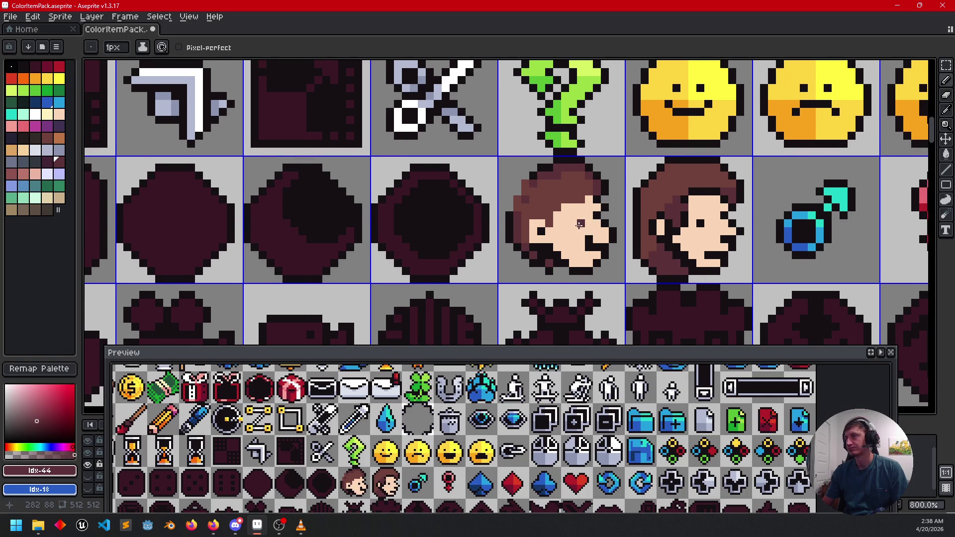
left_click(551, 221, "alt")
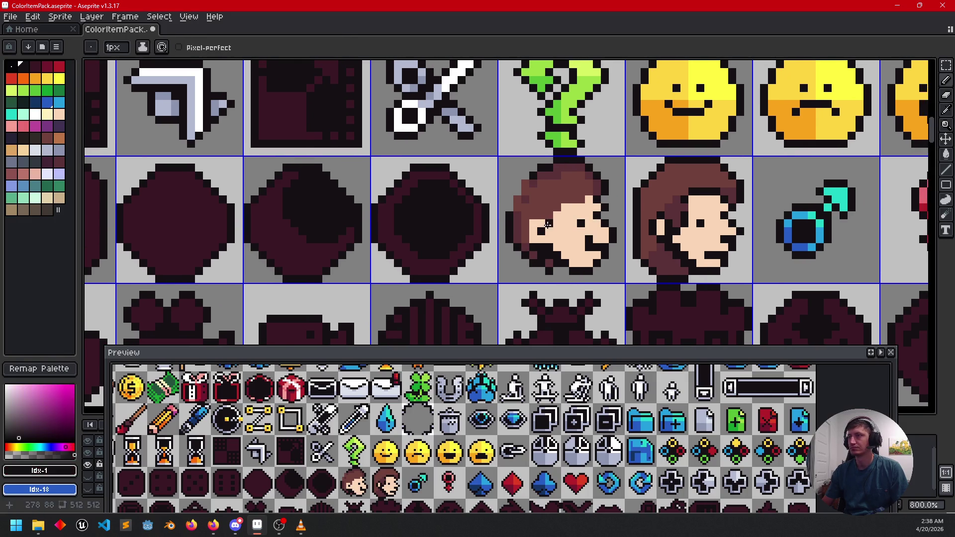
- Add black eye pixels, a brown mouth pixel and a black hairline line to the left face
left_click(564, 204)
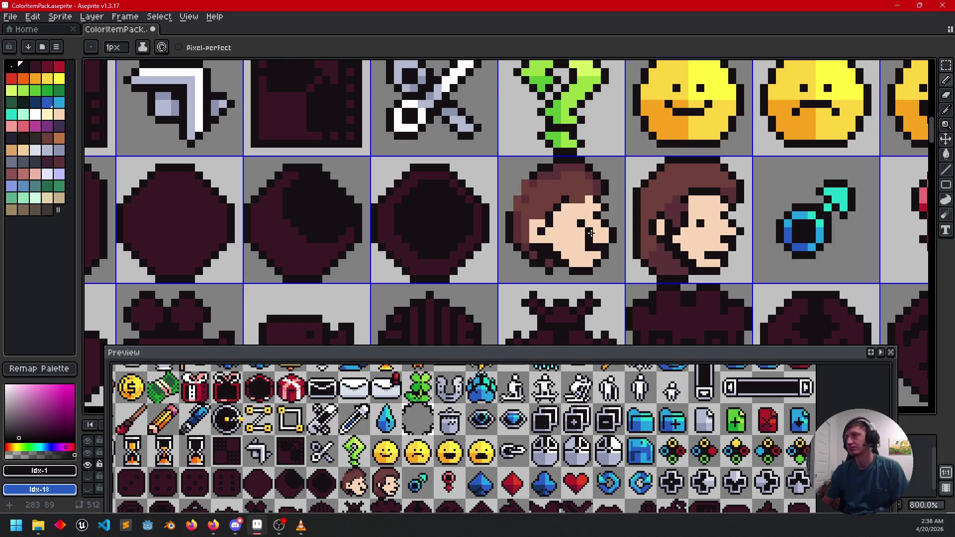
left_click(546, 216, "alt")
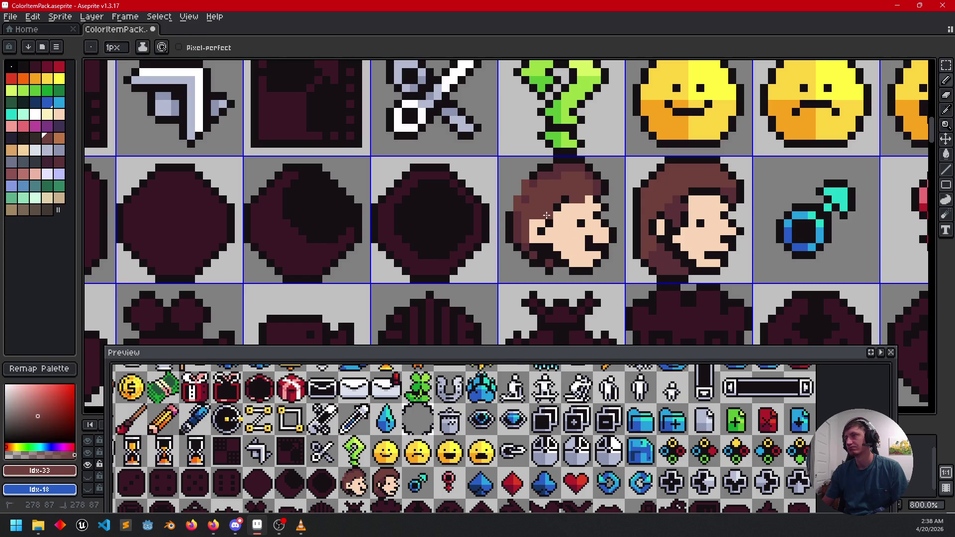
left_click(593, 237)
left_click(542, 229, "alt")
left_click(539, 217)
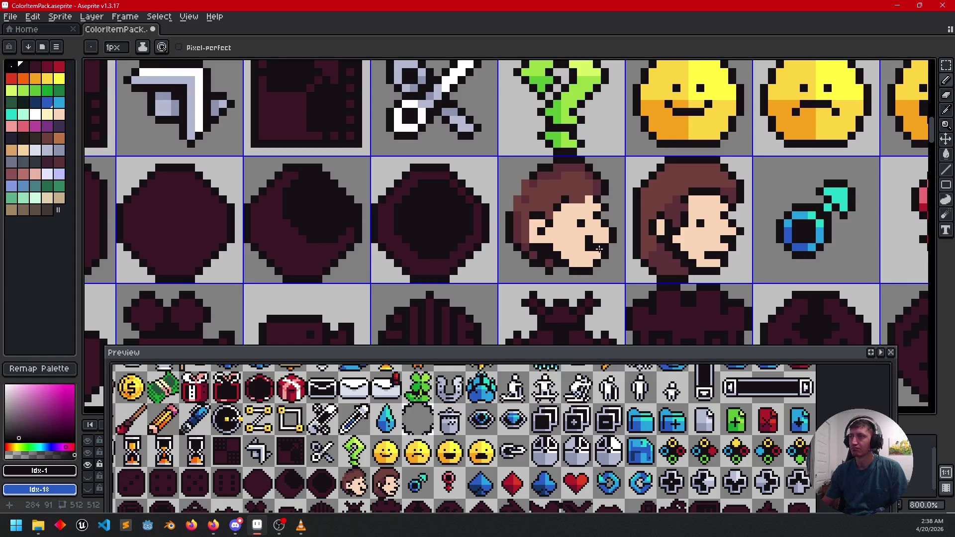
left_click(574, 198)
left_click_drag(574, 198, 581, 198)
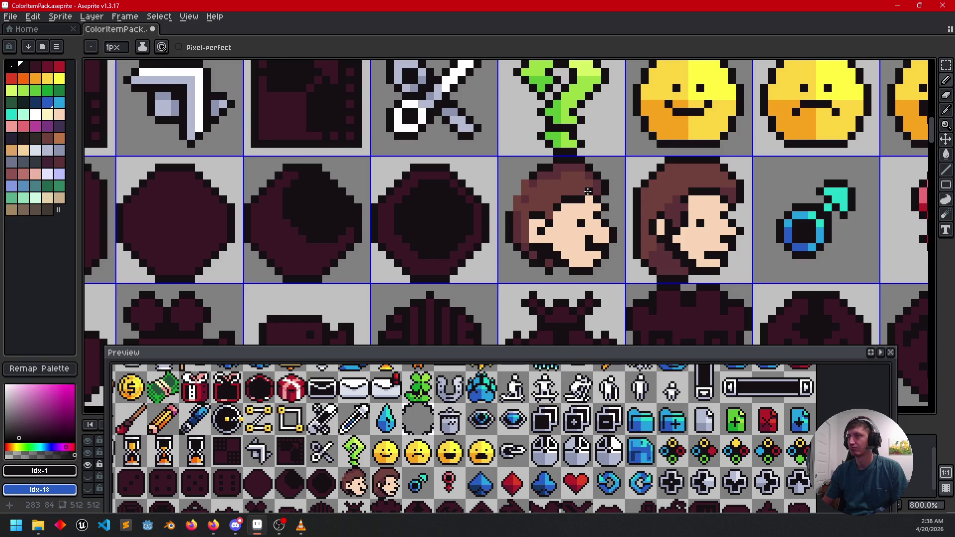
- Sample skin, black and brown from the faces, zoom in, and undo stray dark chin pixels
left_click(588, 200, "alt")
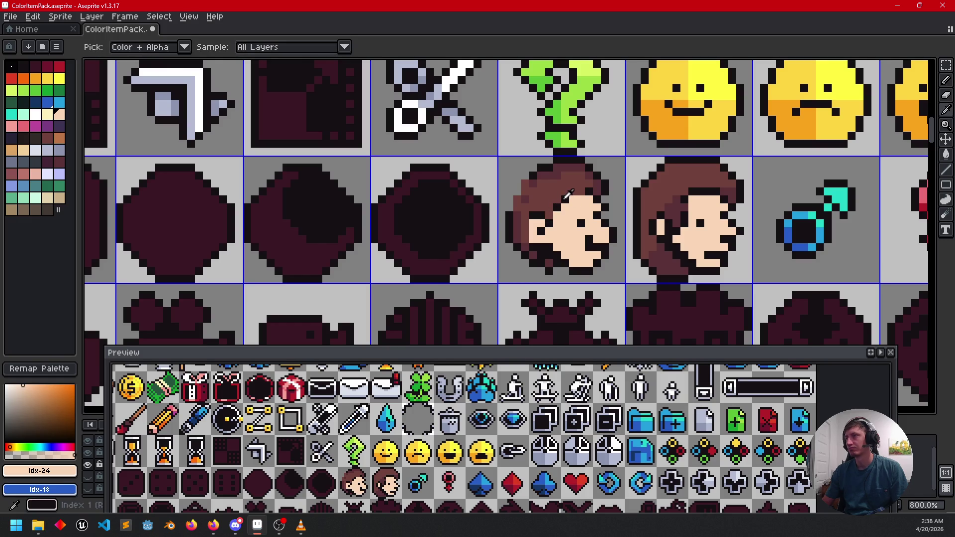
left_click(564, 194, "alt")
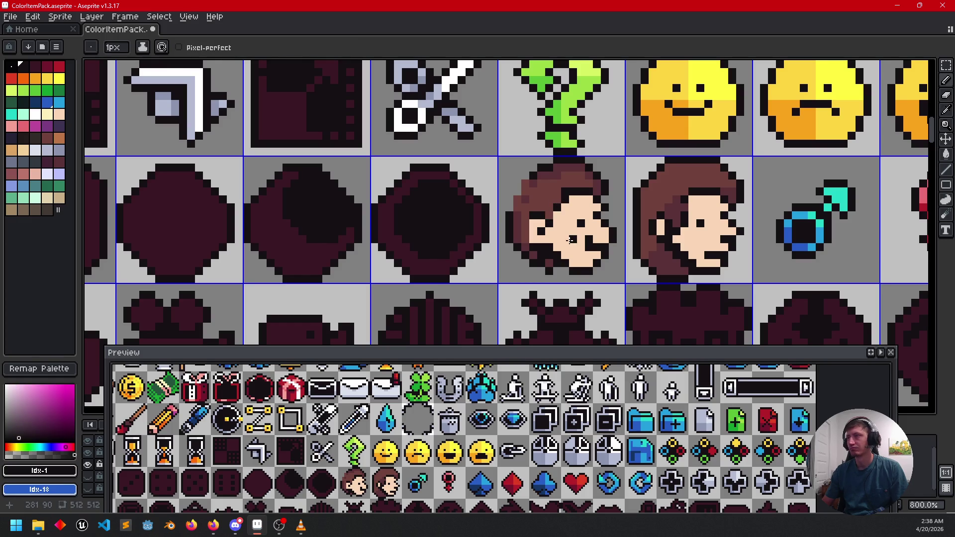
key("alt")
left_click(563, 190, "alt")
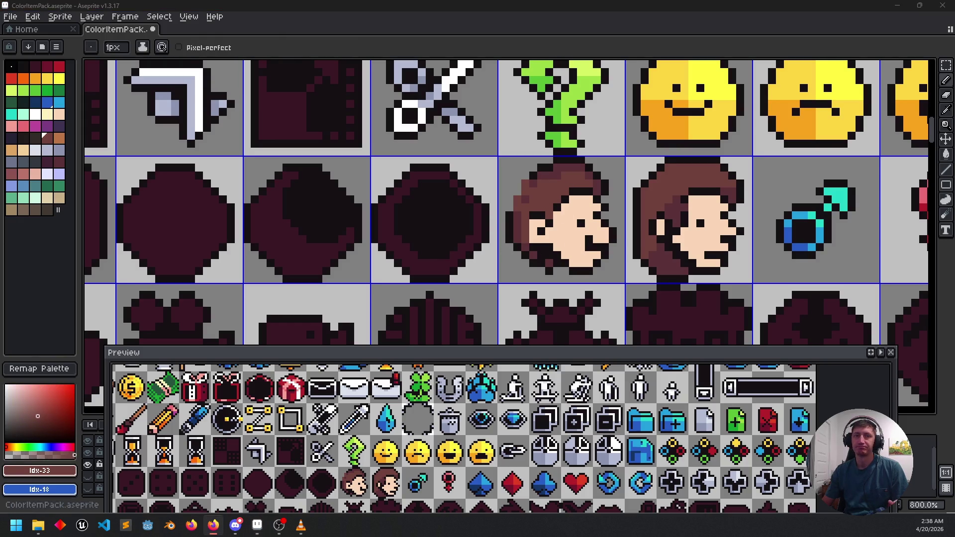
left_click_drag(567, 265, 495, 261)
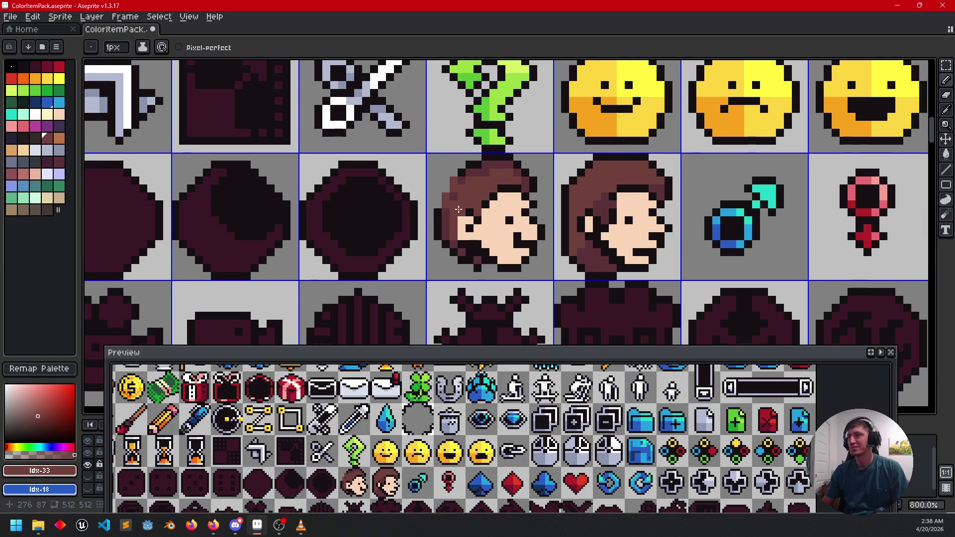
scroll(452, 200, "up", 2)
left_click(462, 154, "alt")
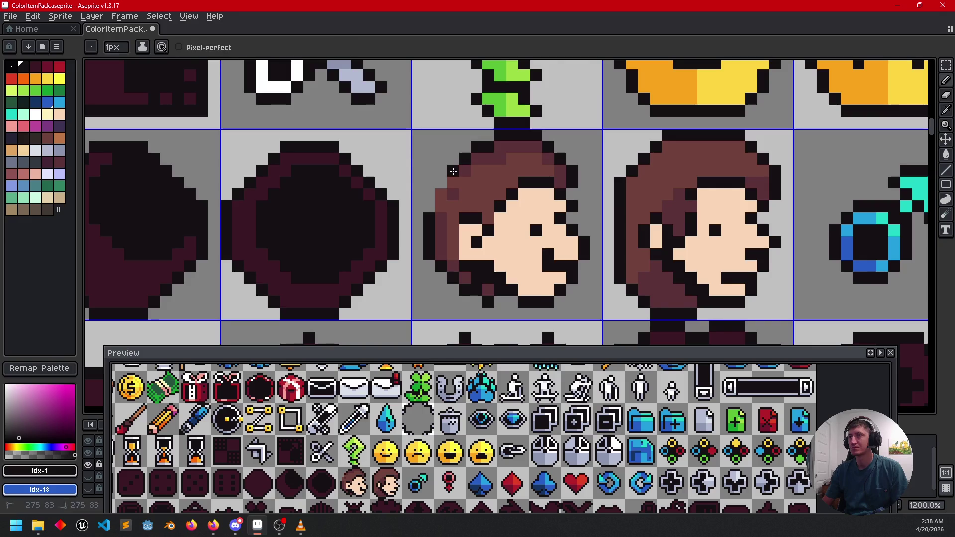
mouse_move(530, 224)
left_mouse_down()
mouse_move(539, 211)
mouse_move(518, 219)
left_mouse_up()
left_click_drag(498, 261, 493, 255)
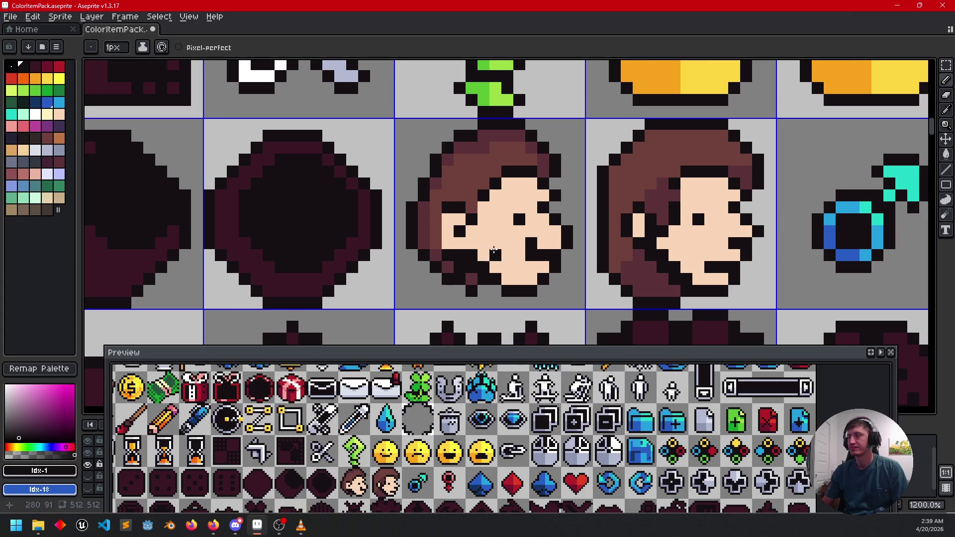
scroll(586, 242, "down", 2)
key("ctrl+z")
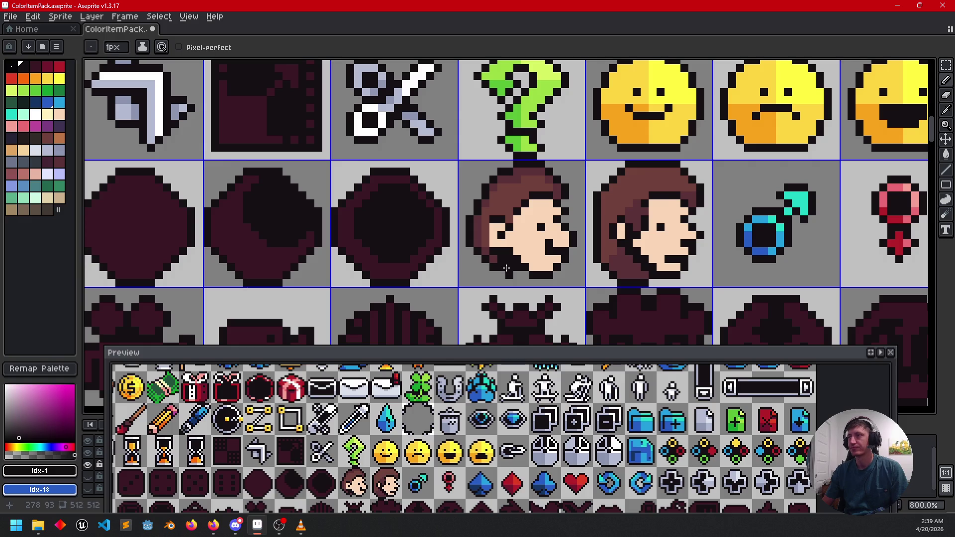
- Retouch the faces with brown and skin tones, undoing the last pencil stroke
mouse_move(566, 251)
left_mouse_down()
mouse_move(564, 259)
mouse_move(574, 247)
left_mouse_up()
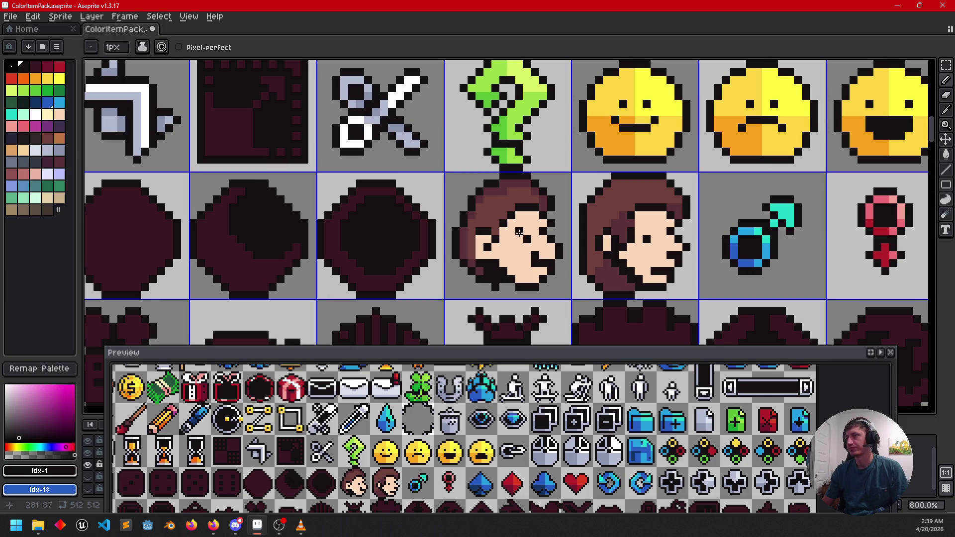
left_click(523, 235, "alt")
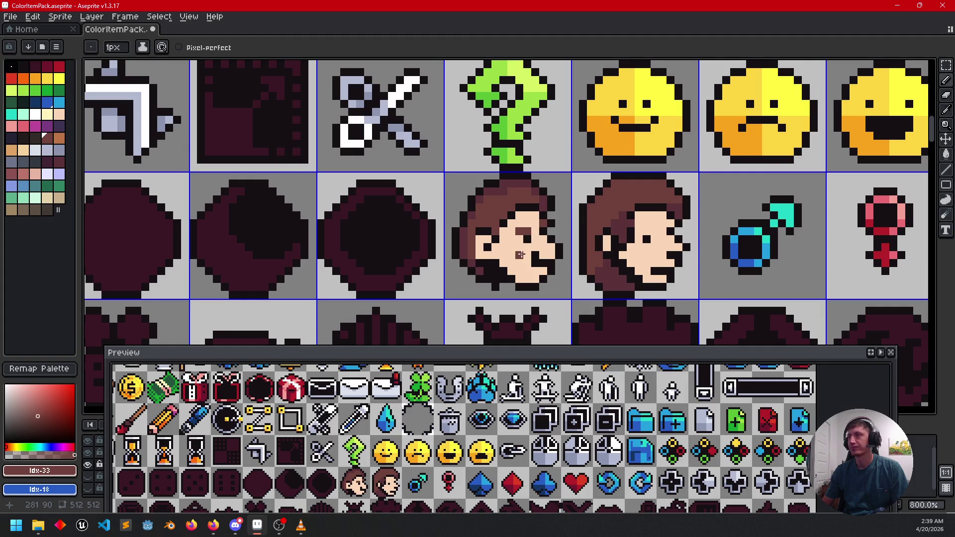
left_click_drag(509, 234, 513, 238)
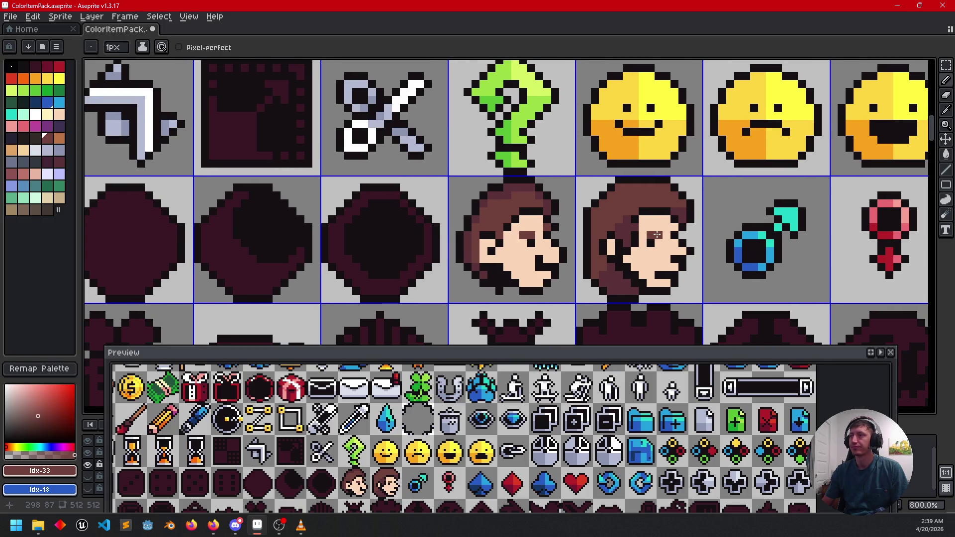
left_click_drag(583, 261, 584, 265)
key("ctrl+z")
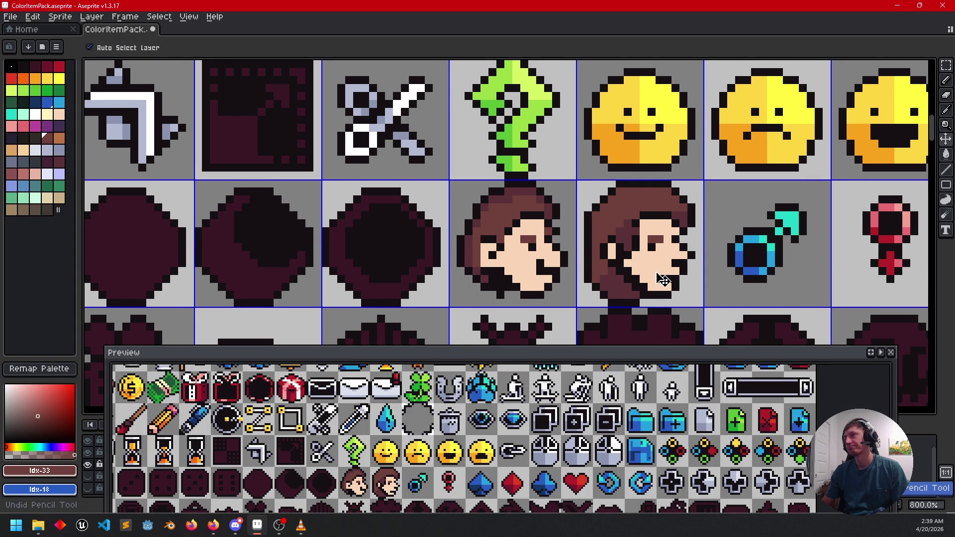
left_click_drag(555, 261, 519, 239)
left_click(524, 246, "alt")
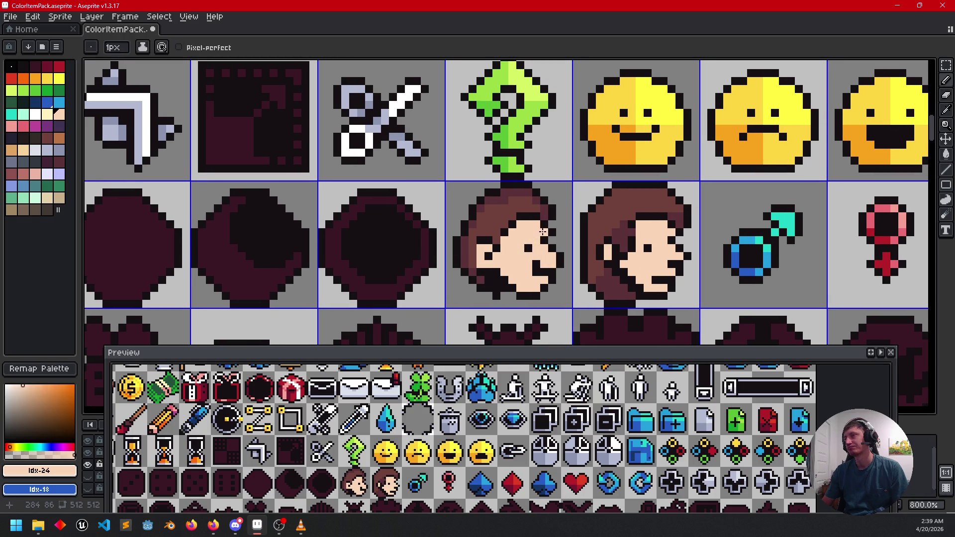
left_click_drag(456, 264, 465, 262)
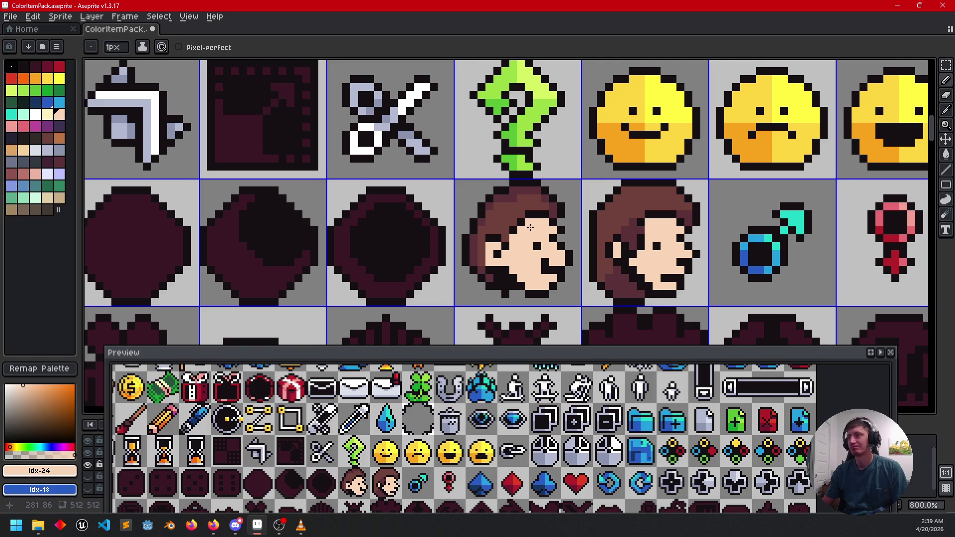
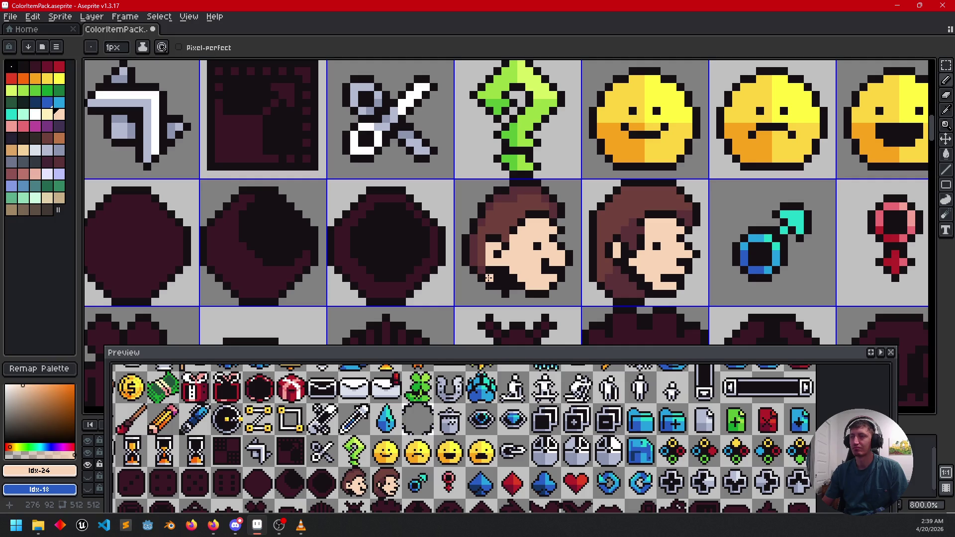
- Pick palette pink, try a tongue stroke under the left face's mouth, then undo it
left_click(12, 126)
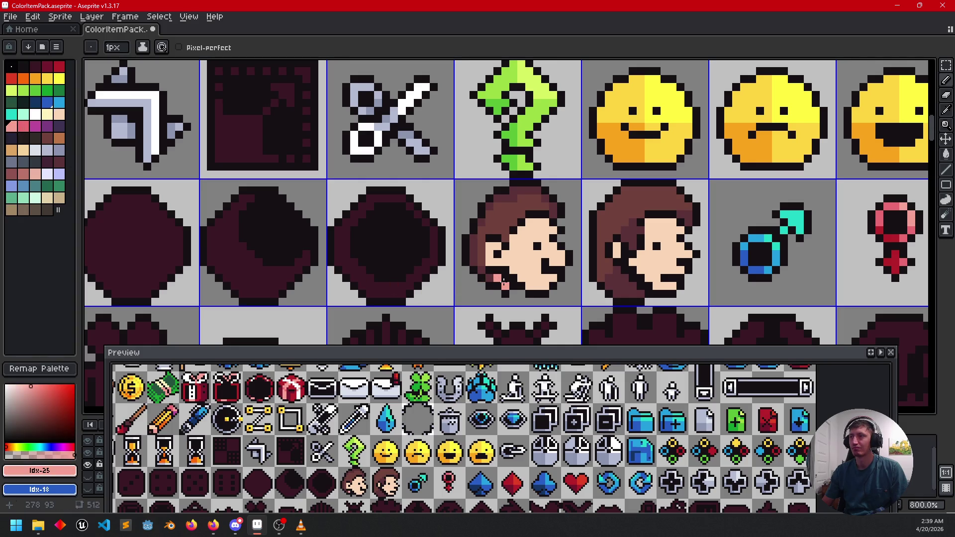
left_click_drag(503, 280, 508, 288)
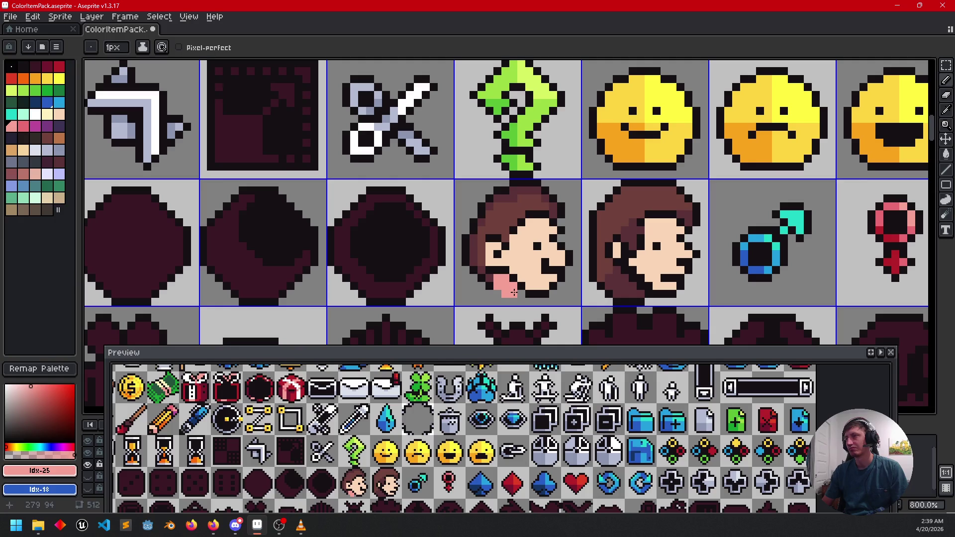
key("b")
key("ctrl+z")
key("ctrl+z")
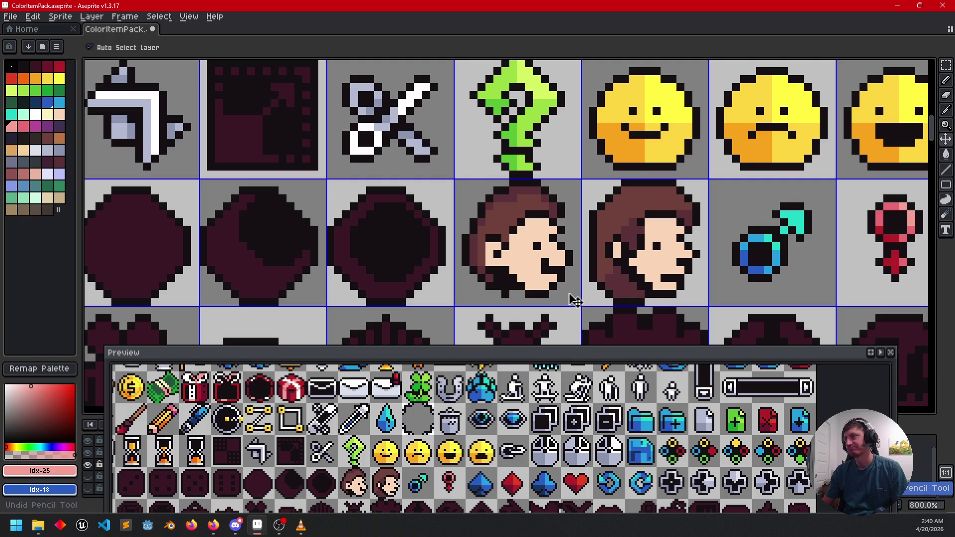
- Add a single pink cheek pixel to the left face and the right face
scroll(500, 272, "right", 1)
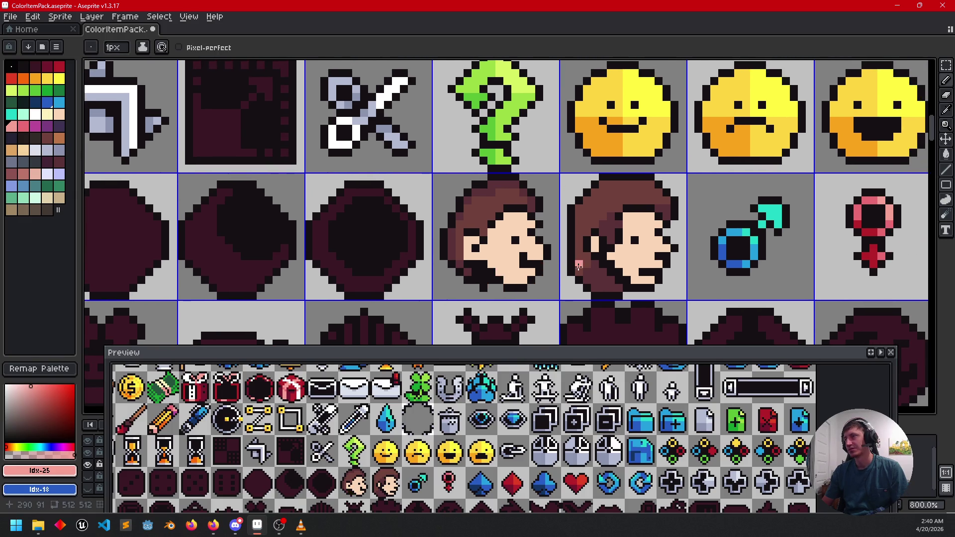
left_click_drag(578, 266, 551, 270)
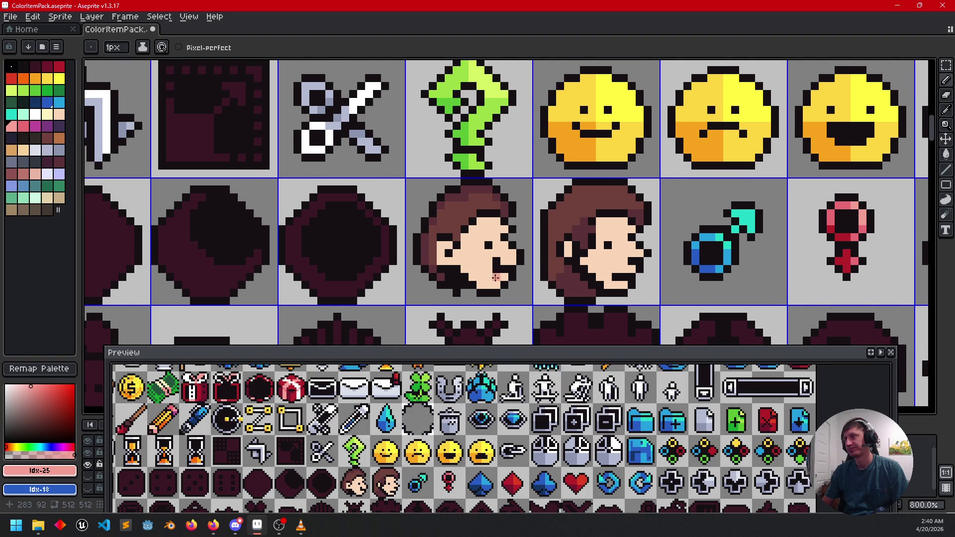
left_click(480, 253)
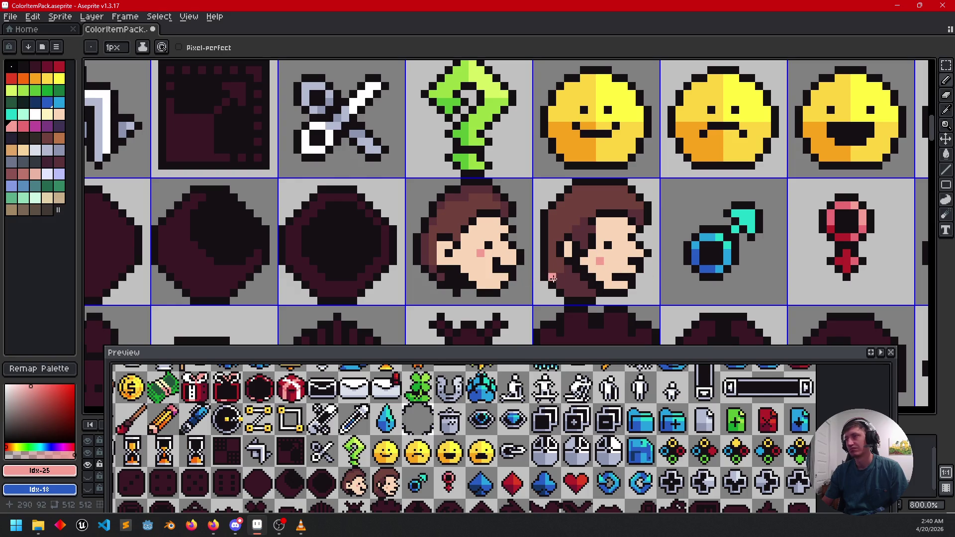
scroll(505, 268, "left", 2)
scroll(504, 269, "down", 1)
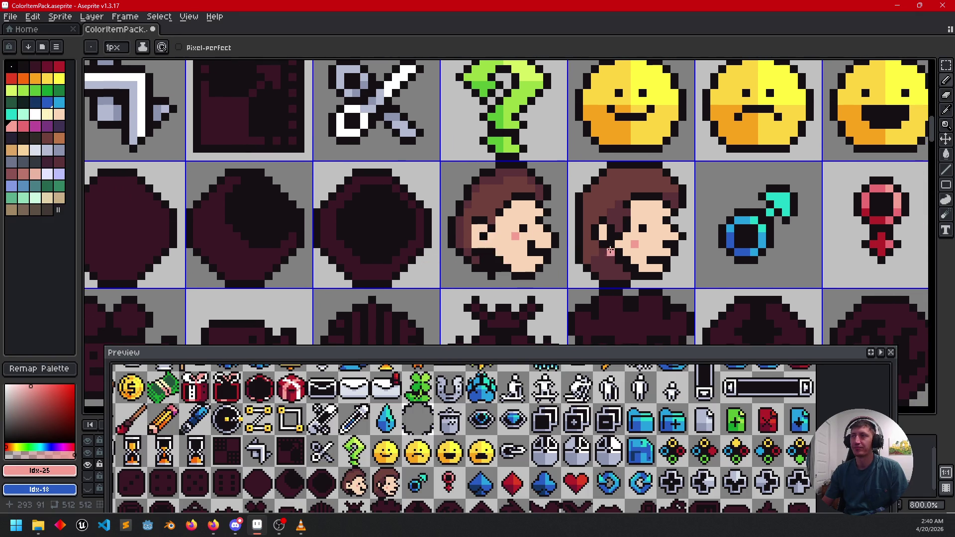
left_click(629, 246)
- Sample the hair brown and add brown pixels beside both faces' eyes
key("i")
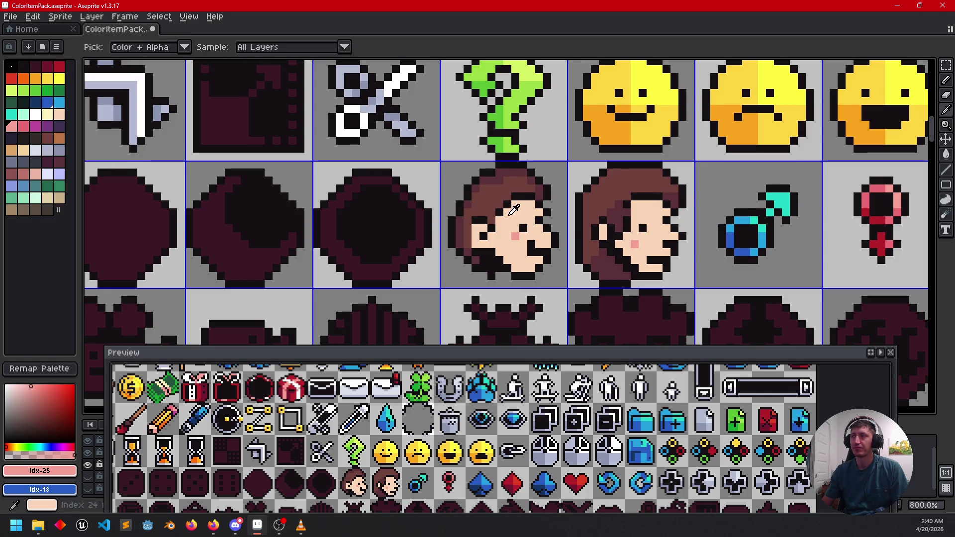
left_click(497, 203)
key("b")
left_click(523, 221)
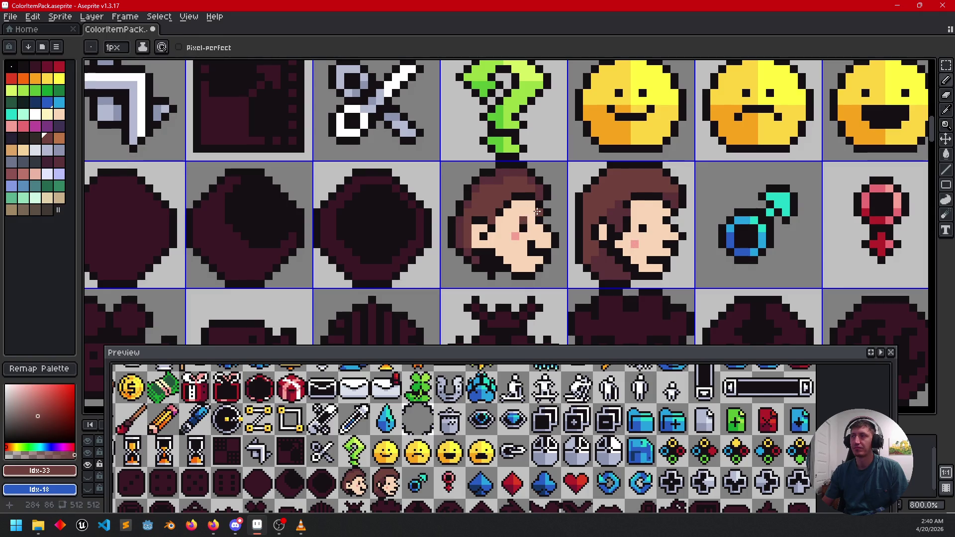
left_click(642, 220)
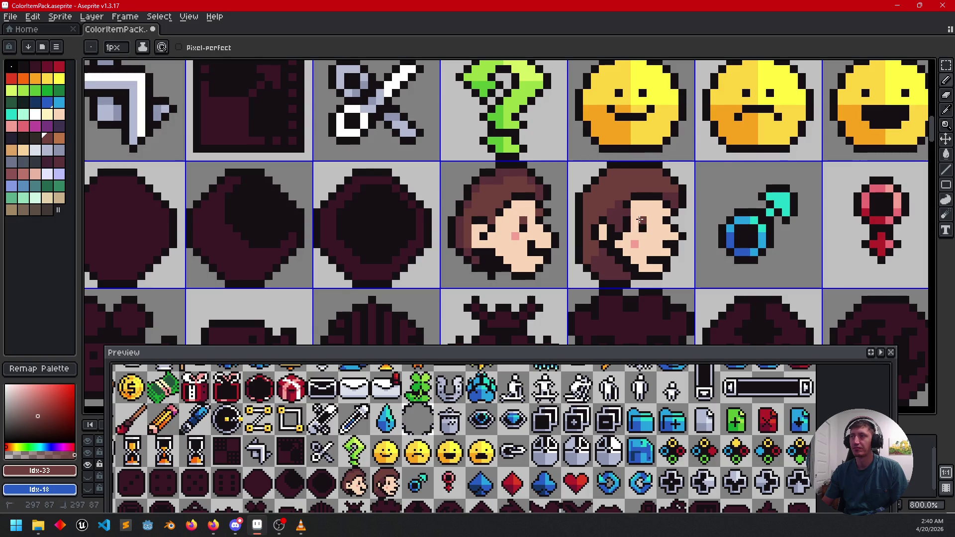
scroll(617, 251, "down", 4)
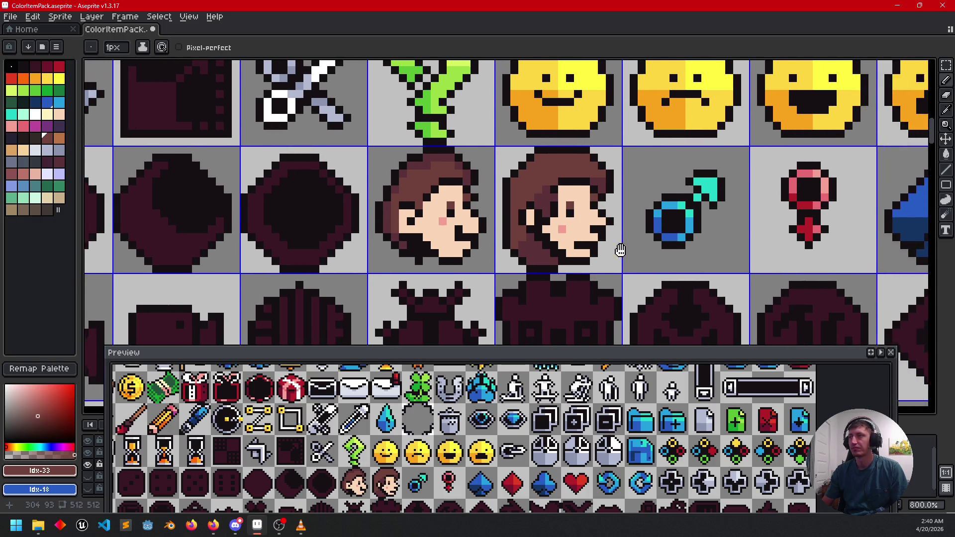
scroll(573, 256, "up", 2)
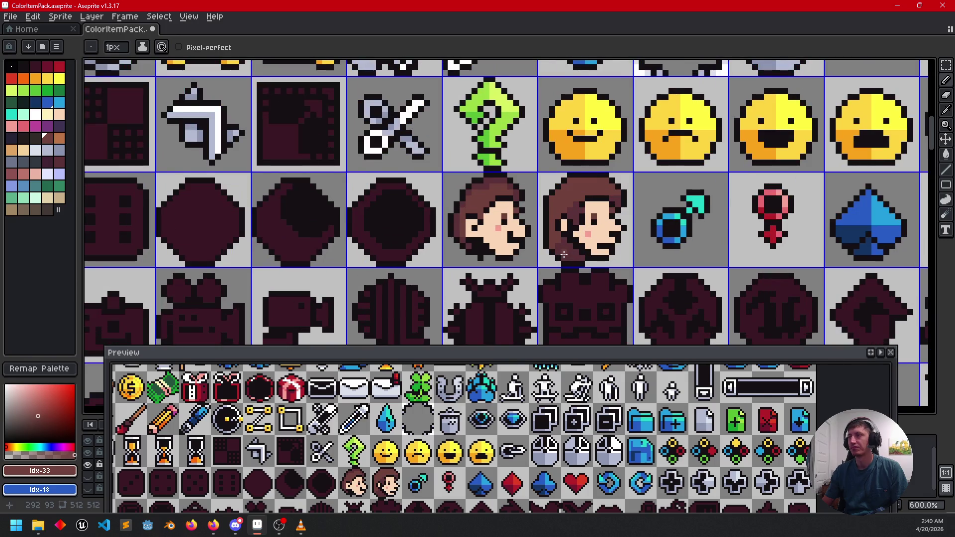
left_click_drag(559, 250, 545, 273)
scroll(573, 252, "up", 1)
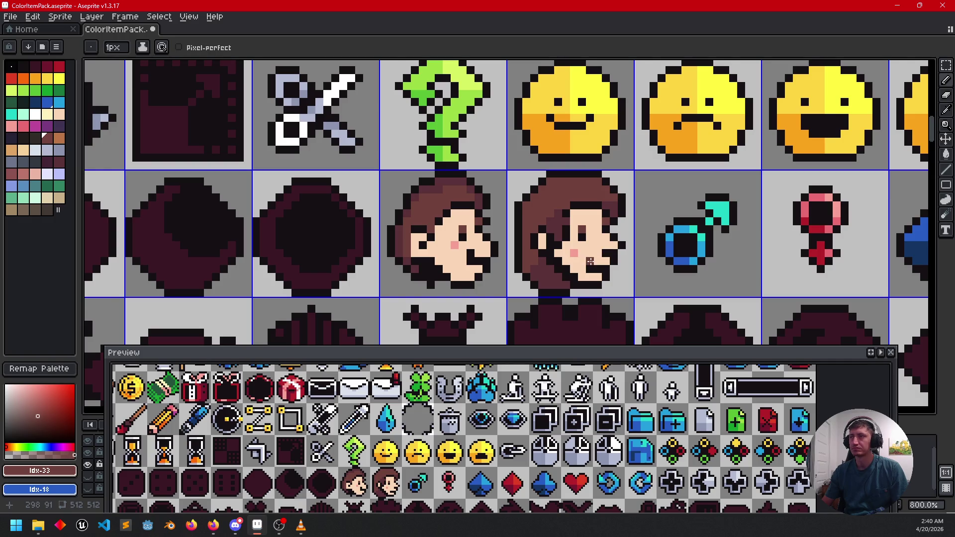
- Sample the face's skin and pink tones and add pink blush beside the left face's nose
left_click(585, 235, "alt")
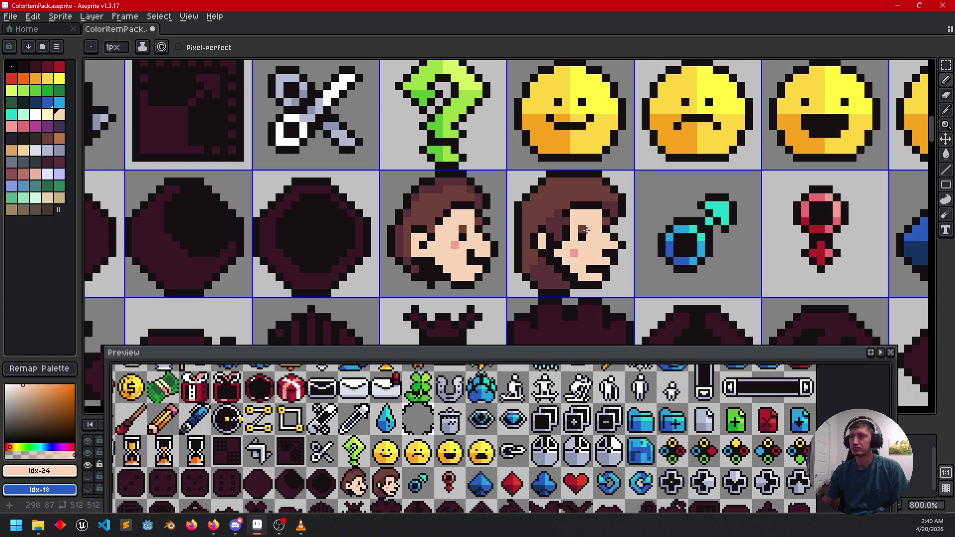
left_click_drag(638, 273, 650, 277)
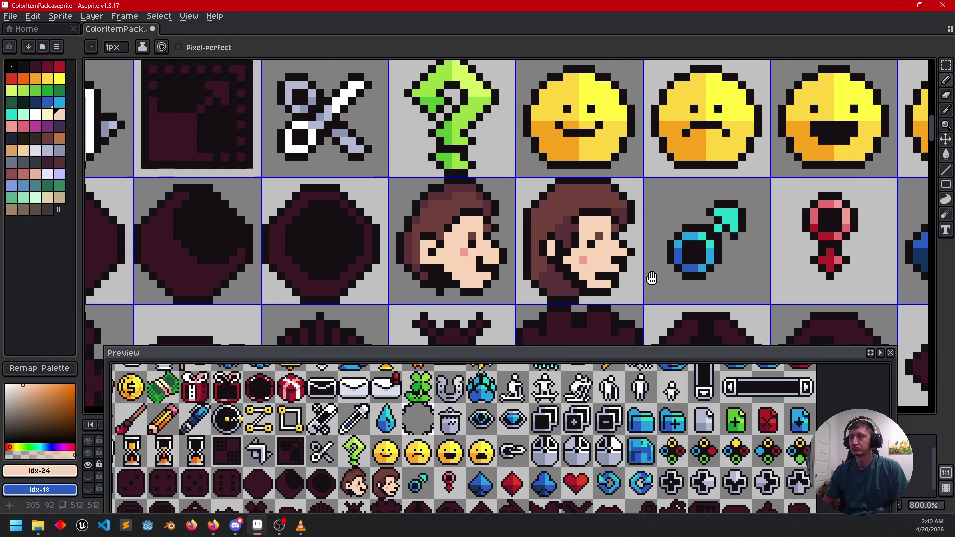
left_click(600, 233, "alt")
left_click(599, 258, "alt")
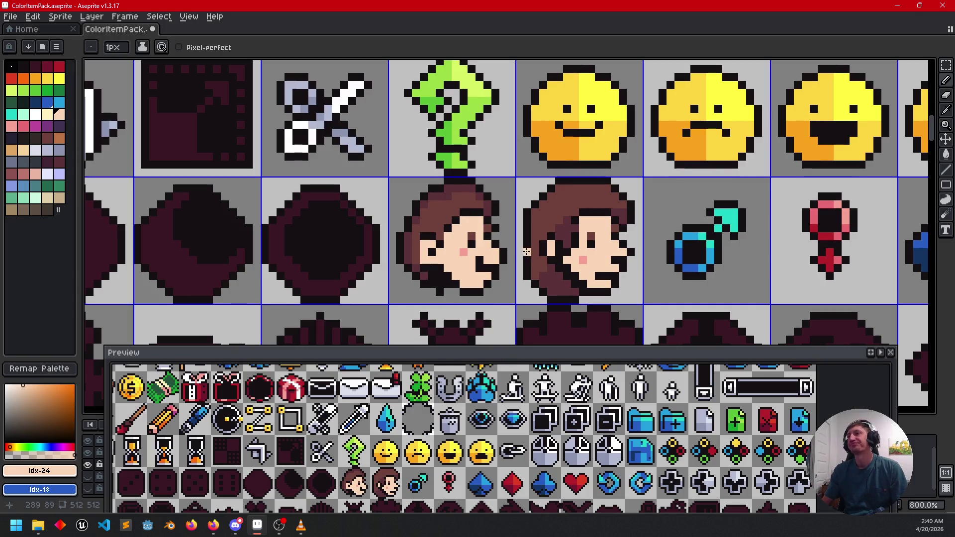
key("alt")
left_click(464, 251, "alt")
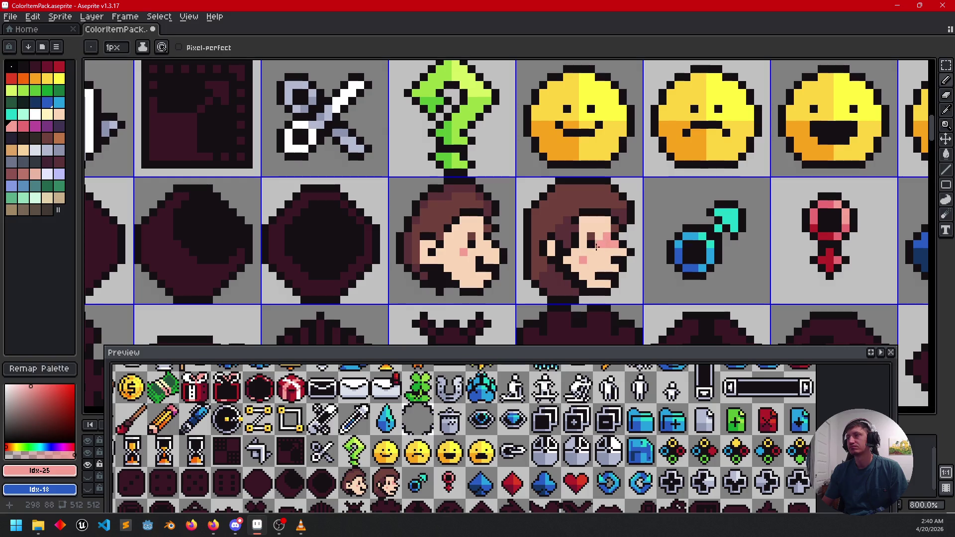
left_click(479, 238)
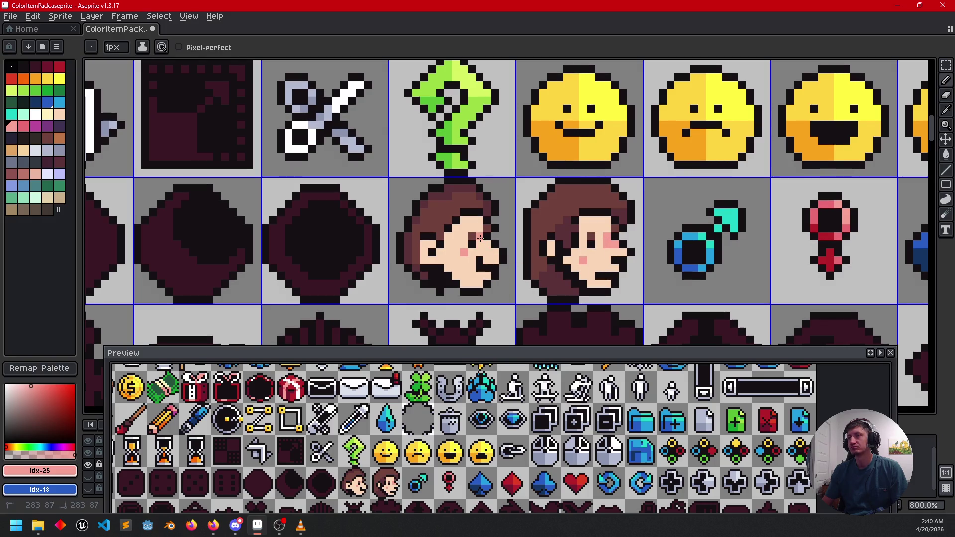
left_click(470, 274, "alt")
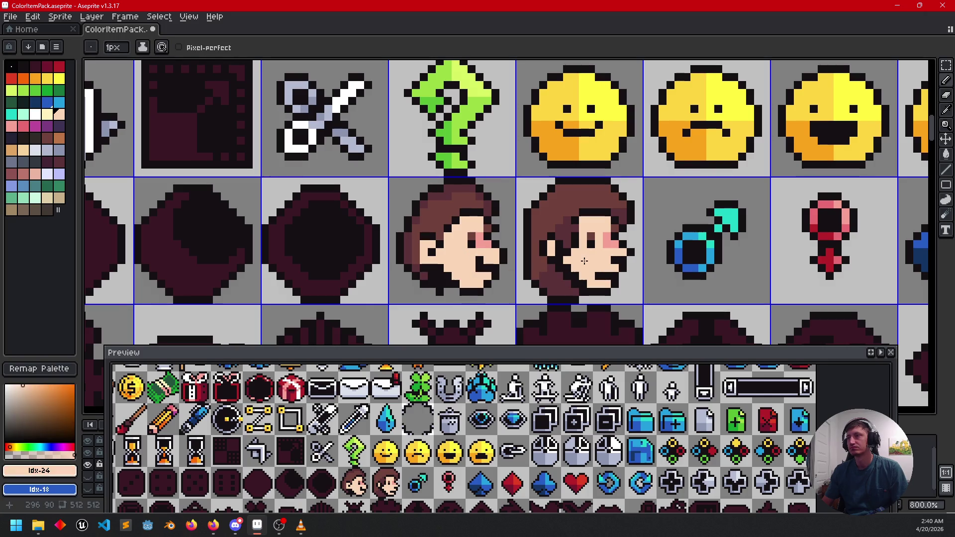
- Widen the pink blush patch across the left face's cheek
left_click_drag(573, 303, 573, 287)
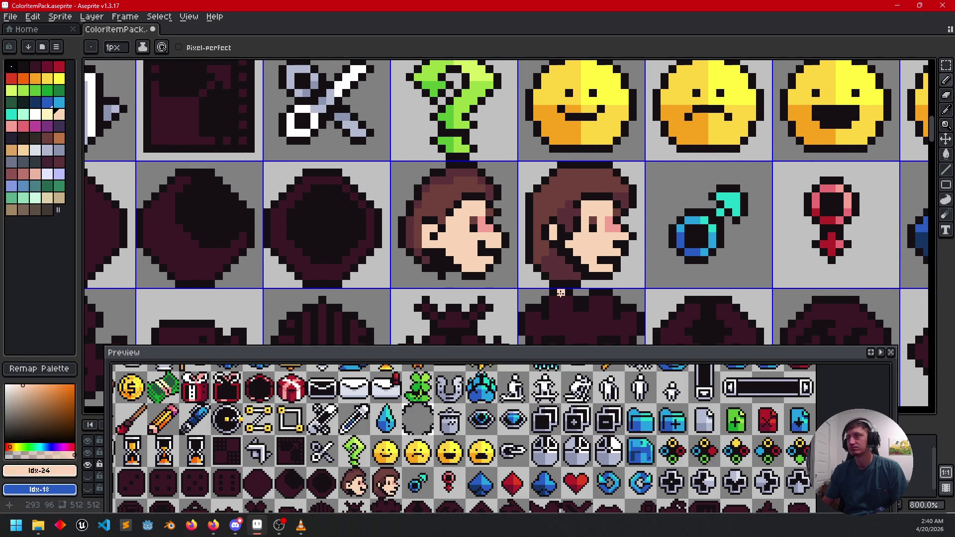
scroll(560, 293, "down", 3)
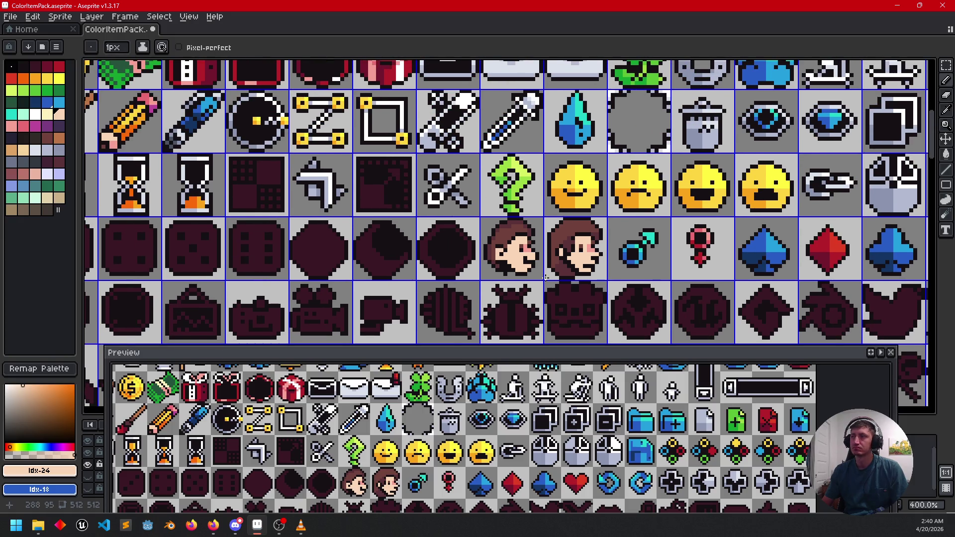
scroll(545, 277, "up", 3)
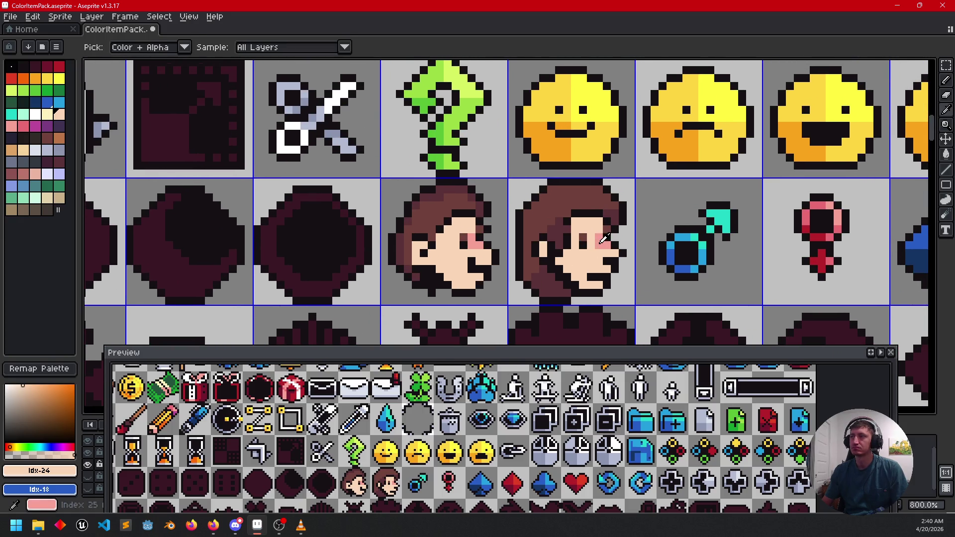
left_click(604, 239, "alt")
left_click(436, 254)
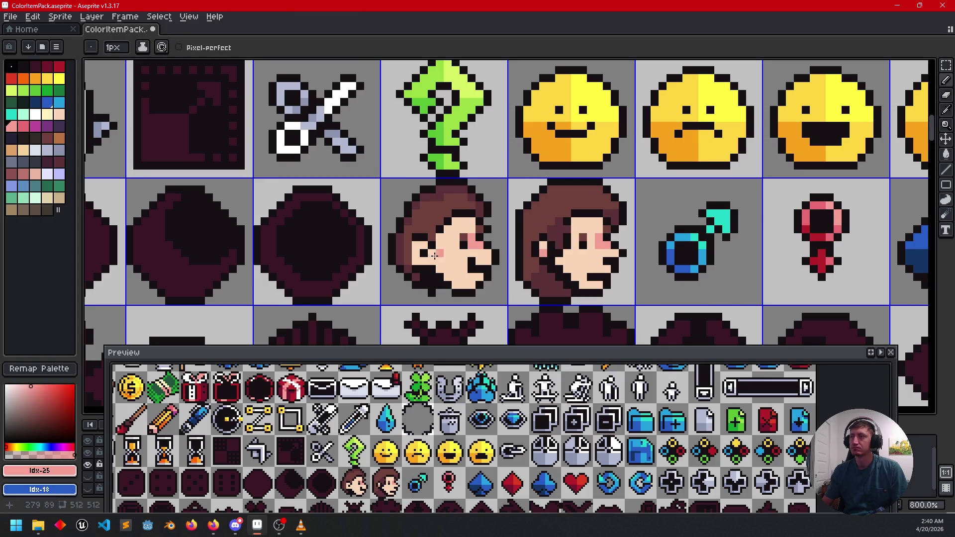
left_click_drag(426, 260, 415, 256)
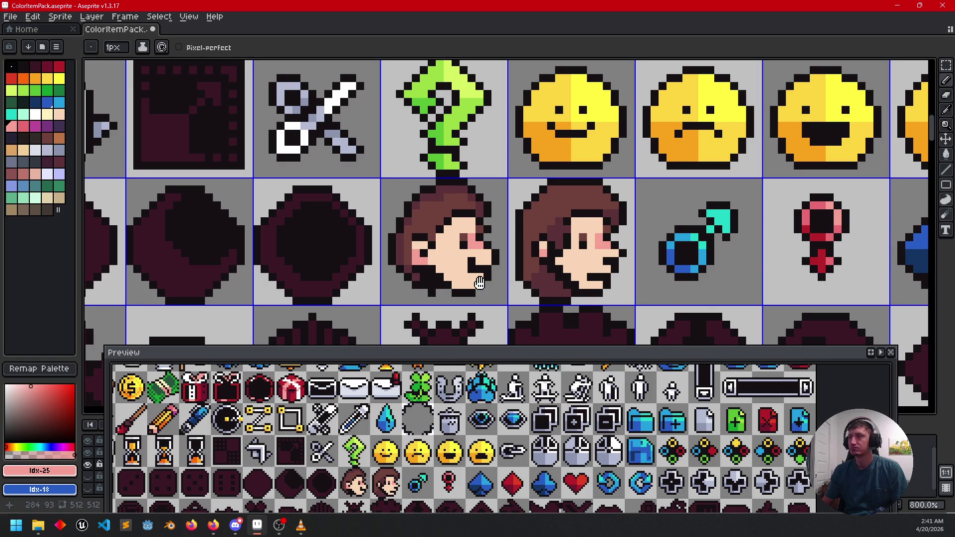
scroll(479, 283, "left", 1)
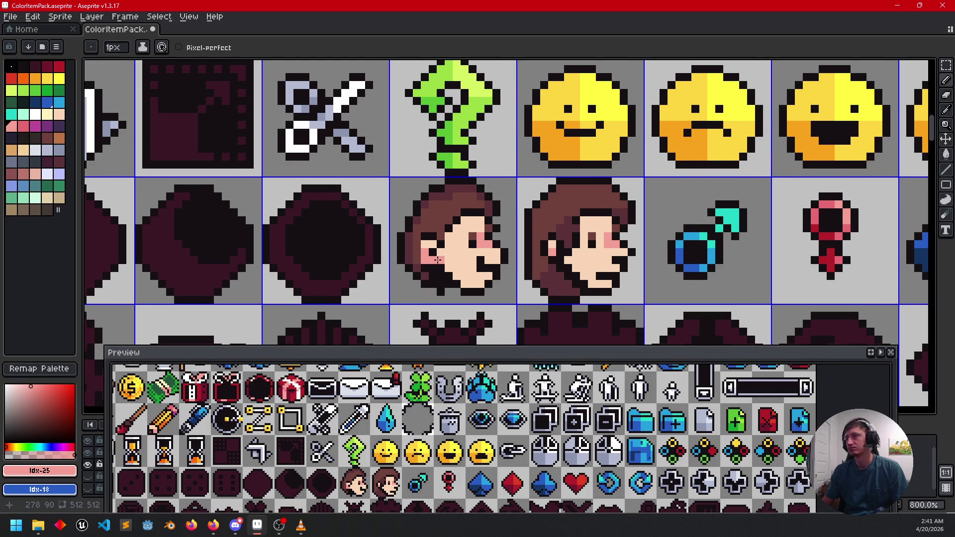
scroll(513, 277, "down", 3)
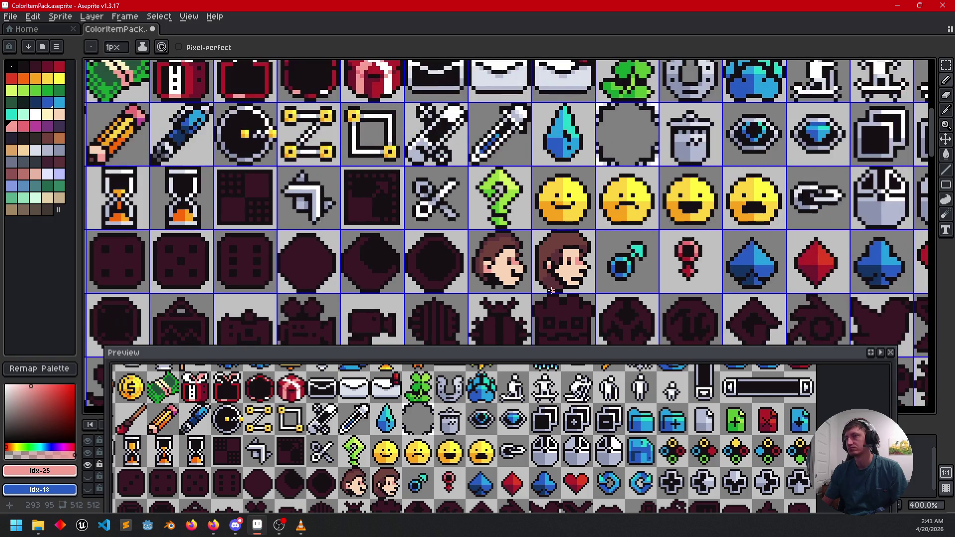
scroll(501, 293, "up", 3)
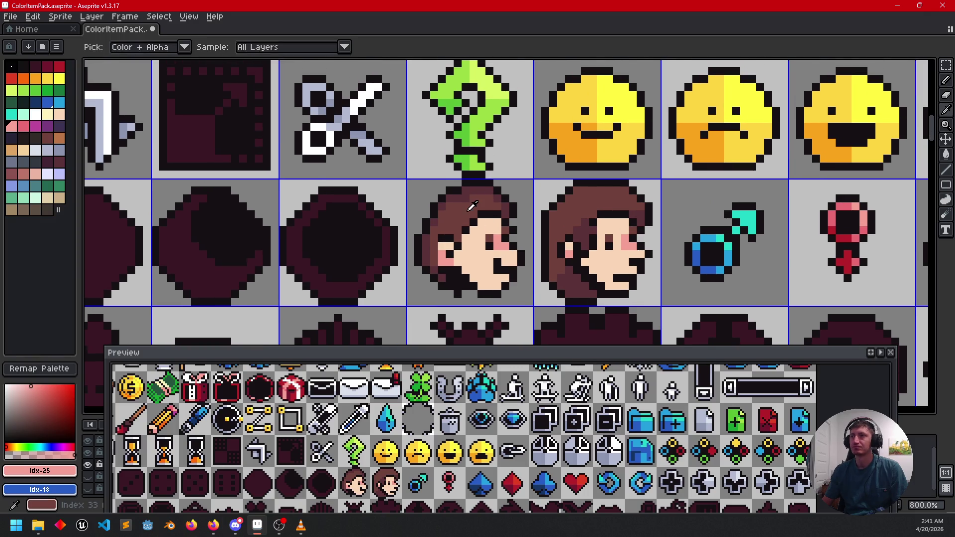
- Paint brown into the left face's hair and recolour three dark shading pixels brown
left_click(456, 209, "alt")
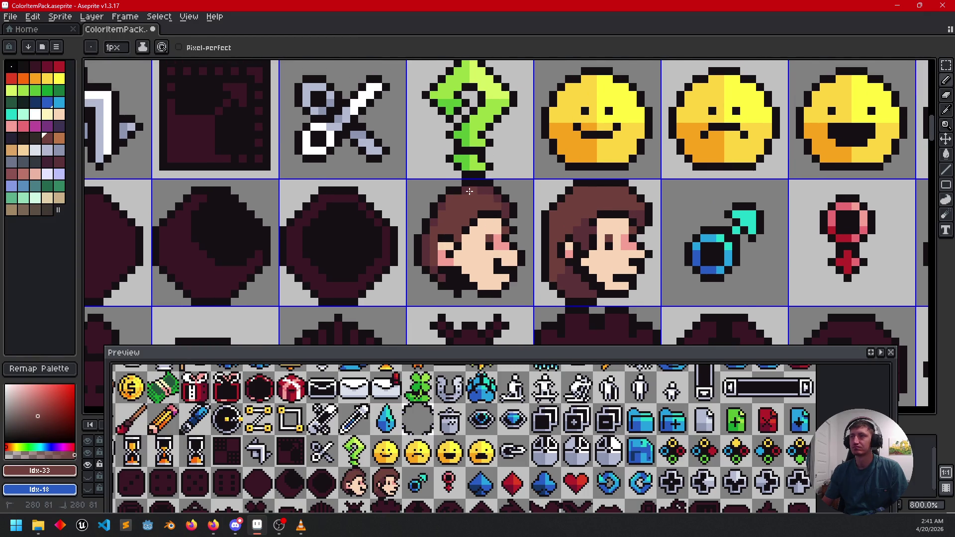
left_click_drag(486, 191, 494, 198)
scroll(432, 233, "up", 3)
left_click(492, 139)
left_click(444, 170)
left_click(428, 201)
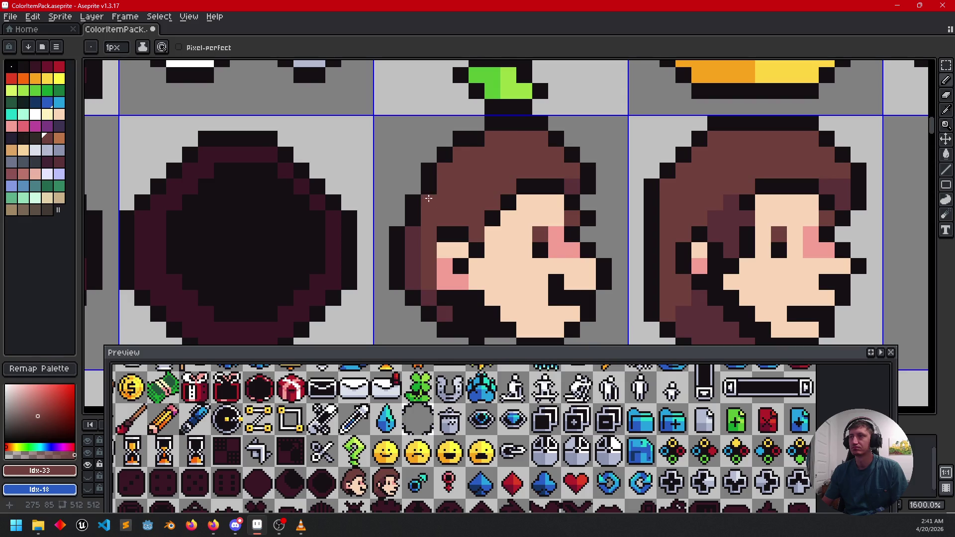
scroll(432, 209, "down", 3)
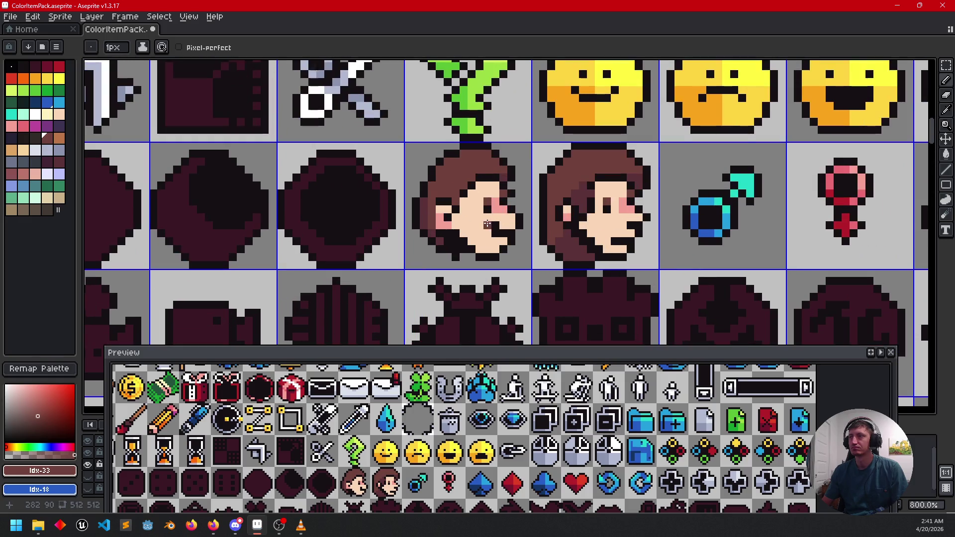
- Eyedrop the dark hair brown as the Pencil colour and pan across the sheet
key("i")
left_click(417, 228)
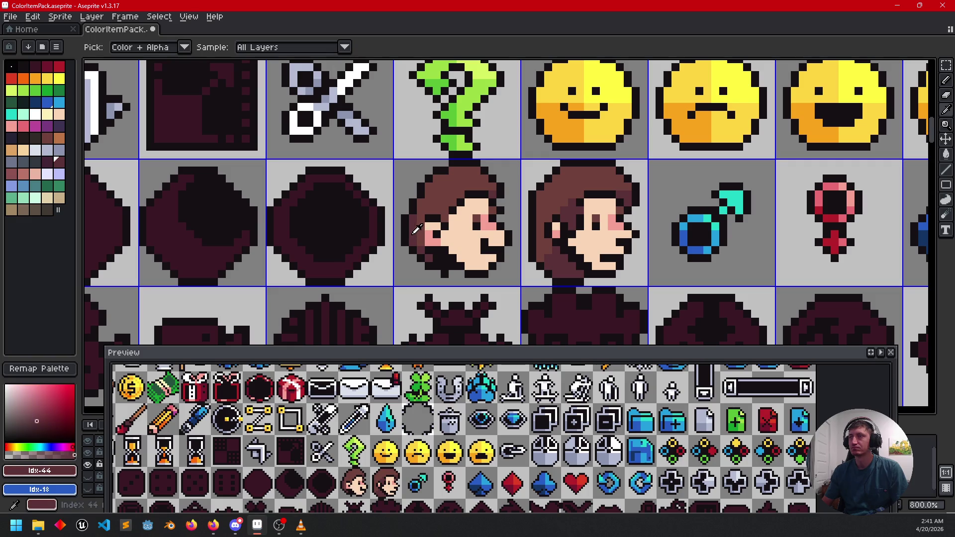
key("b")
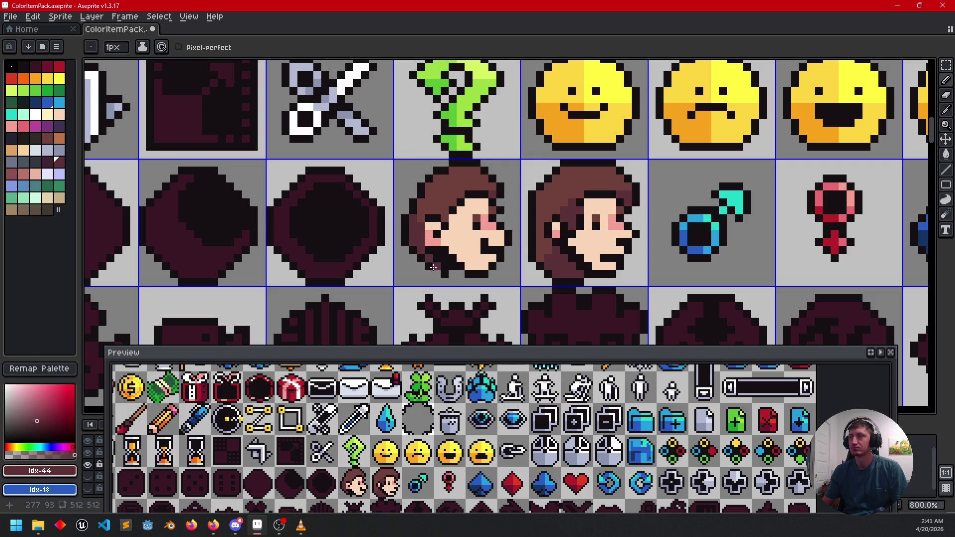
scroll(433, 215, "up", 2)
scroll(433, 214, "down", 2)
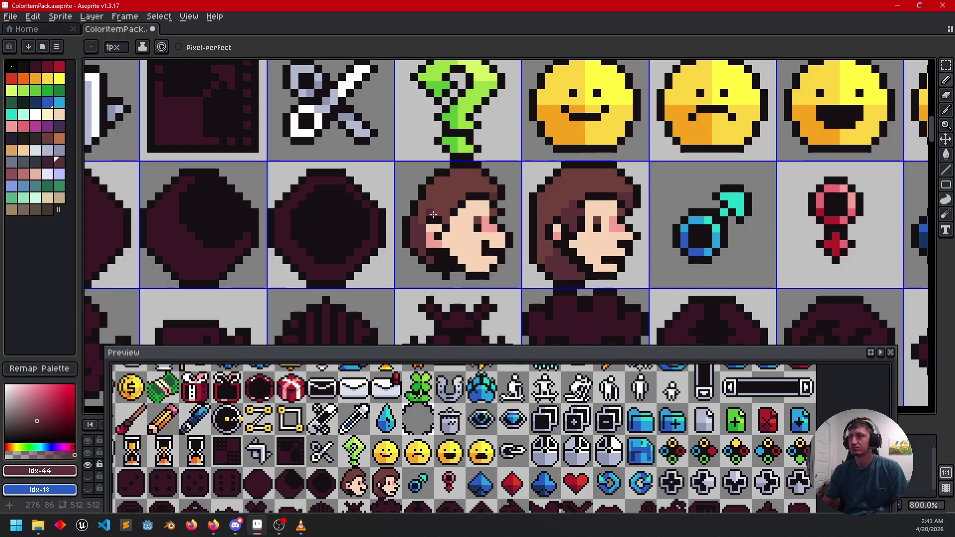
scroll(383, 235, "up", 2)
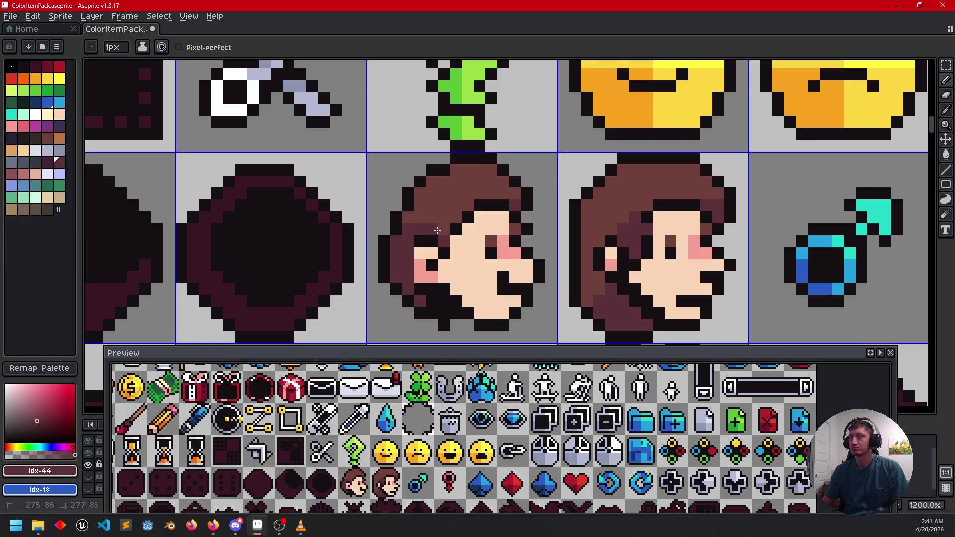
scroll(525, 307, "down", 4)
scroll(525, 307, "down", 1)
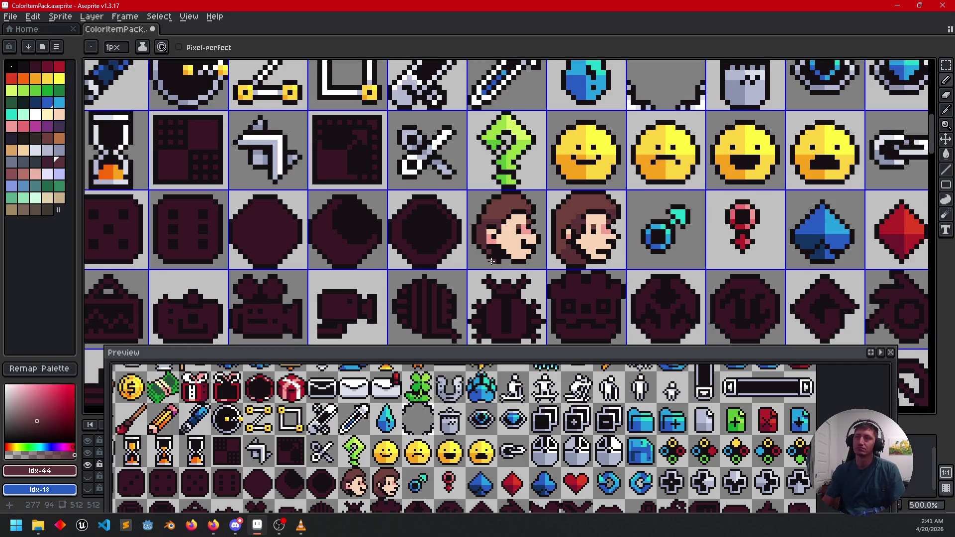
left_click_drag(489, 260, 512, 260)
scroll(511, 260, "left", 2)
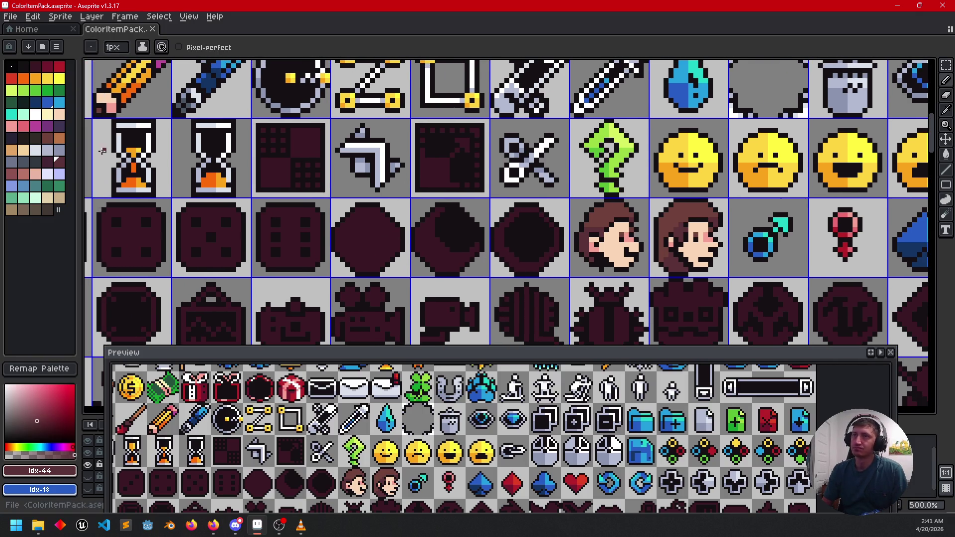
- Bucket-fill the crescent, ring and octagon coin silhouettes light grey-blue
left_click(47, 150)
key("g")
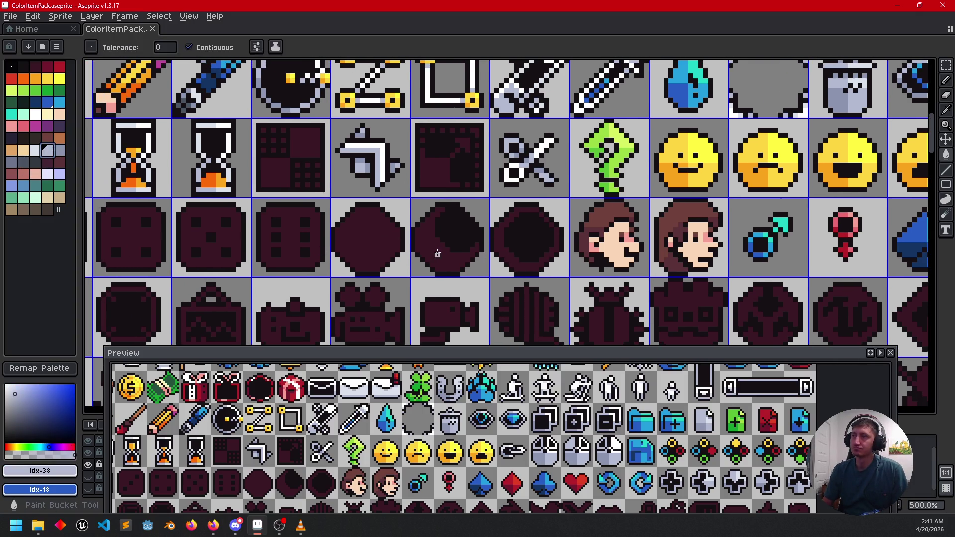
left_click(423, 257)
left_click(518, 262)
left_click(353, 254)
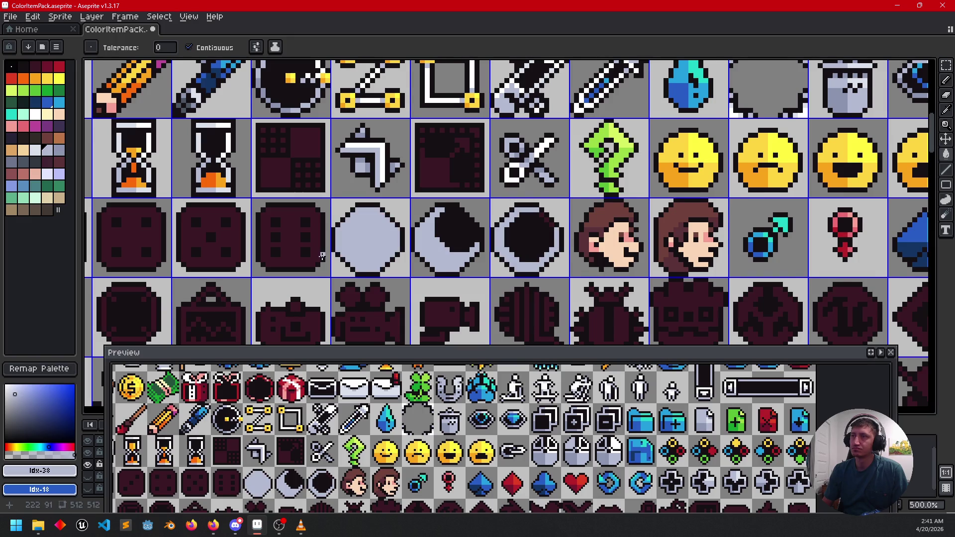
scroll(409, 262, "left", 2)
scroll(409, 256, "up", 1)
left_click_drag(409, 256, 316, 263)
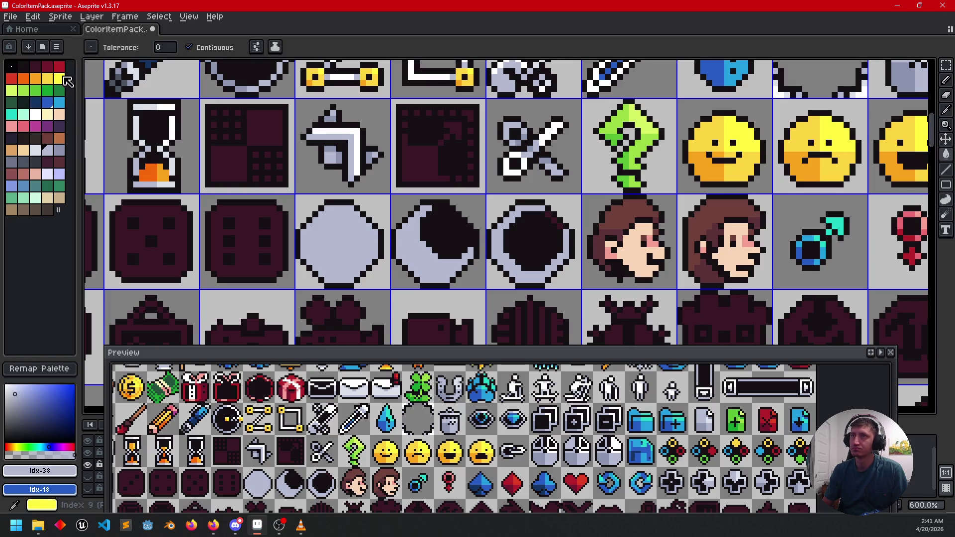
- Bucket-fill the octagon coin, crescent moon and ring yellow
left_click(47, 78)
left_click(321, 248)
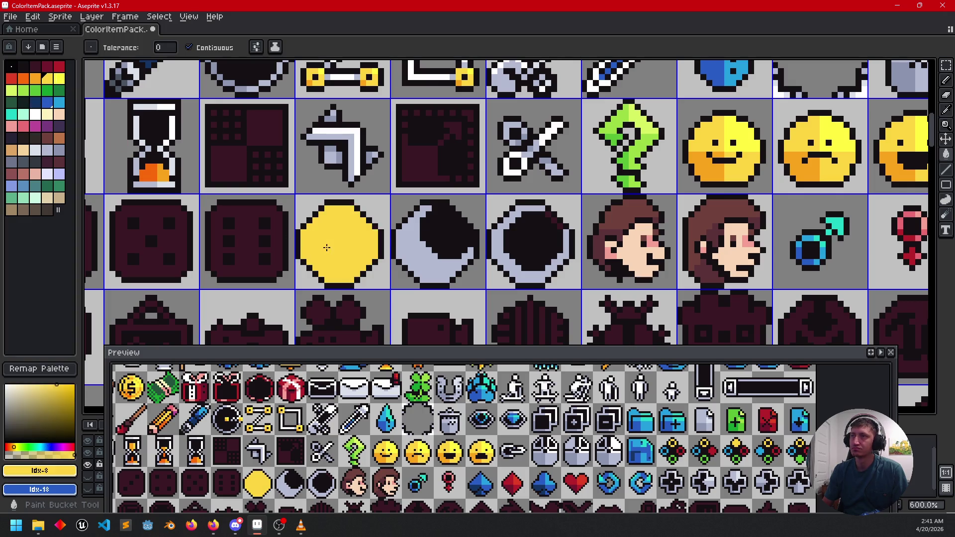
left_click(405, 244)
left_click(517, 275)
scroll(572, 271, "up", 3)
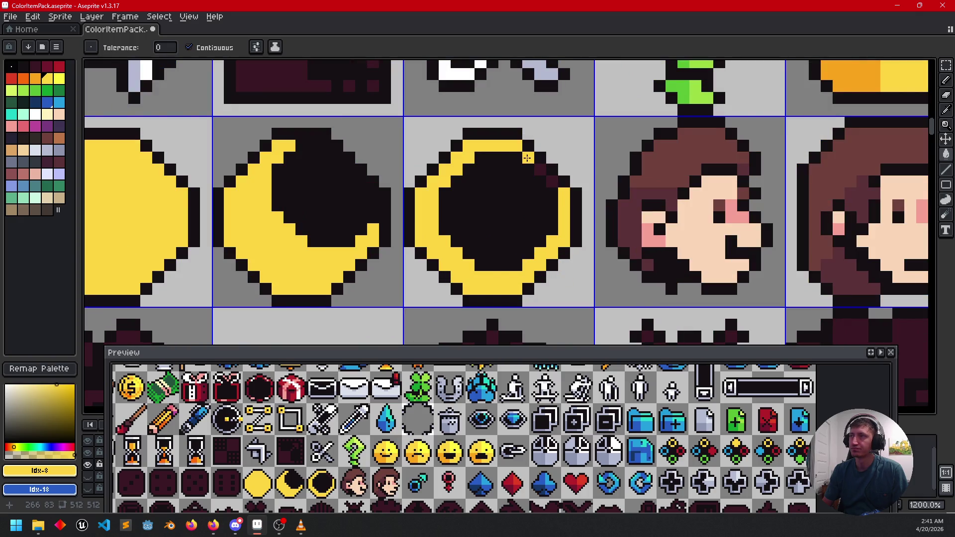
scroll(408, 258, "down", 1)
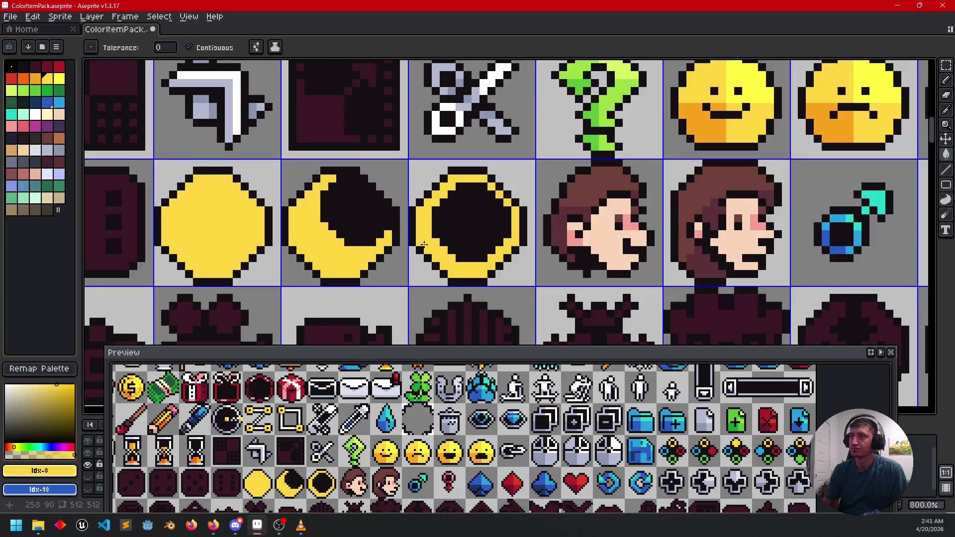
scroll(249, 199, "left", 3)
scroll(181, 179, "up", 2)
scroll(181, 179, "left", 3)
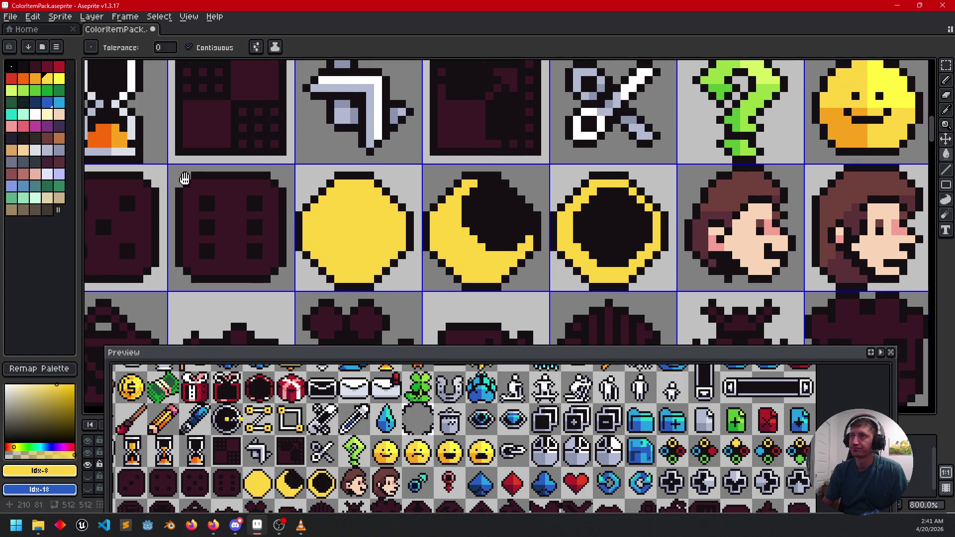
- Sample the hourglass's orange sand and try a darker fill, then undo it
key("alt")
left_click(157, 167, "alt")
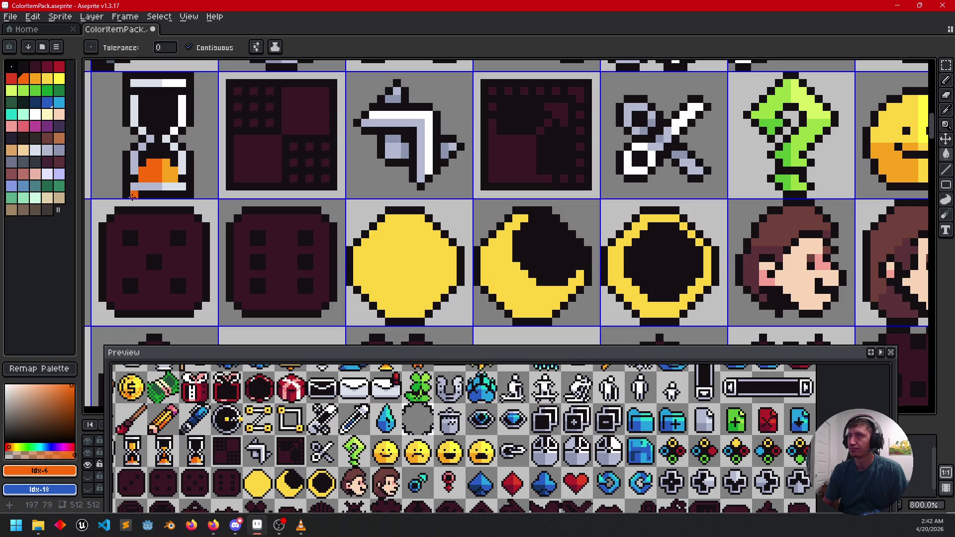
left_click(171, 178)
key("ctrl+z")
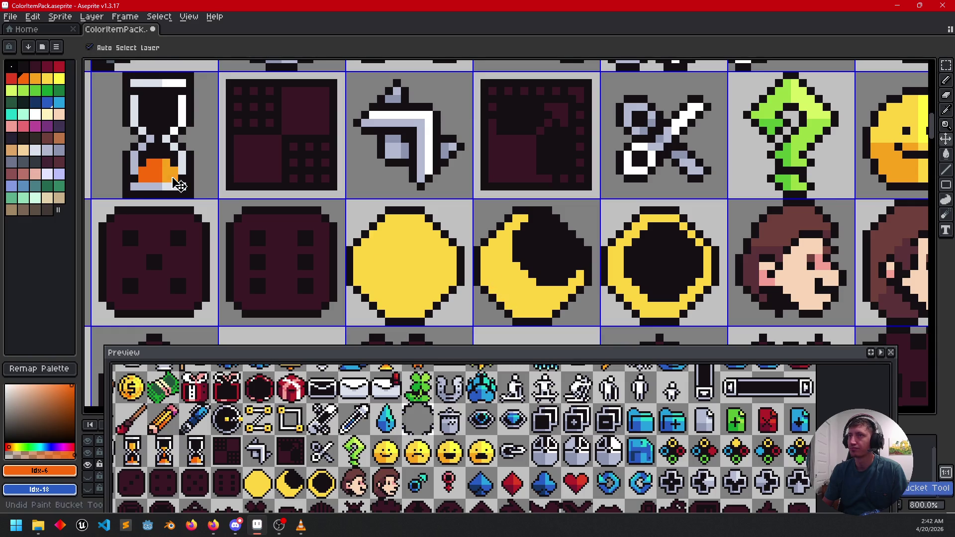
- Draw an orange dividing line across the crescent and fill its lower-left area orange
left_click(172, 174, "alt")
key("b")
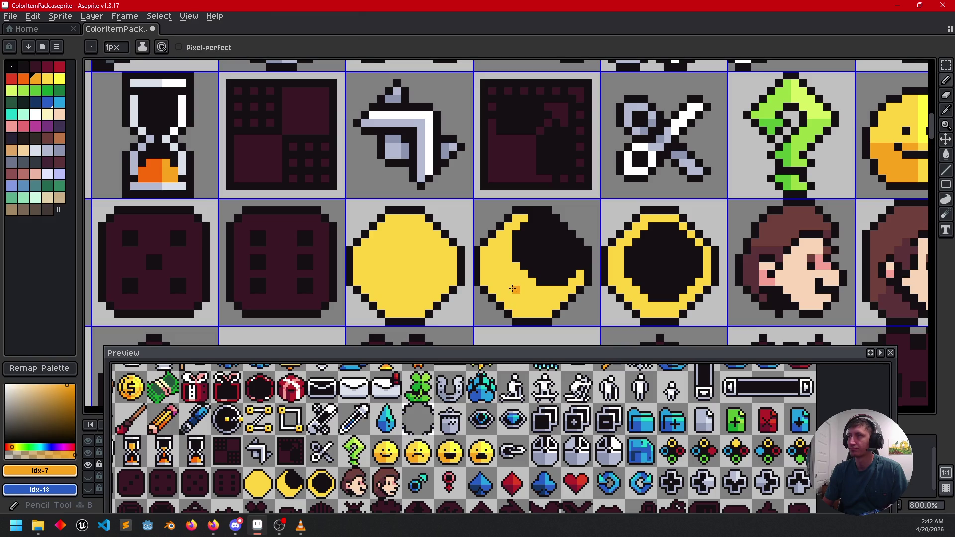
mouse_move(486, 275)
left_mouse_down()
mouse_move(504, 273)
mouse_move(529, 293)
mouse_move(526, 311)
left_mouse_up()
key("g")
left_click(515, 293)
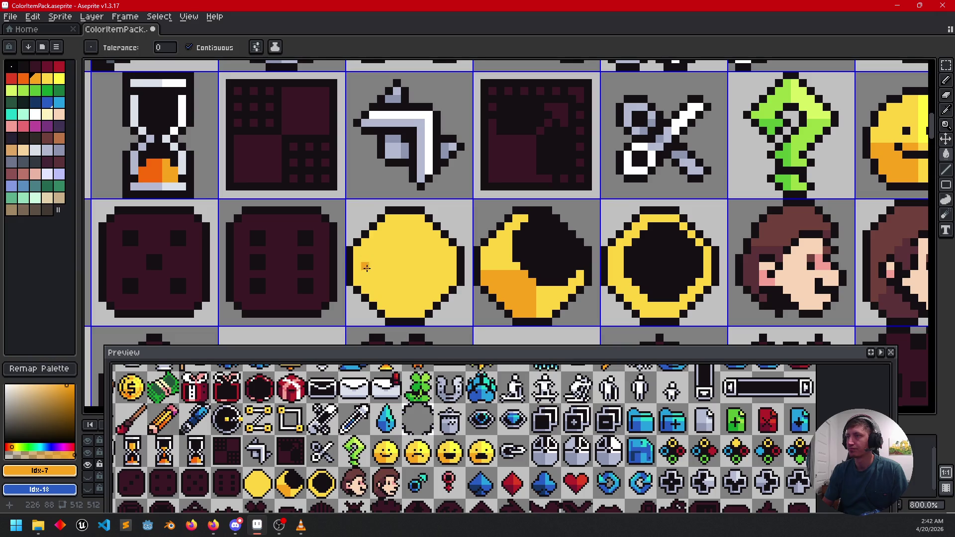
left_click(357, 272)
key("ctrl+z")
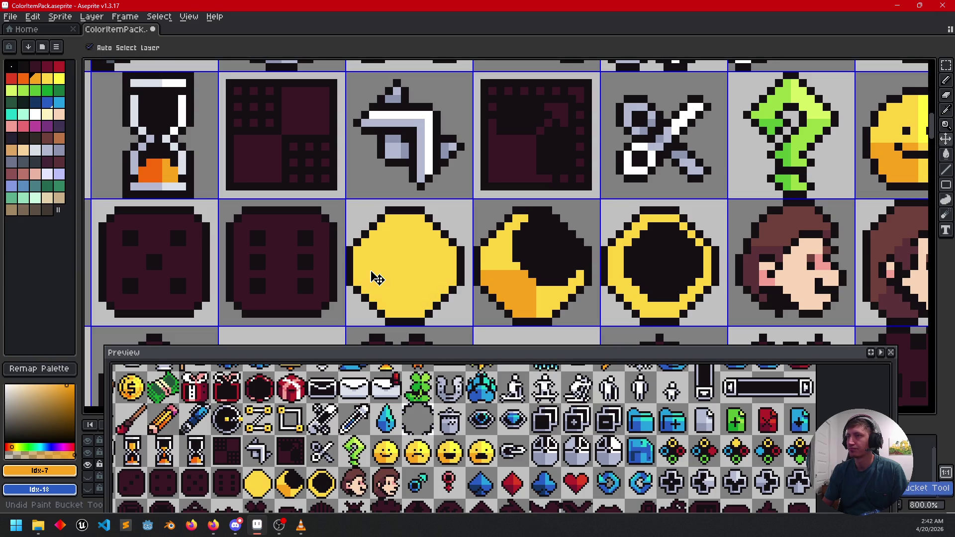
- Divide the coin and ring with orange lines and fill their lower-left sections orange
key("b")
left_click(359, 272)
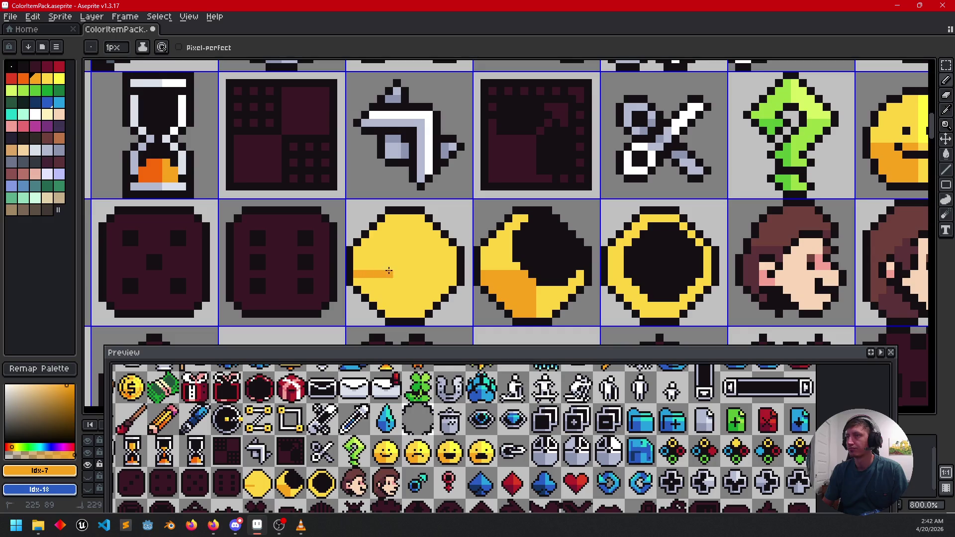
left_click_drag(403, 285, 403, 316)
key("g")
left_click(378, 299)
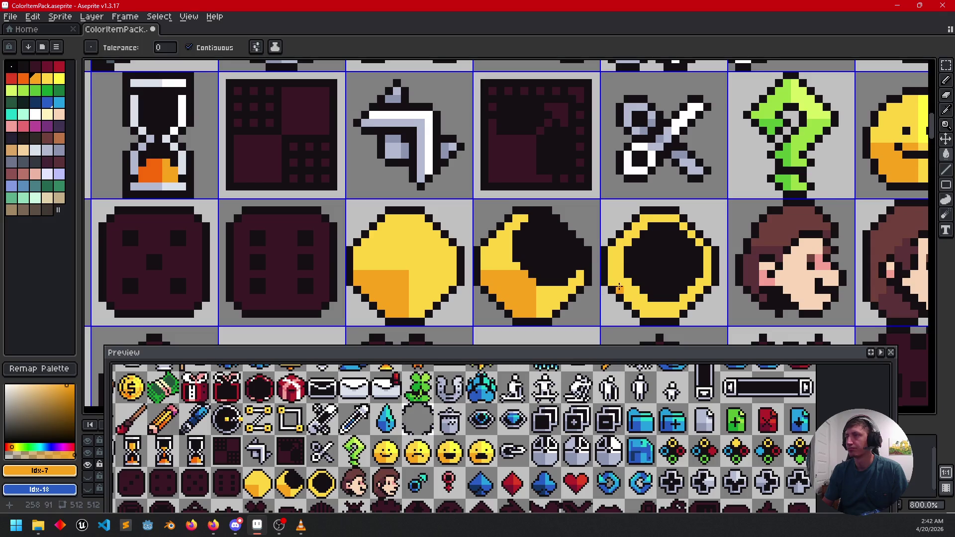
key("b")
left_click(615, 274)
left_click_drag(661, 313, 652, 307)
key("g")
left_click(631, 306)
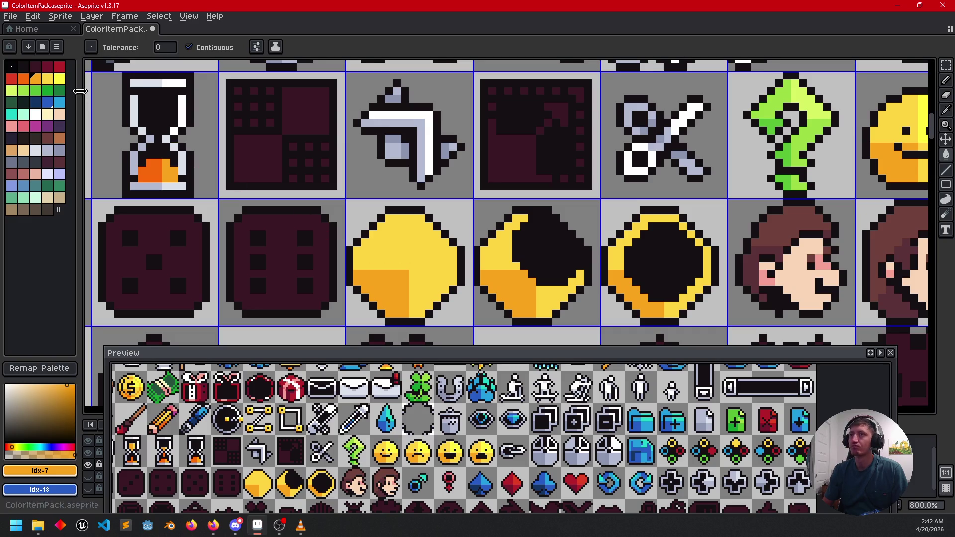
- Fill the coin's upper-right quadrant bright yellow as a highlight
left_click(60, 78)
left_click(411, 219)
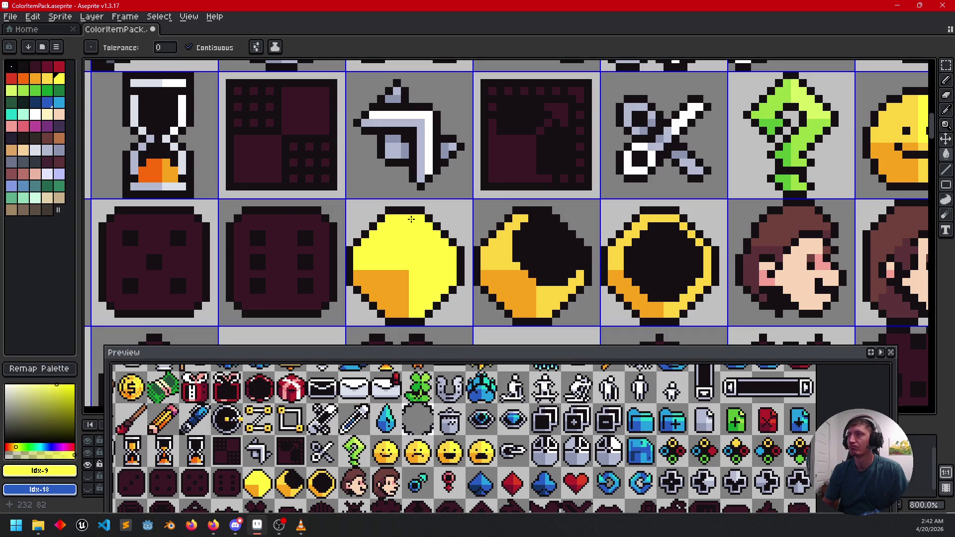
key("ctrl+z")
key("b")
left_click_drag(411, 219, 408, 260)
key("ctrl+z")
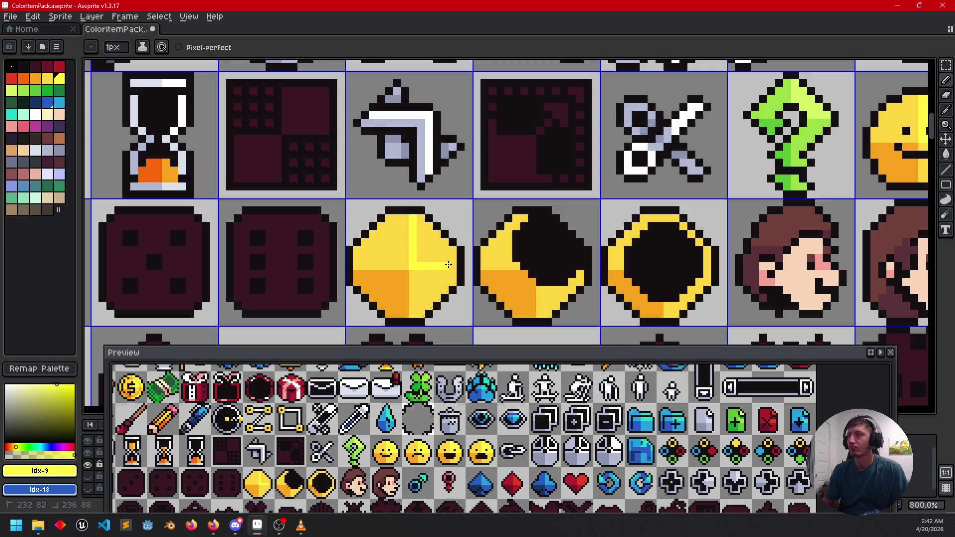
key("g")
left_click(449, 259)
key("b")
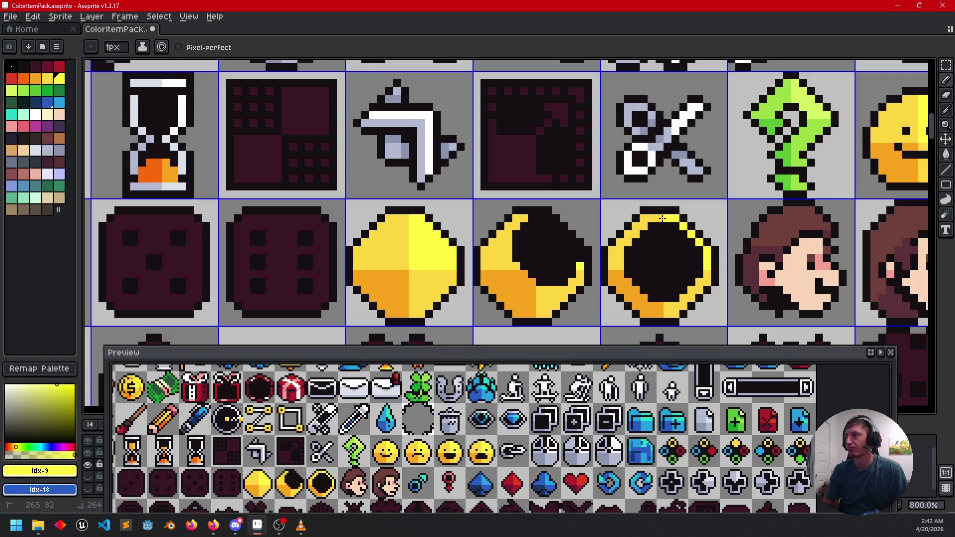
scroll(657, 229, "down", 2)
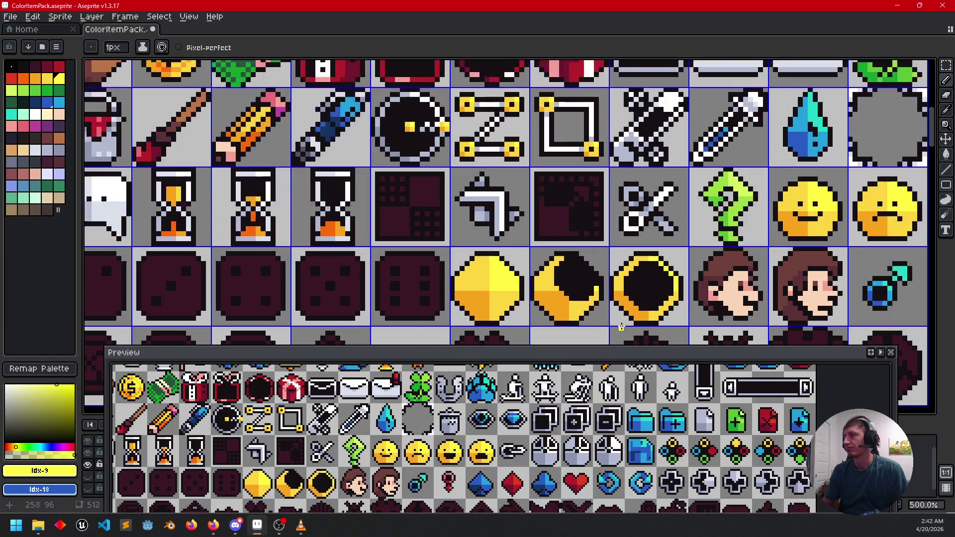
- Bucket-fill the dice faces white with speech-bubble white, including the dark six-pip die
scroll(686, 224, "down", 3)
scroll(689, 219, "down", 2)
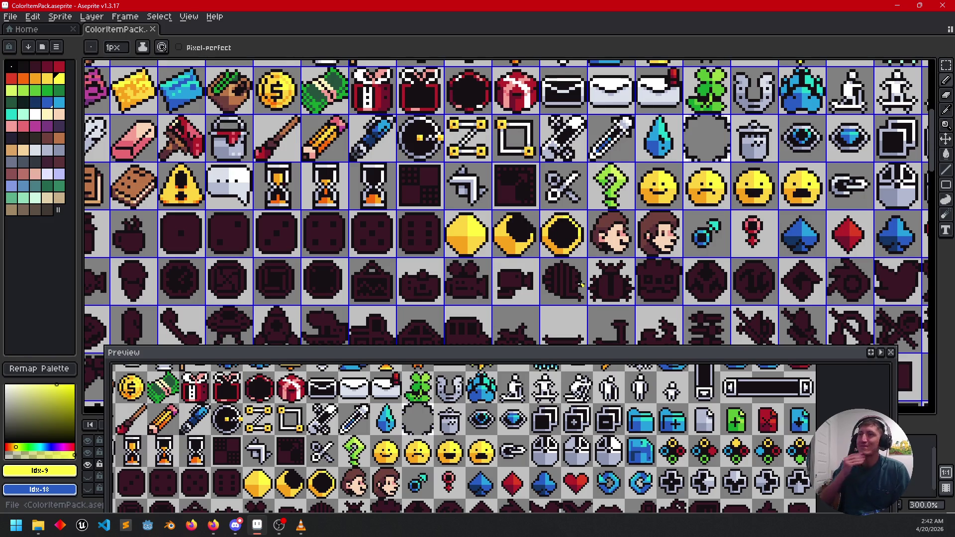
left_click_drag(485, 255, 629, 262)
scroll(539, 266, "up", 1)
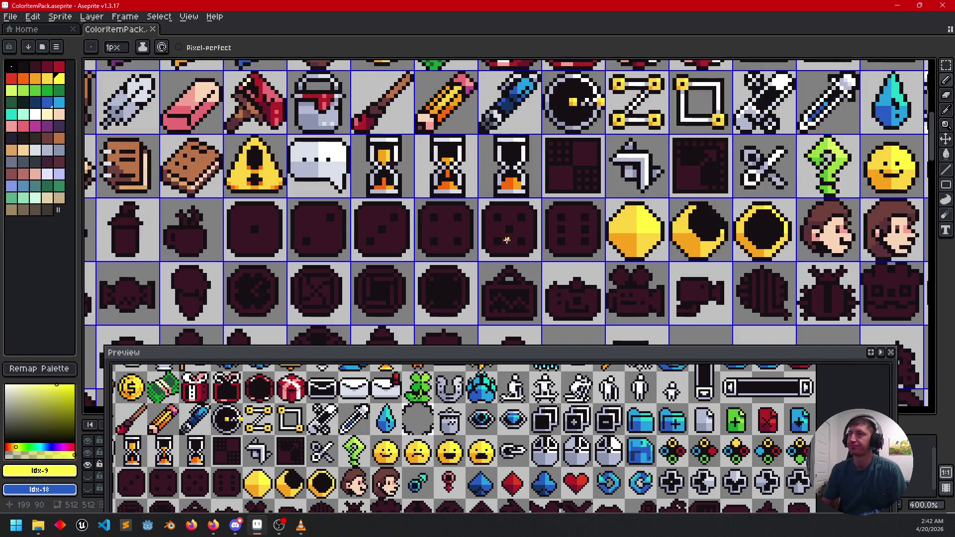
left_click(313, 191, "alt")
key("g")
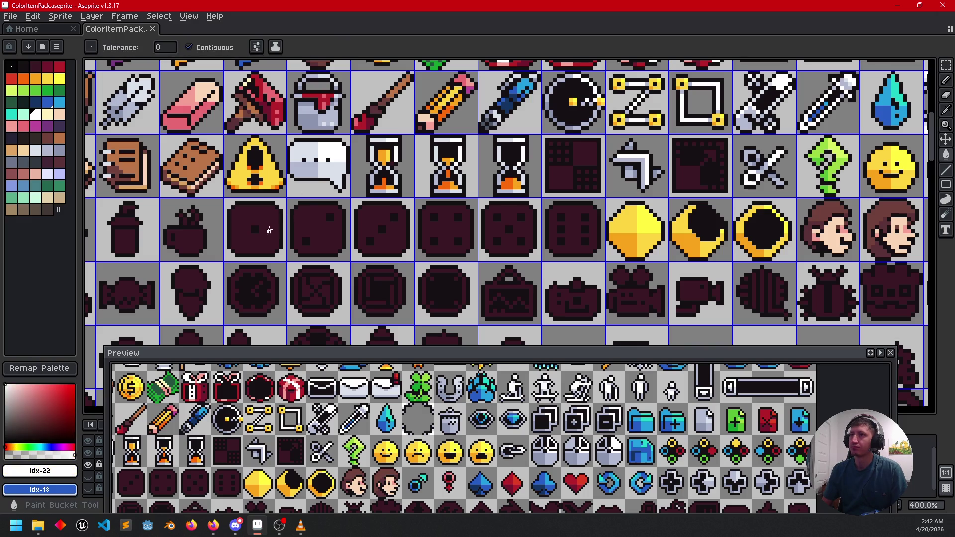
left_click(274, 227)
left_click(328, 233)
left_click(393, 224)
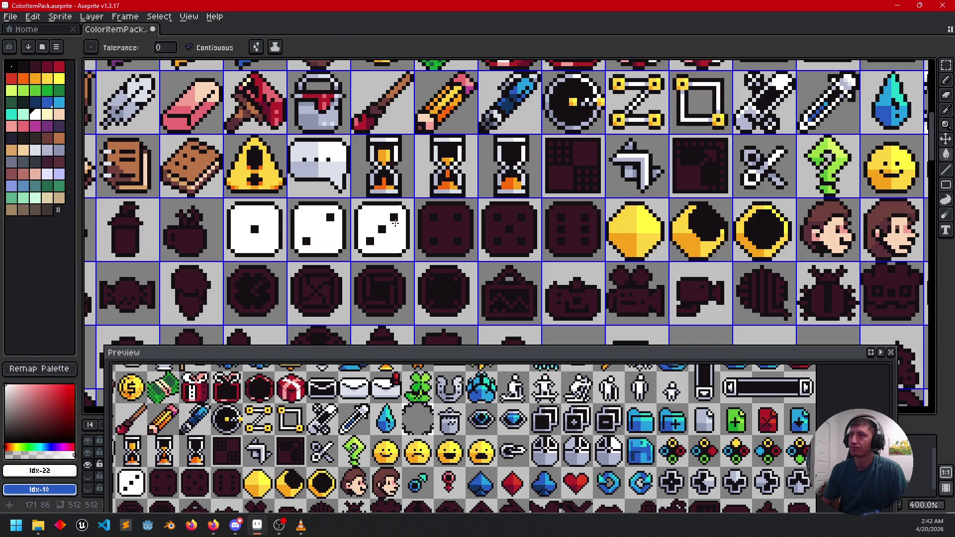
left_click(440, 229)
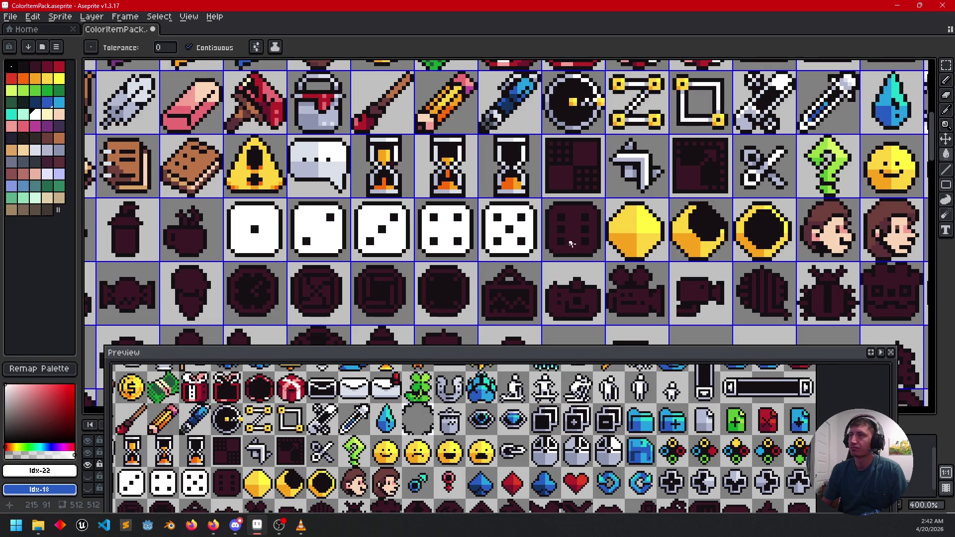
left_click(572, 244)
- Draw a light grey shading line along the three-pip die's bottom edge
scroll(278, 192, "up", 2)
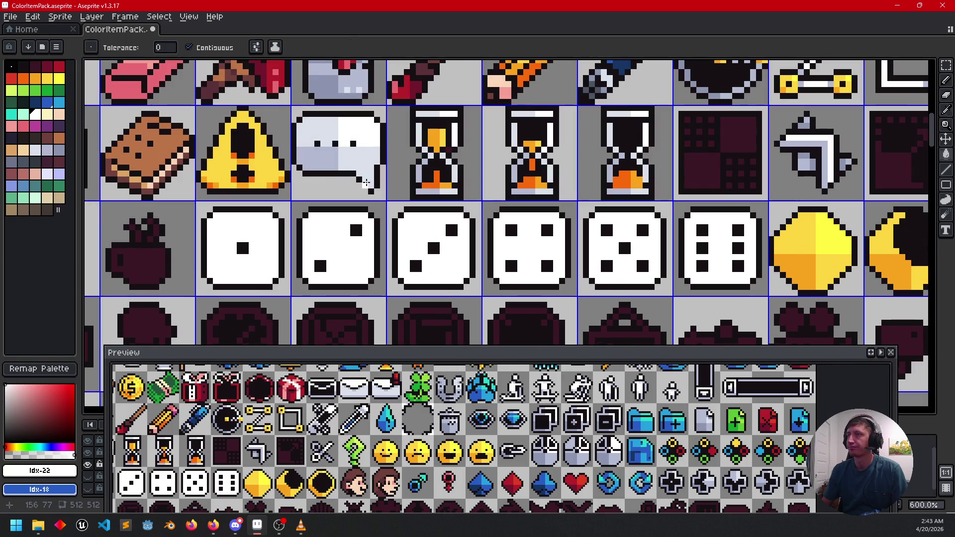
left_click(333, 159, "alt")
left_click_drag(264, 279, 416, 271)
key("b")
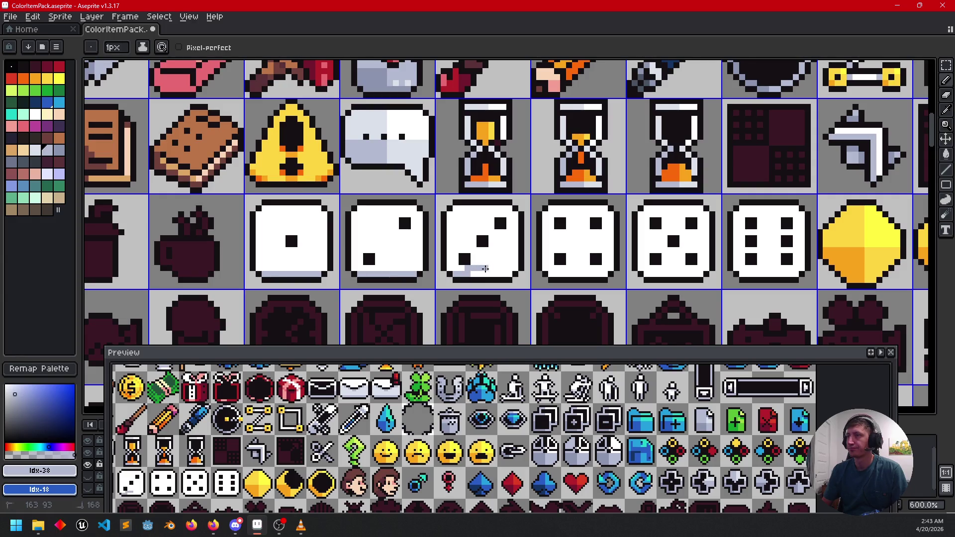
left_click_drag(455, 273, 794, 272)
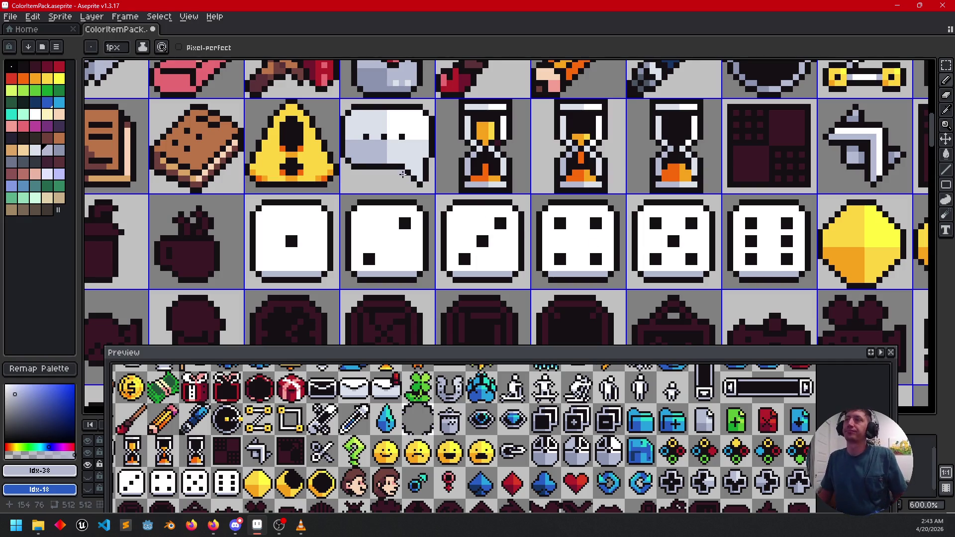
- Draw dividers and fill the lower-left areas of the one-, two- and three-pip dice with darker shading
left_click_drag(288, 248, 288, 271)
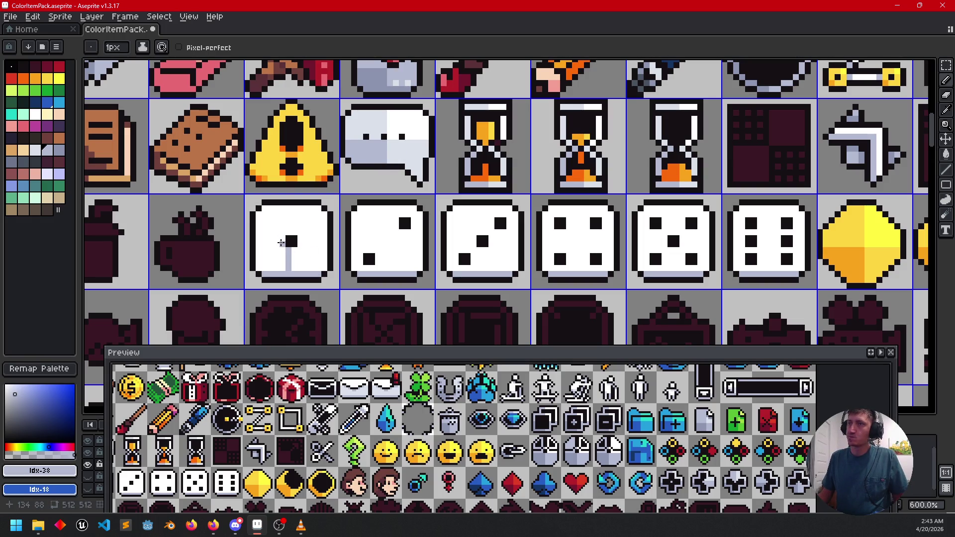
key("g")
left_click(271, 259)
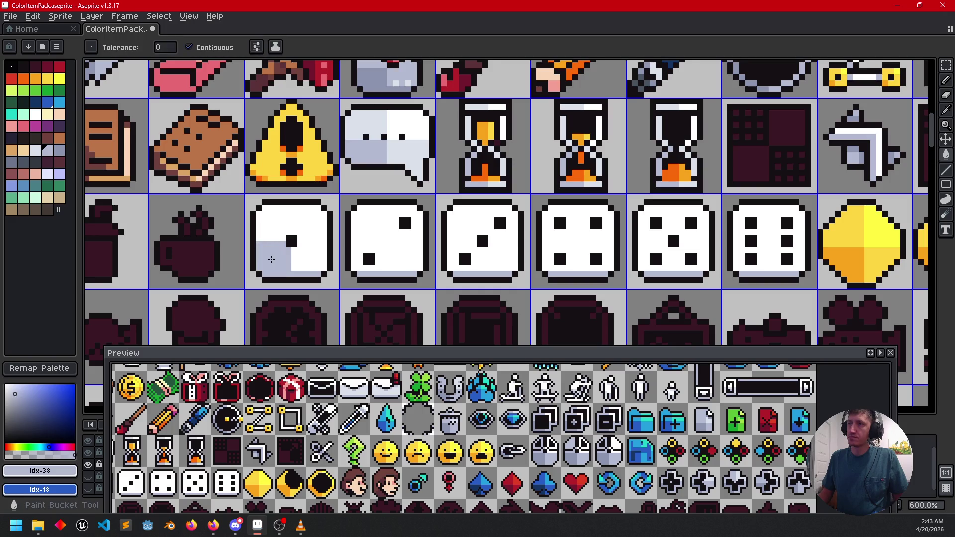
key("b")
left_click_drag(352, 243, 384, 243)
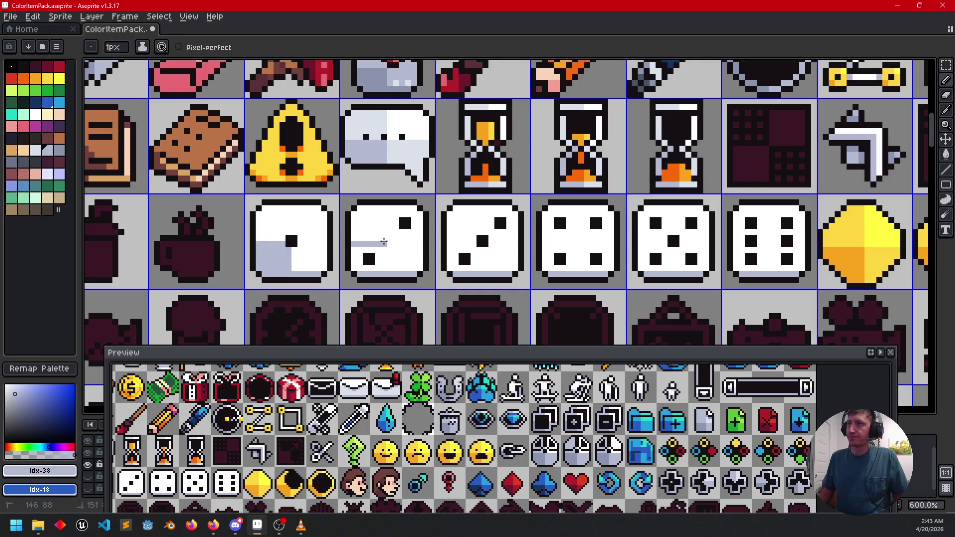
key("g")
left_click(380, 266)
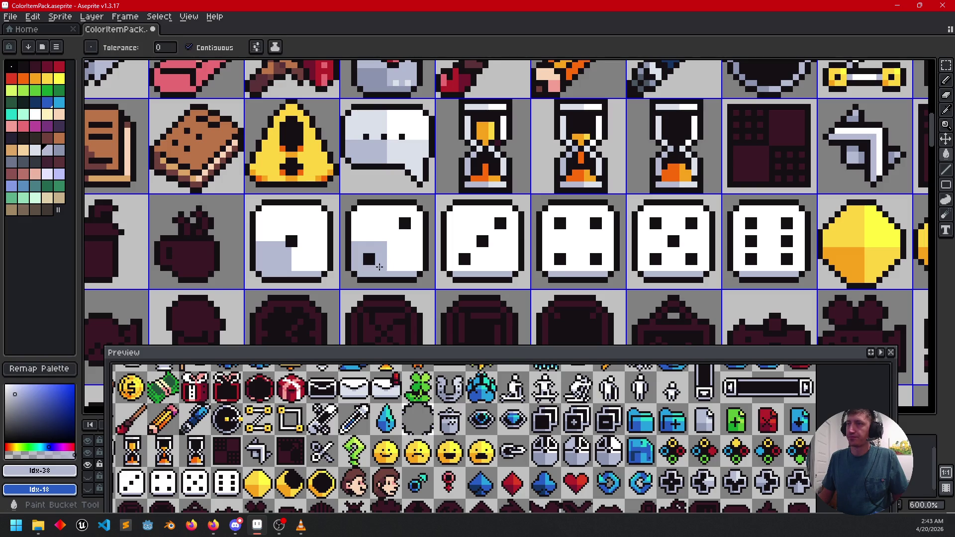
scroll(428, 236, "down", 1)
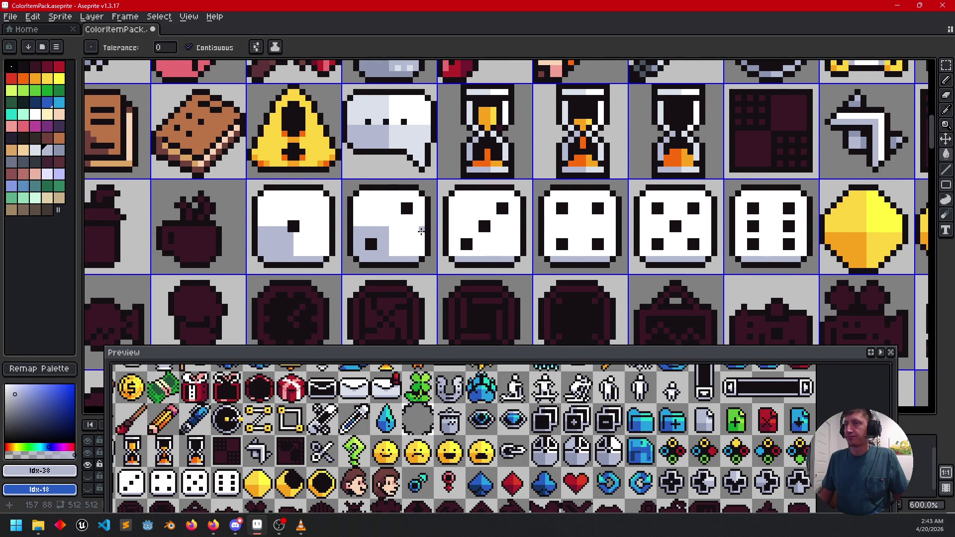
scroll(421, 231, "up", 1)
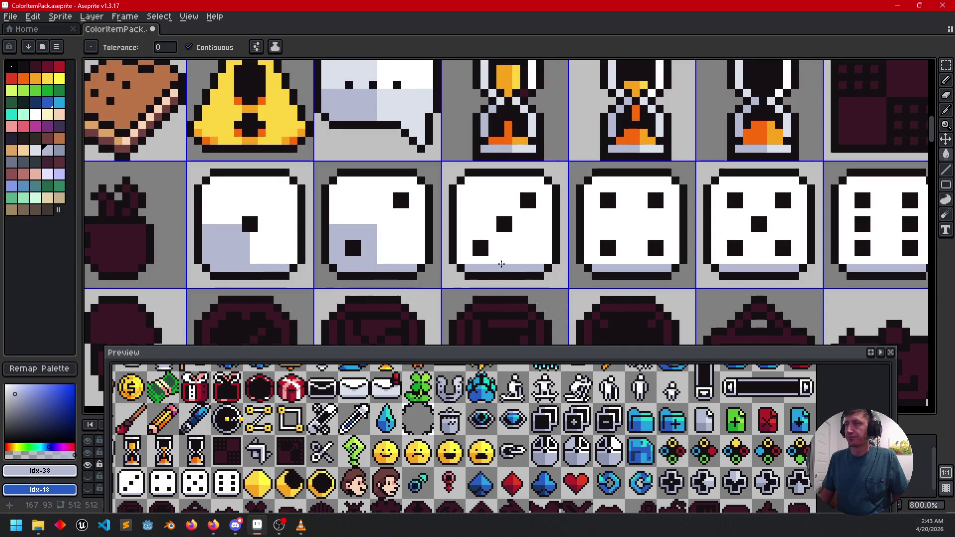
left_click(499, 253)
key("ctrl+z")
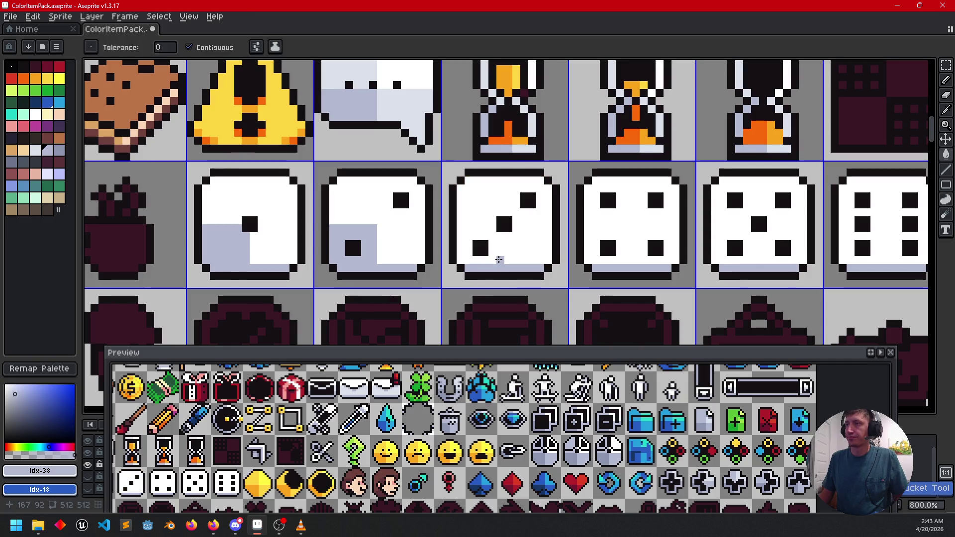
key("b")
left_click_drag(499, 261, 500, 234)
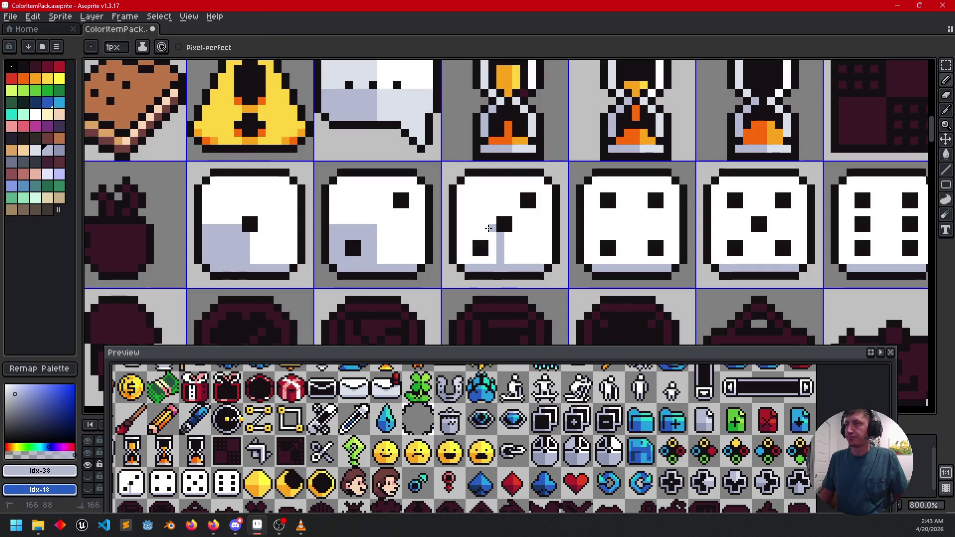
key("g")
left_click(466, 249)
- Draw dividers and shade the lower-left areas of the four-, five- and six-pip dice
scroll(478, 234, "right", 4)
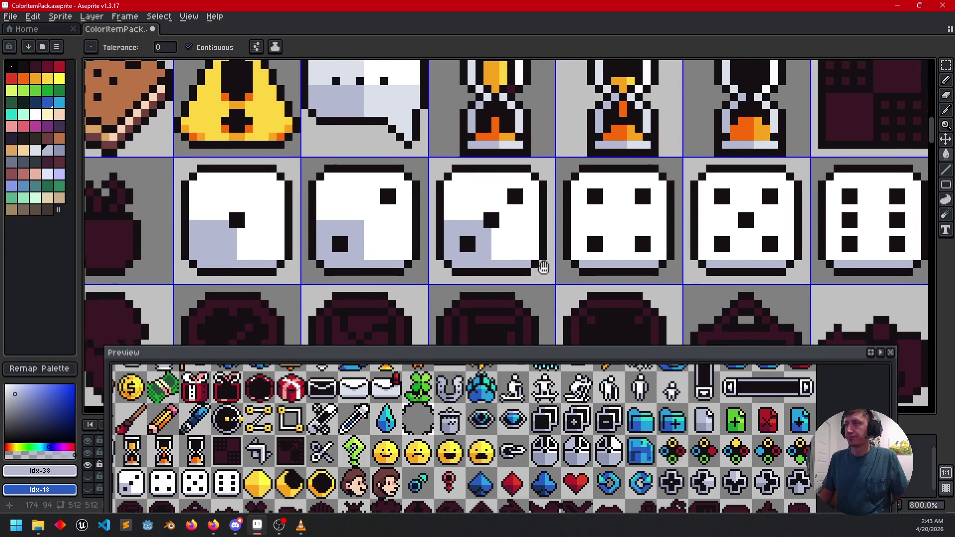
key("b")
mouse_move(508, 219)
left_mouse_down()
mouse_move(536, 219)
mouse_move(536, 256)
left_mouse_up()
key("g")
left_click(530, 251)
scroll(485, 249, "right", 4)
key("b")
mouse_move(529, 214)
left_mouse_down()
mouse_move(570, 224)
mouse_move(570, 249)
left_mouse_up()
key("g")
left_click(563, 244)
key("b")
scroll(567, 238, "right", 4)
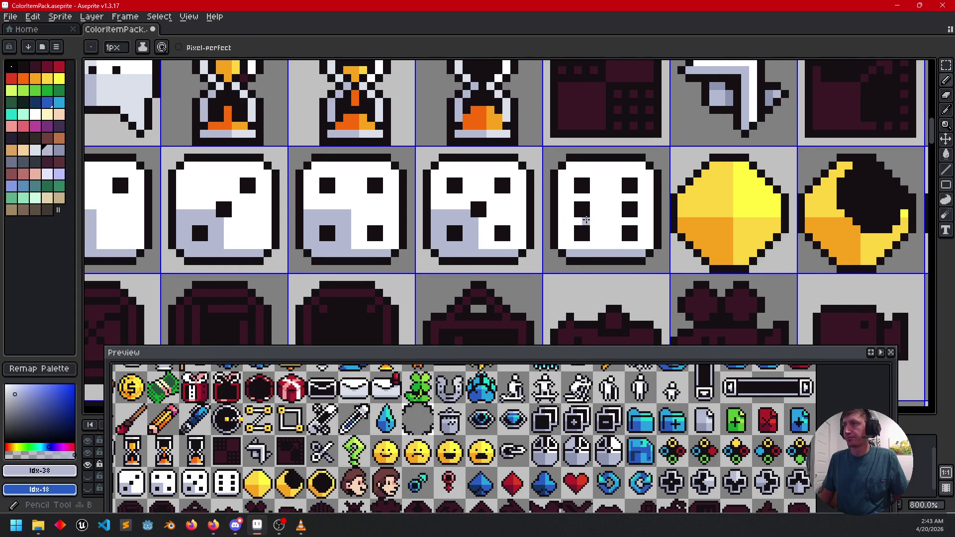
mouse_move(564, 215)
left_mouse_down()
mouse_move(593, 214)
mouse_move(601, 230)
left_mouse_up()
key("g")
left_click(597, 242)
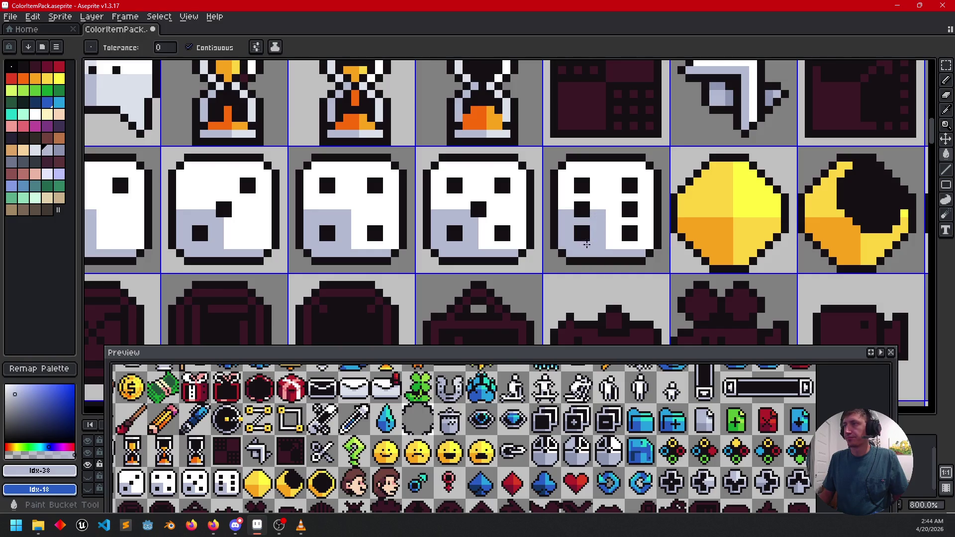
scroll(646, 244, "left", 6)
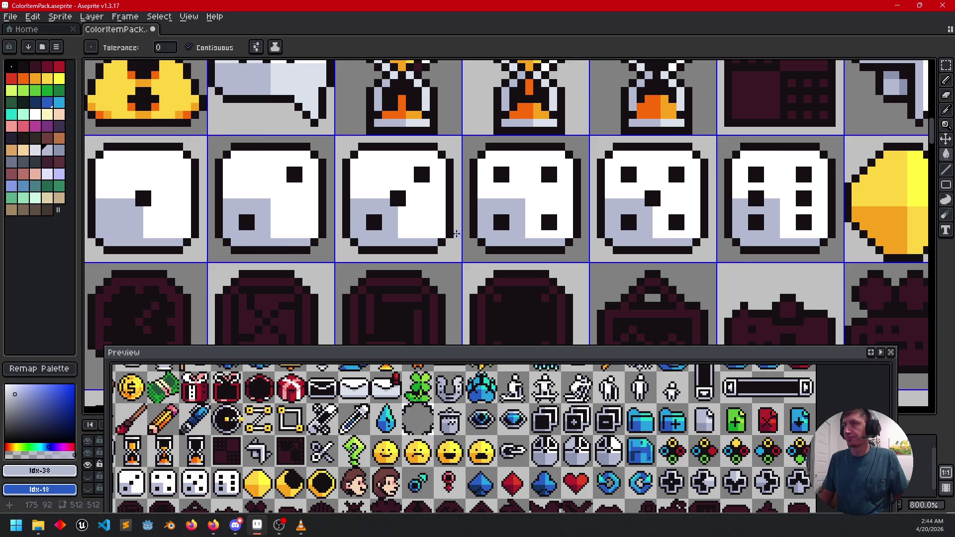
scroll(456, 233, "down", 1)
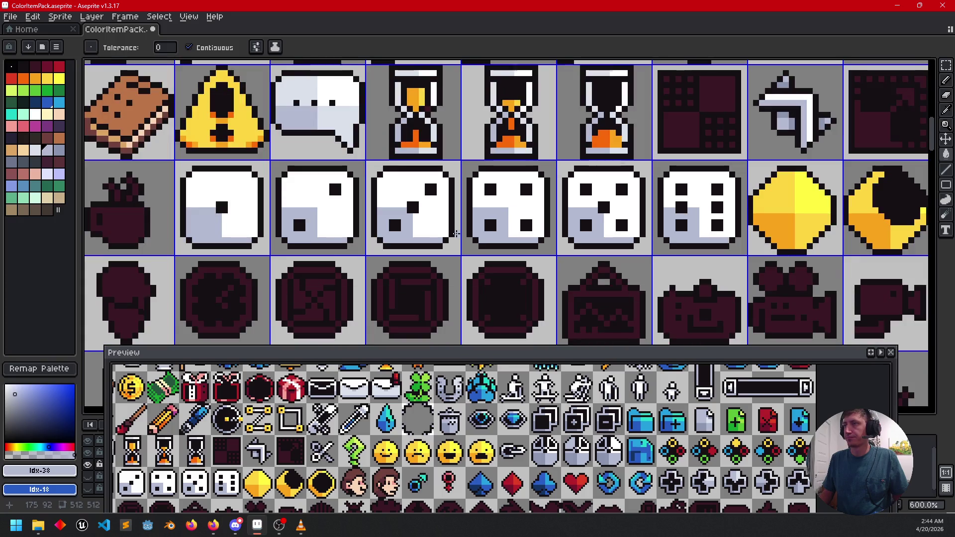
- Fill all six dice's white faces with the speech bubble's pale blue
left_click(326, 120, "alt")
left_click(333, 213)
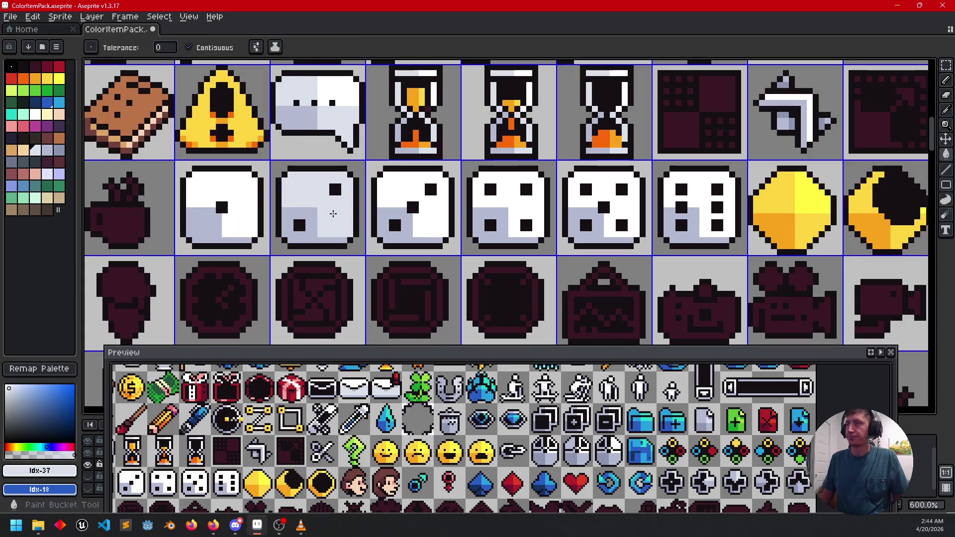
left_click(244, 209)
left_click(393, 204)
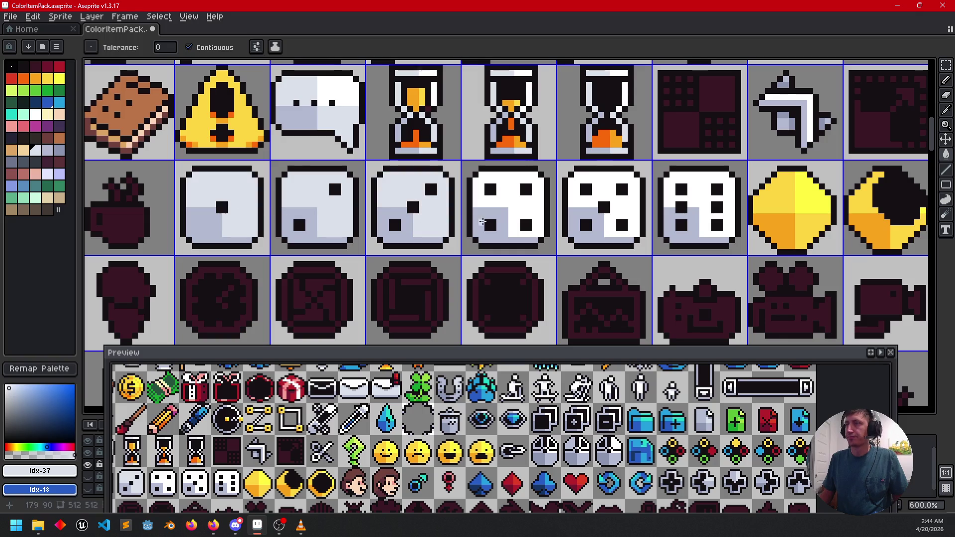
left_click(526, 204)
left_click(596, 193)
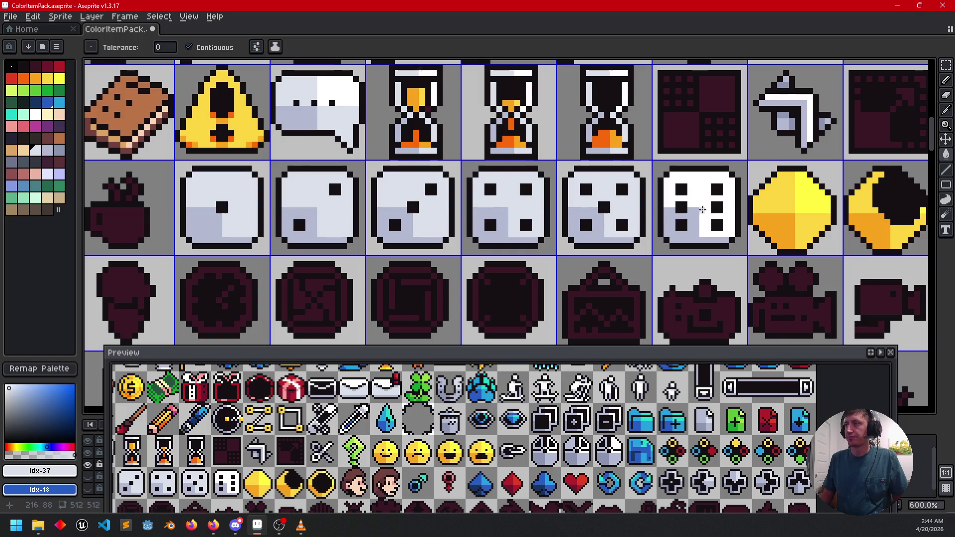
left_click(687, 201)
- Pick white and draw a white vertical highlight line on the one-pip die
left_click(225, 157, "alt")
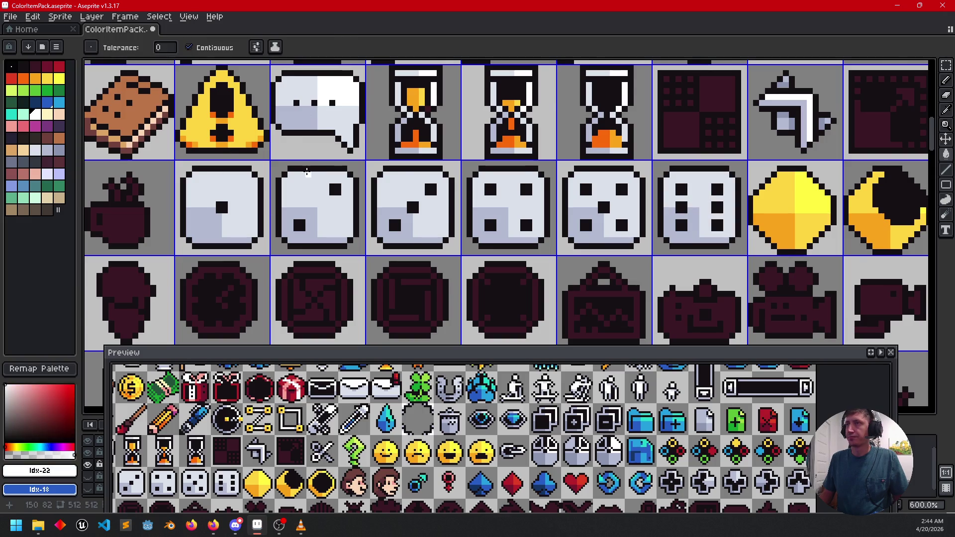
scroll(273, 181, "up", 3)
key("b")
left_click_drag(382, 163, 391, 160)
mouse_move(265, 183)
left_mouse_down()
mouse_move(260, 192)
mouse_move(268, 149)
left_mouse_up()
- Outline and fill white upper-right highlights on the one-, two- and three-pip dice
left_click_drag(276, 206, 322, 207)
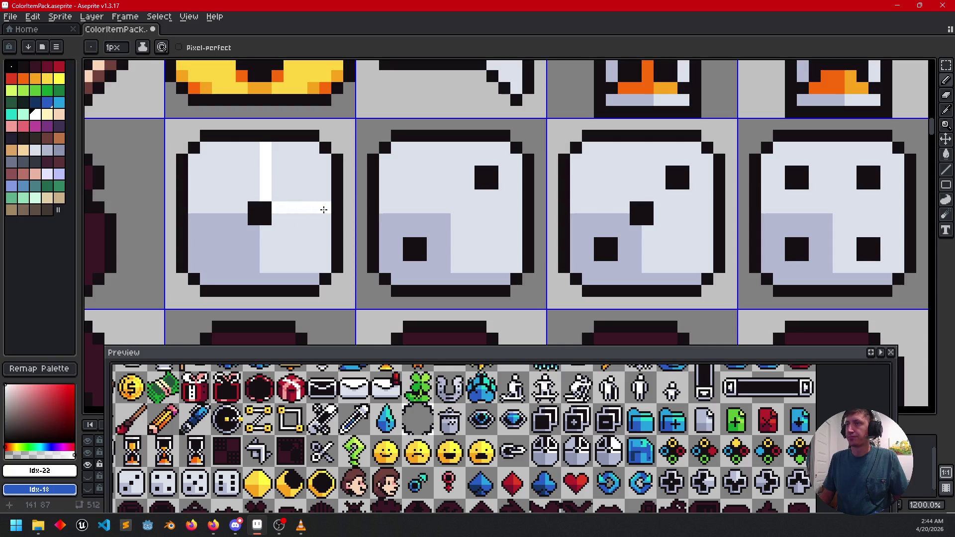
key("g")
left_click(314, 193)
key("b")
mouse_move(454, 145)
left_mouse_down()
mouse_move(454, 207)
mouse_move(497, 213)
mouse_move(465, 204)
mouse_move(508, 204)
left_mouse_up()
key("ctrl+z")
key("ctrl+z")
key("g")
left_click(500, 189)
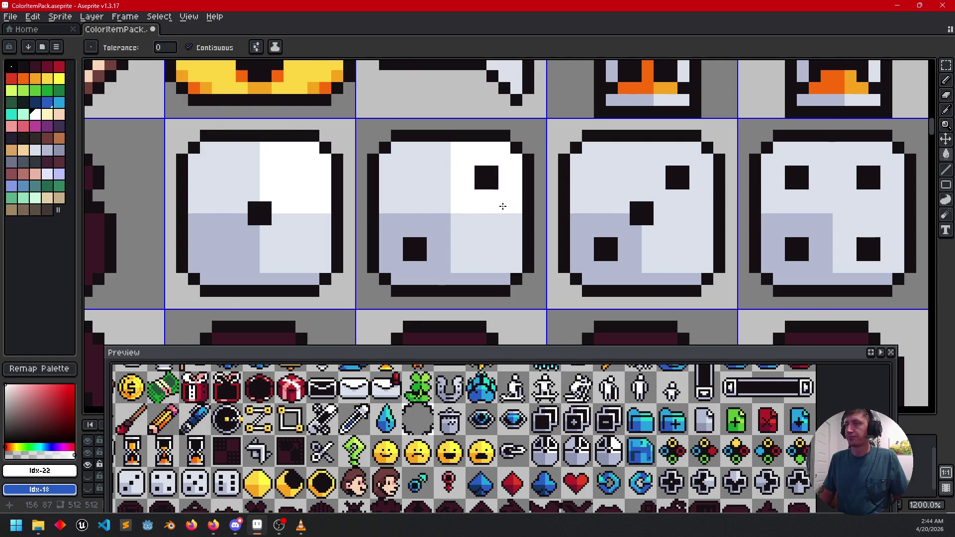
scroll(501, 207, "down", 2)
key("b")
scroll(458, 188, "up", 2)
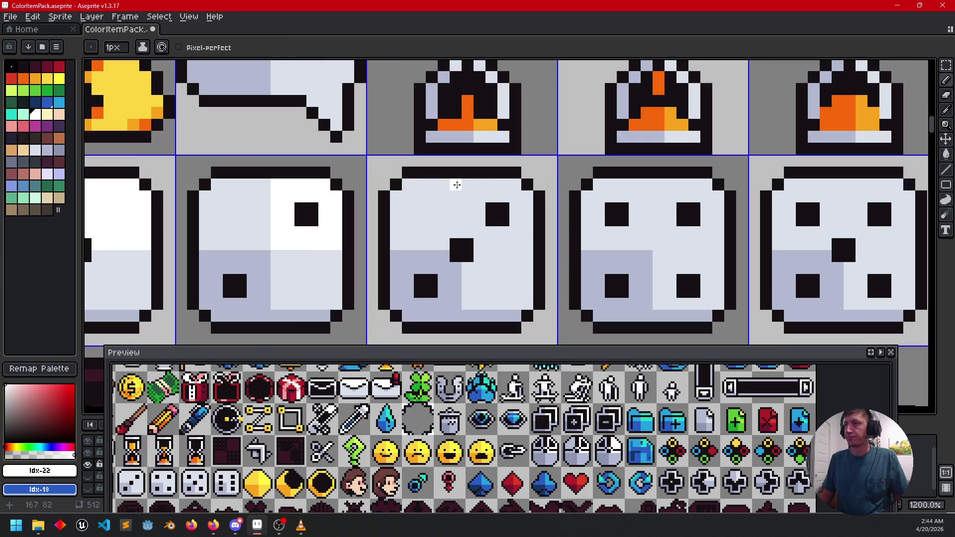
mouse_move(466, 183)
left_mouse_down()
mouse_move(470, 225)
mouse_move(488, 244)
mouse_move(531, 244)
mouse_move(373, 213)
left_mouse_up()
key("g")
left_click(518, 228)
- Outline and fill white upper-right highlights on the four-, five- and six-pip dice
key("b")
mouse_move(496, 160)
left_mouse_down()
mouse_move(495, 213)
mouse_move(552, 211)
left_mouse_up()
key("g")
left_click(548, 194)
scroll(537, 204, "right", 3)
key("b")
left_click(509, 162)
mouse_move(507, 160)
left_mouse_down()
mouse_move(506, 200)
mouse_move(522, 211)
mouse_move(568, 211)
left_mouse_up()
key("g")
left_click(553, 196)
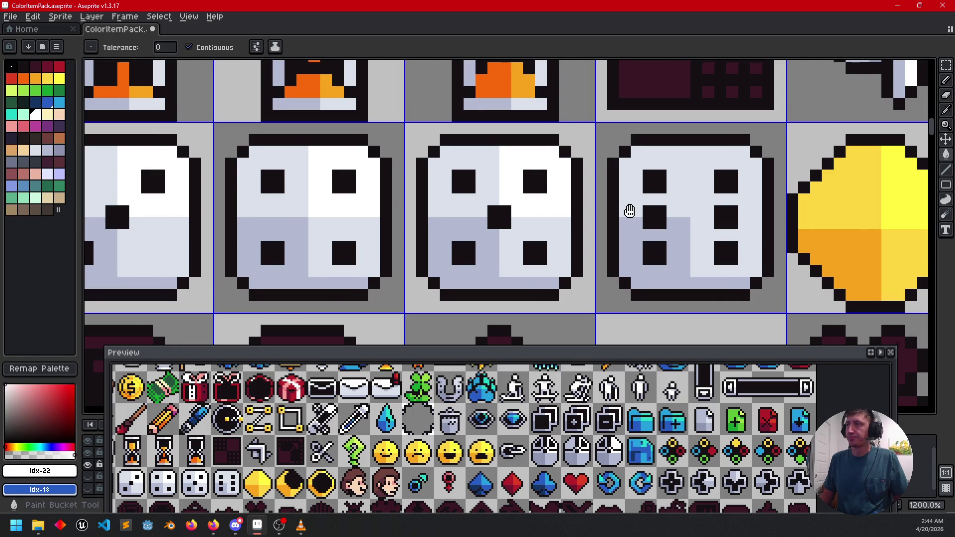
scroll(628, 206, "right", 2)
key("b")
mouse_move(569, 163)
left_mouse_down()
mouse_move(571, 153)
mouse_move(575, 207)
mouse_move(632, 211)
left_mouse_up()
key("g")
left_click(620, 198)
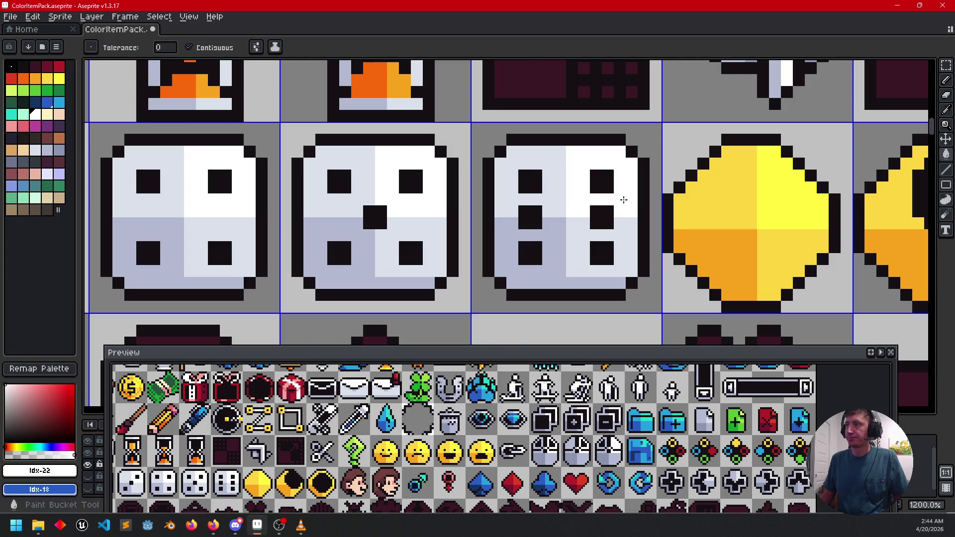
scroll(541, 233, "down", 4)
scroll(540, 233, "left", 2)
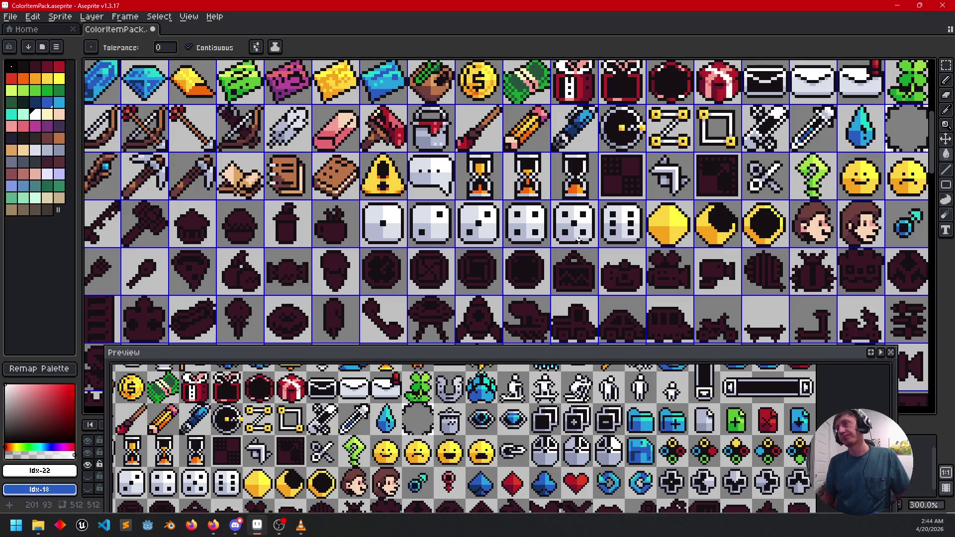
- Save ColorItemPack.aseprite, then bring the weapons and tools rows and slingshot tile into view
left_click_drag(529, 249, 607, 232)
key("ctrl+s")
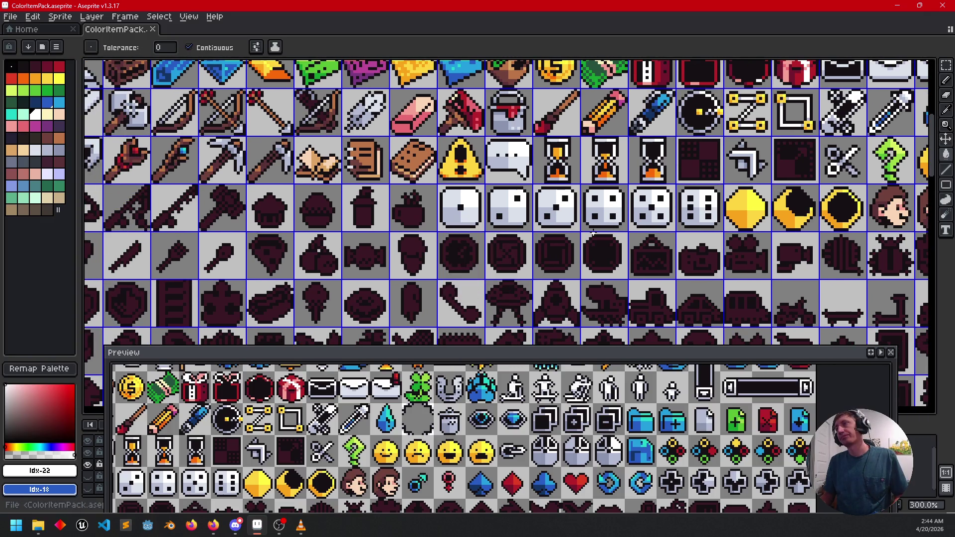
scroll(593, 232, "down", 1)
left_click_drag(507, 266, 470, 291)
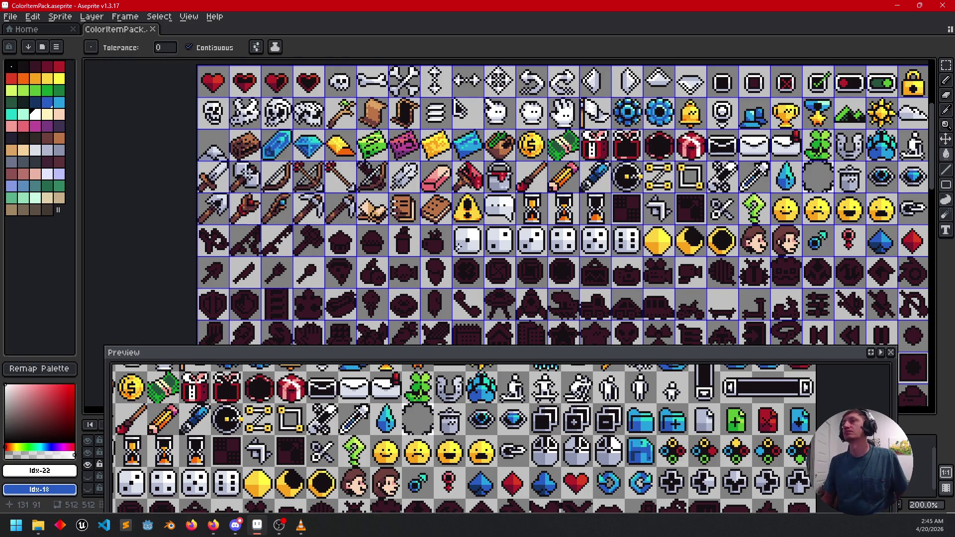
scroll(455, 211, "up", 2)
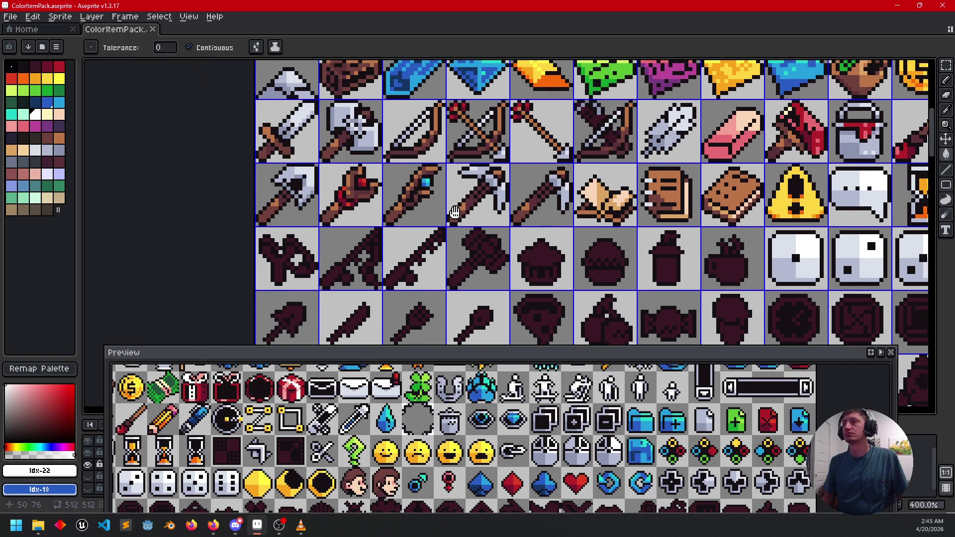
left_click_drag(455, 212, 471, 210)
- Sample the axe-handle brown and fill part of the slingshot with it
key("i")
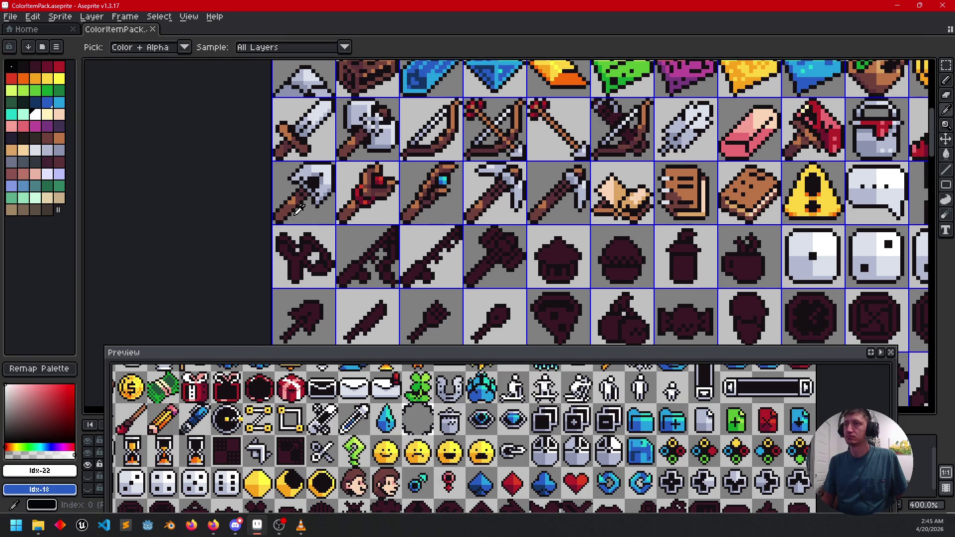
left_click(297, 210)
key("g")
scroll(289, 231, "up", 2)
left_click(354, 276)
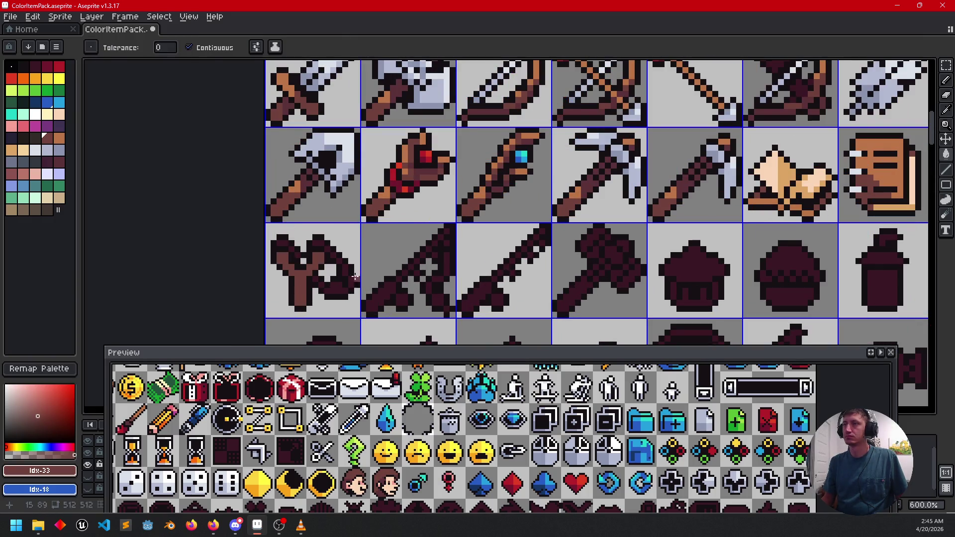
scroll(354, 276, "right", 2)
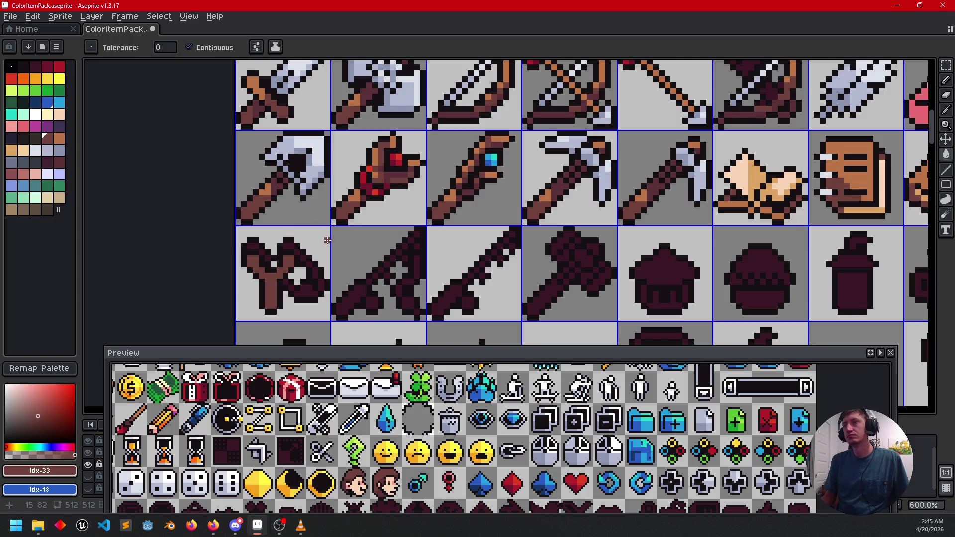
left_click(279, 204, "alt")
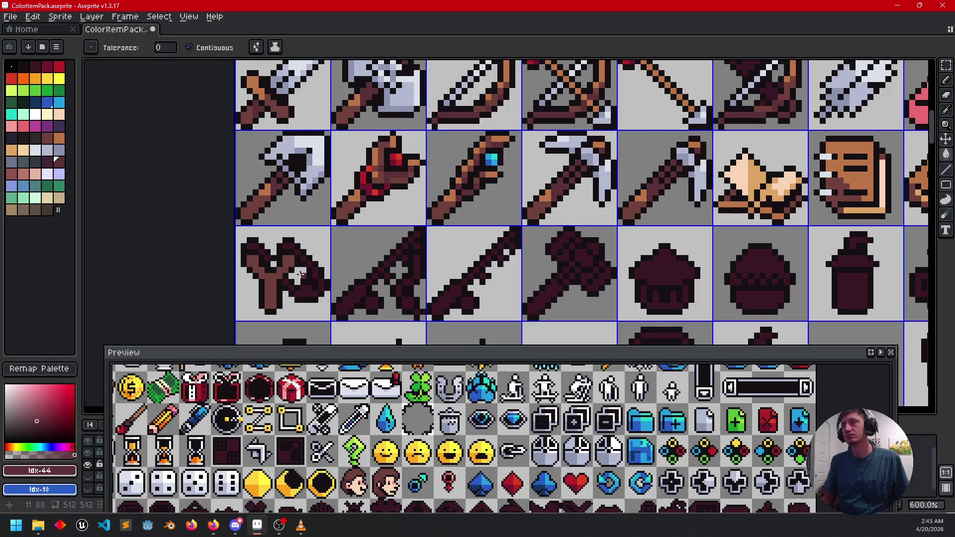
scroll(290, 267, "up", 3)
scroll(289, 266, "down", 1)
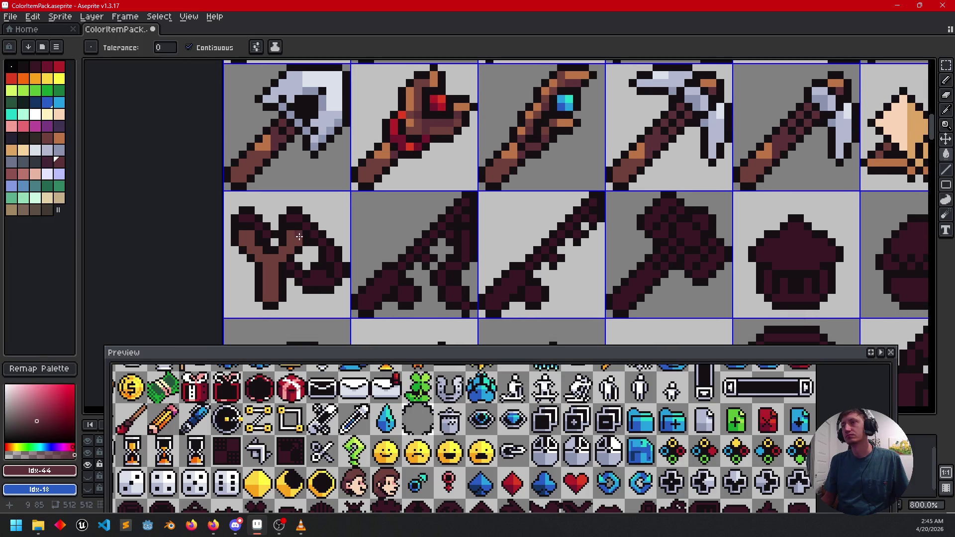
key("b")
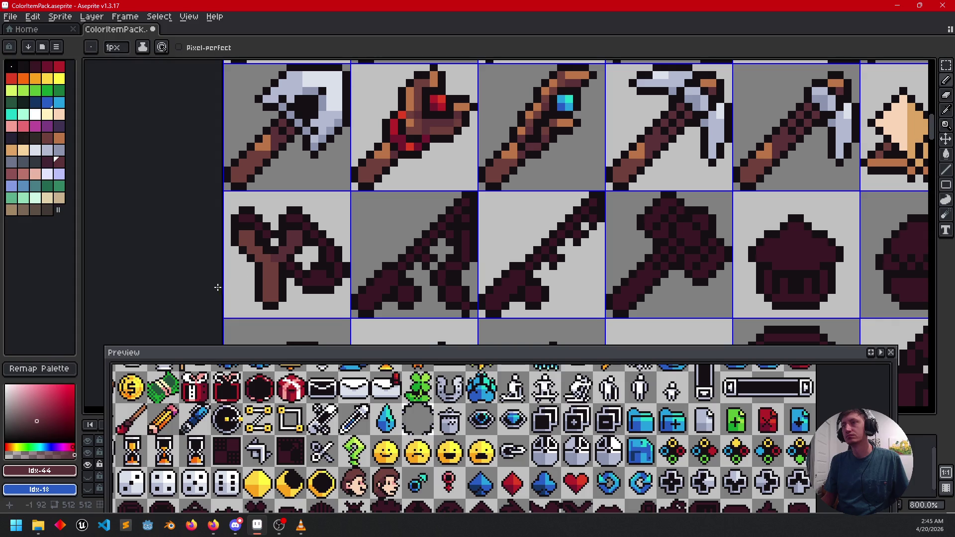
scroll(274, 244, "left", 2)
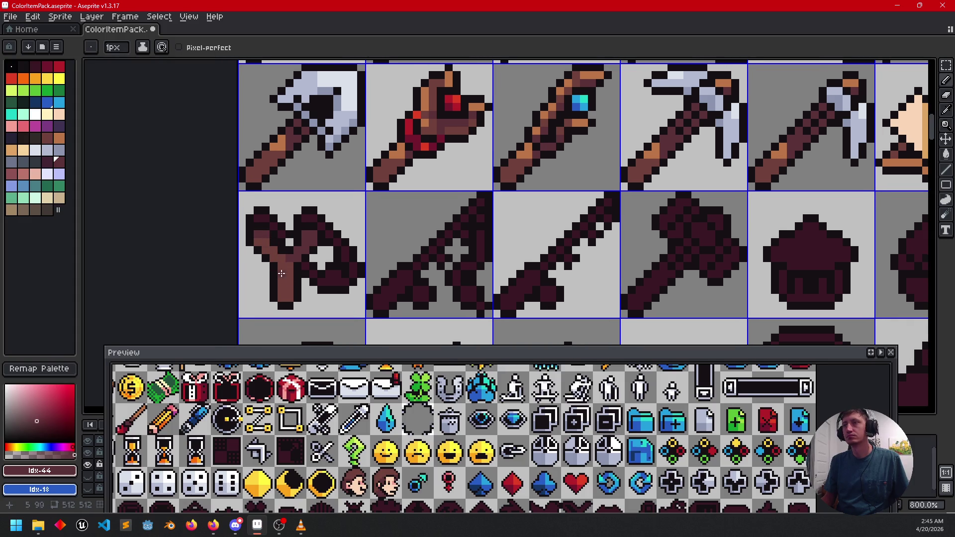
scroll(370, 269, "left", 2)
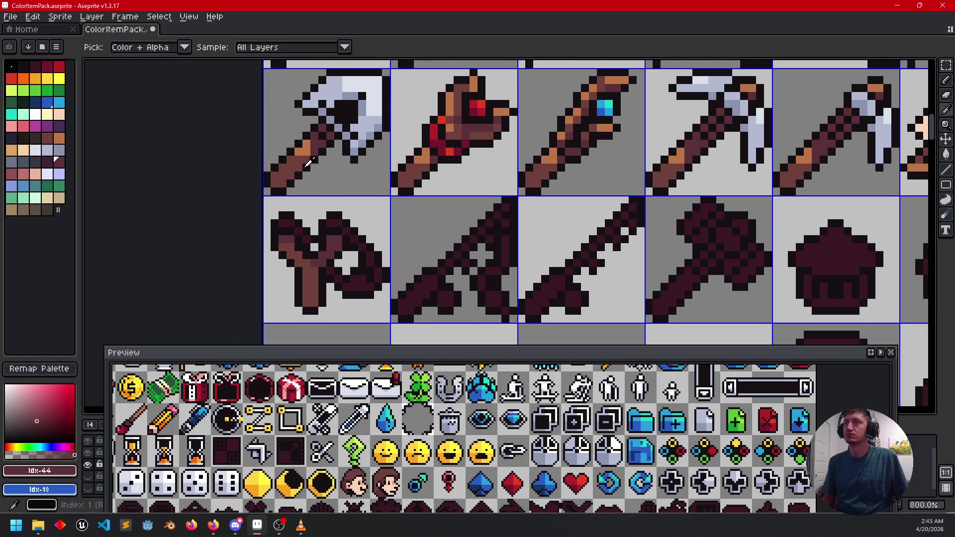
- Paint additional axe-handle brown pixels onto the slingshot handle
left_click(305, 146, "alt")
key("g")
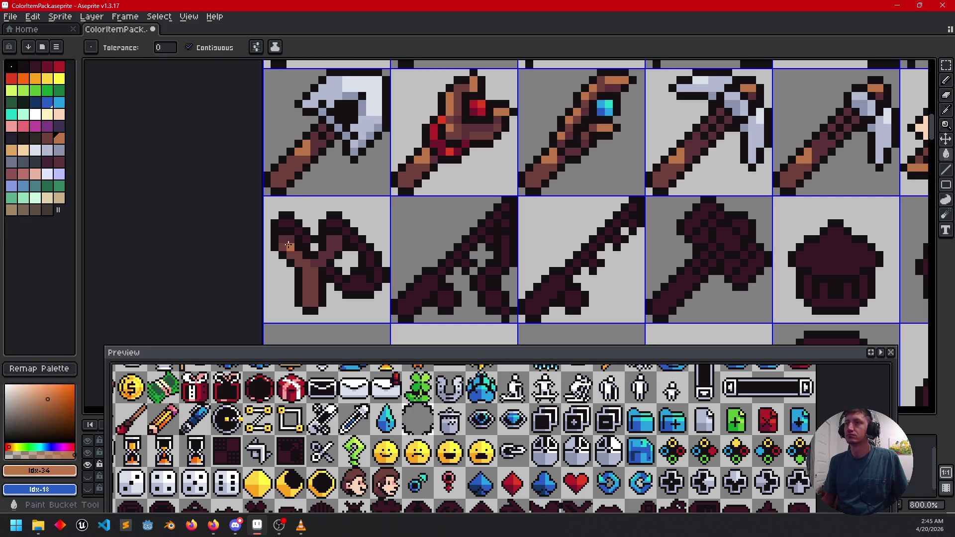
key("b")
left_click(305, 261)
left_click(323, 301)
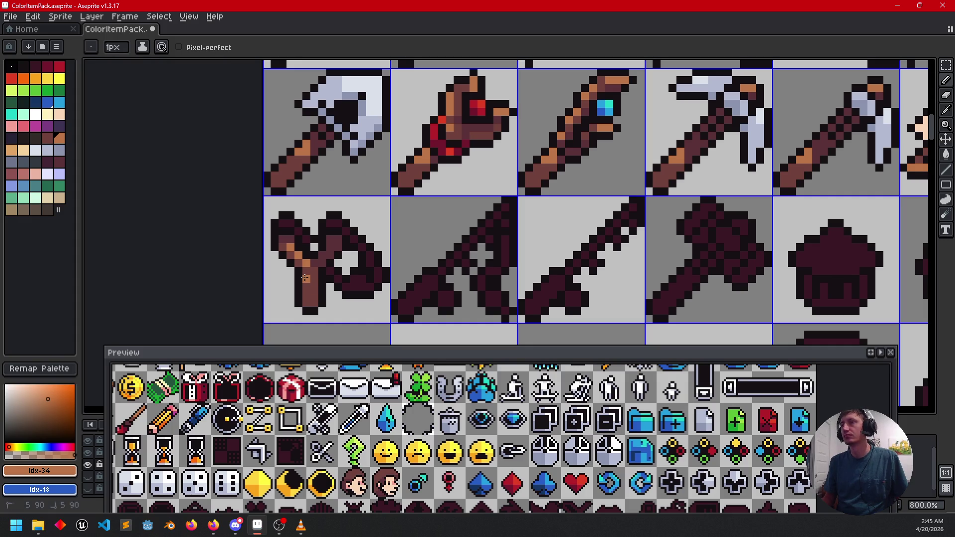
left_click(305, 283)
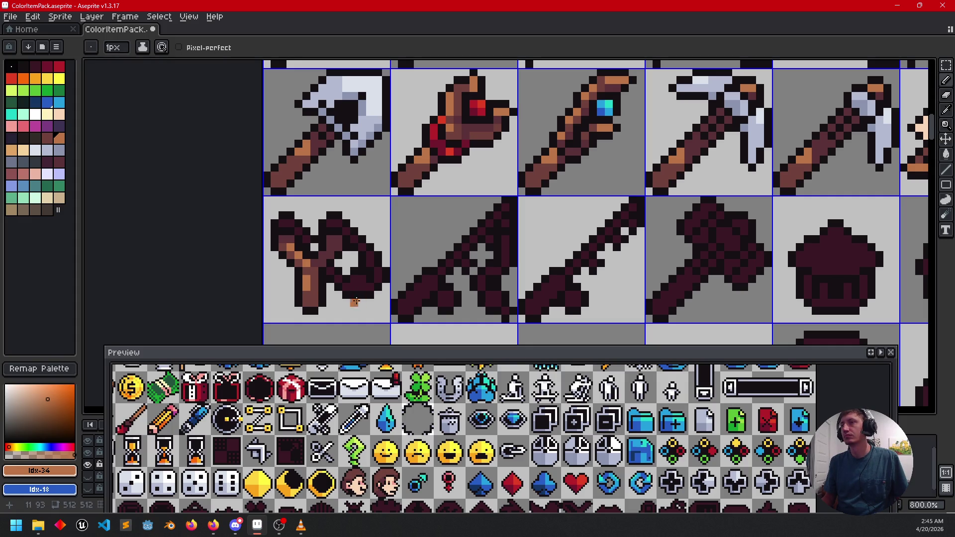
left_click(316, 247, "alt")
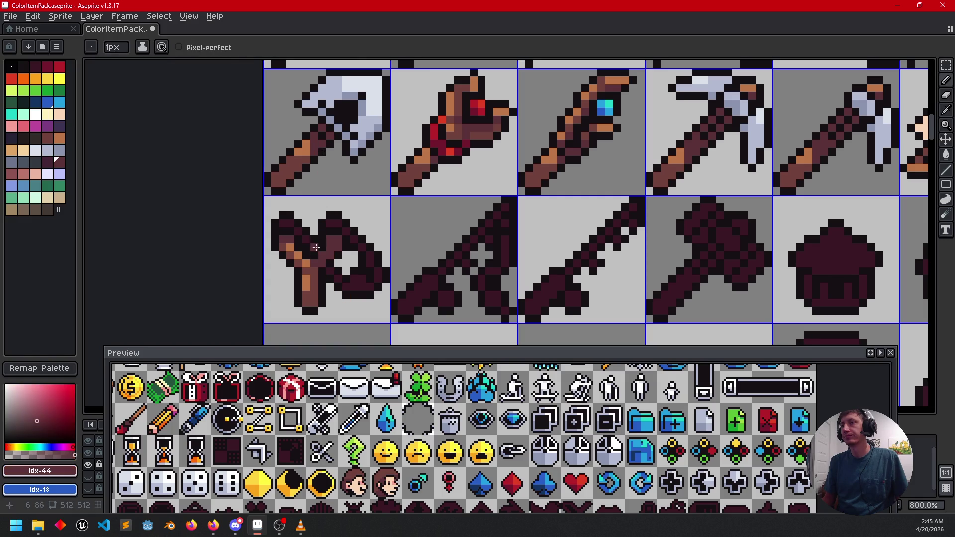
left_click_drag(424, 238, 410, 246)
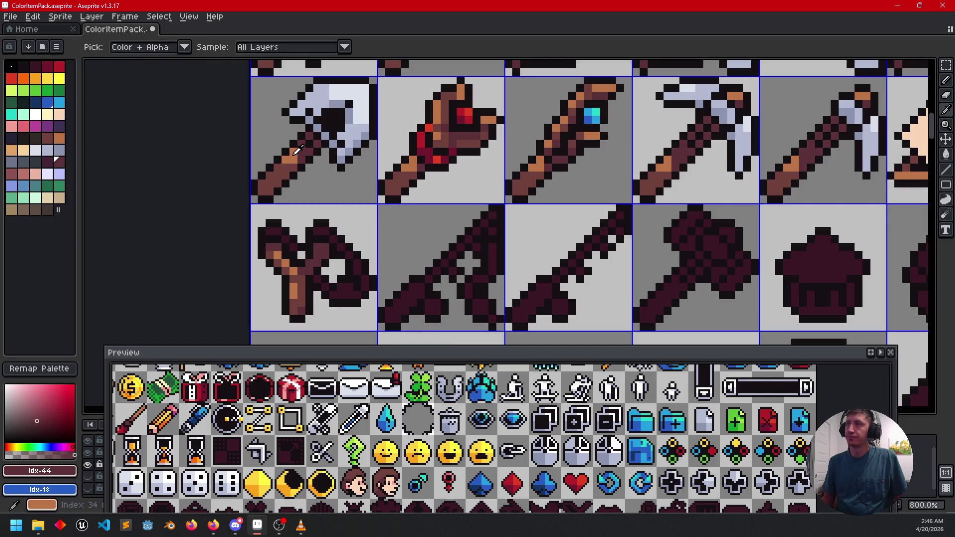
- Paint the slingshot band with the sampled orange-brown, then sample the peach colour
left_click(276, 256, "alt")
mouse_move(272, 232)
left_mouse_down()
mouse_move(321, 232)
mouse_move(367, 288)
left_mouse_up()
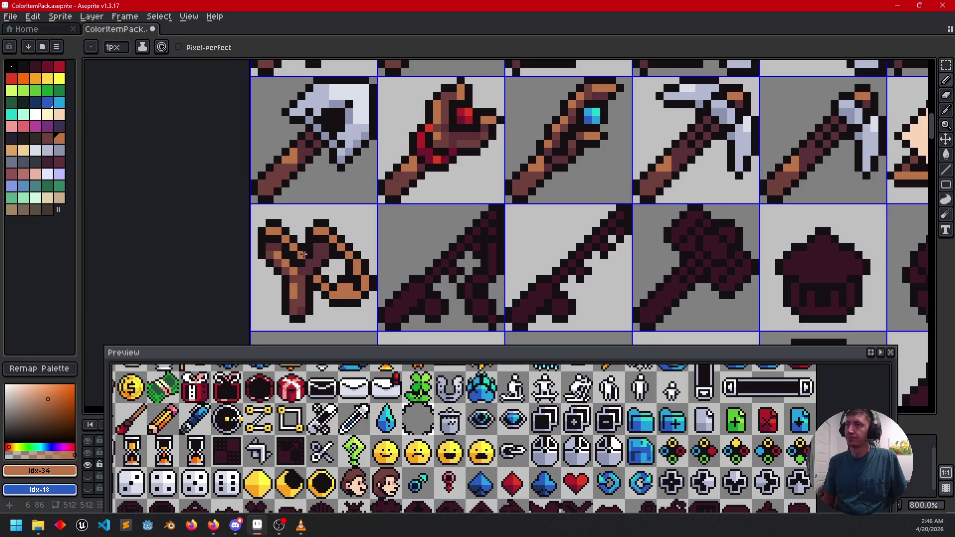
scroll(463, 269, "down", 4)
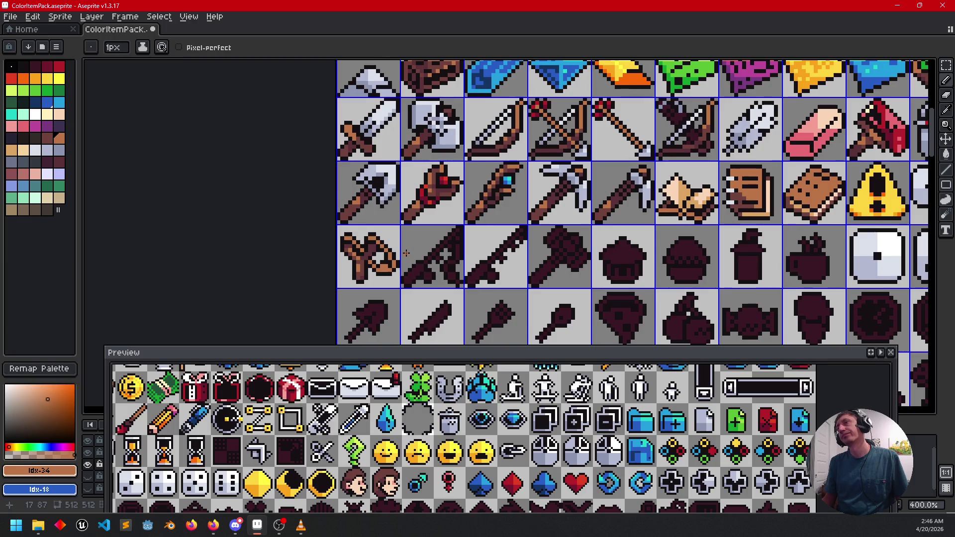
scroll(406, 253, "up", 2)
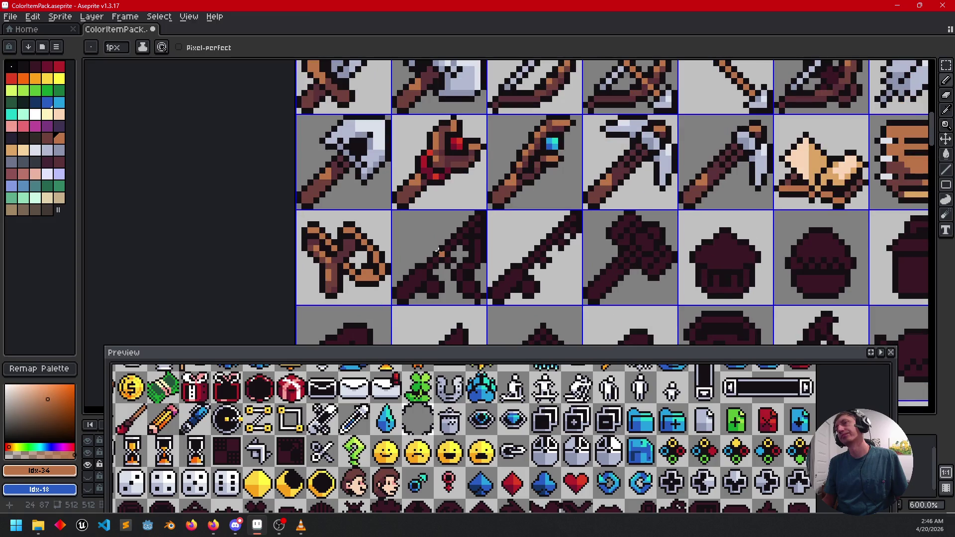
left_click_drag(408, 262, 406, 261)
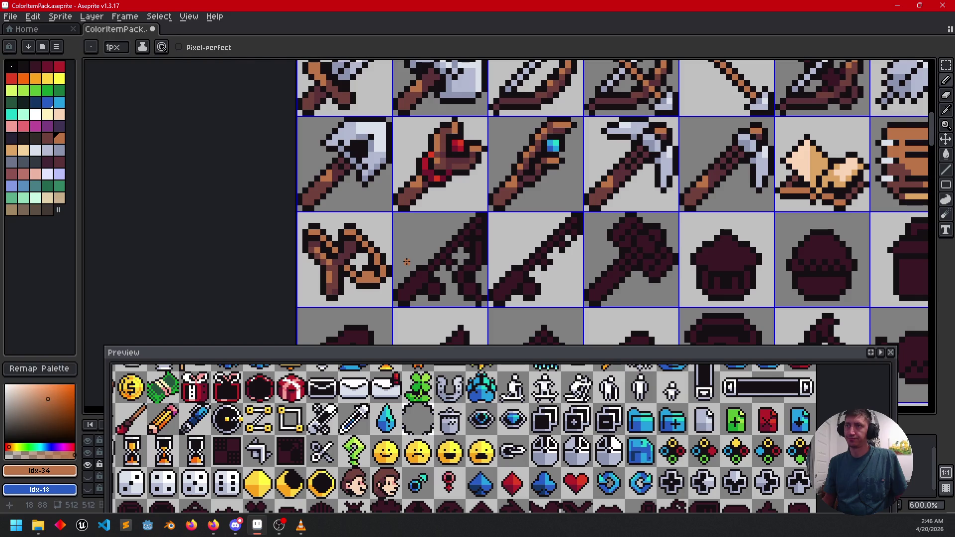
left_click_drag(406, 261, 407, 275)
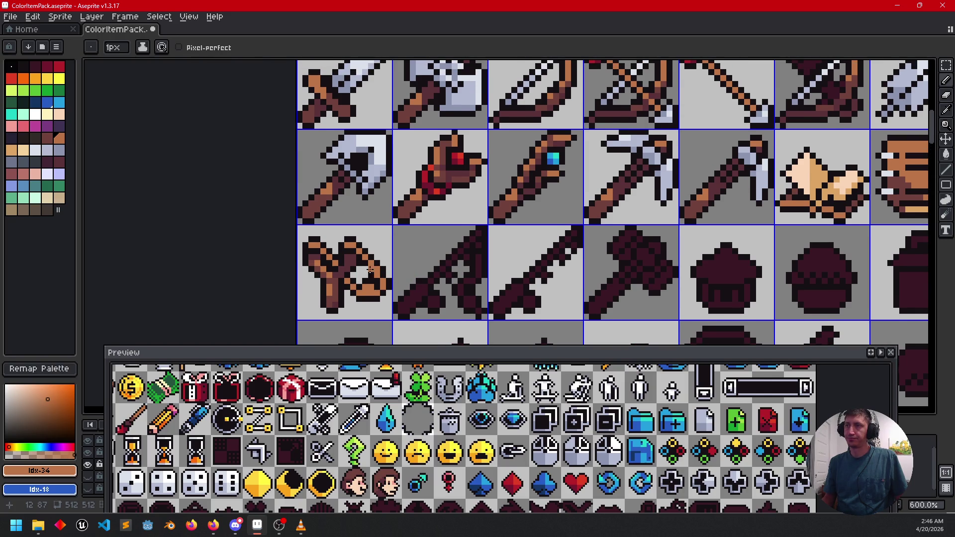
scroll(446, 254, "up", 3)
key("g")
left_click(389, 190, "alt")
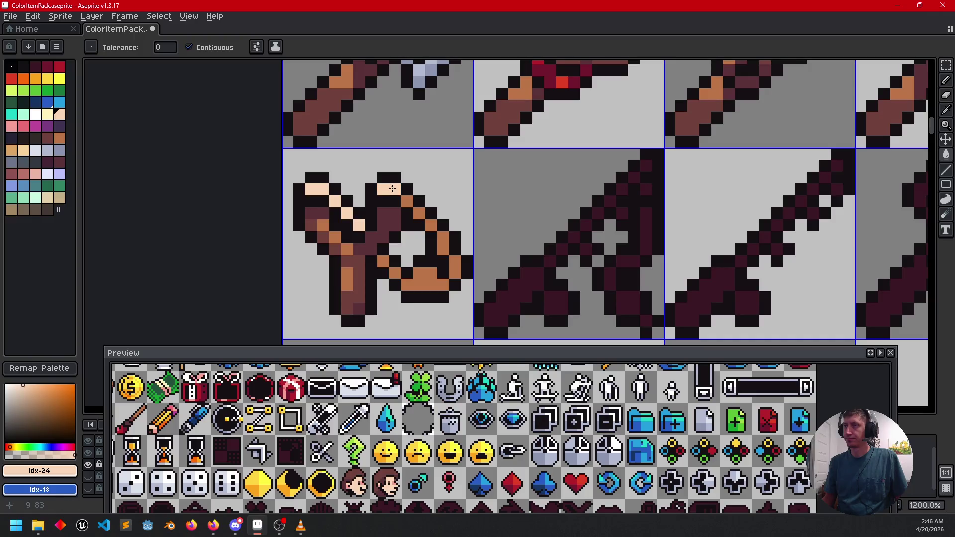
- Fill the slingshot fork tips peach and turn the band pixels and pouch orange
mouse_move(429, 224)
left_mouse_down()
mouse_move(444, 262)
mouse_move(393, 273)
left_mouse_up()
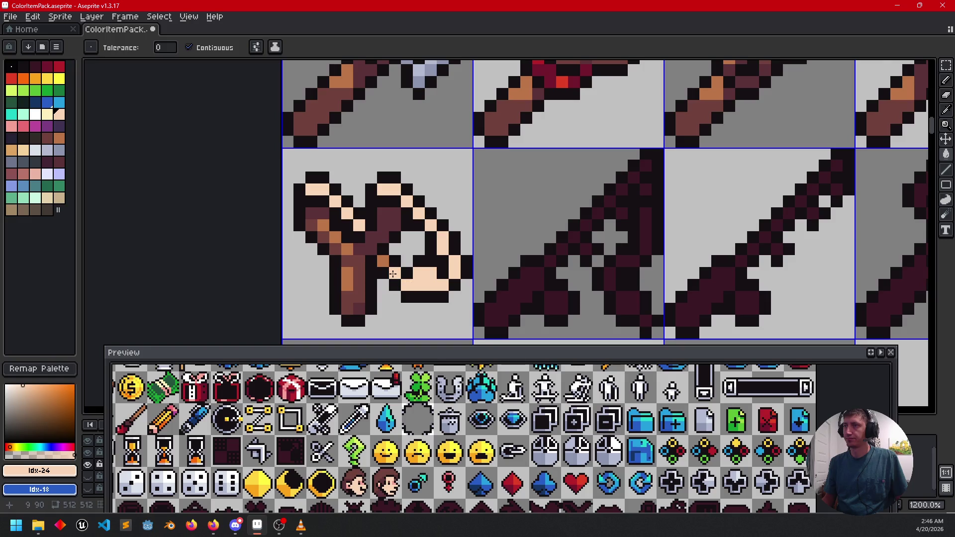
scroll(385, 260, "down", 4)
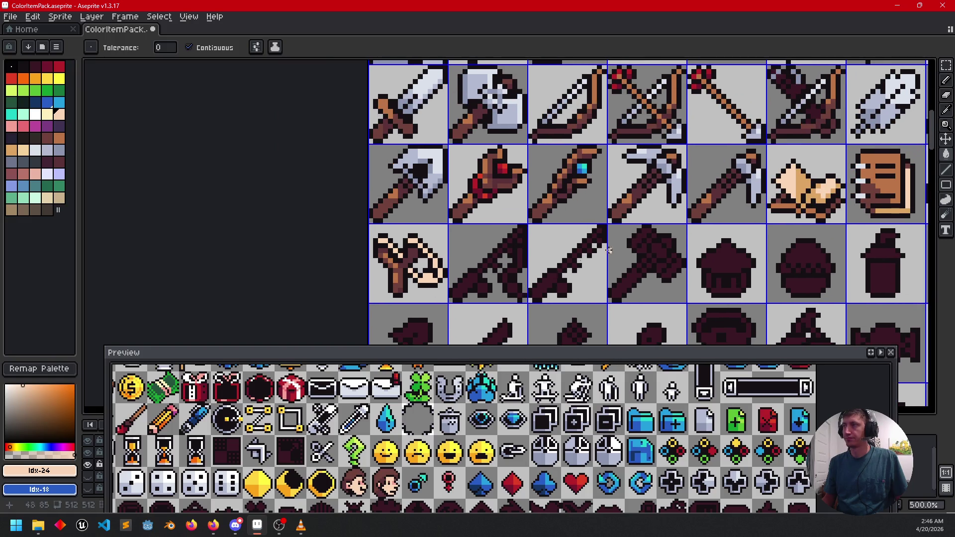
left_click(804, 194, "alt")
scroll(393, 252, "up", 4)
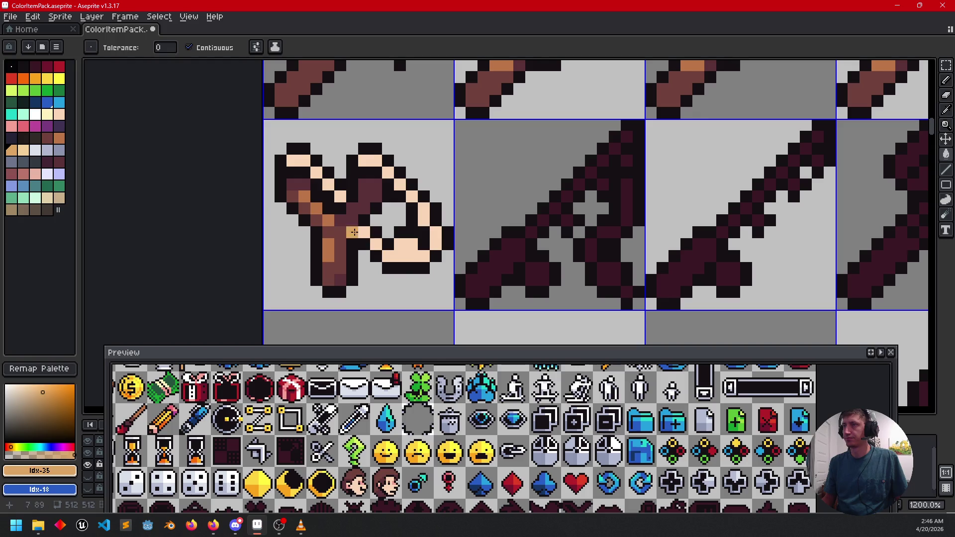
left_click(340, 197)
left_click(375, 234)
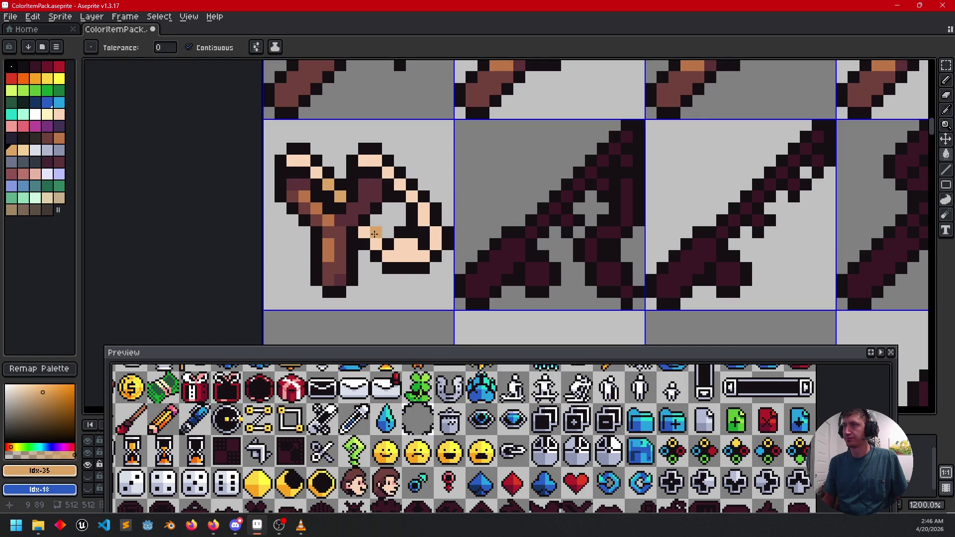
left_click(376, 243)
left_click(389, 255)
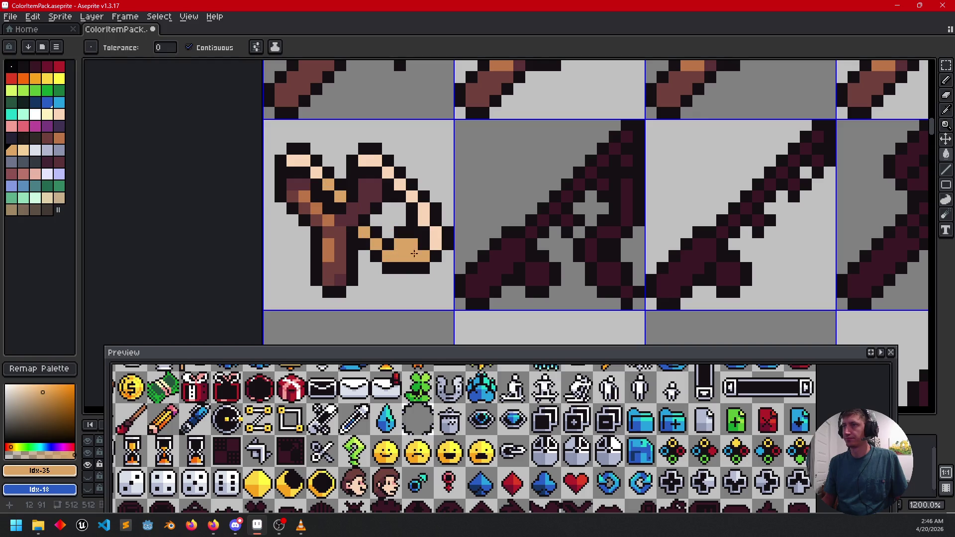
left_click(436, 245)
key("b")
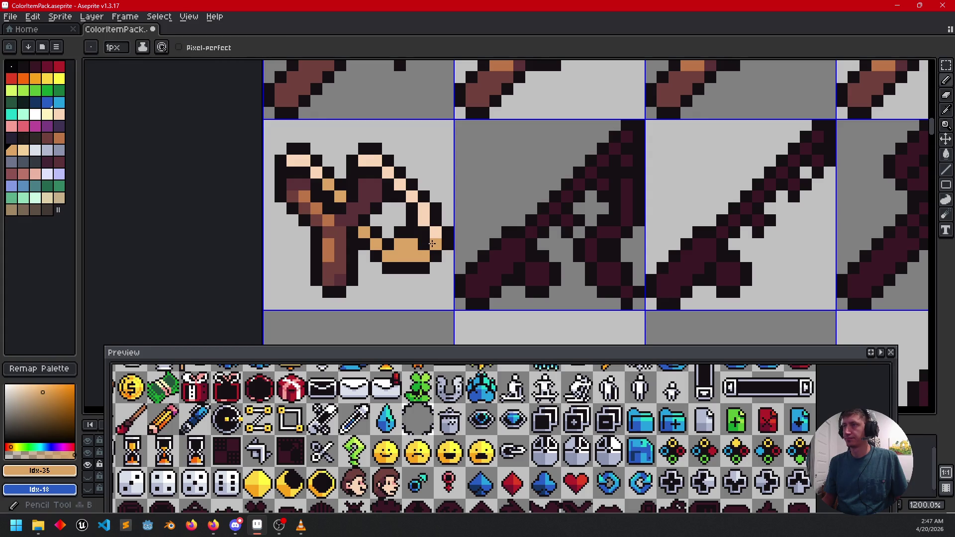
- Pan across the sheet toward the bow and slingshot row, sampling a brown from the bow
left_click_drag(495, 261, 482, 290)
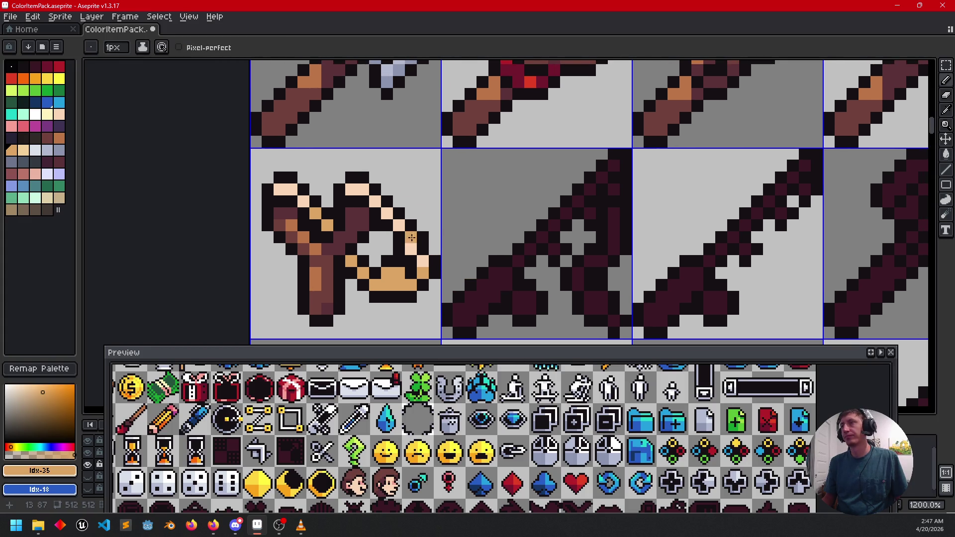
scroll(412, 238, "down", 4)
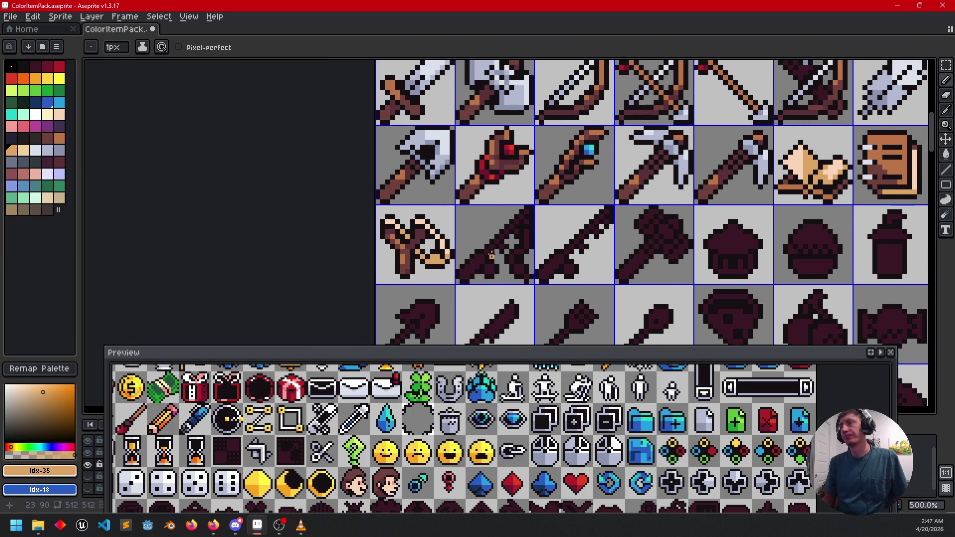
scroll(493, 253, "up", 3)
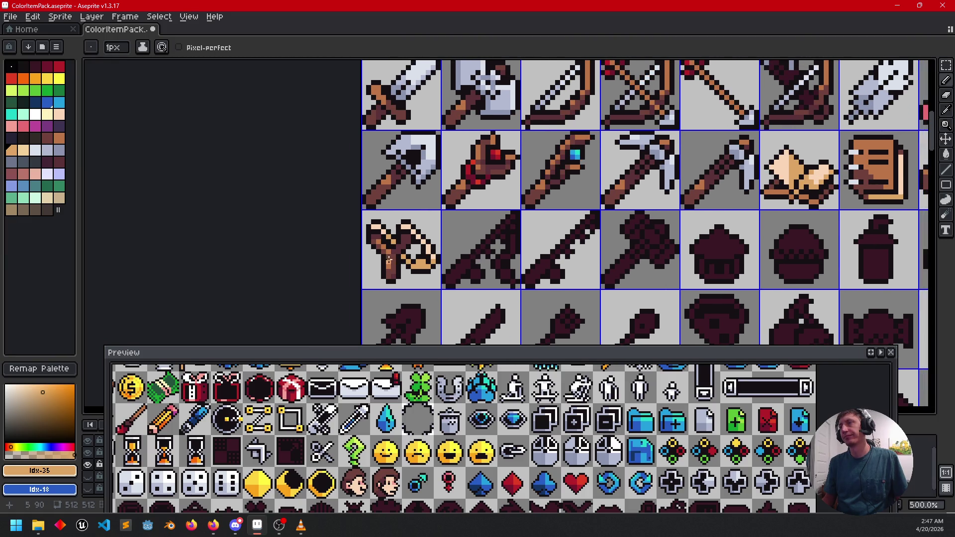
mouse_move(432, 245)
left_mouse_down()
mouse_move(423, 244)
mouse_move(417, 262)
left_mouse_up()
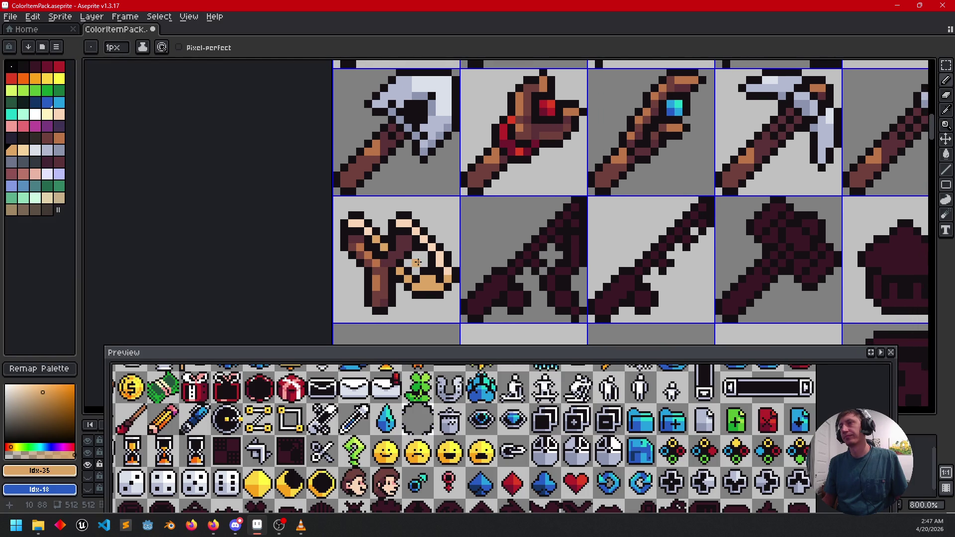
left_click(383, 258, "alt")
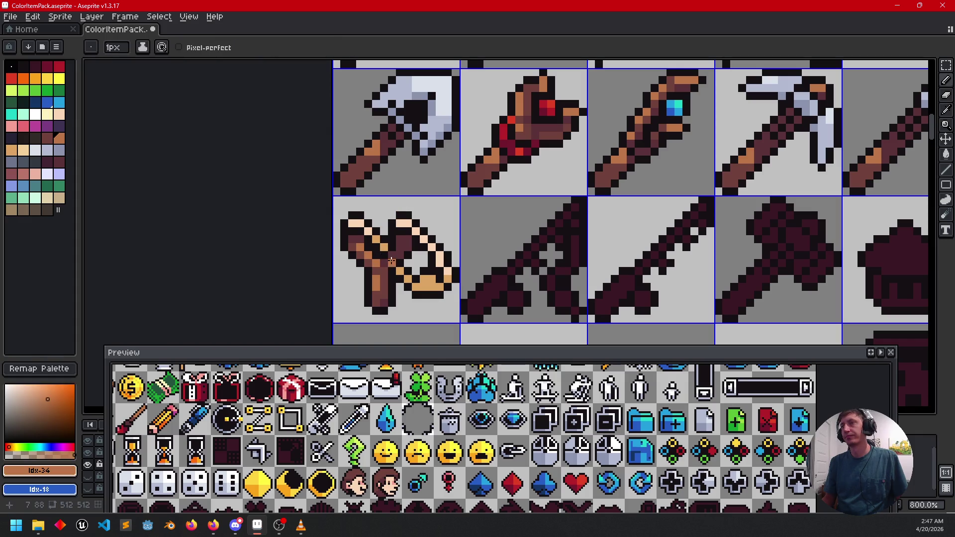
left_click_drag(399, 245, 425, 246)
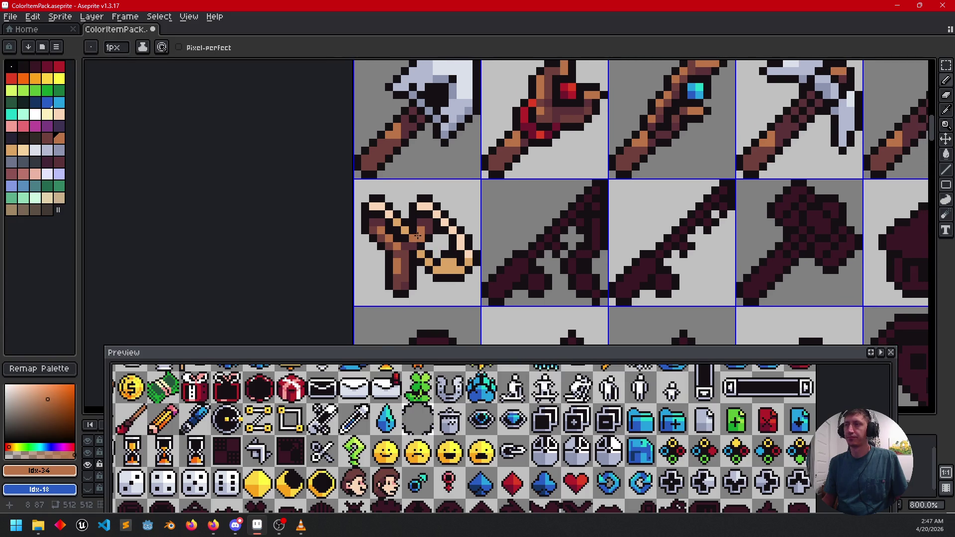
mouse_move(466, 255)
left_mouse_down()
mouse_move(493, 230)
mouse_move(473, 255)
mouse_move(489, 271)
mouse_move(474, 285)
mouse_move(486, 257)
left_mouse_up()
scroll(428, 252, "down", 2)
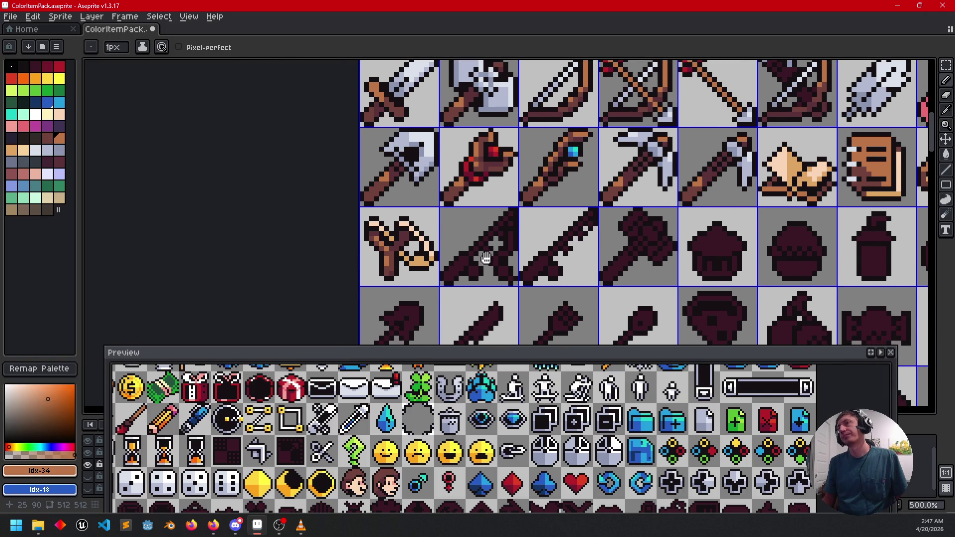
- Fill the gem sword's handle with the slingshot's dark brown and add orange highlight pixels
scroll(448, 263, "up", 4)
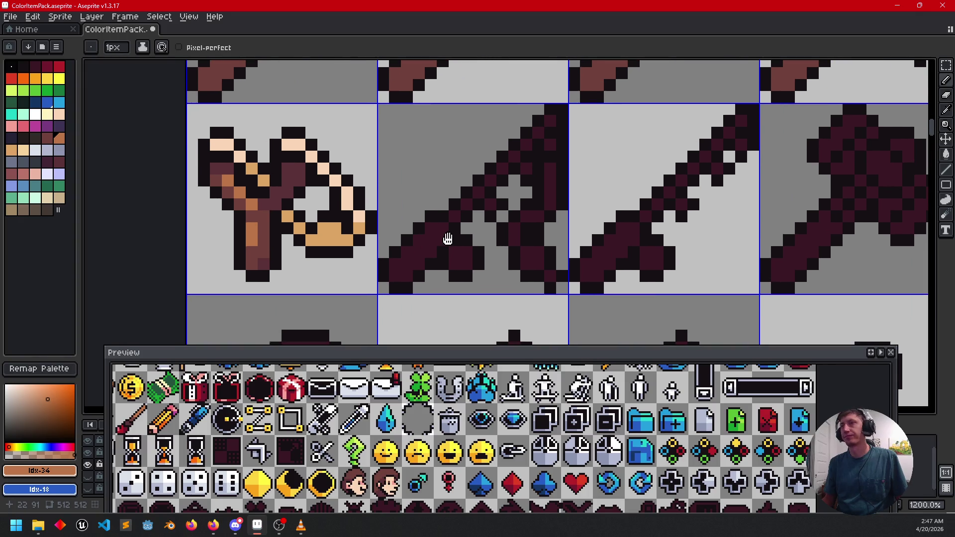
key("g")
left_click(431, 240)
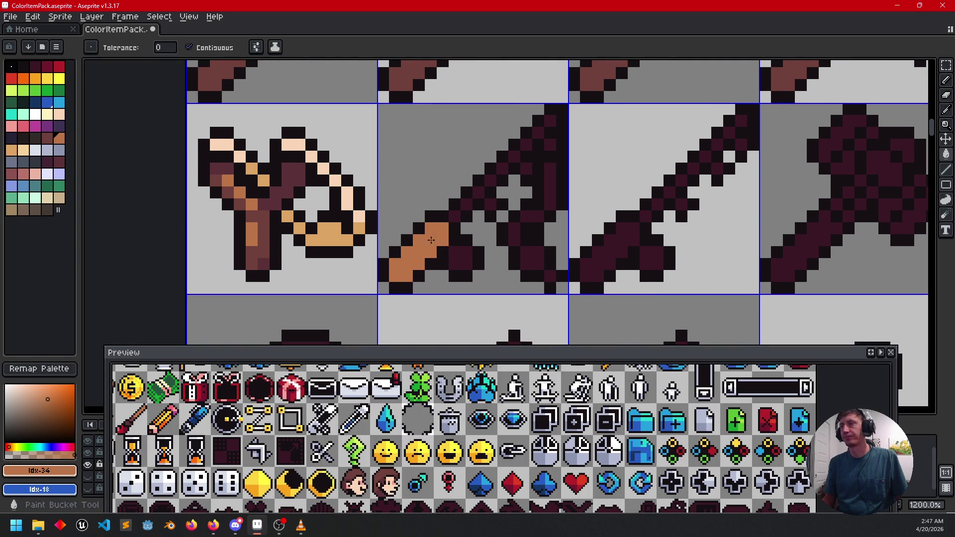
left_click(269, 241, "alt")
left_click(413, 246)
left_click(443, 263)
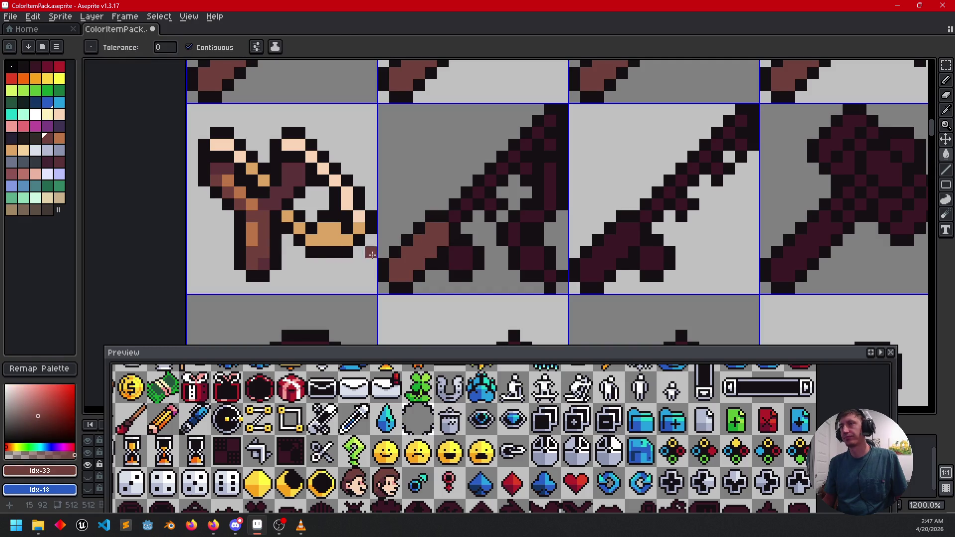
left_click(259, 231, "alt")
key("b")
left_click(430, 229)
left_click(414, 240)
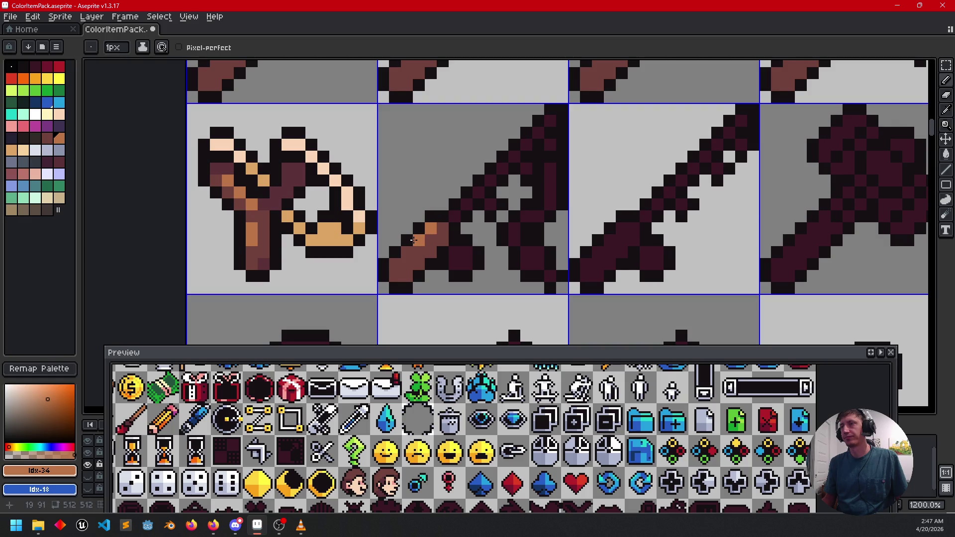
- Draw a dark maroon line along the blade's inner edge and a light grey line down the blade
left_click_drag(490, 256, 449, 276)
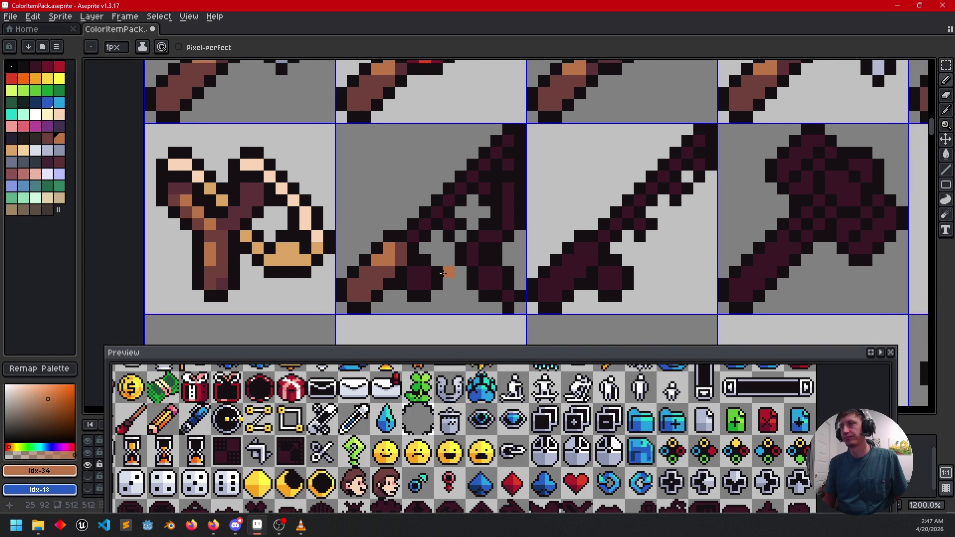
left_click(243, 210, "alt")
left_click(392, 211)
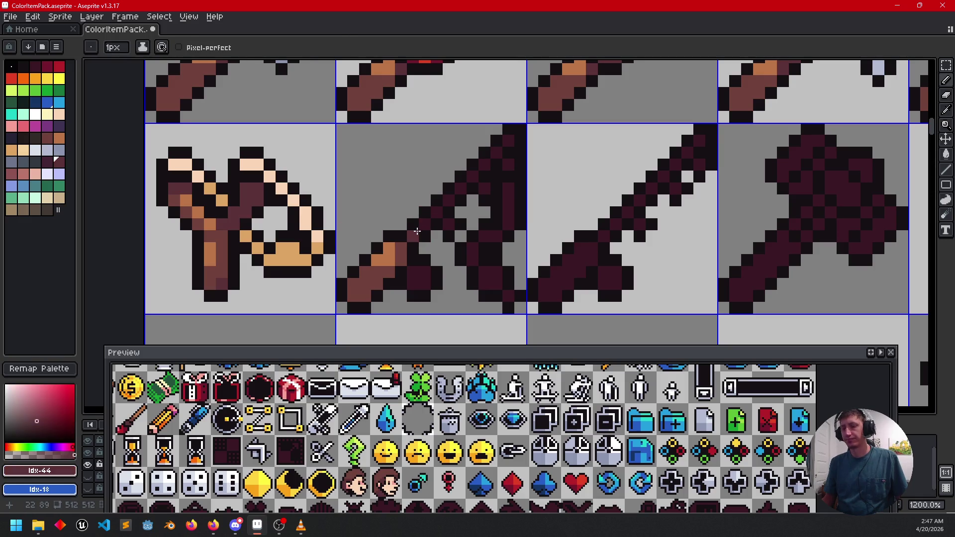
left_click_drag(417, 231, 510, 141)
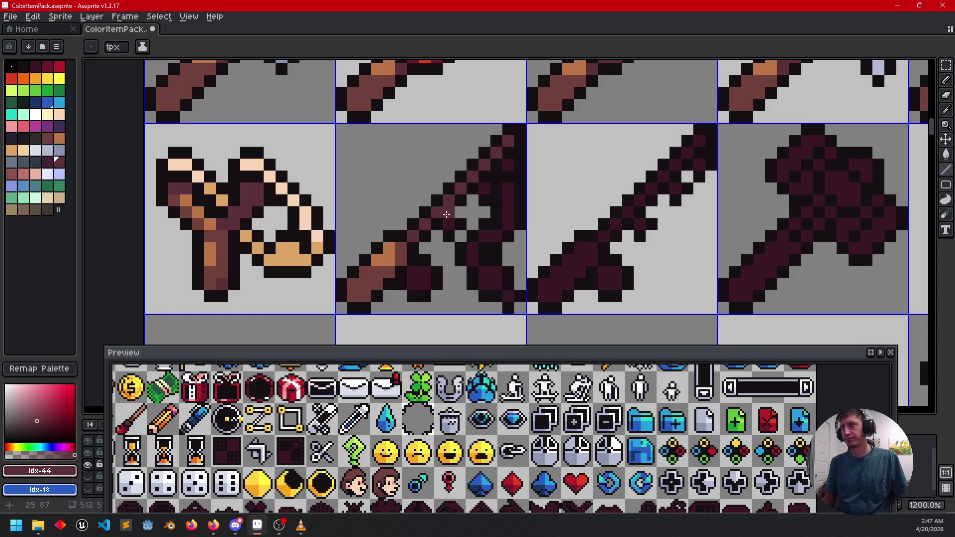
left_click(36, 150)
left_click(449, 223)
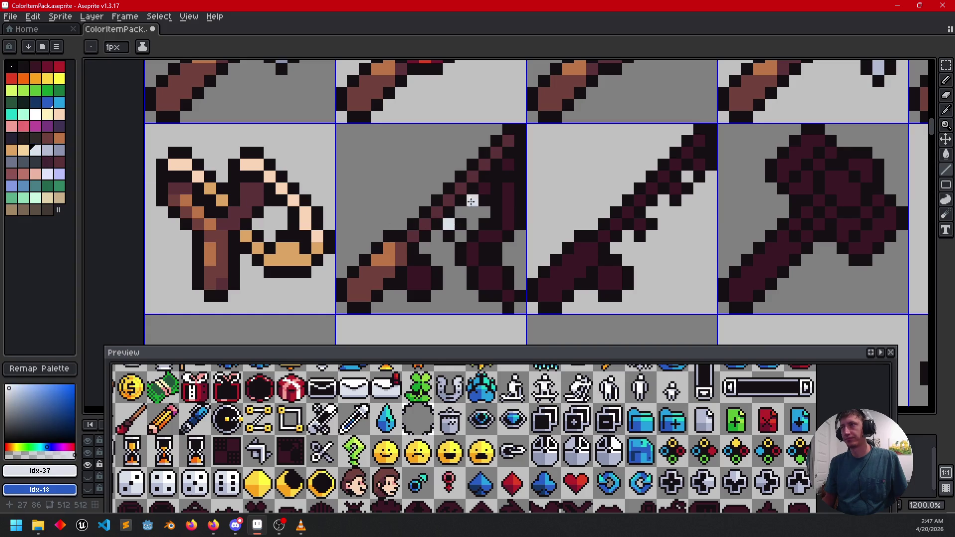
mouse_move(507, 188)
left_mouse_down()
mouse_move(507, 214)
mouse_move(470, 260)
left_mouse_up()
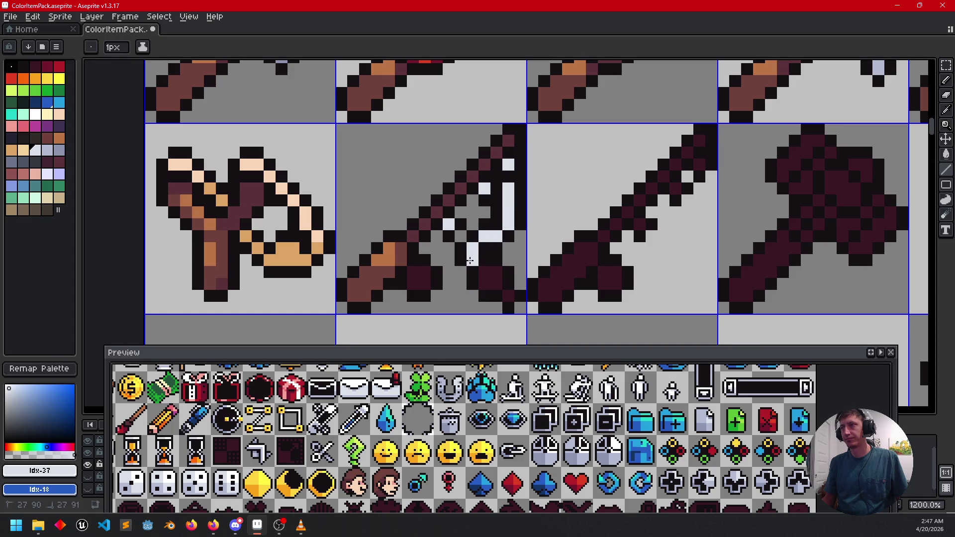
- Paint a red gem near the sword's guard with a bright red pixel
left_click(59, 66)
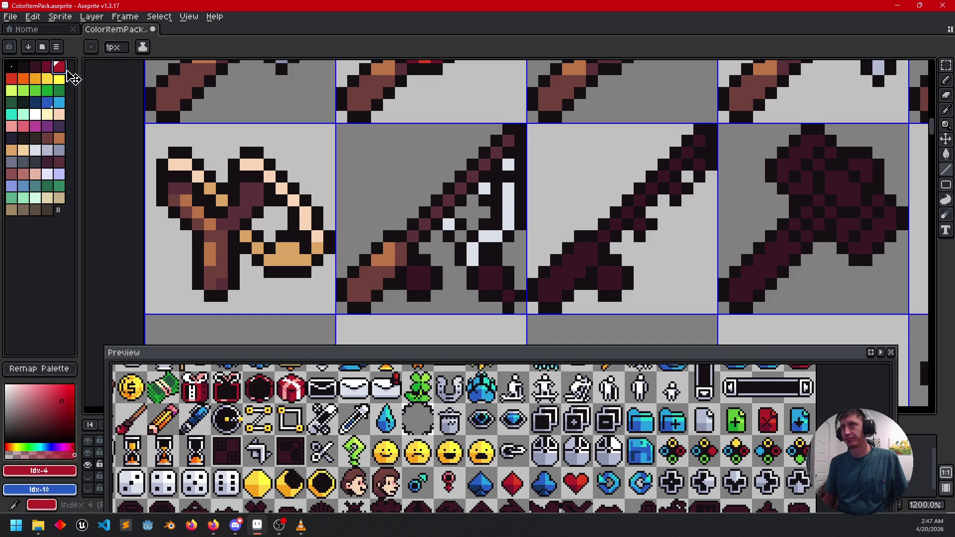
left_click_drag(483, 271, 493, 271)
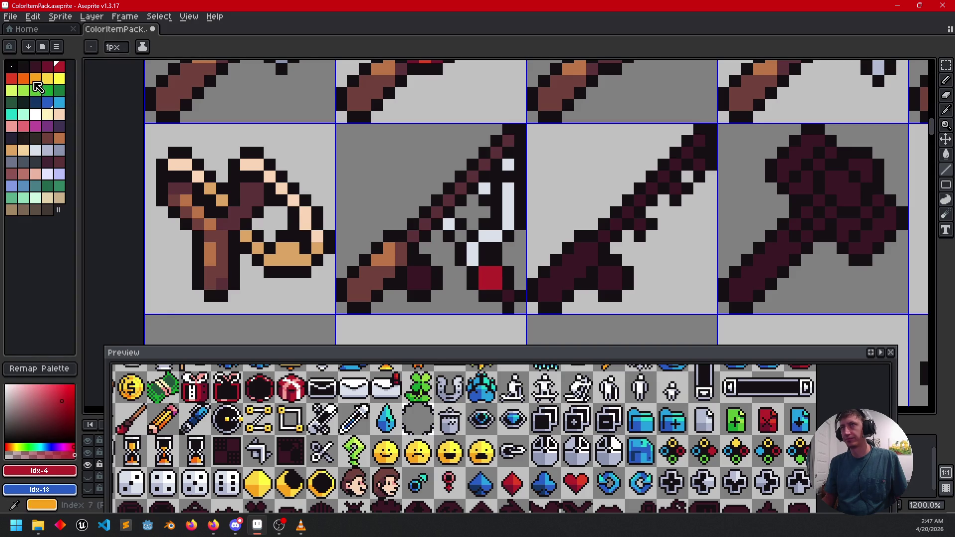
left_click(47, 66)
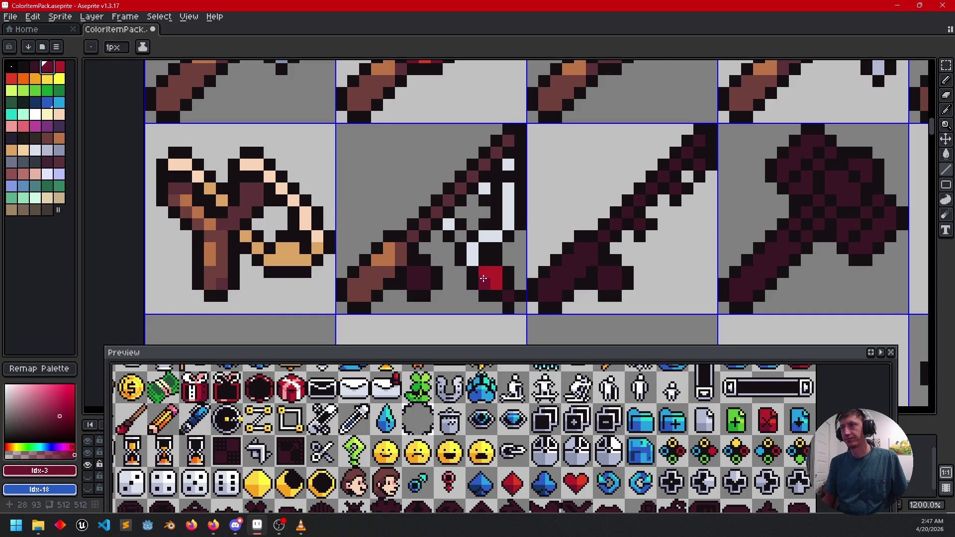
left_click(12, 78)
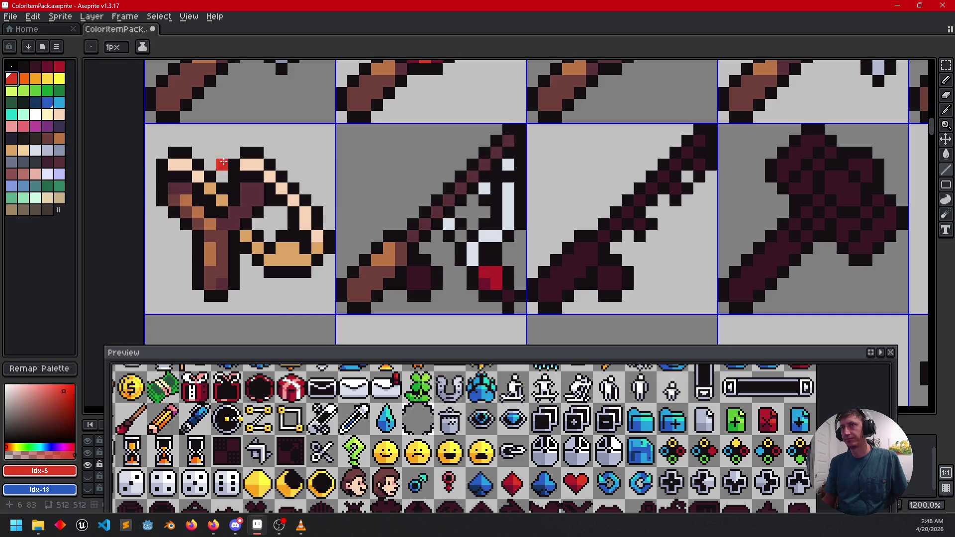
left_click(497, 274)
scroll(498, 274, "down", 2)
scroll(554, 286, "up", 2)
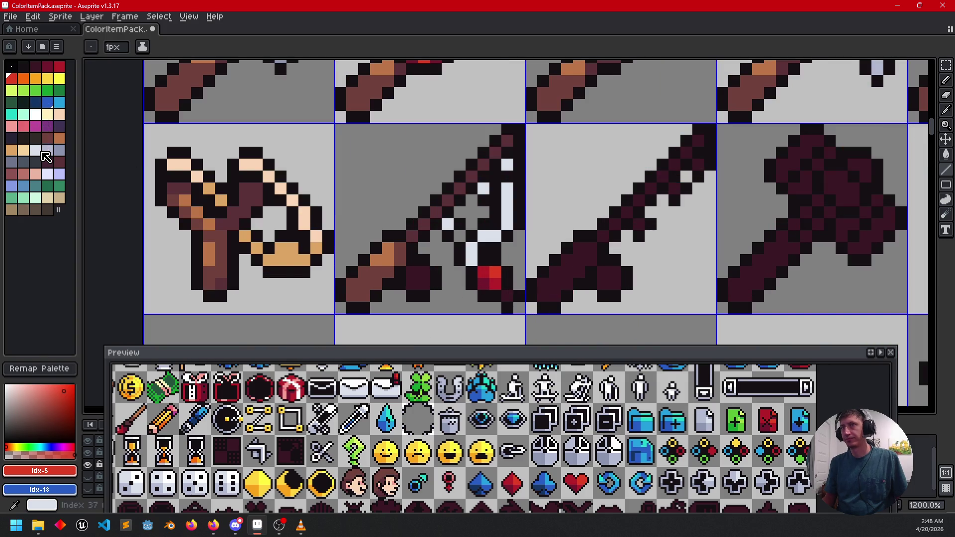
- Add a white highlight pixel and recolour a blade pixel grey-blue, with grey-blue as secondary colour
left_click(36, 115)
left_click(456, 273)
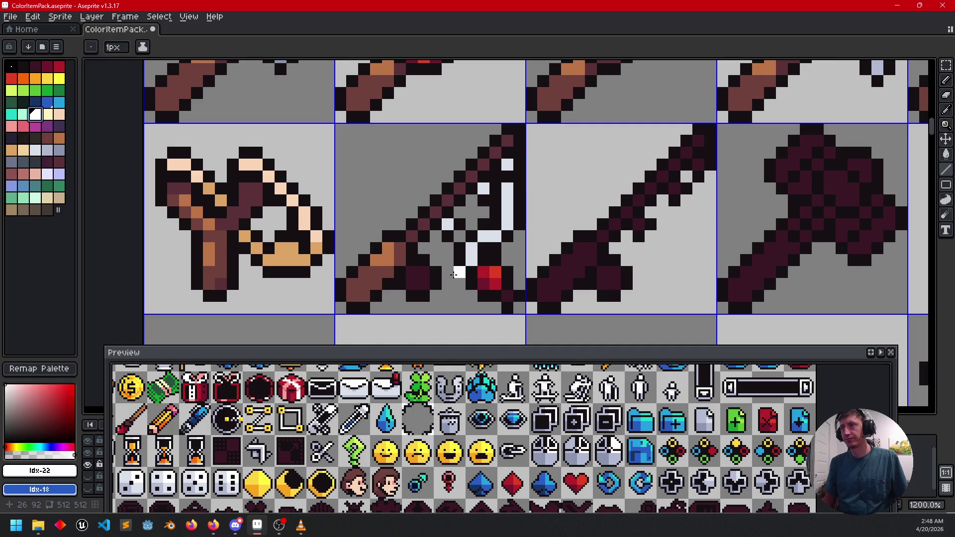
scroll(539, 237, "down", 5)
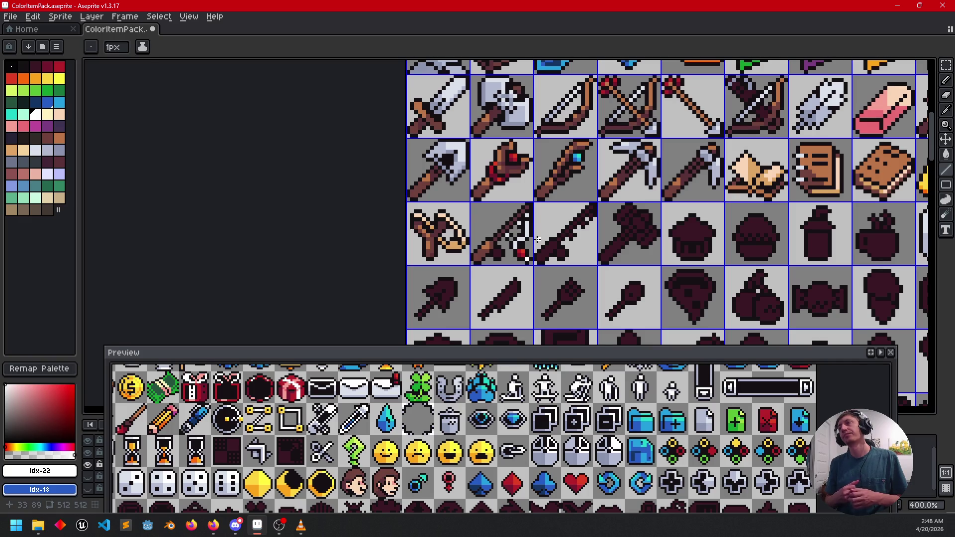
scroll(537, 240, "up", 5)
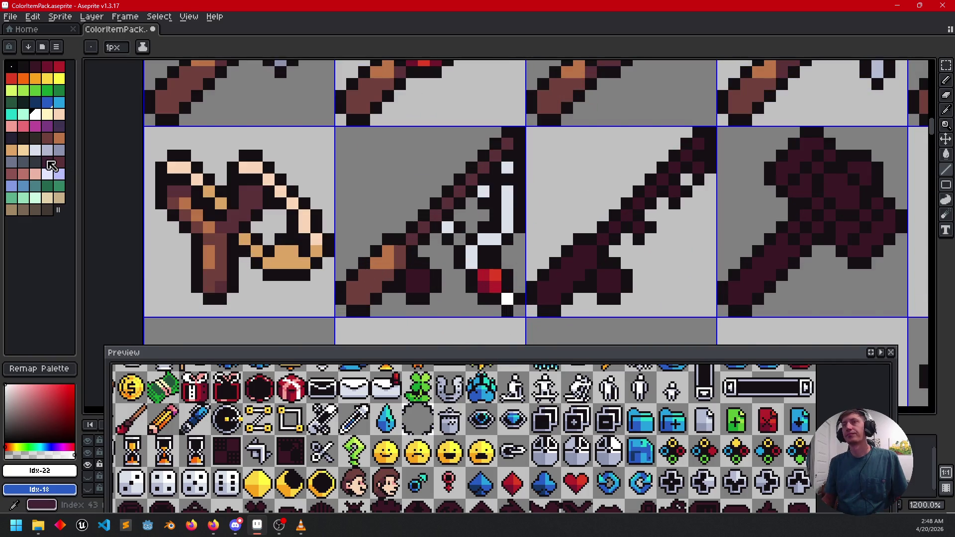
left_click(47, 150)
right_click(59, 151)
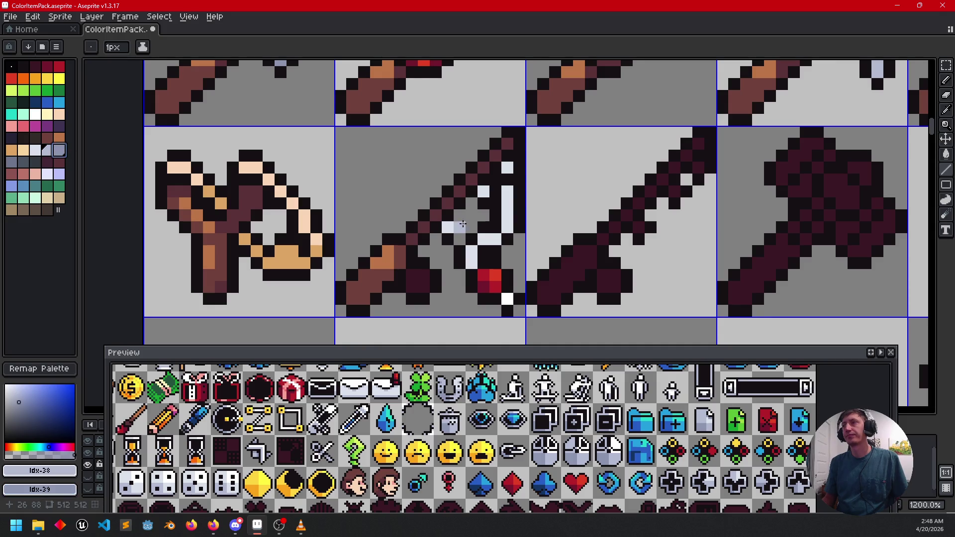
left_click(507, 192)
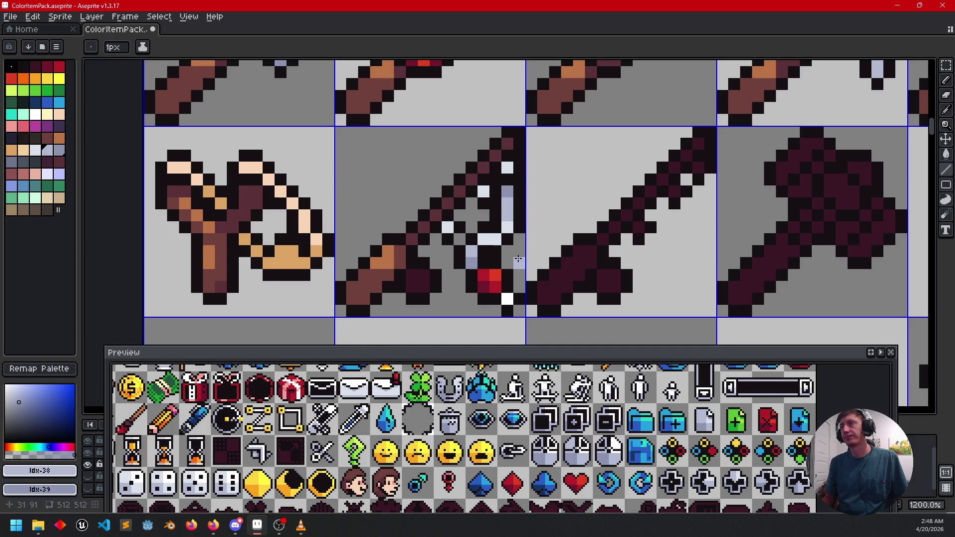
- Sample the blade's light grey and re-centre the zoomed view on the sword's tip
scroll(520, 259, "down", 2)
left_click(515, 238, "alt")
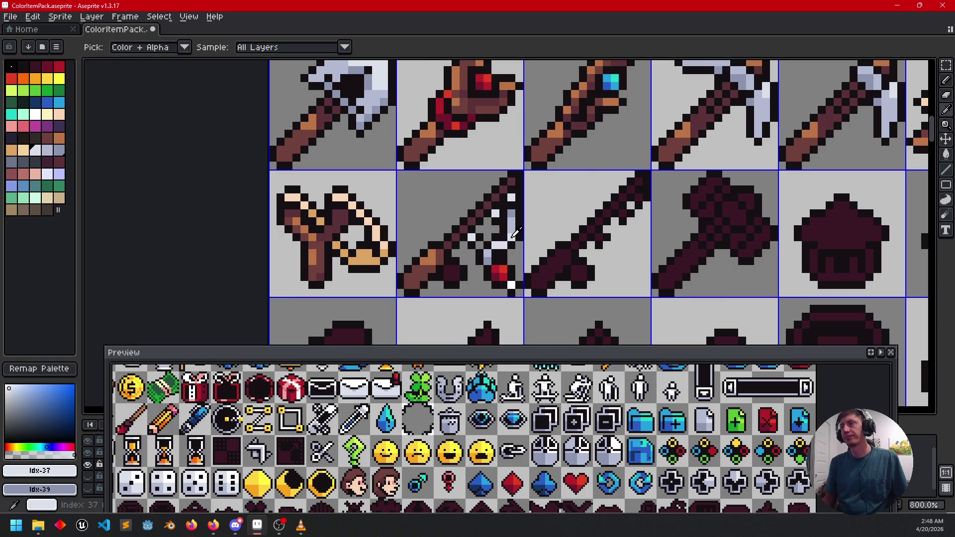
left_click_drag(549, 261, 621, 234)
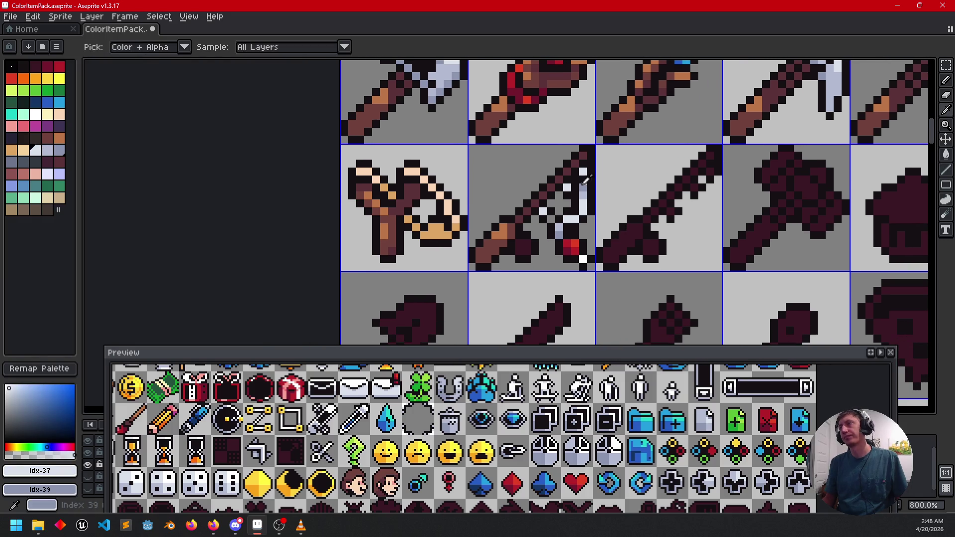
left_click(572, 246, "alt")
mouse_move(573, 219)
left_mouse_down()
mouse_move(627, 227)
mouse_move(573, 249)
mouse_move(571, 323)
left_mouse_up()
scroll(573, 249, "down", 1)
scroll(570, 323, "up", 3)
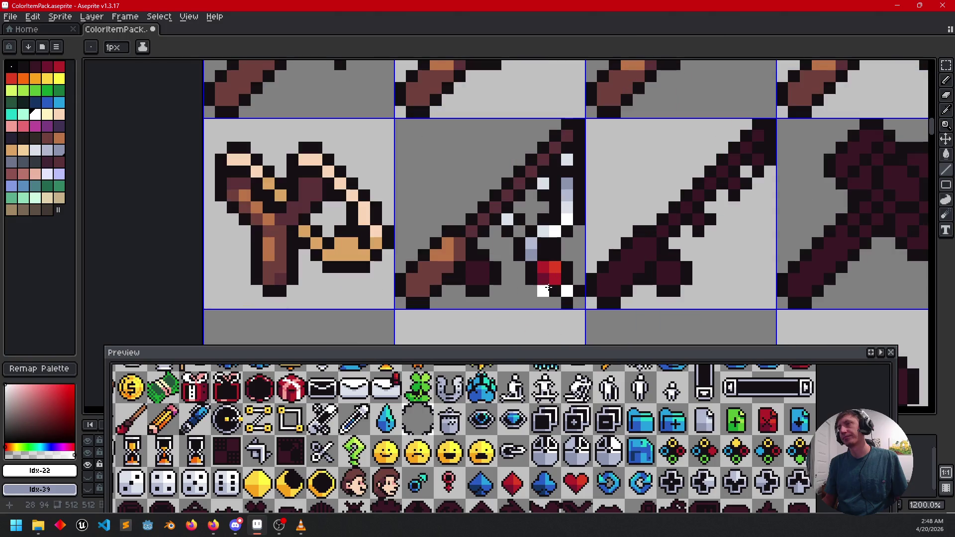
mouse_move(528, 280)
left_mouse_down()
mouse_move(470, 269)
mouse_move(493, 261)
left_mouse_up()
scroll(448, 266, "down", 3)
scroll(468, 270, "down", 1)
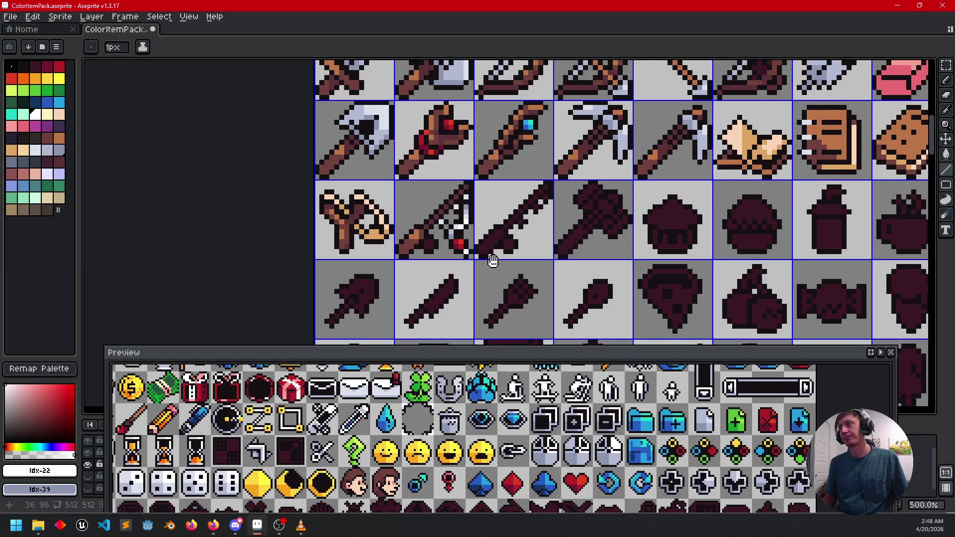
scroll(444, 258, "up", 4)
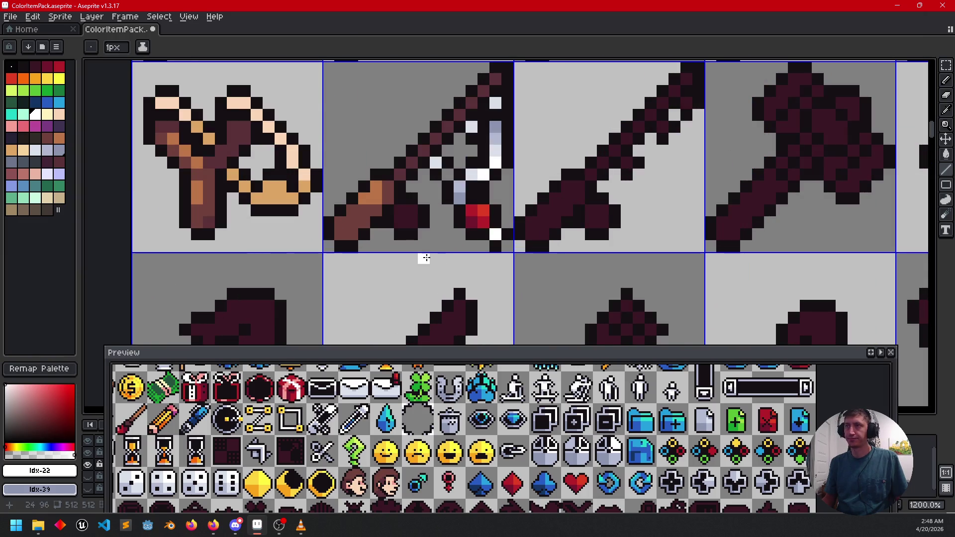
- Paint a dark maroon pixel on the hilt and fill its dark area with lighter maroon
key("i")
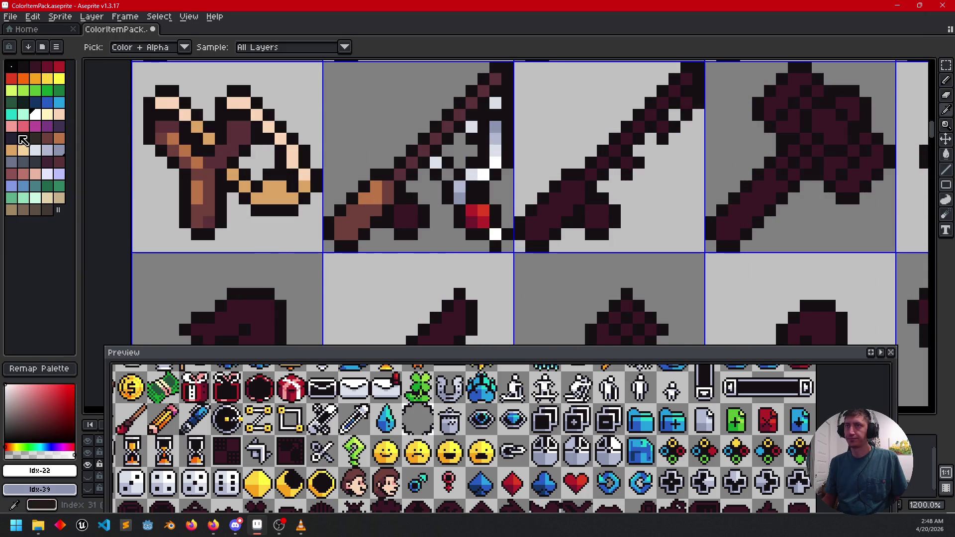
left_click(239, 139)
key("b")
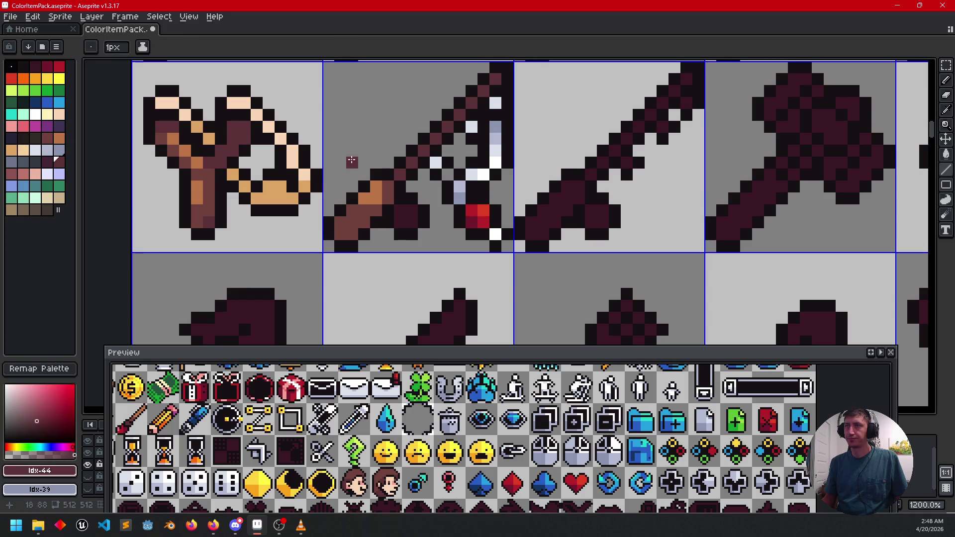
left_click(390, 195)
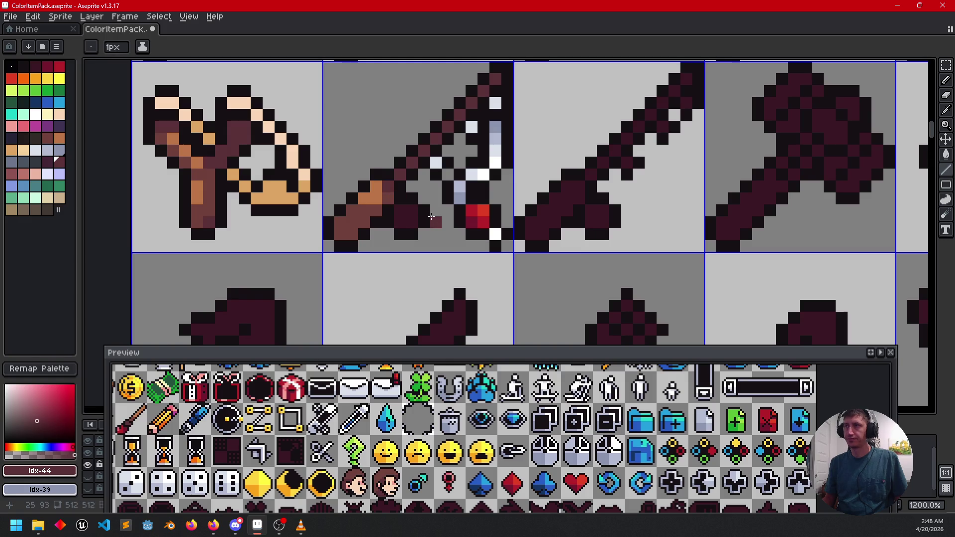
scroll(420, 237, "down", 1)
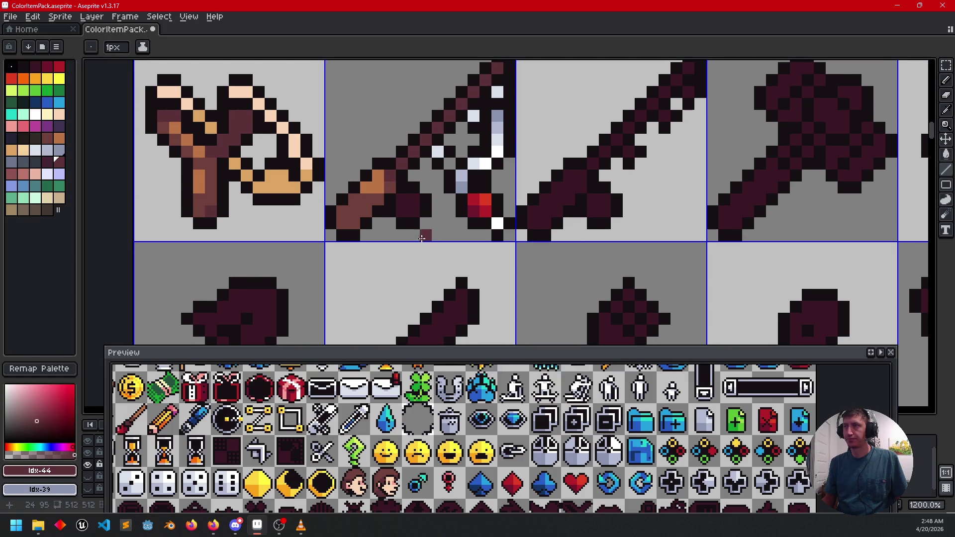
key("g")
left_click(405, 203)
scroll(403, 199, "up", 1)
key("i")
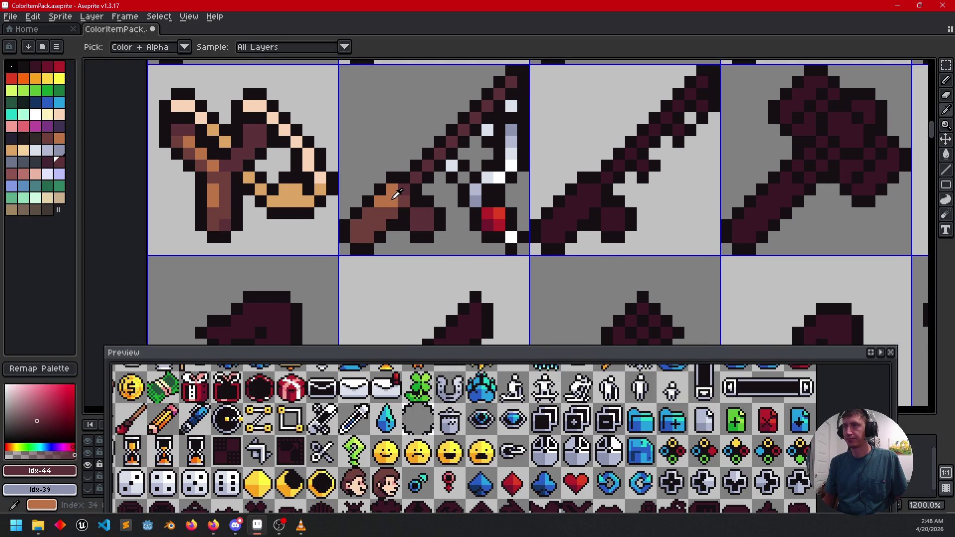
left_click(397, 194)
key("g")
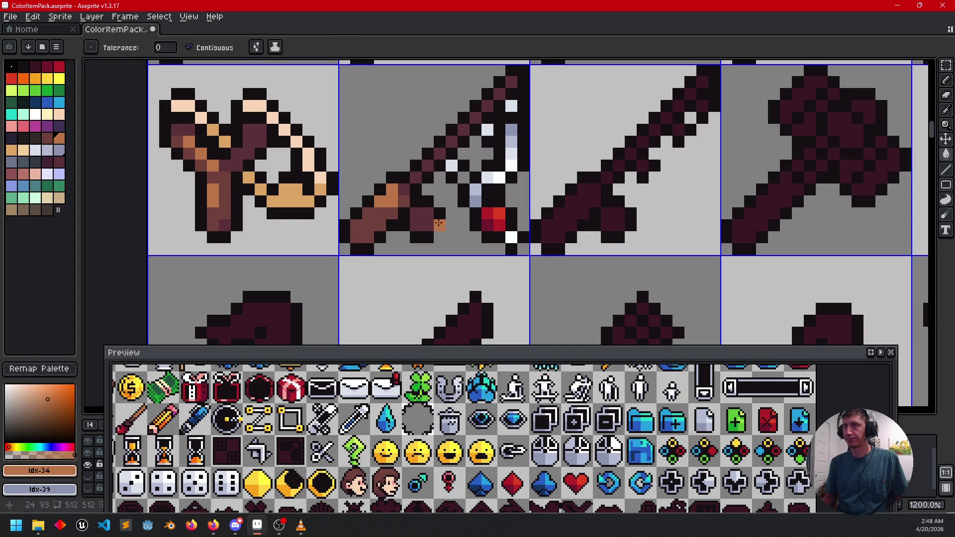
key("b")
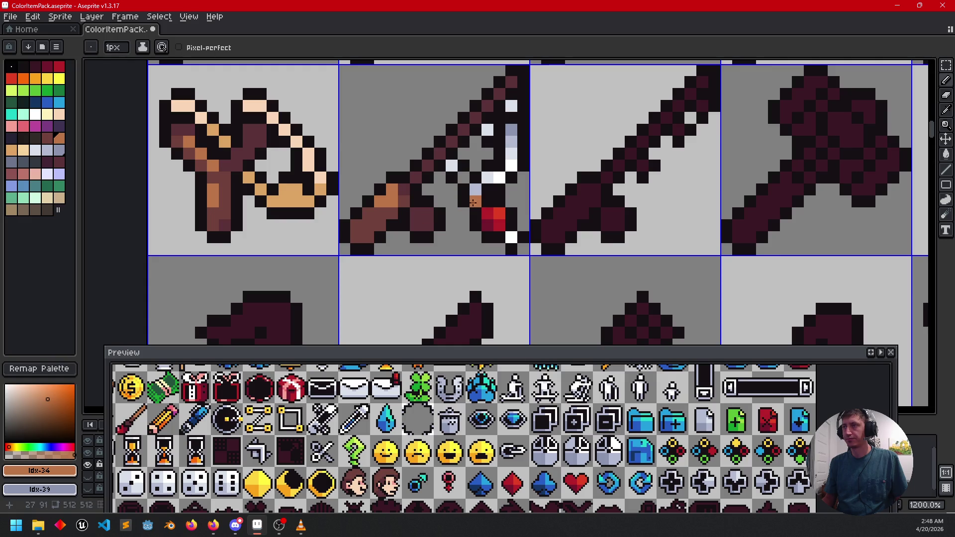
- Sample white from the blade and light and darker browns from the hilt
left_click(499, 177, "alt")
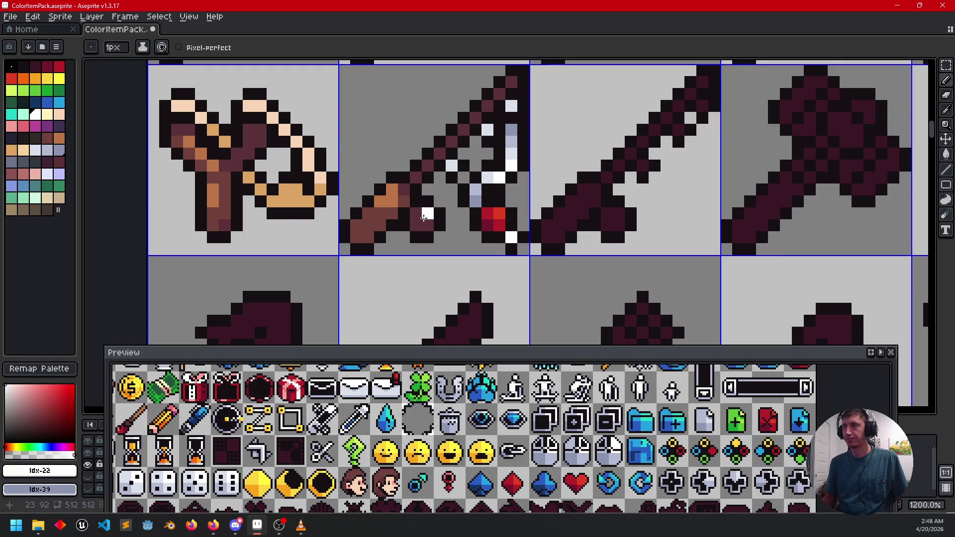
scroll(423, 216, "down", 4)
scroll(422, 248, "up", 4)
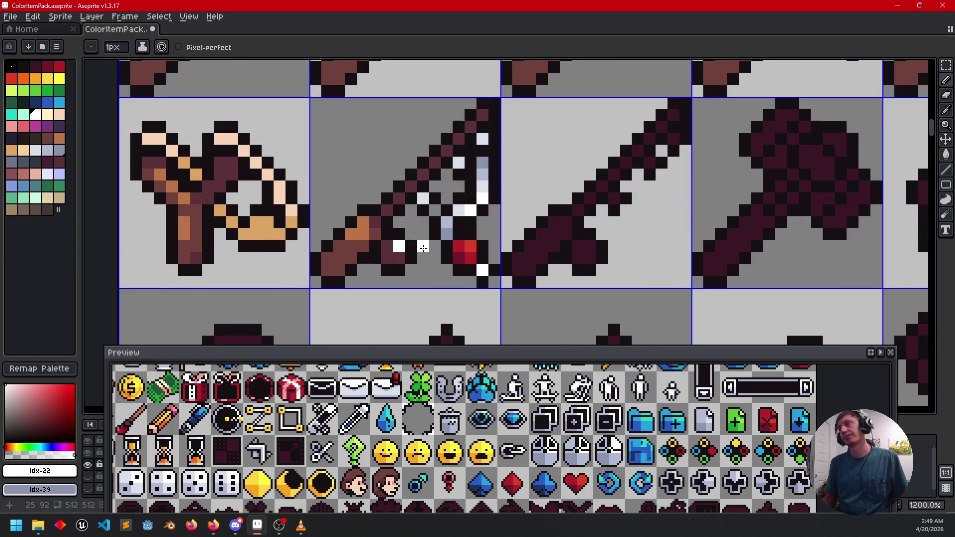
left_click(389, 249, "alt")
scroll(400, 249, "down", 2)
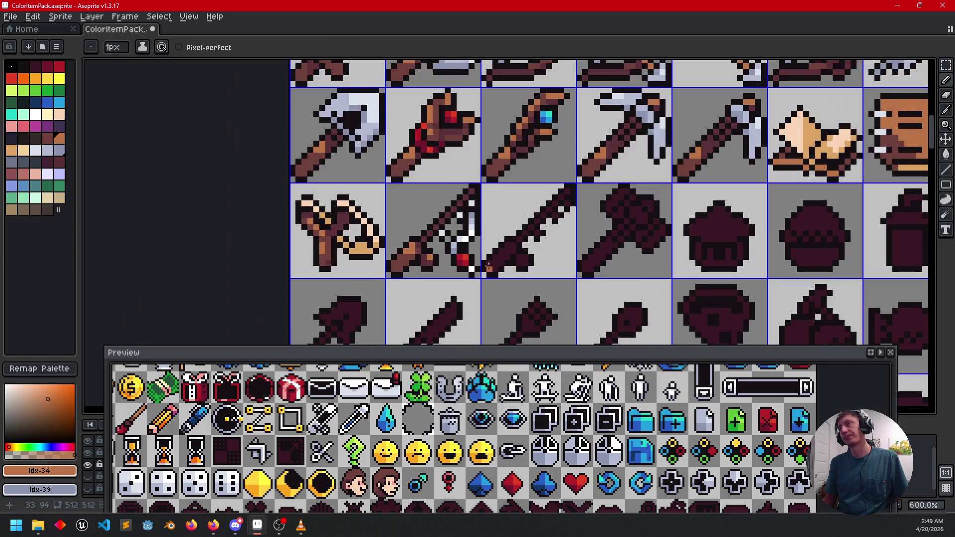
left_click_drag(449, 273, 441, 262)
scroll(397, 265, "up", 4)
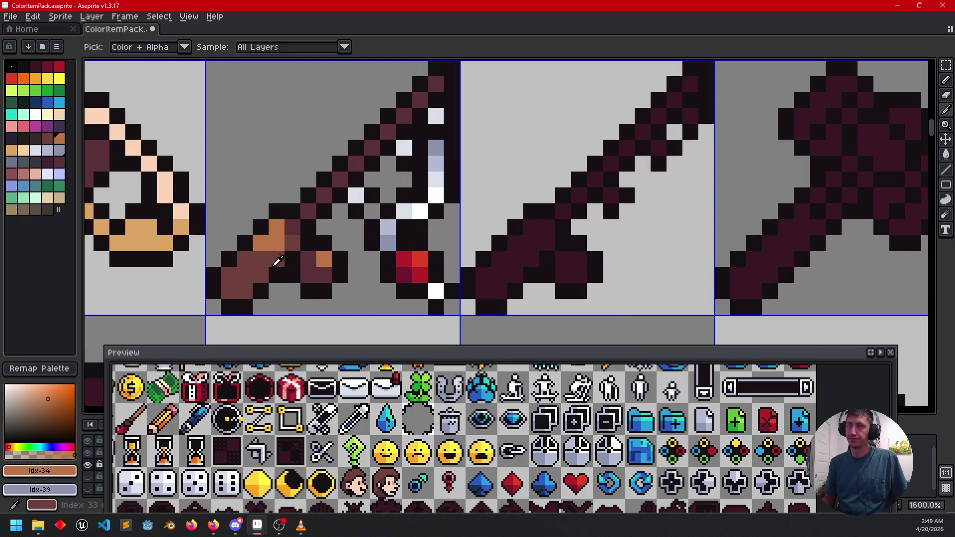
left_click(273, 261, "alt")
scroll(378, 271, "down", 3)
scroll(416, 268, "up", 3)
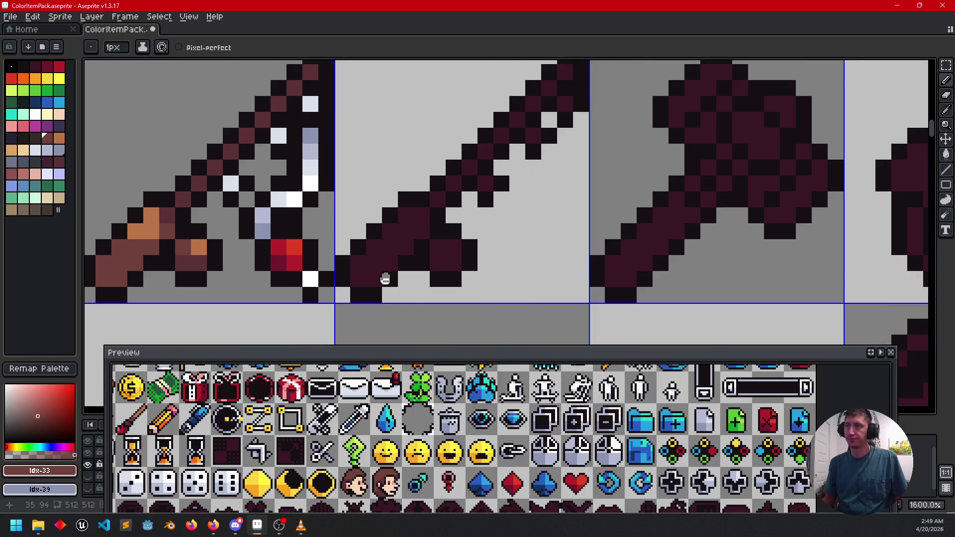
- Paint brown, orange highlight and maroon pixels on the dark sword's guard
left_click(490, 232)
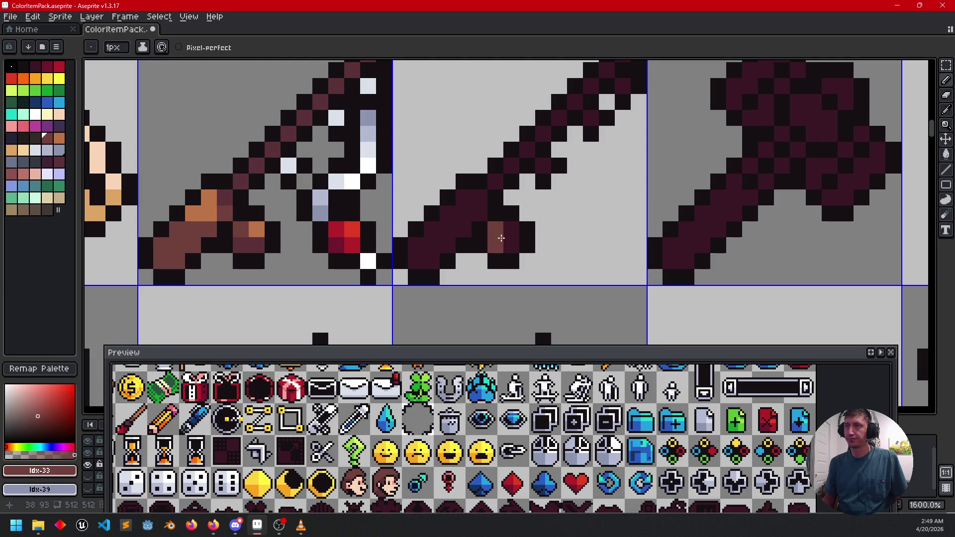
key("alt")
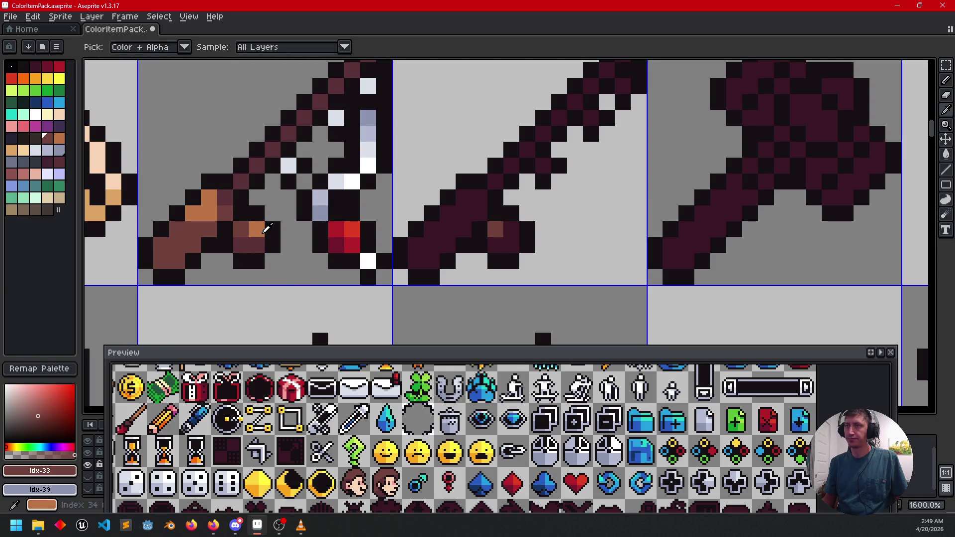
left_click(265, 229, "alt")
right_click(256, 244, "alt")
left_click(505, 229)
right_click(505, 243)
- Fill the dark sword's handle with the gem sword's brown
left_click_drag(556, 259, 575, 277)
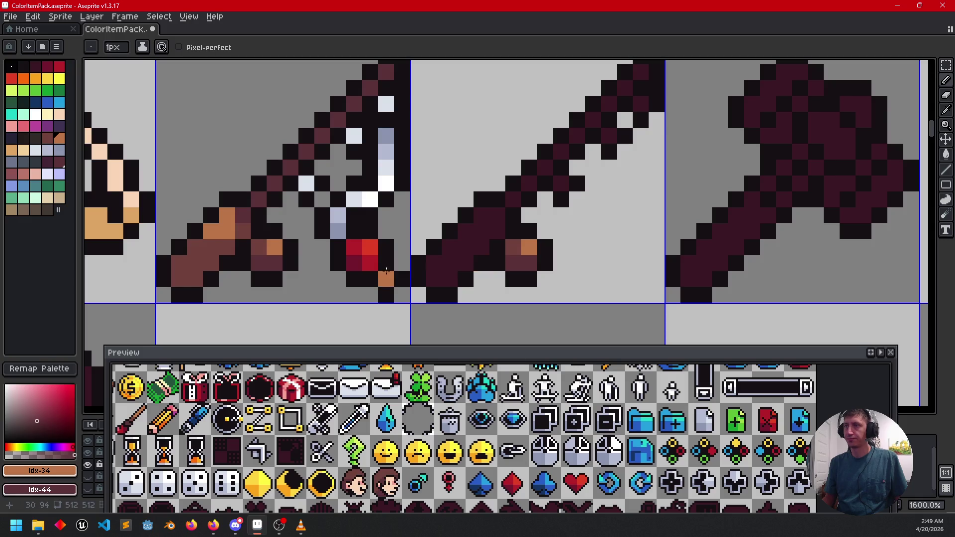
key("alt")
left_click(222, 247)
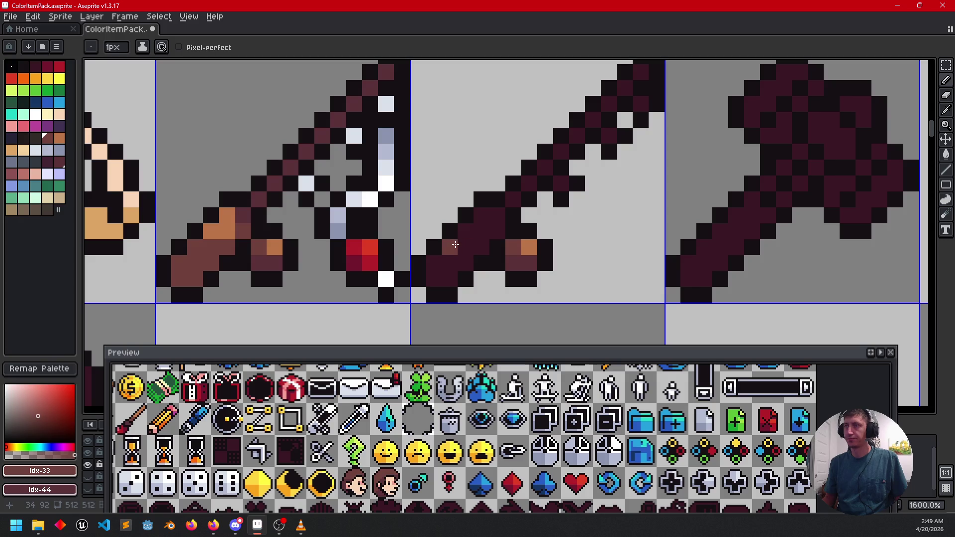
key("g")
left_click(446, 257)
- Add an orange highlight along the new handle with dark maroon shade pixels beside it
key("b")
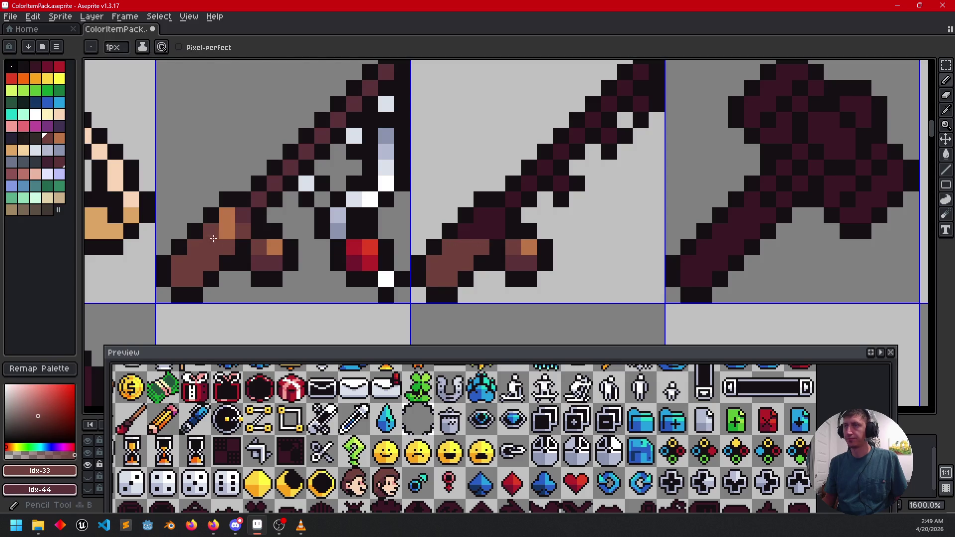
left_click(219, 230, "alt")
left_click(468, 230)
left_click_drag(472, 227, 499, 225)
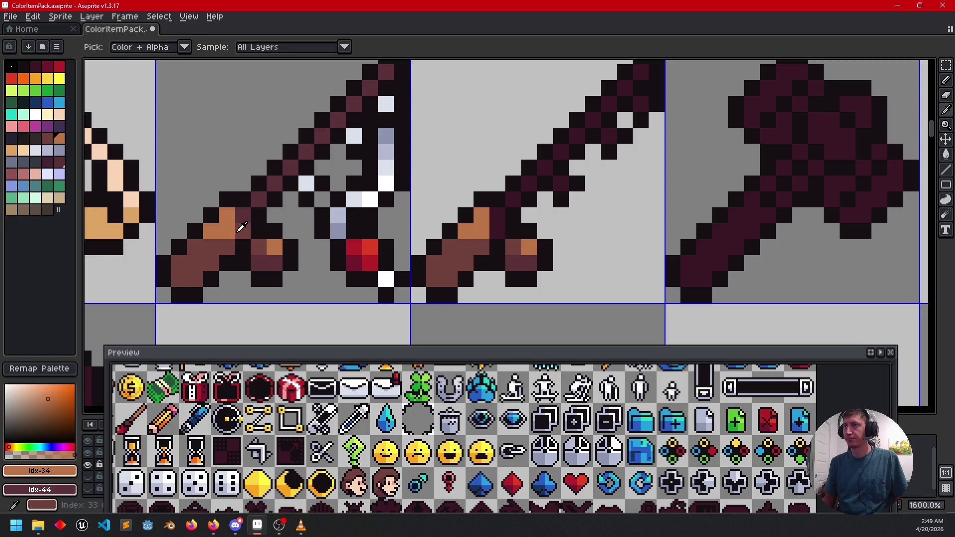
left_click(244, 229, "alt")
left_click(497, 231)
left_click(249, 211, "alt")
left_click(491, 212)
- Add pale blue-grey glints along the dark sword's blade up to its tip
mouse_move(529, 216)
left_mouse_down()
mouse_move(486, 248)
mouse_move(498, 219)
mouse_move(607, 113)
left_mouse_up()
key("l")
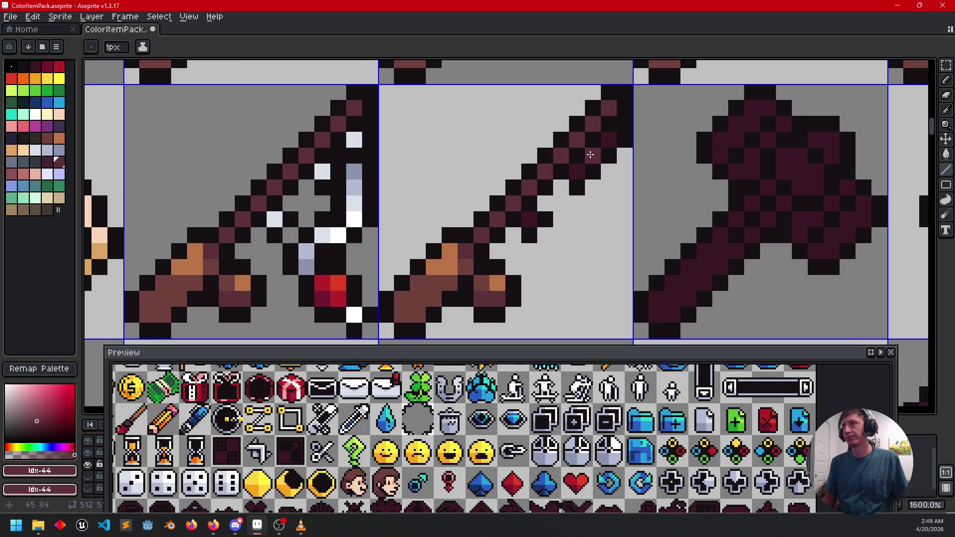
left_click(276, 217, "alt")
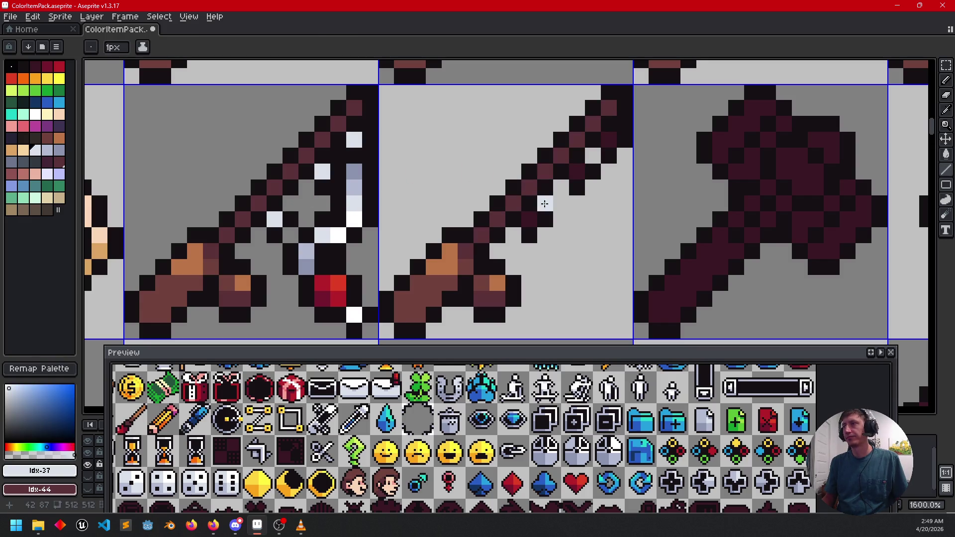
left_click(529, 219)
left_click(576, 172)
left_click(608, 139)
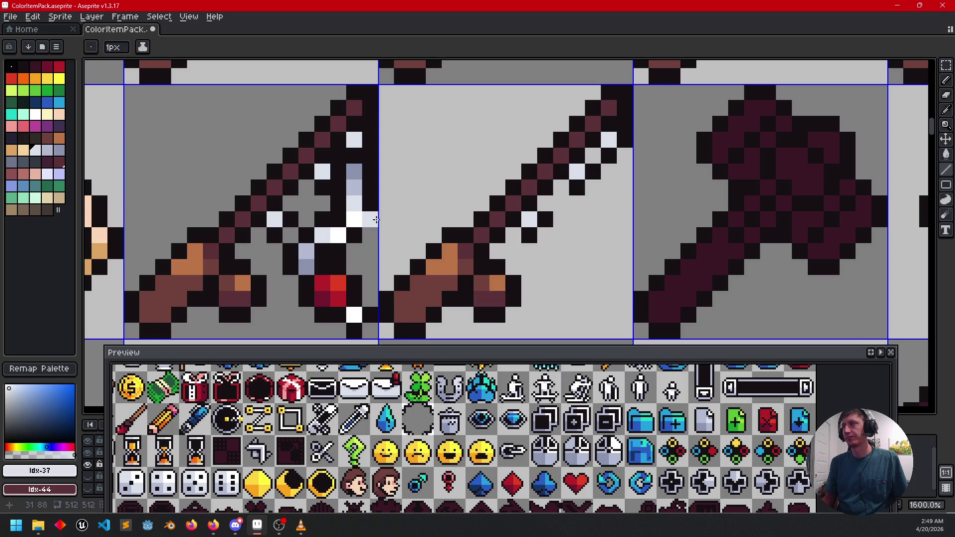
left_click(355, 172, "alt")
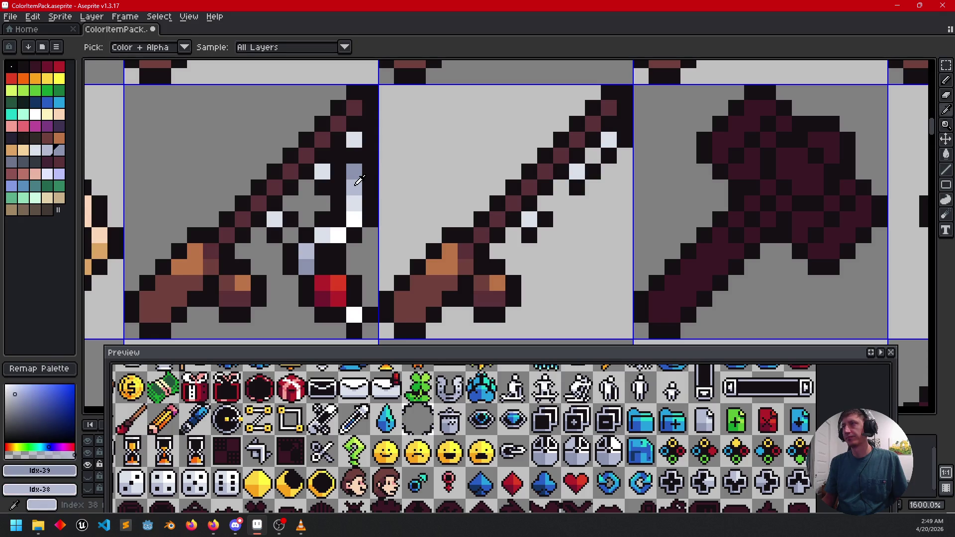
scroll(466, 211, "down", 2)
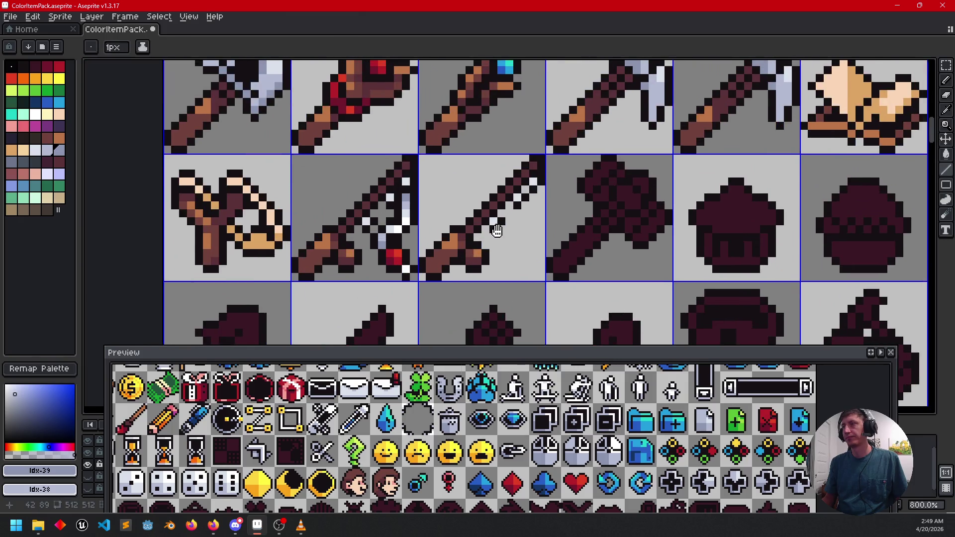
scroll(559, 236, "down", 1)
scroll(455, 253, "up", 2)
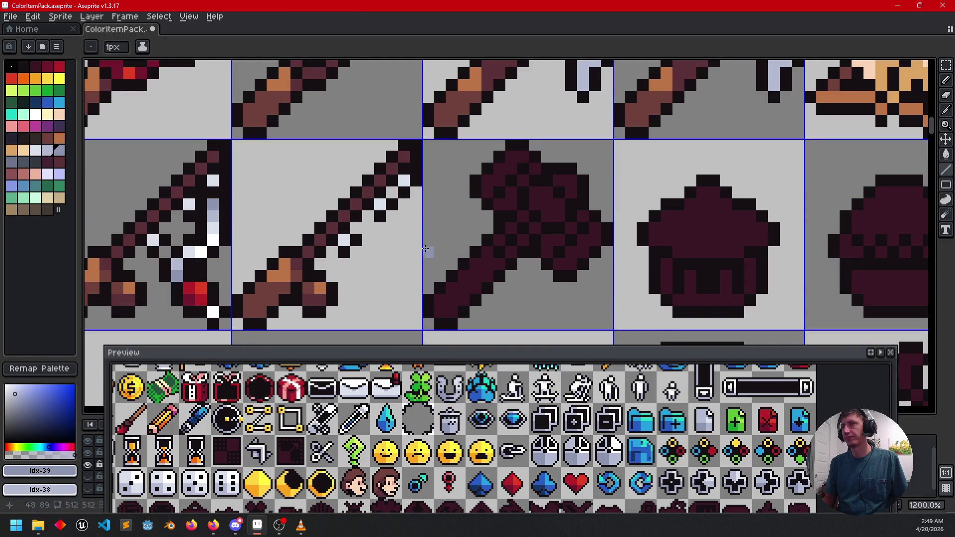
- Fill the hammer's handle brown with an orange highlight and dark maroon shading
key("alt")
left_click(276, 282, "alt")
key("g")
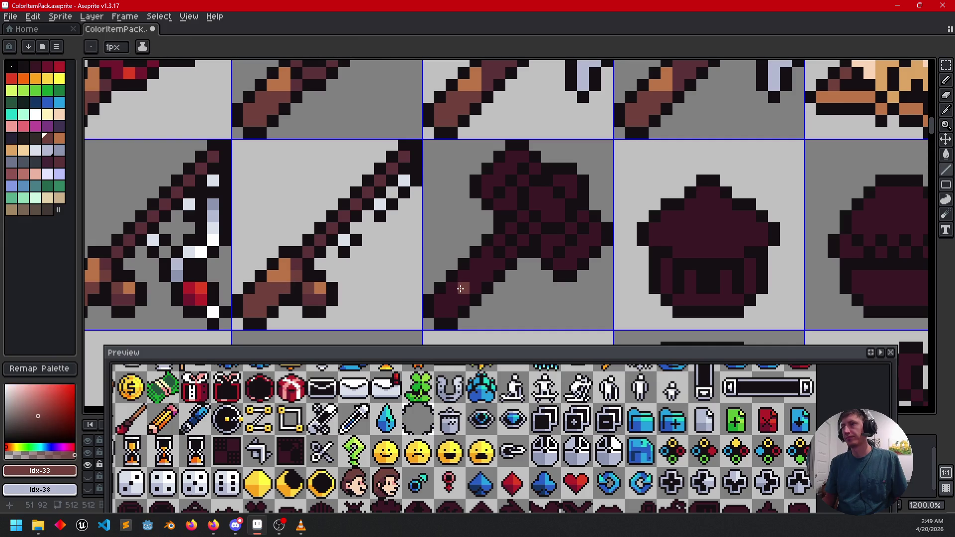
left_click(461, 289)
scroll(437, 277, "down", 1)
key("alt")
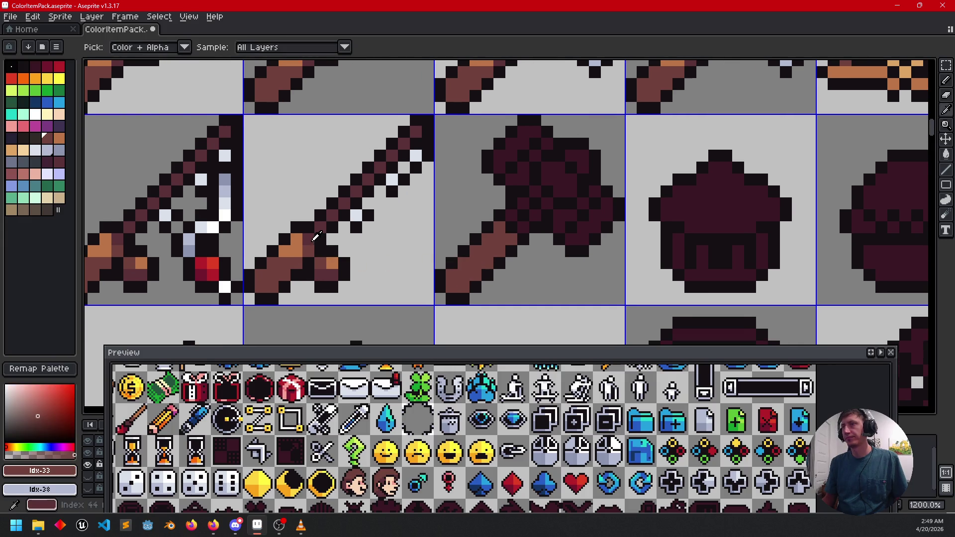
left_click(312, 234, "alt")
left_click_drag(471, 251, 489, 241)
left_click(312, 235, "alt")
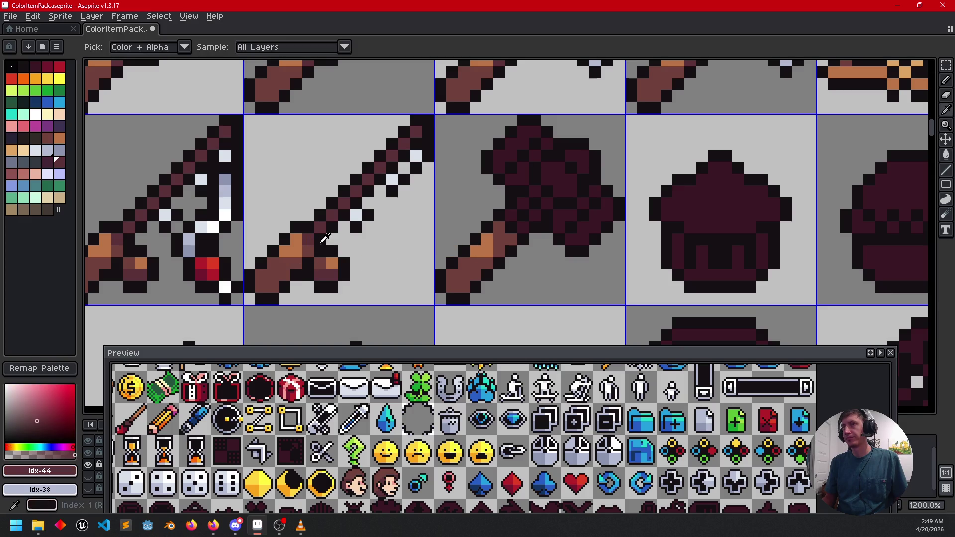
left_click(463, 251)
left_click(499, 237)
left_click_drag(502, 230, 507, 241)
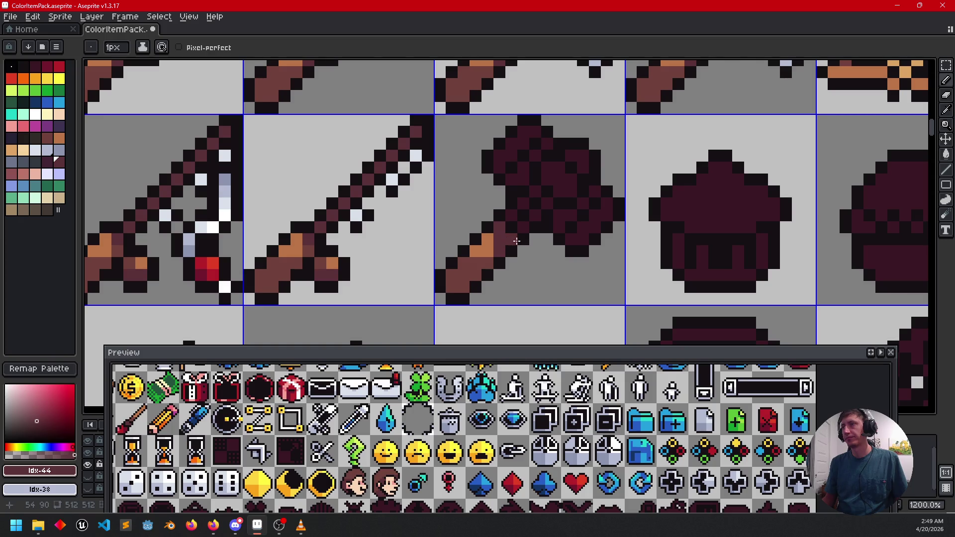
- Draw diagonal highlight lines and a tan highlight pixel across the hammer head
key("l")
mouse_move(502, 225)
left_mouse_down()
mouse_move(537, 191)
mouse_move(547, 202)
left_mouse_up()
mouse_move(571, 156)
left_mouse_down()
mouse_move(571, 167)
mouse_move(585, 157)
left_mouse_up()
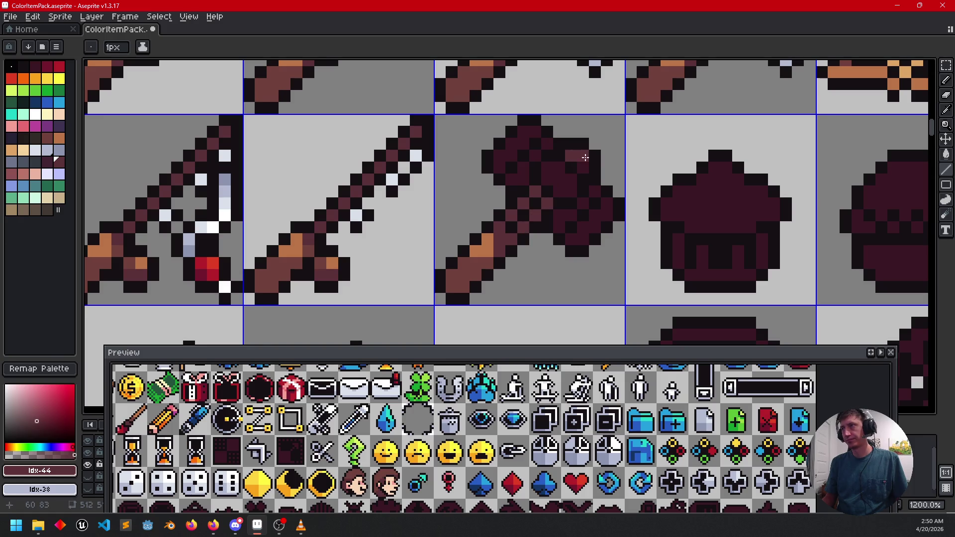
left_click(583, 168)
key("i")
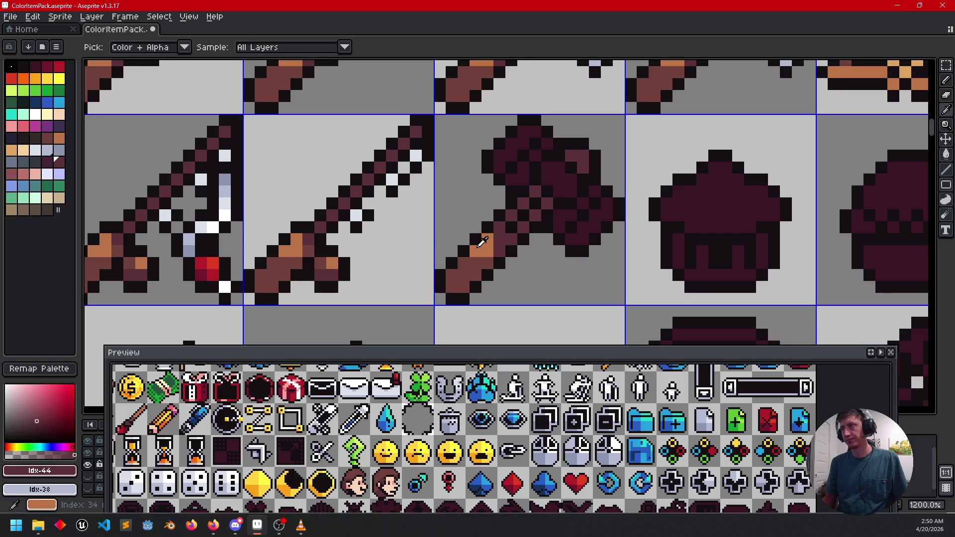
left_click(481, 242)
key("l")
left_click(576, 156)
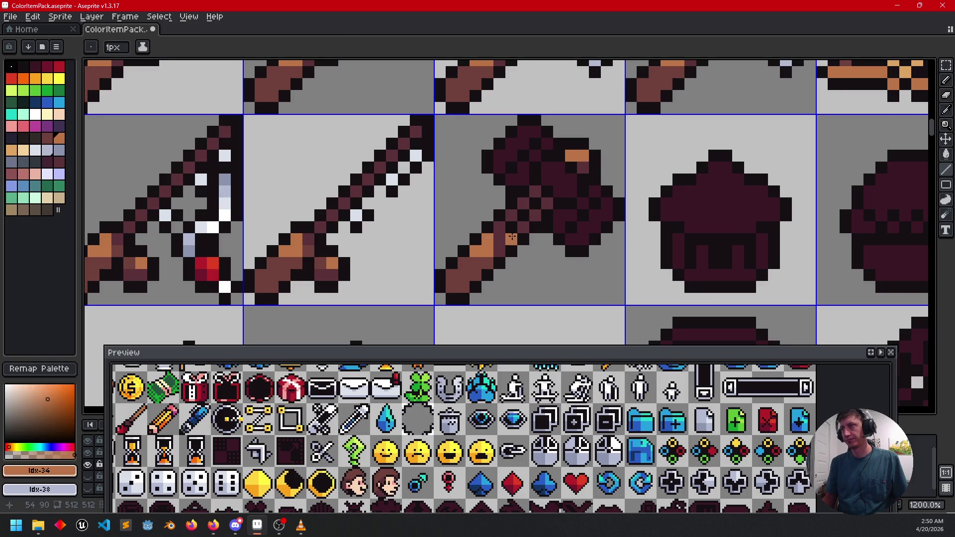
- Pick the pickaxe head's light and darker grey-blue, then paint hammer head pixels with them
scroll(512, 236, "down", 3)
mouse_move(537, 252)
left_mouse_down()
mouse_move(522, 277)
mouse_move(538, 271)
mouse_move(544, 279)
left_mouse_up()
scroll(523, 276, "up", 1)
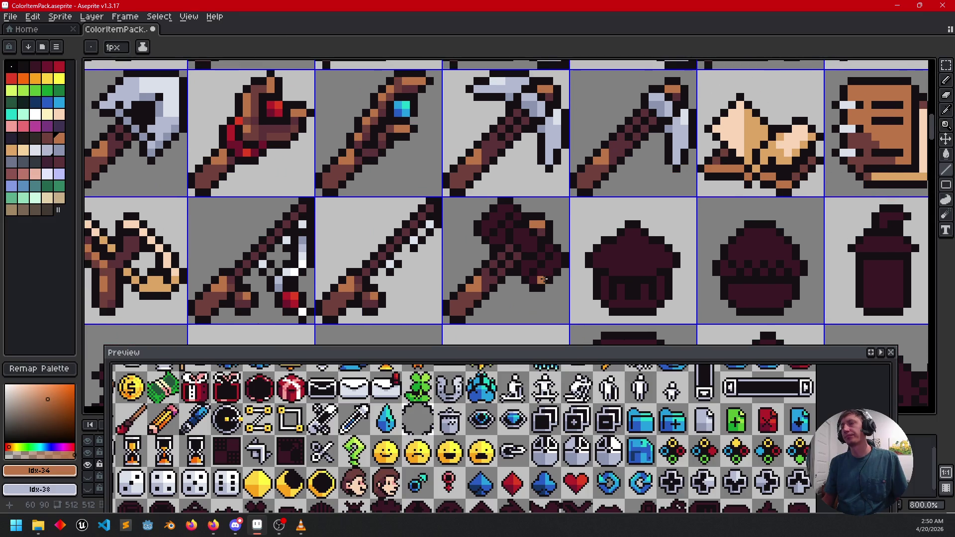
key("i")
left_click(542, 106)
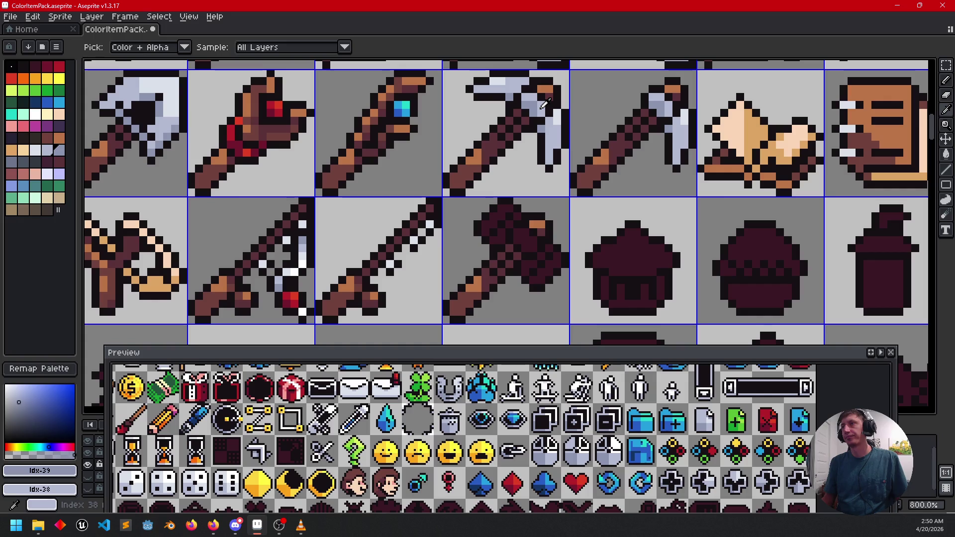
left_click(547, 106)
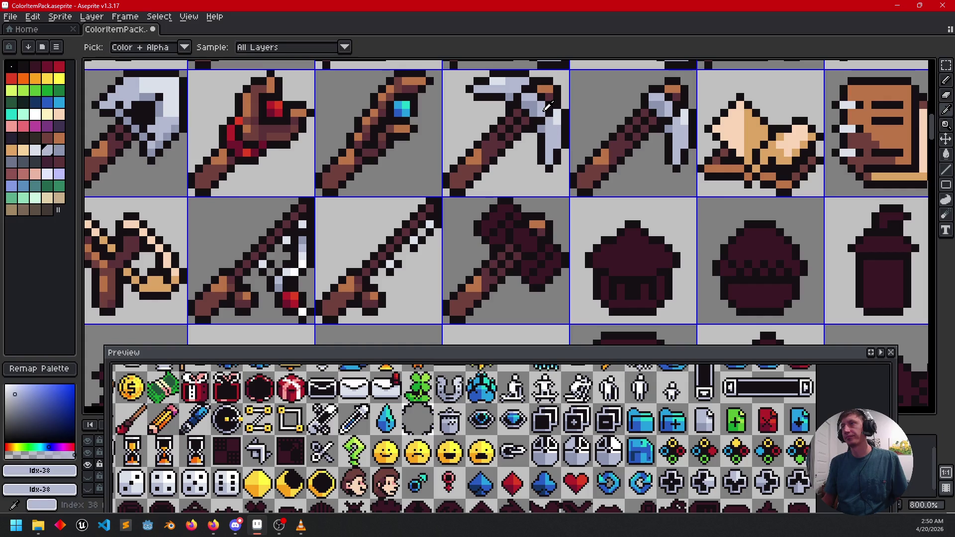
right_click(541, 104)
key("b")
right_click(532, 239)
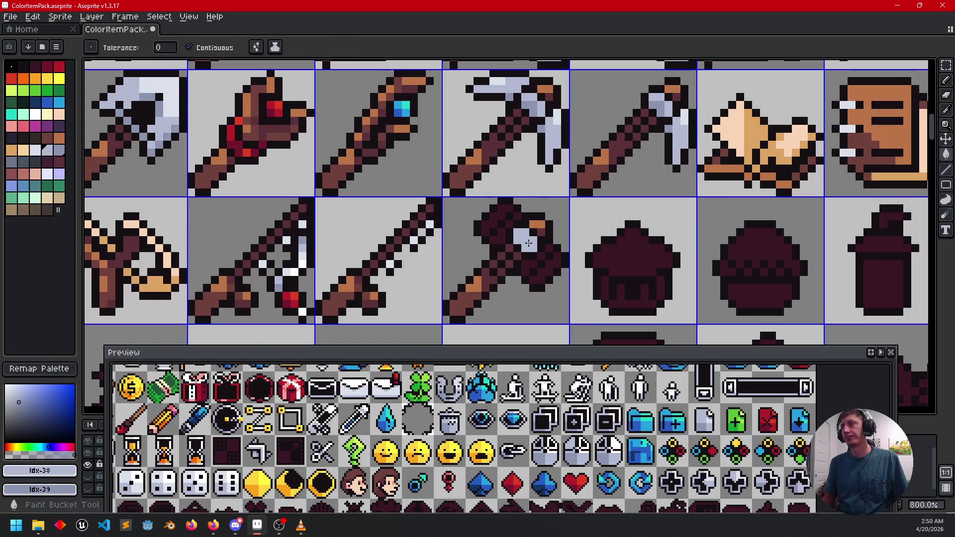
scroll(527, 254, "up", 3)
left_click(518, 228)
left_click(524, 234)
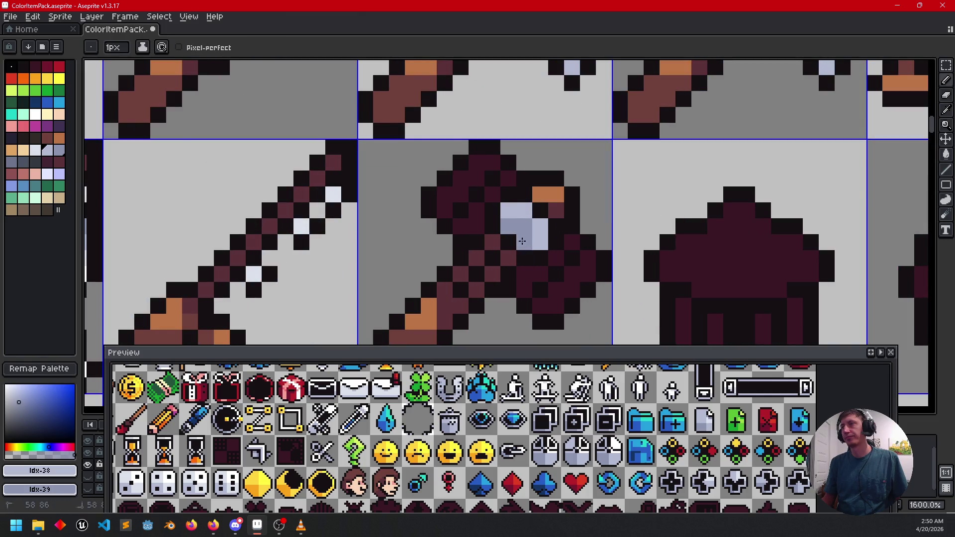
- Fill the remaining dark hammer head areas with light and darker grey-blue
scroll(527, 248, "down", 2)
scroll(560, 294, "up", 1)
left_click_drag(560, 294, 570, 269)
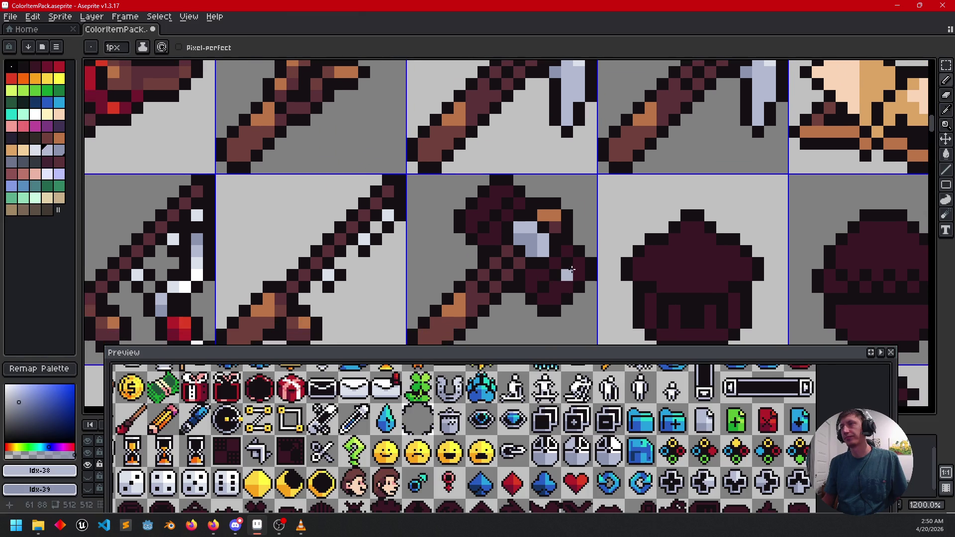
key("g")
left_click(572, 279)
left_click(484, 214)
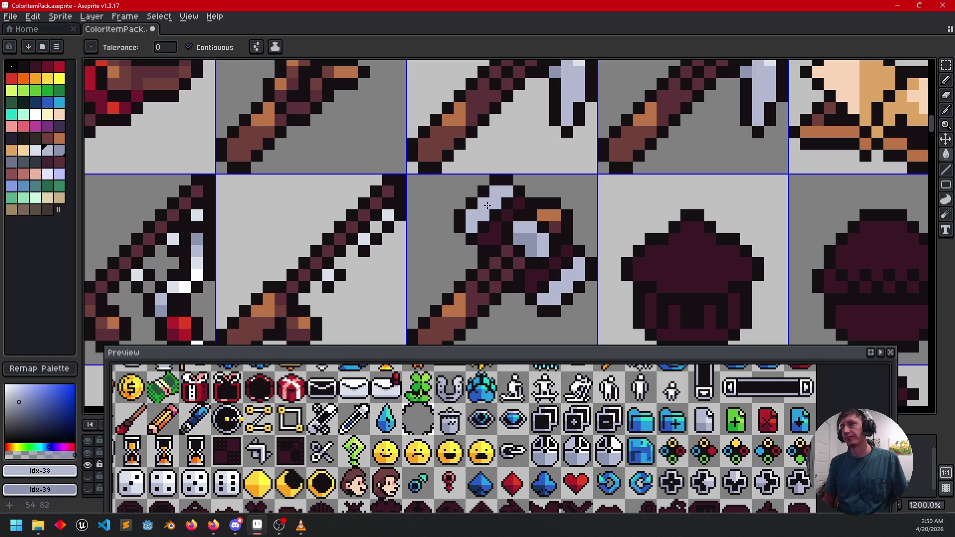
right_click(485, 238)
left_click(531, 281)
left_click(549, 263)
left_click(567, 250)
left_click(506, 213)
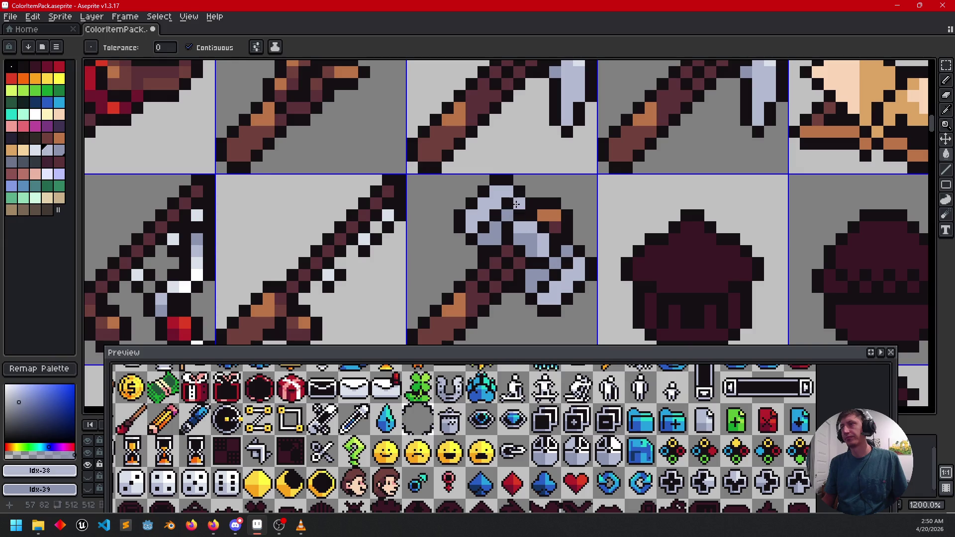
- Save the sprite sheet as ColorItemPack.aseprite
left_click_drag(576, 264, 608, 228)
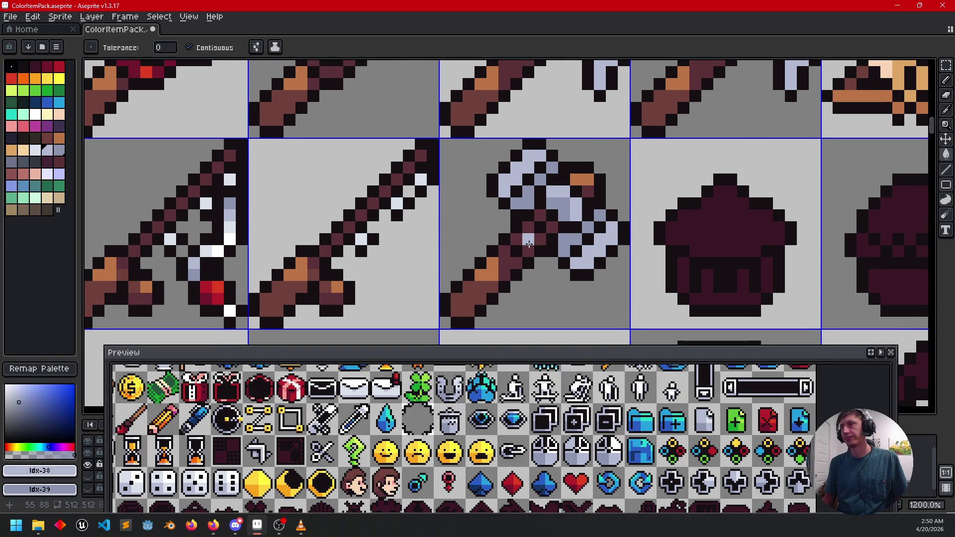
scroll(618, 283, "down", 4)
left_click_drag(618, 284, 577, 283)
key("ctrl+s")
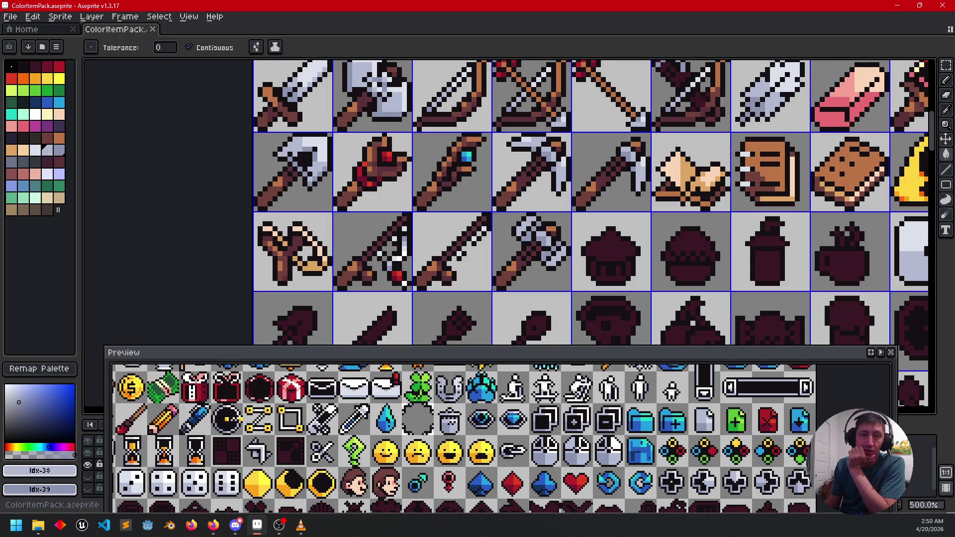
- Switch briefly to Firefox, then return to Aseprite
key("alt+Tab")
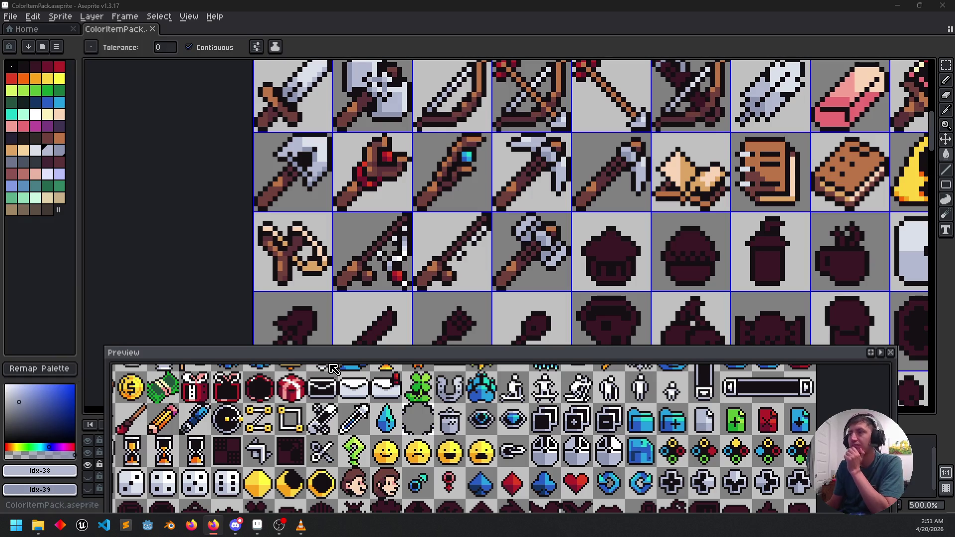
scroll(499, 318, "right", 5)
scroll(499, 318, "down", 1)
- Pan to the shovel, club and rake silhouette row and pick the brown handle colour
left_click_drag(407, 268, 450, 237)
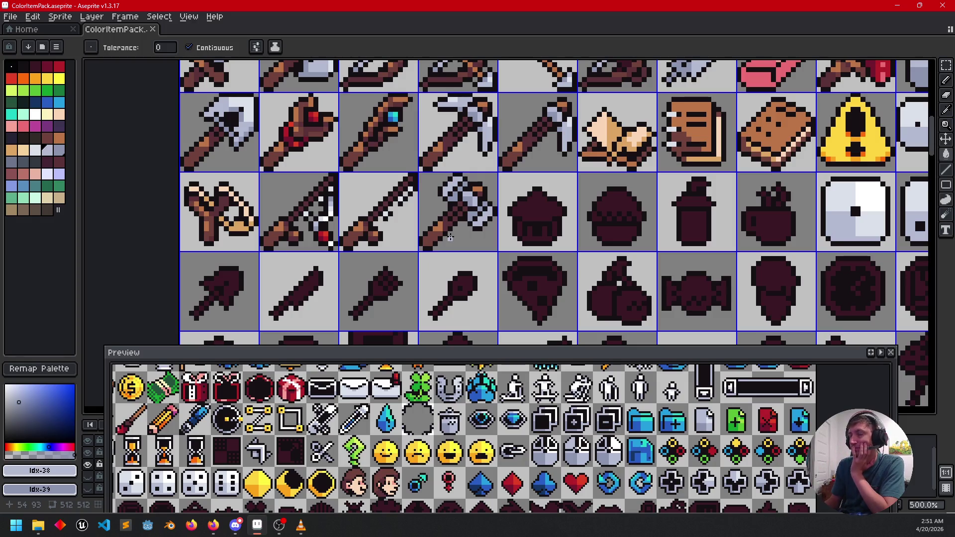
left_click_drag(444, 268, 483, 217)
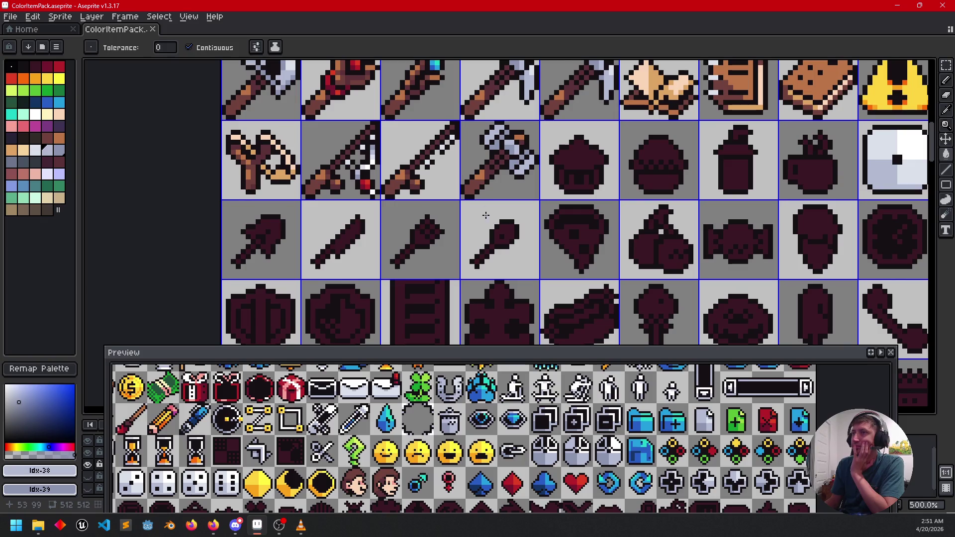
scroll(348, 227, "up", 1)
scroll(348, 228, "left", 1)
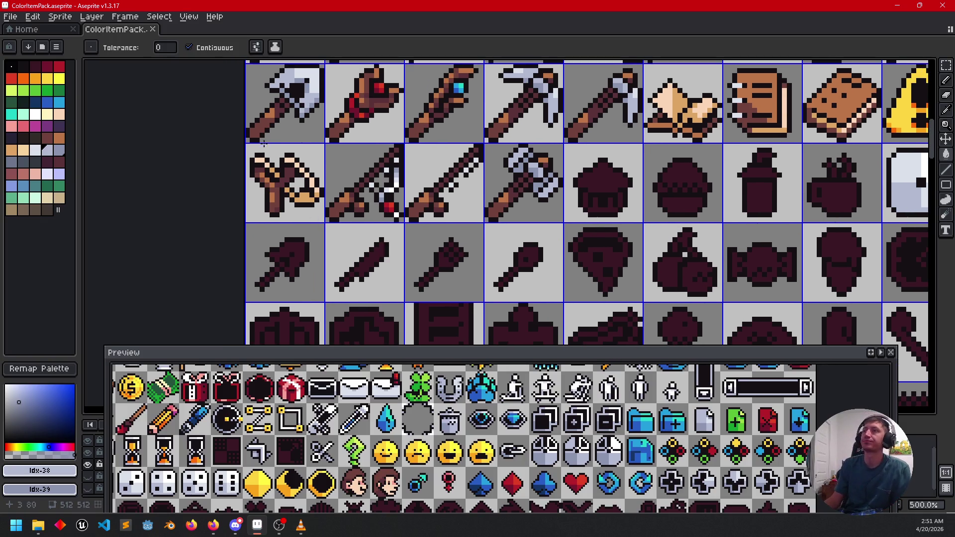
left_click(264, 143, "alt")
- Draw a brown pencil line along the shovel handle, undoing a stray fill
left_click(269, 278)
scroll(269, 278, "up", 5)
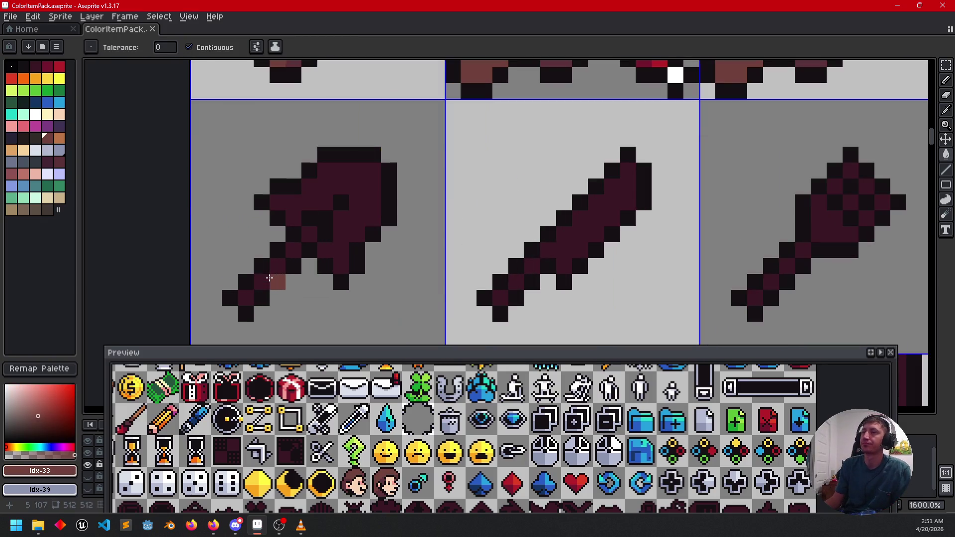
key("b")
key("ctrl+z")
left_click_drag(245, 297, 294, 251)
scroll(306, 238, "down", 4)
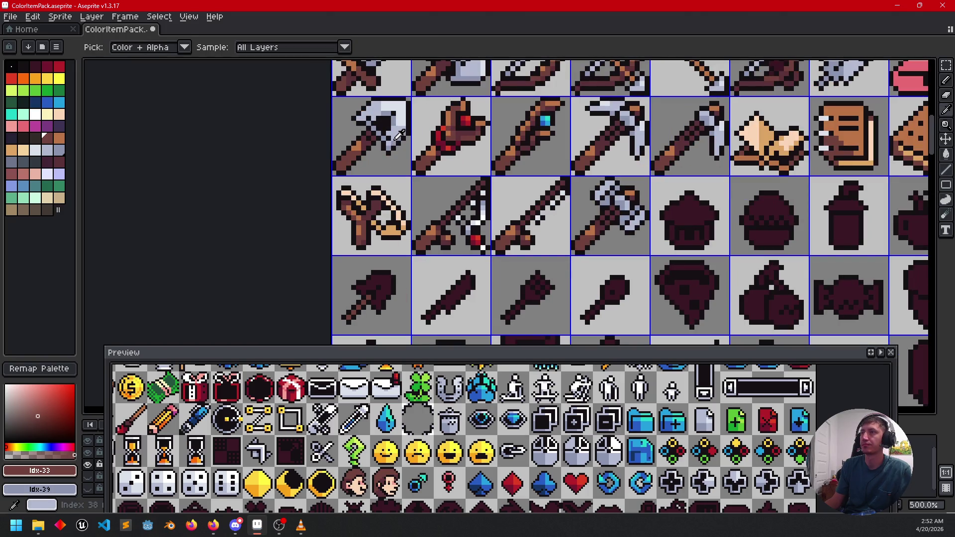
- Bucket-fill the shovel head grey-blue sampled from a finished tool, then pick the darker metal shade
left_click(400, 127)
key("g")
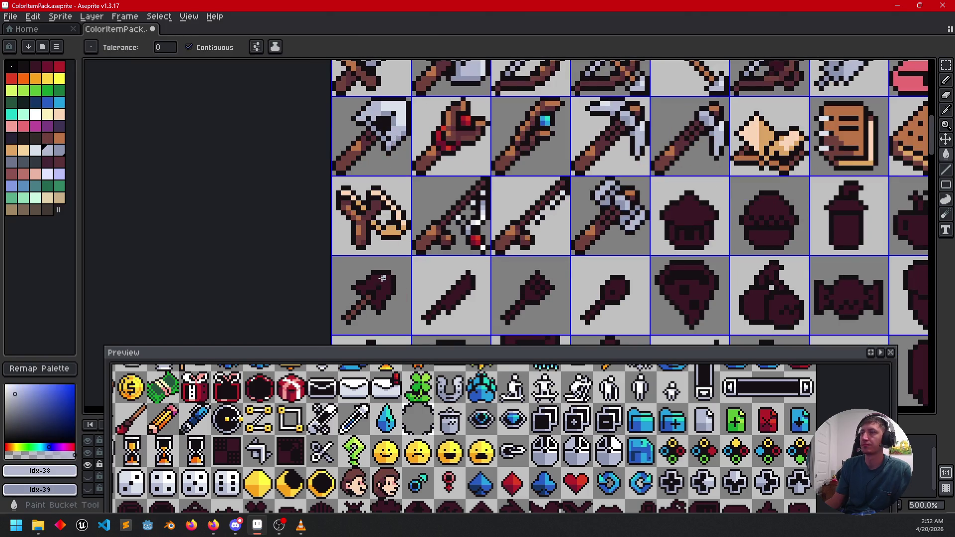
left_click(381, 278)
key("i")
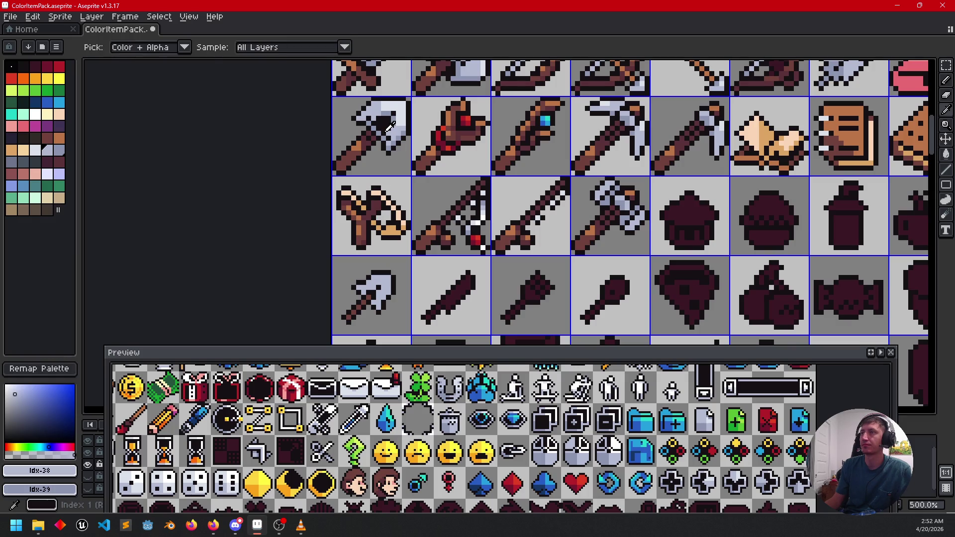
left_click(390, 131)
key("b")
scroll(369, 287, "up", 4)
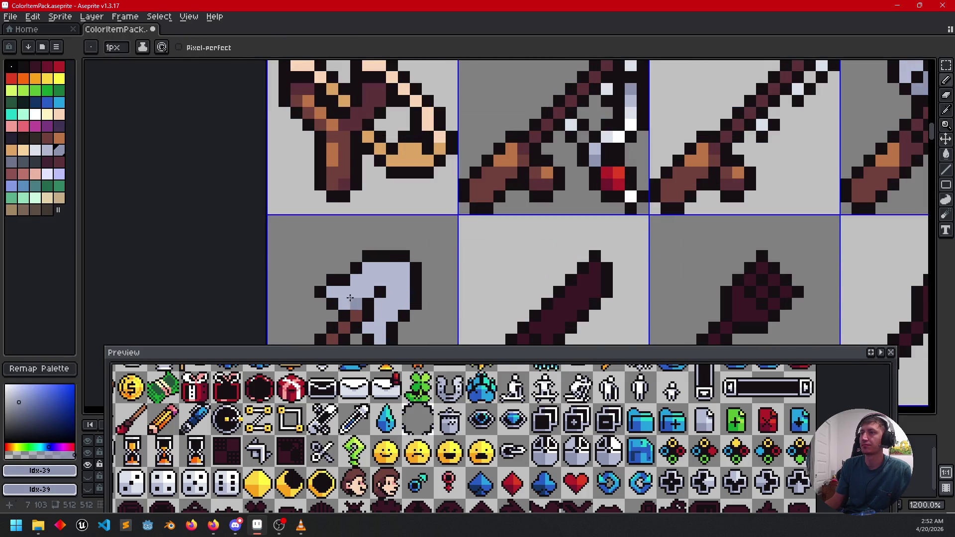
scroll(383, 263, "down", 3)
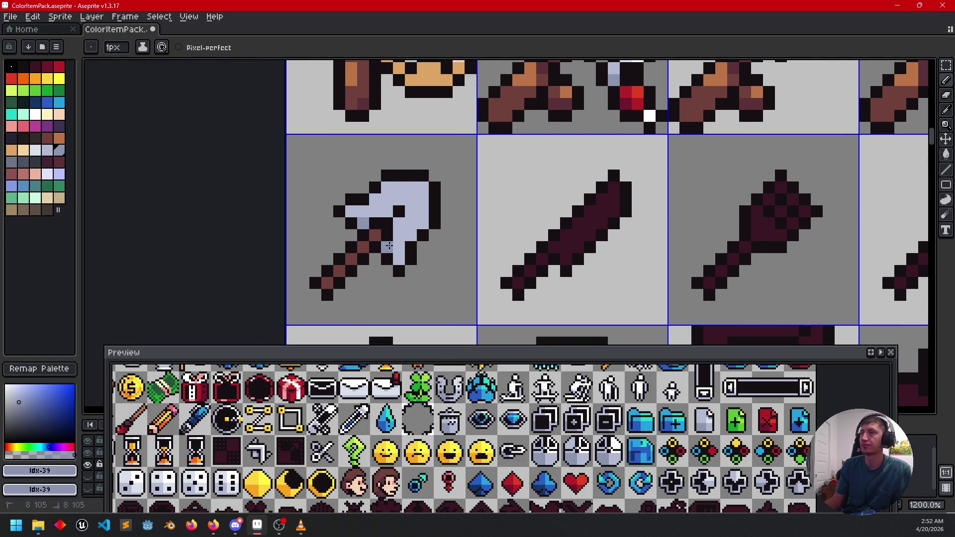
scroll(440, 249, "down", 3)
scroll(436, 259, "down", 2)
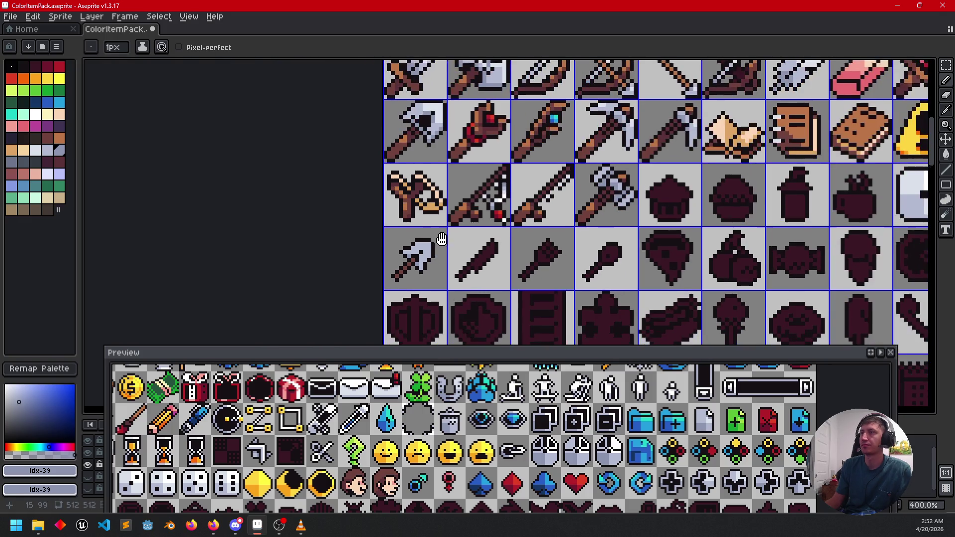
- Paint light metal highlights down the shovel blade's right edge
key("i")
left_click(434, 143)
key("b")
scroll(418, 199, "up", 4)
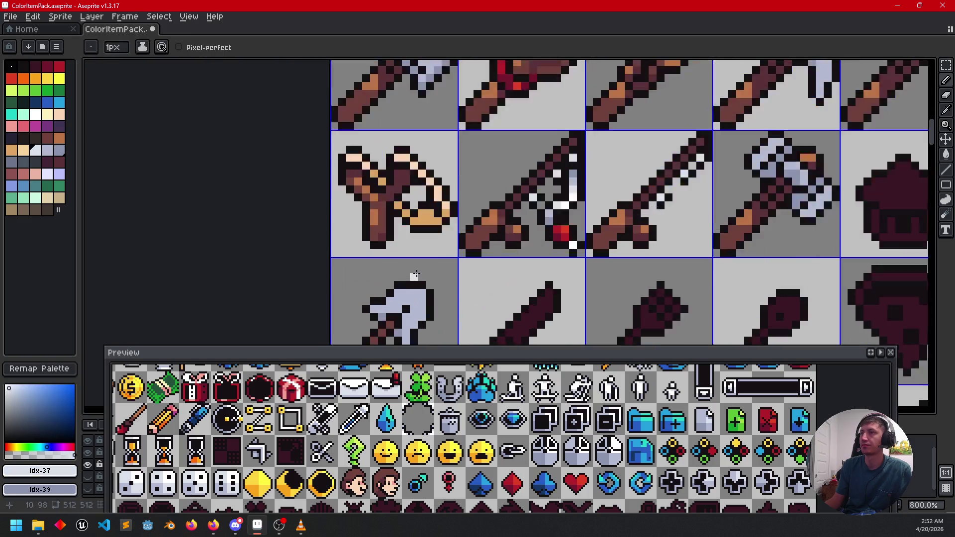
mouse_move(408, 233)
left_mouse_down()
mouse_move(433, 230)
mouse_move(431, 266)
left_mouse_up()
left_click(379, 287)
key("ctrl+z")
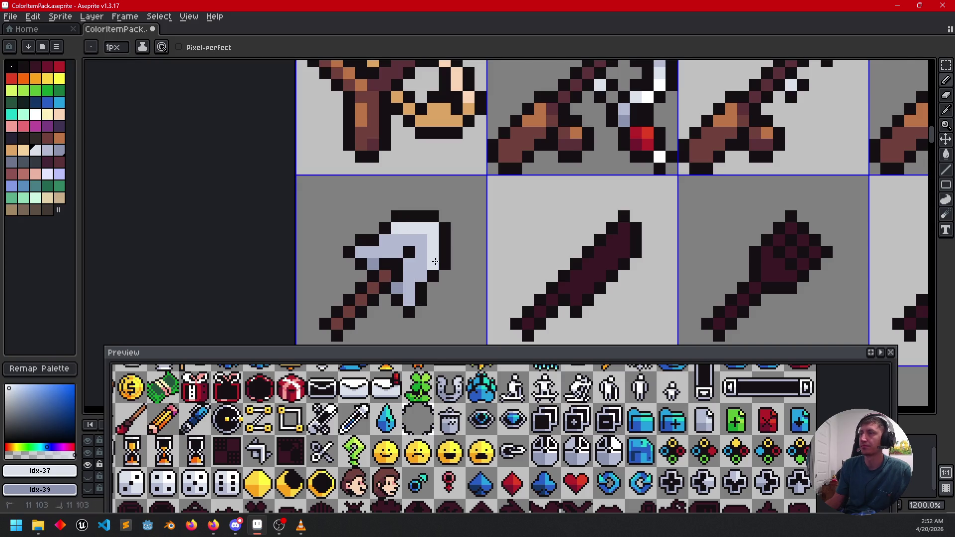
scroll(433, 318, "down", 4)
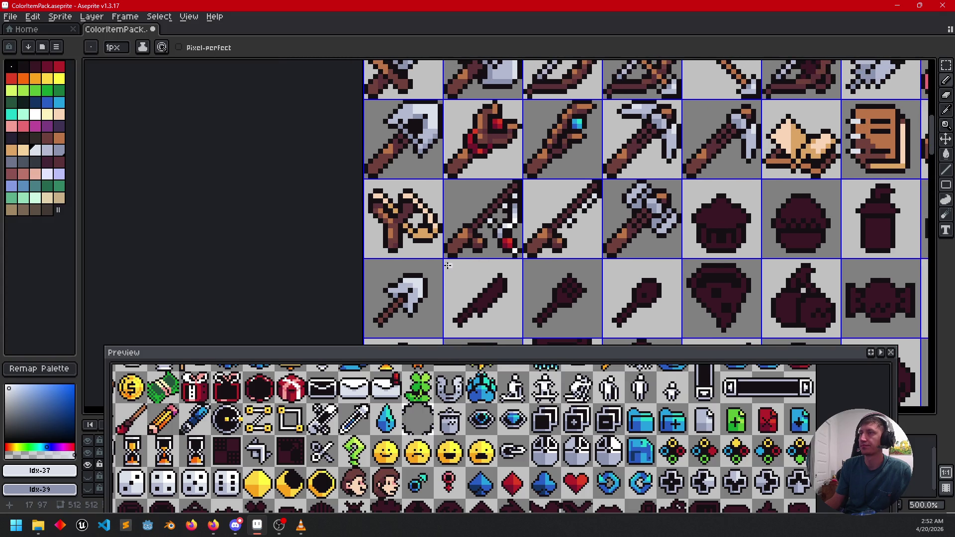
left_click(424, 124, "alt")
scroll(413, 269, "up", 4)
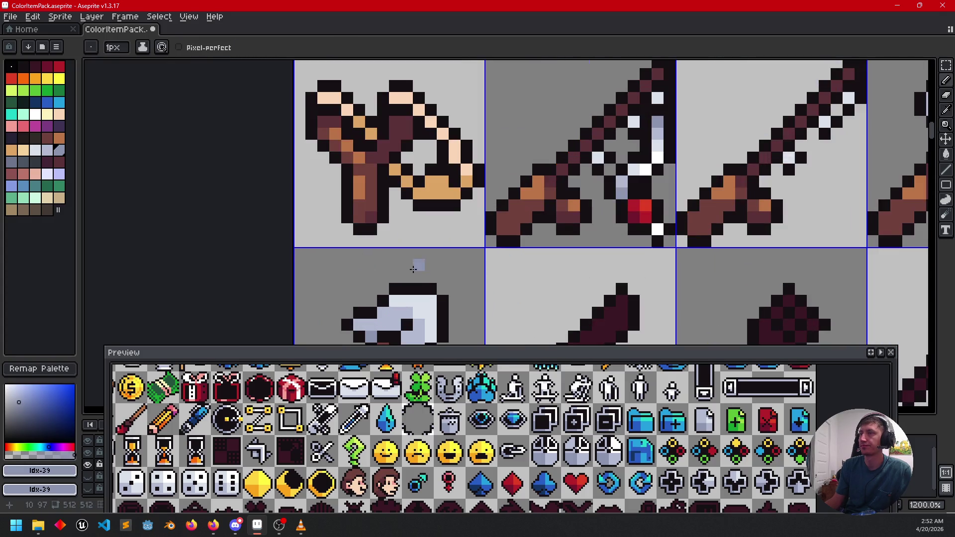
scroll(412, 269, "down", 3)
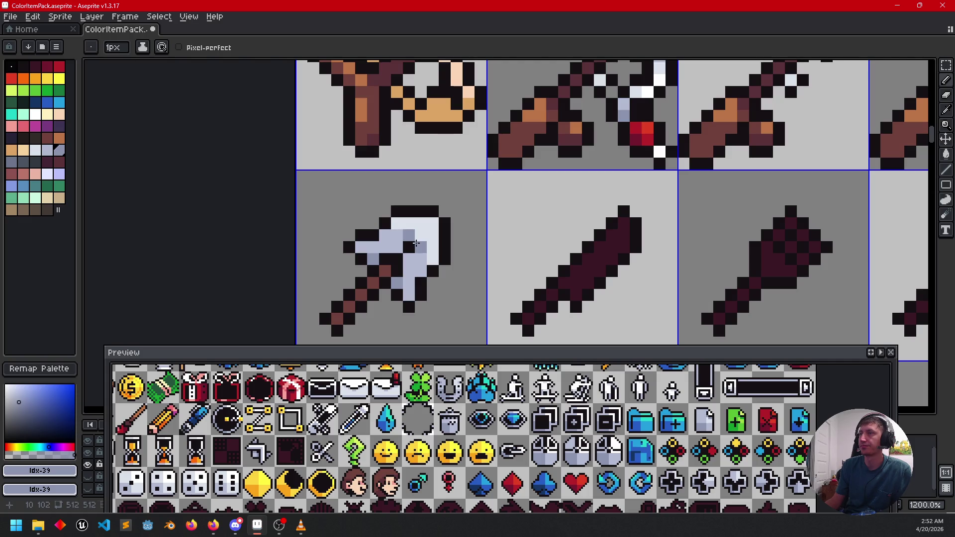
scroll(422, 246, "down", 2)
scroll(464, 238, "down", 3)
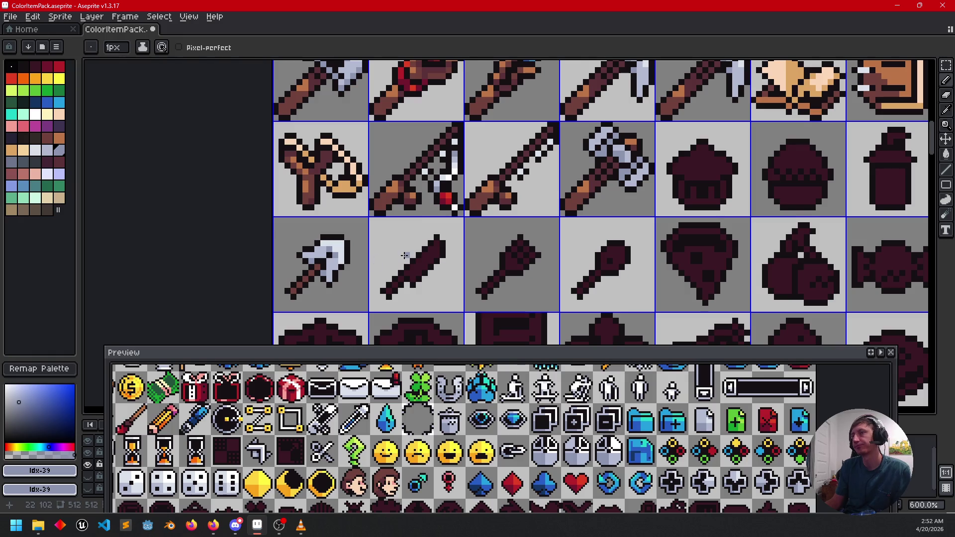
scroll(405, 255, "up", 1)
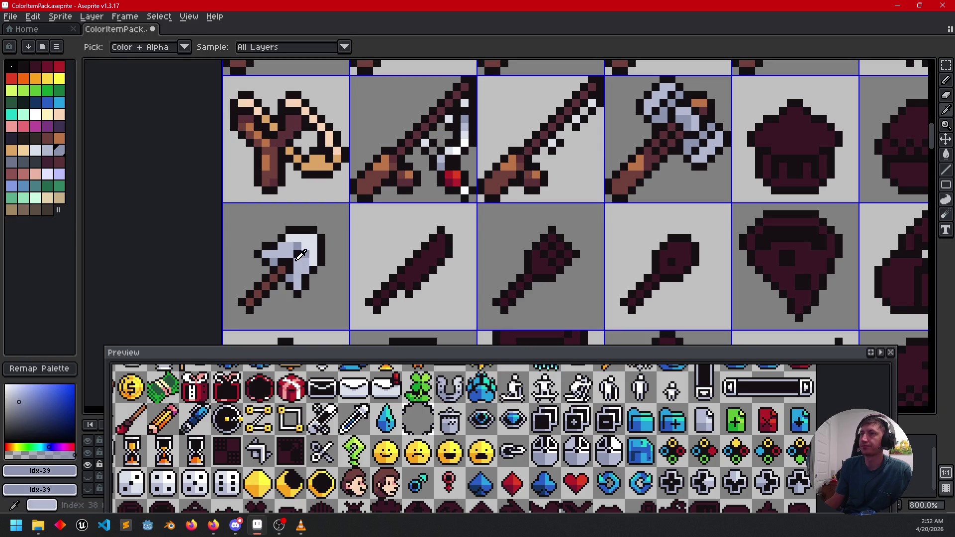
- Fill the sword blade grey-blue and draw a darker shading line along it
left_click(298, 254, "alt")
key("g")
left_click(420, 269)
scroll(420, 269, "up", 3)
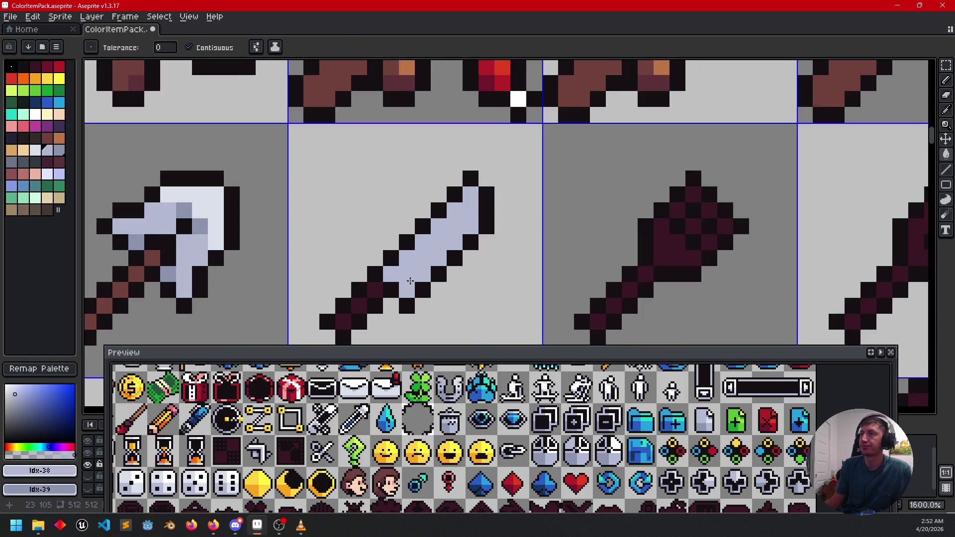
left_click(273, 188, "alt")
left_click(430, 240)
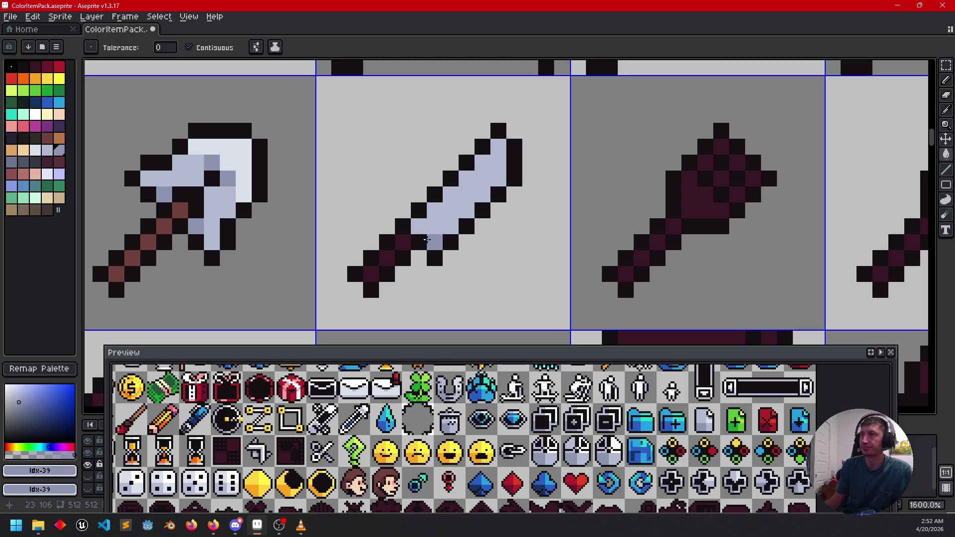
key("b")
left_click_drag(430, 239, 498, 177)
left_click_drag(426, 226, 432, 242)
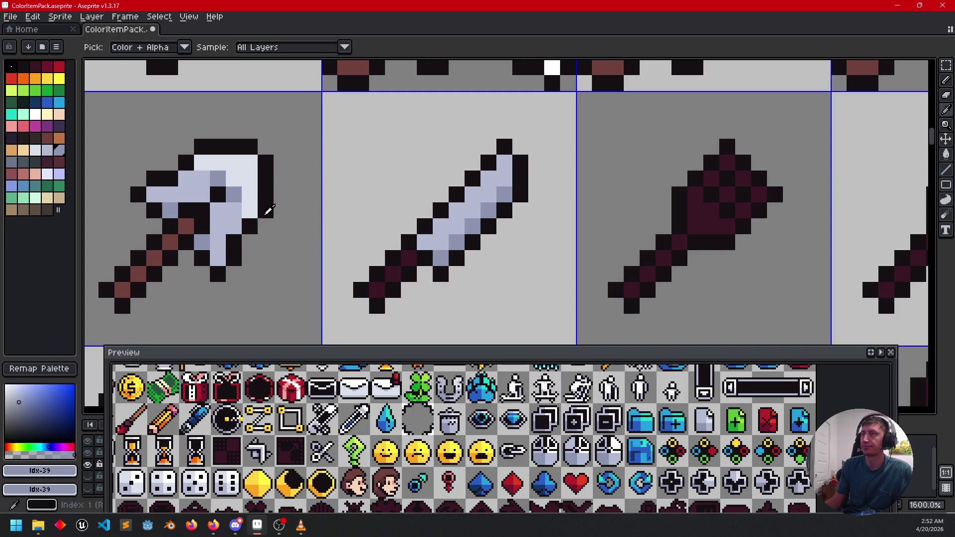
- Add five light highlight pixels to the sword blade, using the shovel's light metal colour
left_click(256, 181, "alt")
left_click(484, 184)
left_click(488, 194)
left_click(504, 178)
left_click(504, 162)
left_click(476, 205)
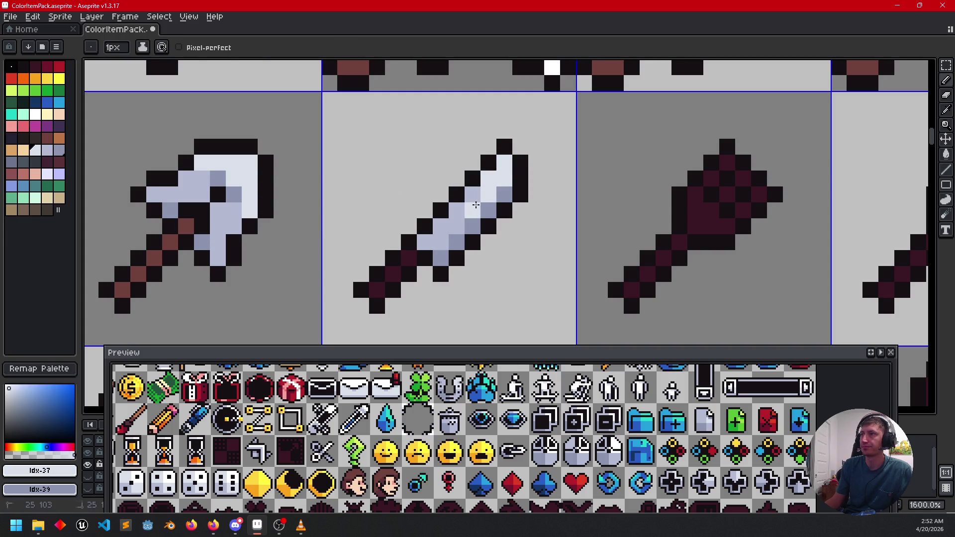
scroll(476, 205, "down", 3)
scroll(476, 256, "up", 1)
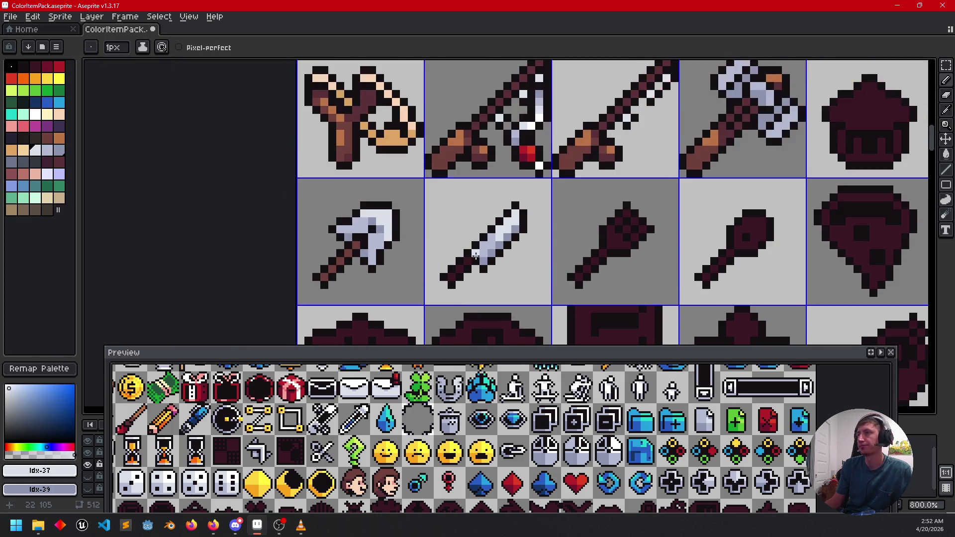
- Paint the knife handle's end pixel with the axe's brown
left_click(355, 259, "alt")
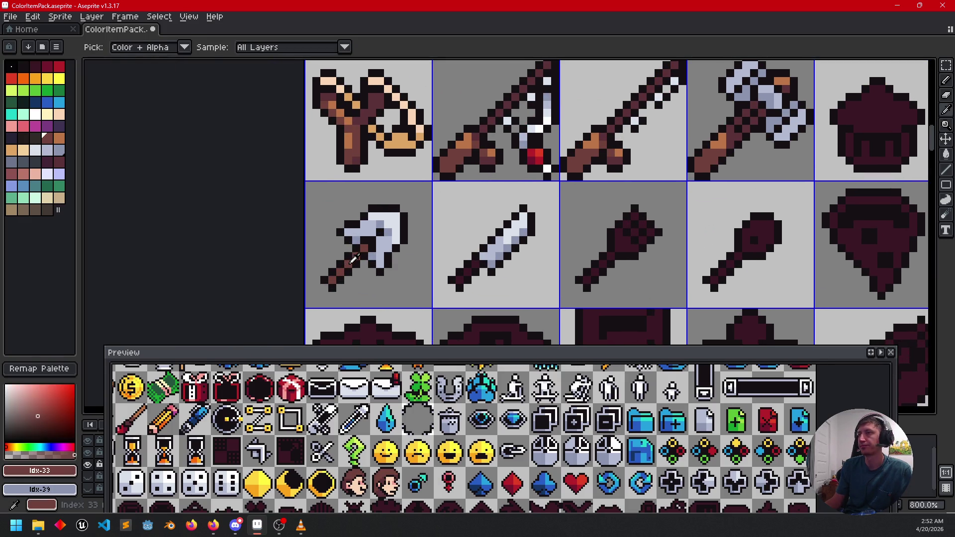
scroll(441, 267, "up", 2)
left_click(468, 286)
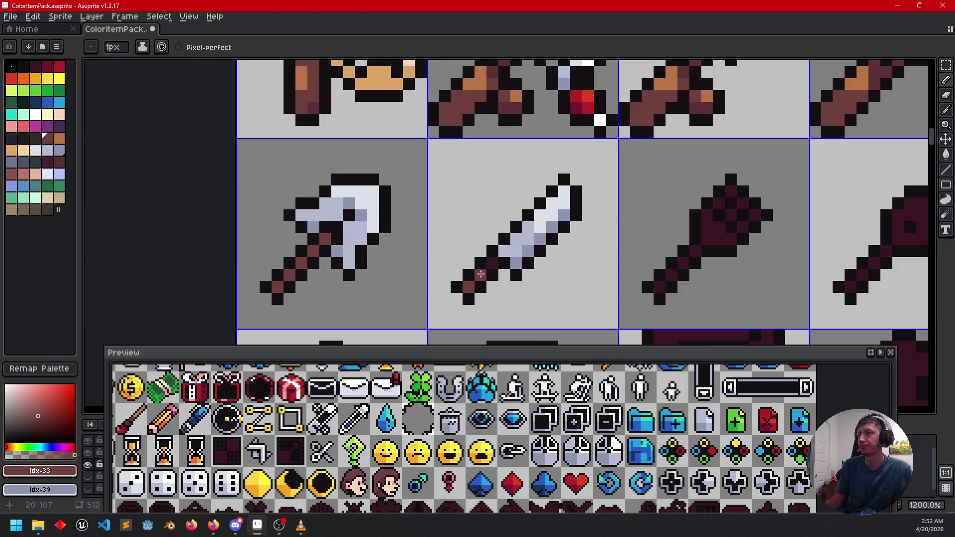
scroll(406, 186, "down", 3)
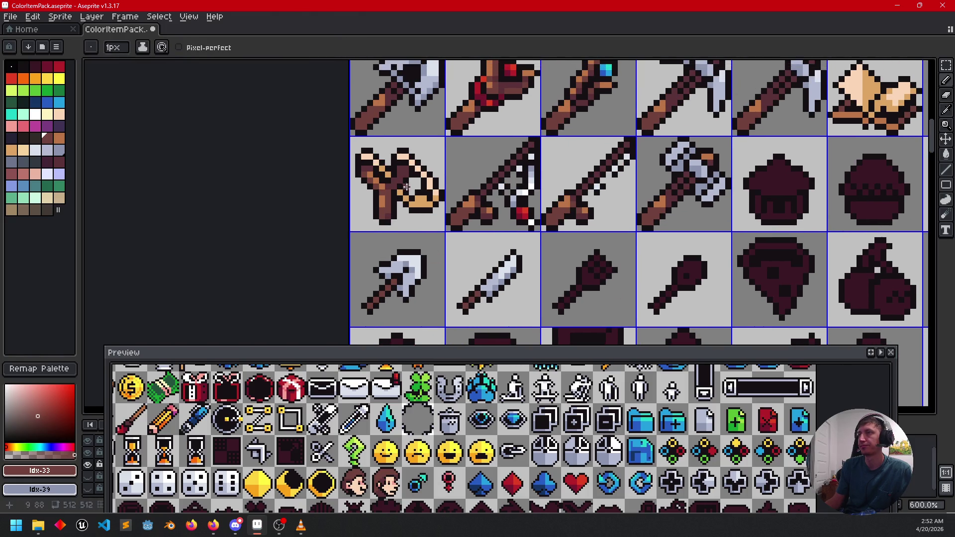
- Add orange highlights and darker pixels along the axe and knife handles
left_click(400, 180, "alt")
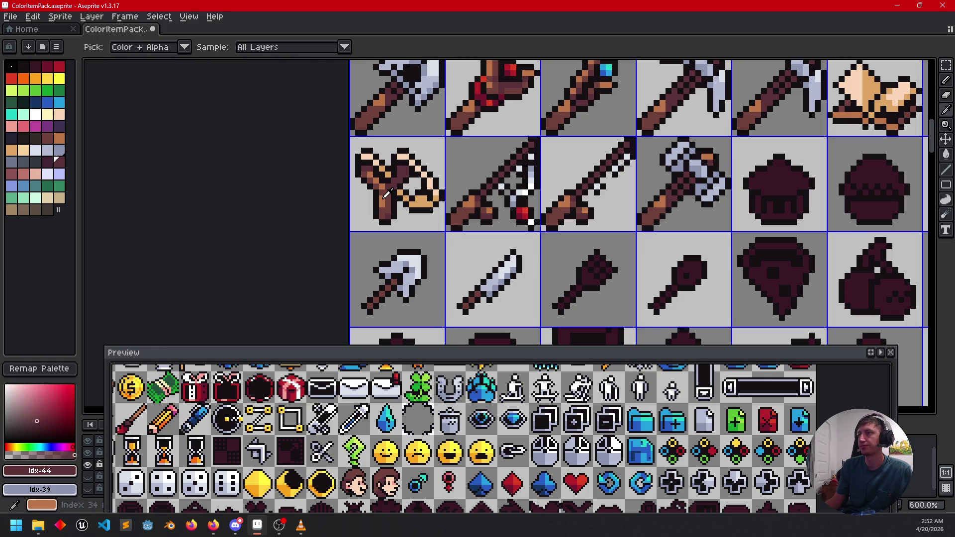
left_click(390, 189, "alt")
right_click(406, 175, "alt")
scroll(416, 214, "up", 2)
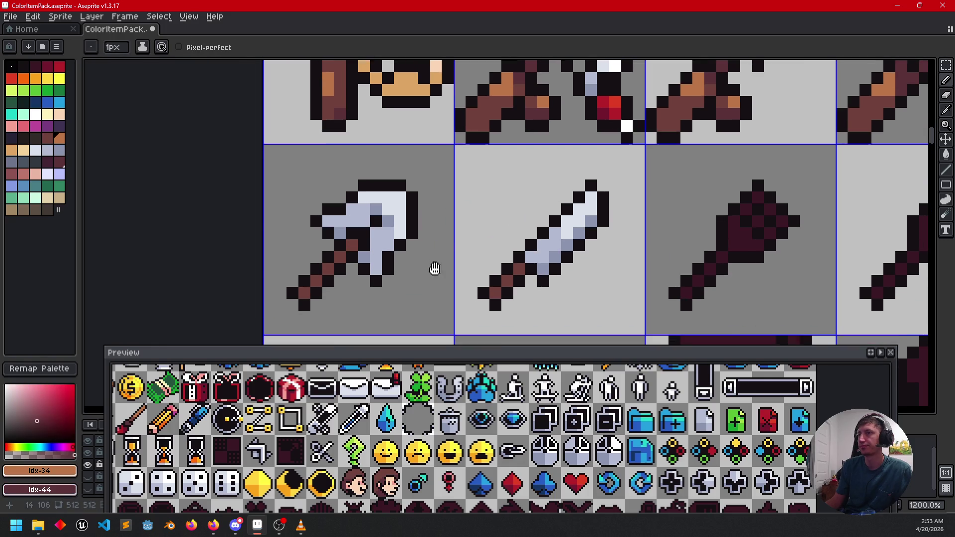
left_click_drag(434, 268, 437, 247)
left_click(330, 246)
right_click(343, 235)
right_click(354, 222)
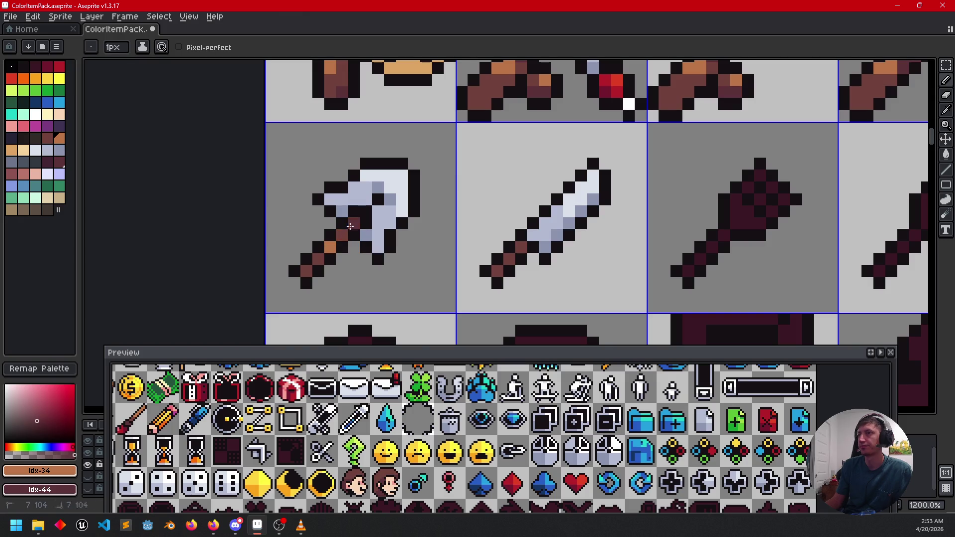
left_click(508, 259)
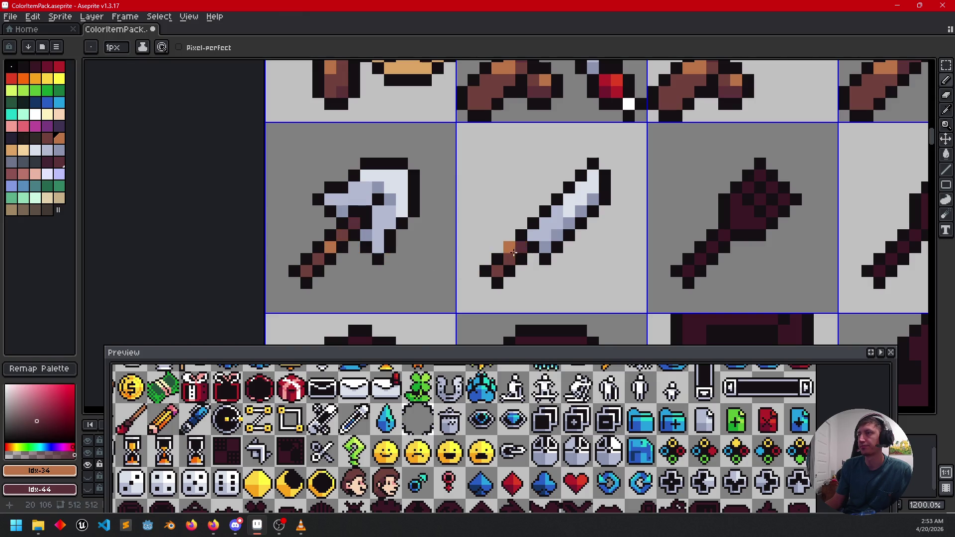
scroll(574, 281, "down", 3)
mouse_move(593, 277)
left_mouse_down()
mouse_move(544, 291)
mouse_move(631, 273)
left_mouse_up()
scroll(476, 295, "up", 4)
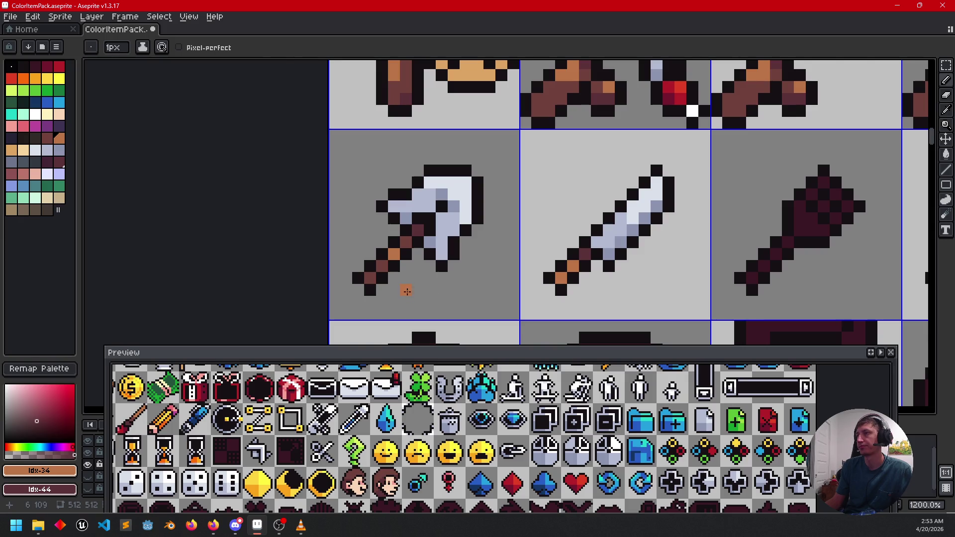
left_click(377, 277)
scroll(582, 275, "down", 4)
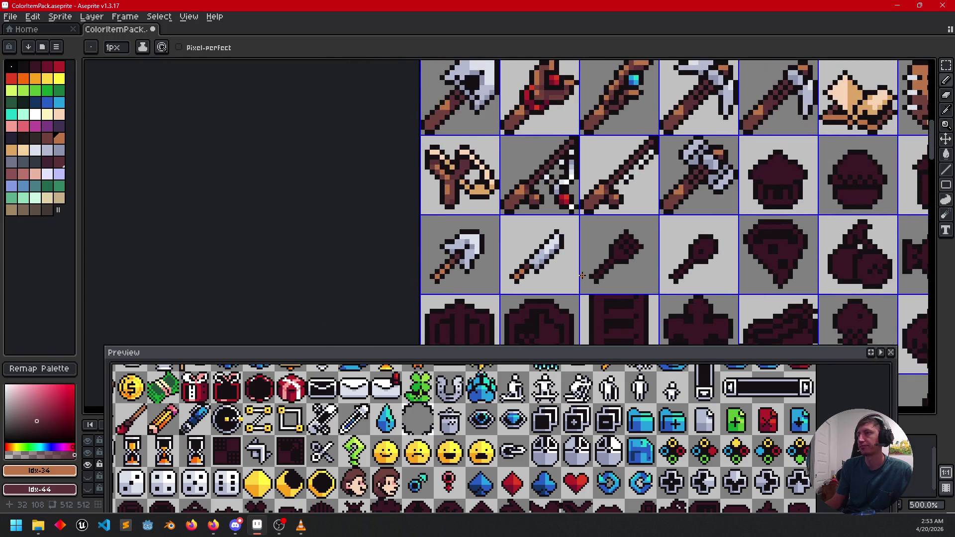
left_click_drag(581, 275, 520, 289)
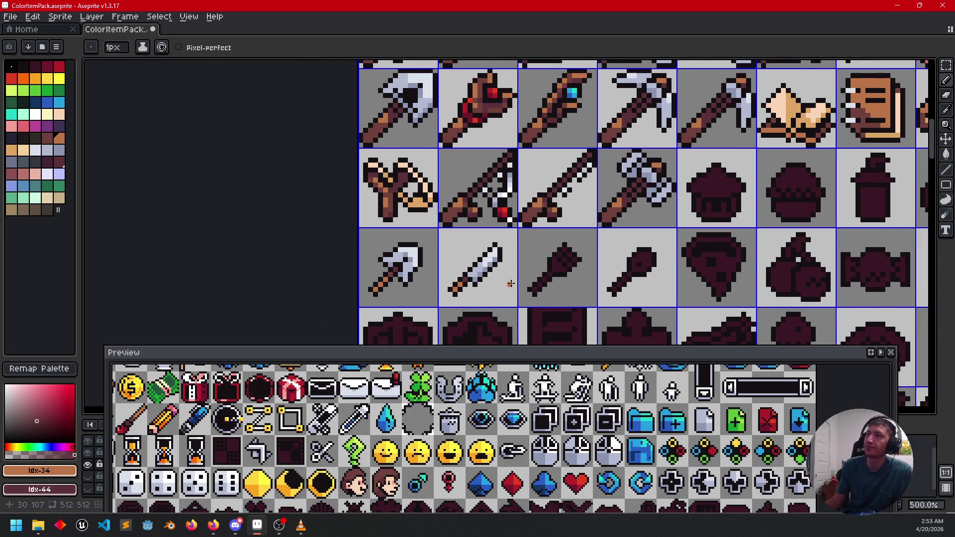
left_click(383, 128, "alt")
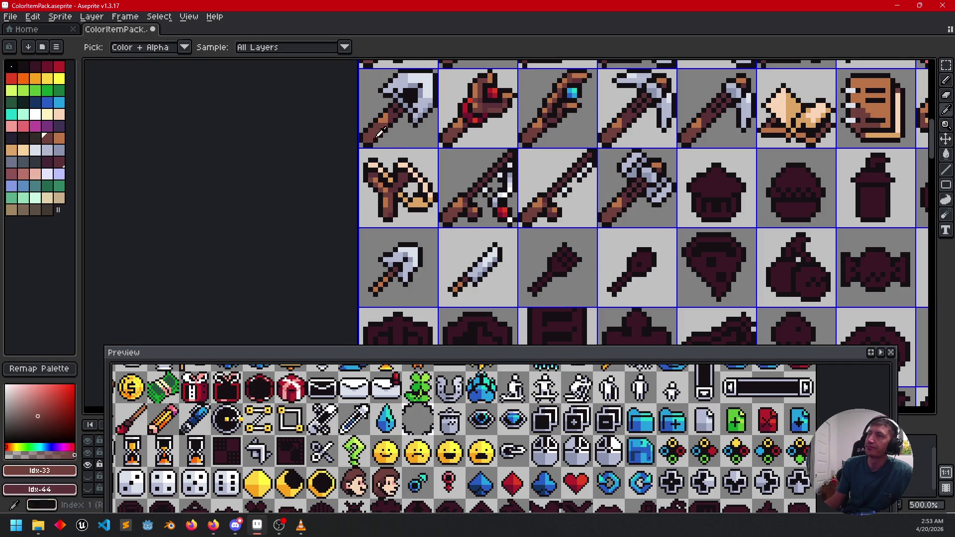
scroll(399, 289, "up", 2)
left_click_drag(370, 281, 363, 285)
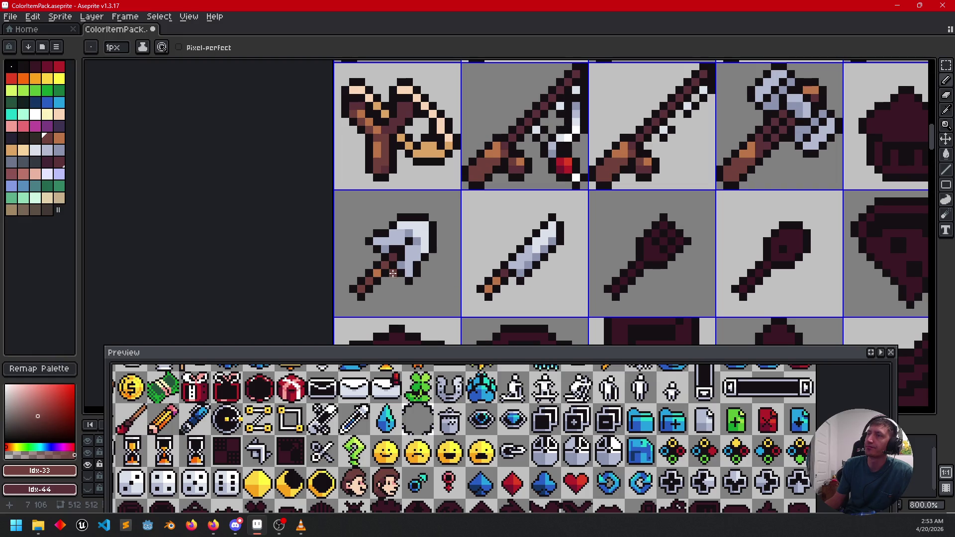
left_click_drag(561, 294, 529, 304)
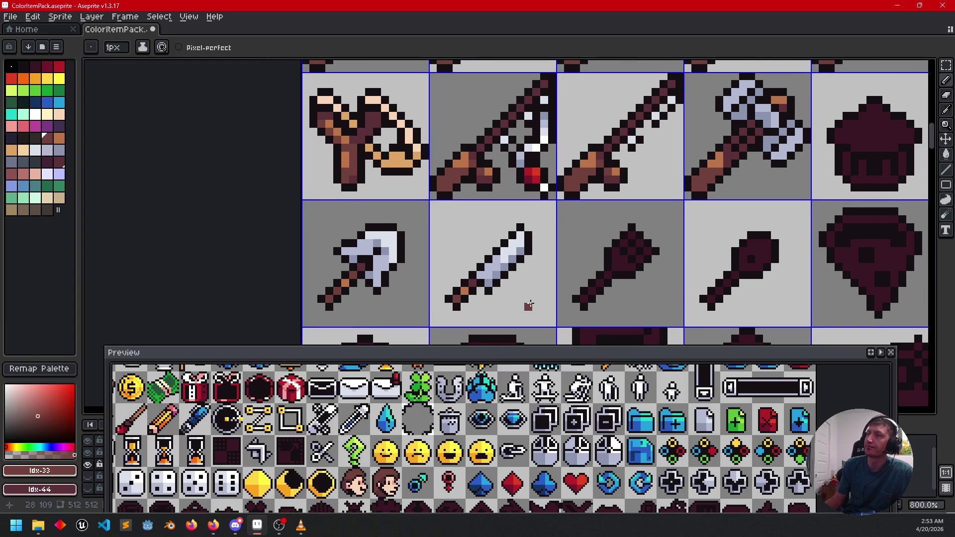
key("alt")
scroll(528, 292, "down", 2)
mouse_move(572, 296)
left_mouse_down()
mouse_move(560, 306)
mouse_move(561, 281)
mouse_move(575, 266)
mouse_move(539, 262)
left_mouse_up()
scroll(547, 294, "up", 1)
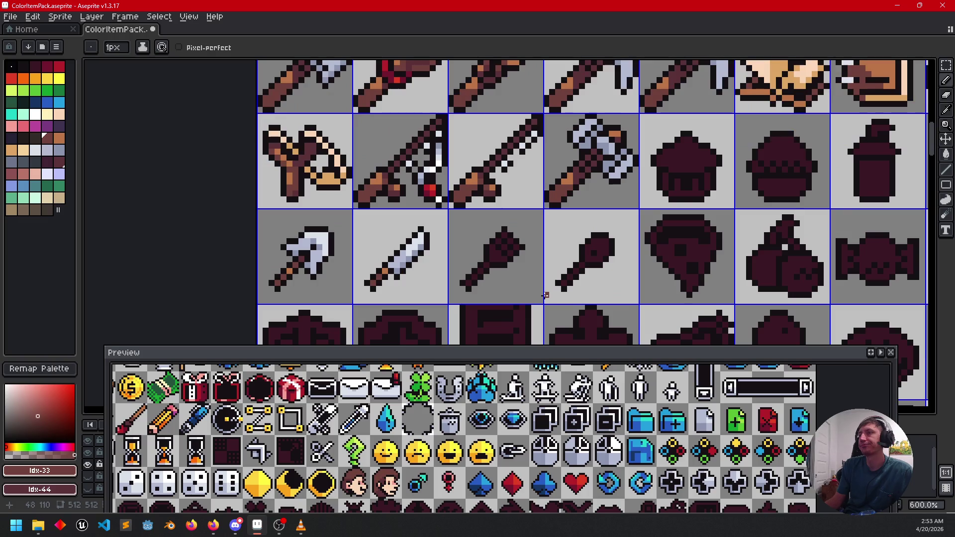
mouse_move(528, 295)
left_mouse_down()
mouse_move(517, 299)
mouse_move(535, 305)
left_mouse_up()
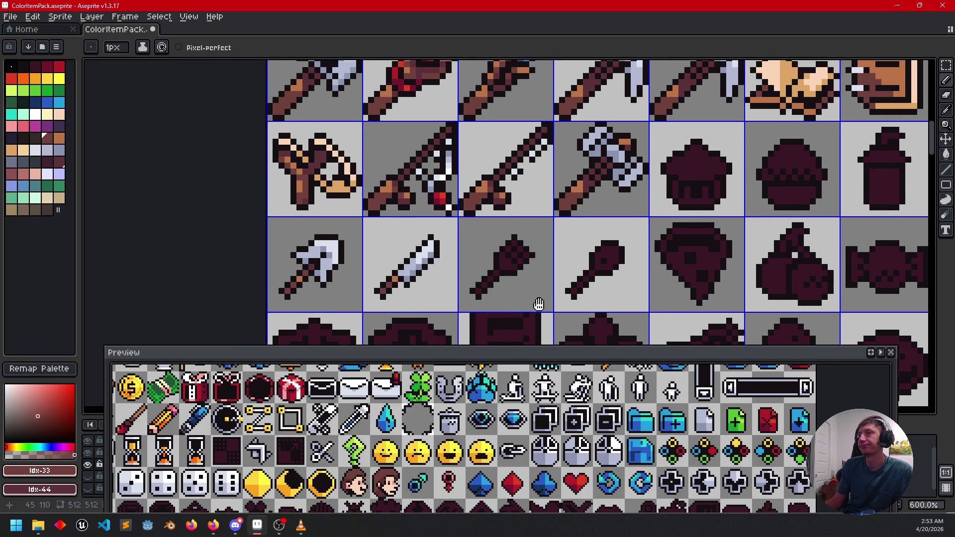
scroll(294, 290, "up", 3)
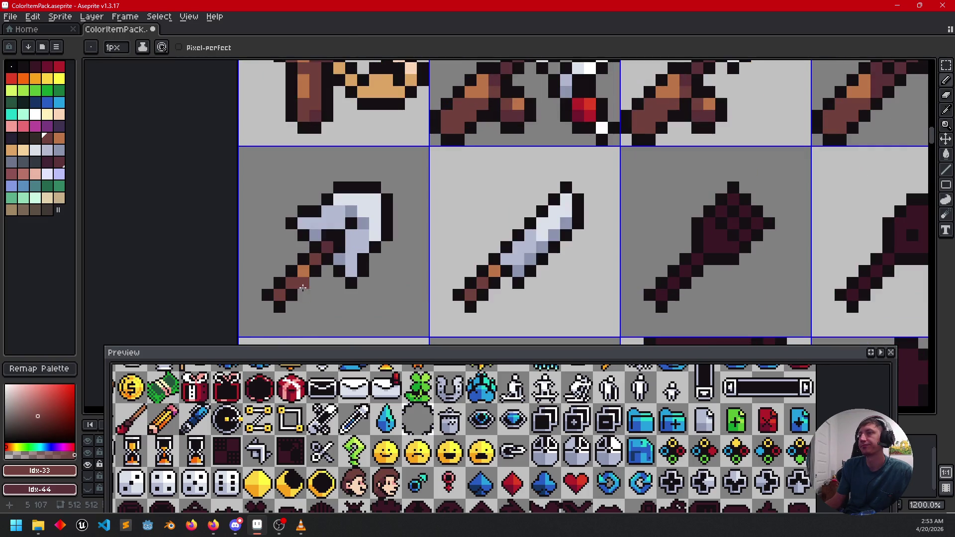
- Paint the club handle brown with an orange highlight sampled from the knife
left_click(307, 278, "alt")
scroll(464, 291, "down", 3)
scroll(463, 291, "down", 2)
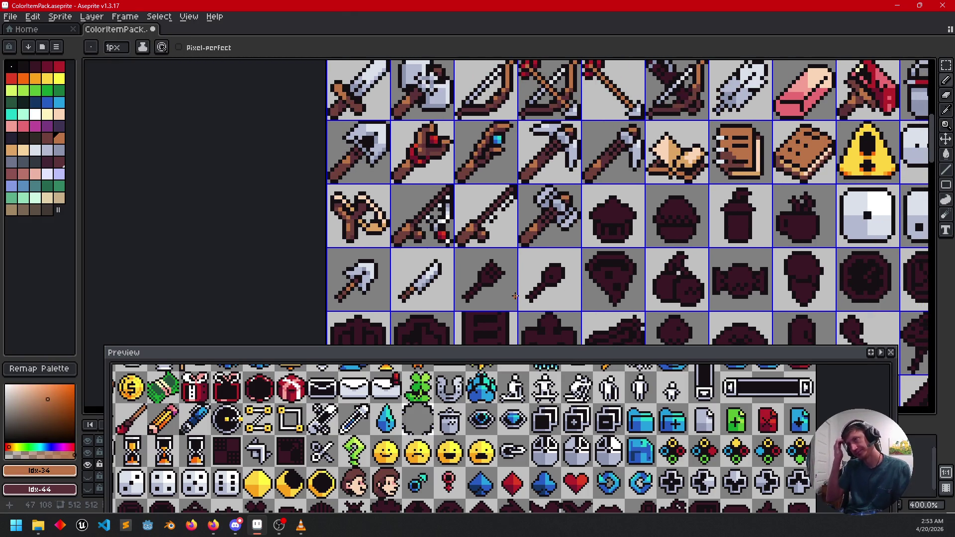
scroll(495, 285, "up", 3)
scroll(494, 285, "up", 2)
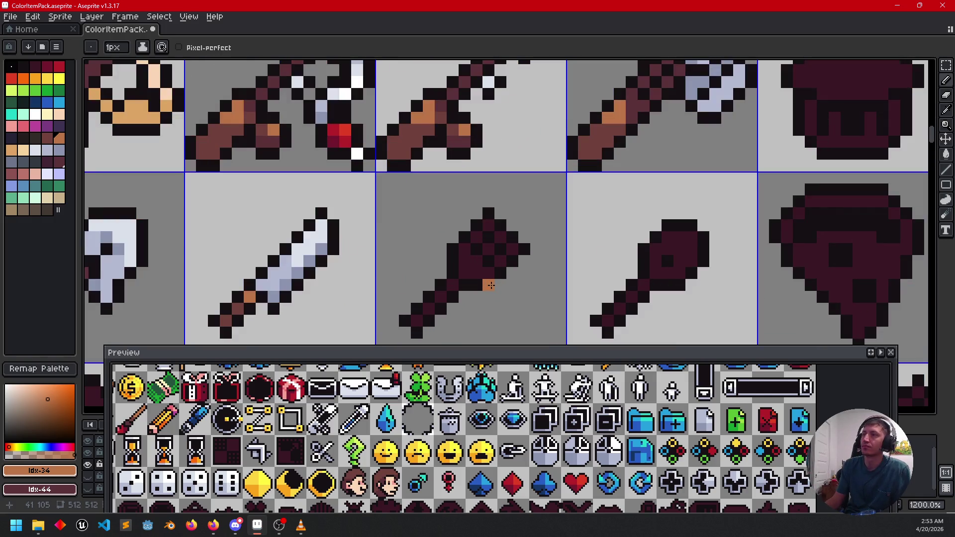
key("alt")
left_click(290, 255, "alt")
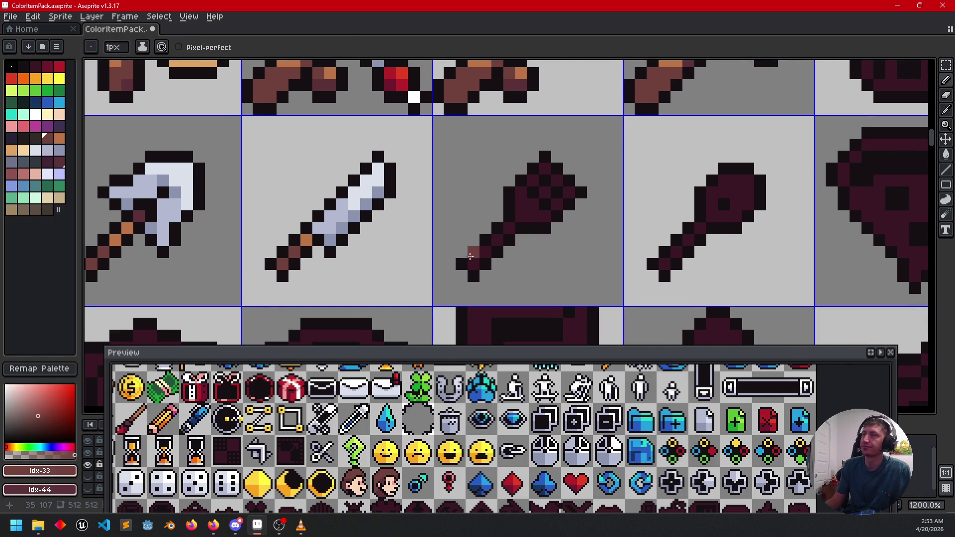
left_click(485, 252)
left_click(487, 245)
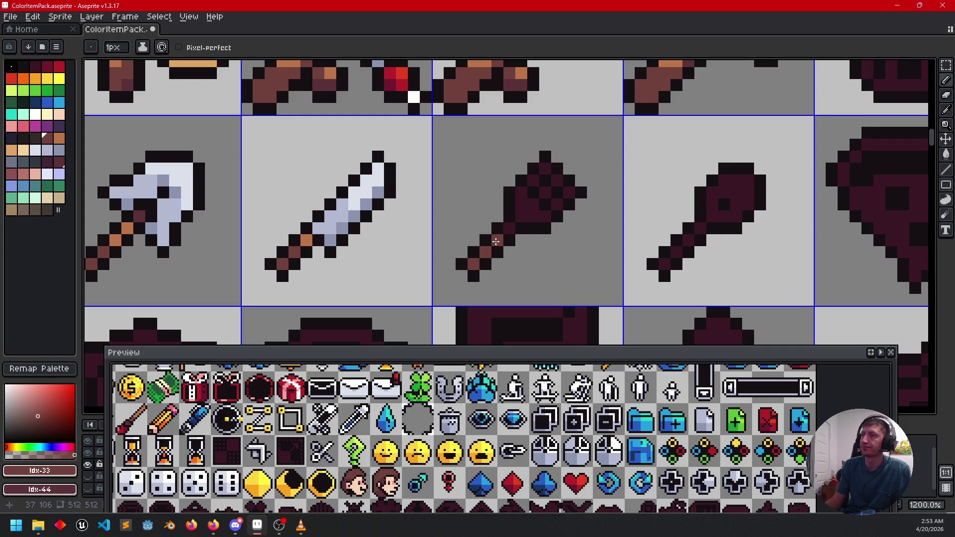
left_click(307, 240, "alt")
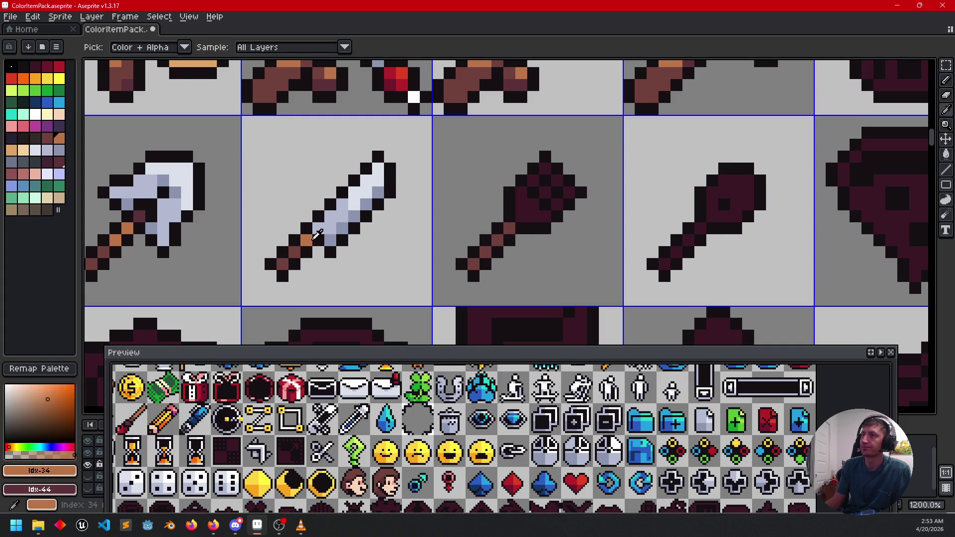
left_click(517, 241)
- Fill the club head with the knife's light blade colour and a lighter shade
left_click(509, 227)
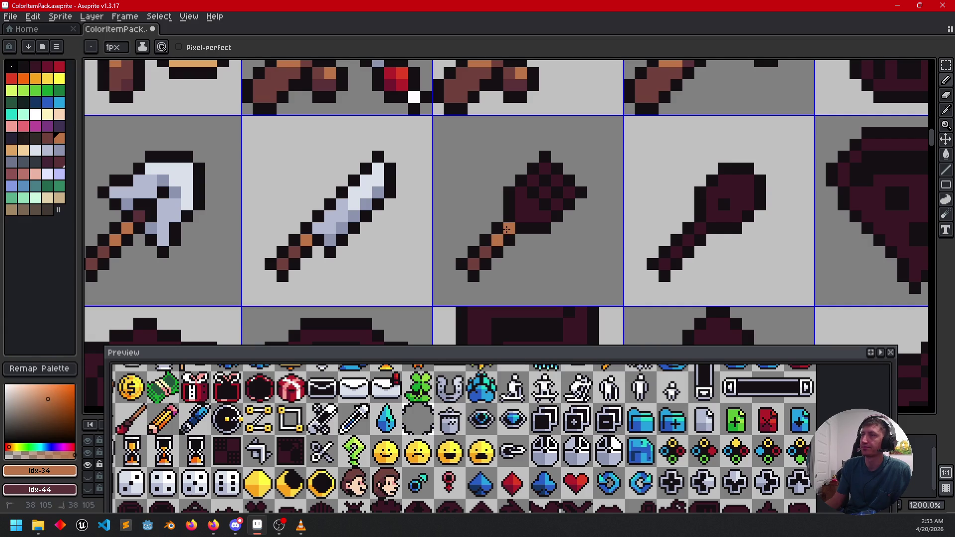
left_click_drag(506, 239, 494, 267)
left_click(342, 238, "alt")
key("g")
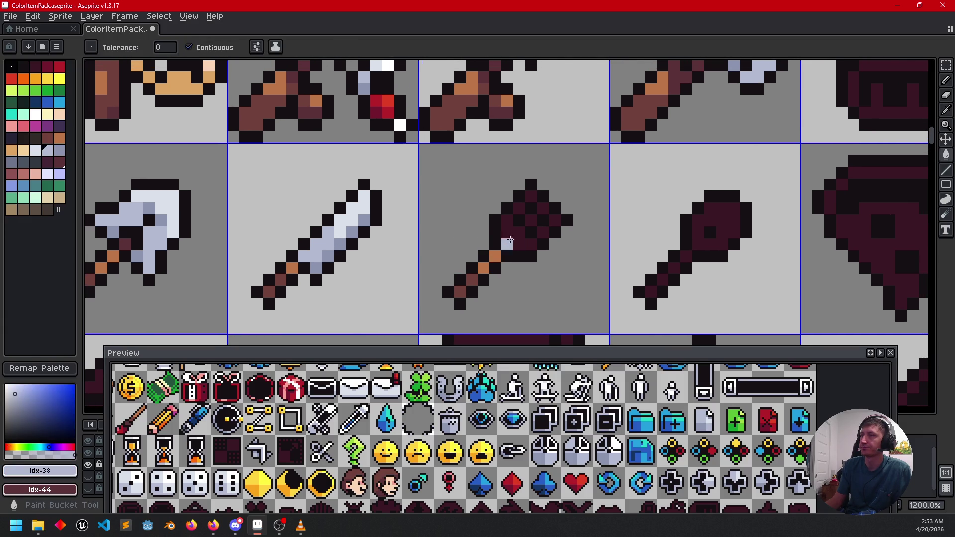
left_click(517, 232)
left_click(489, 238)
left_click(356, 220, "alt")
left_click(520, 215)
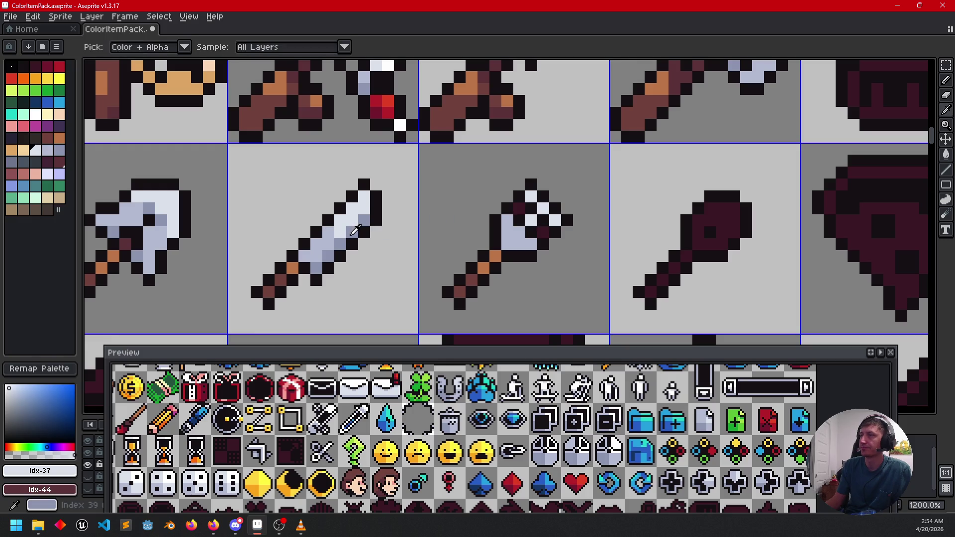
left_click(343, 224, "alt")
left_click(524, 240)
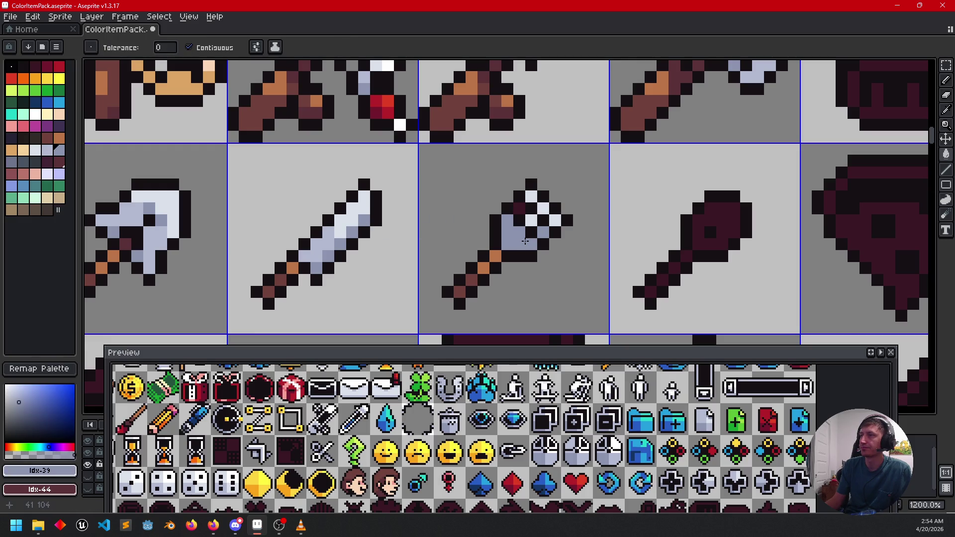
key("ctrl+z")
- Shade the lower club head pixels blue-grey, then pick the axe's light metal colour
key("b")
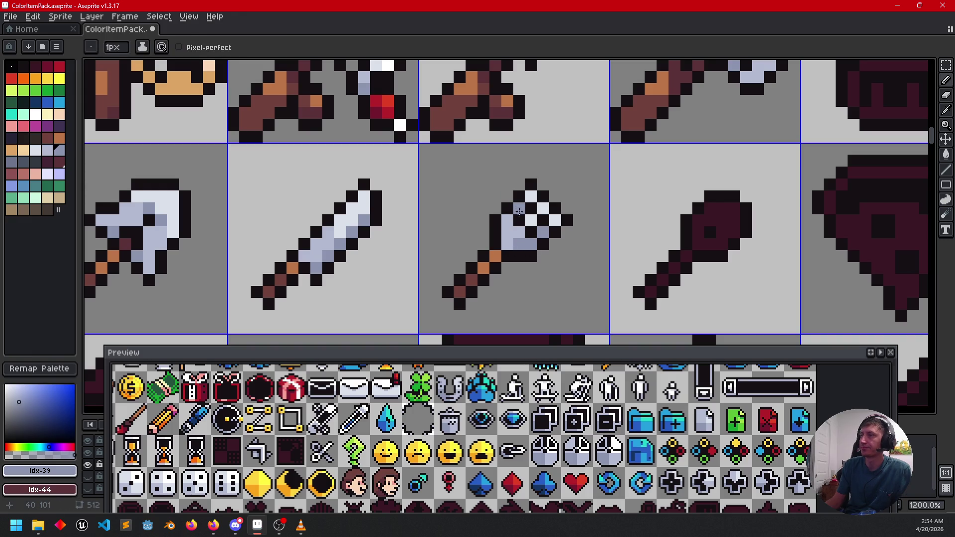
left_click(516, 228, "alt")
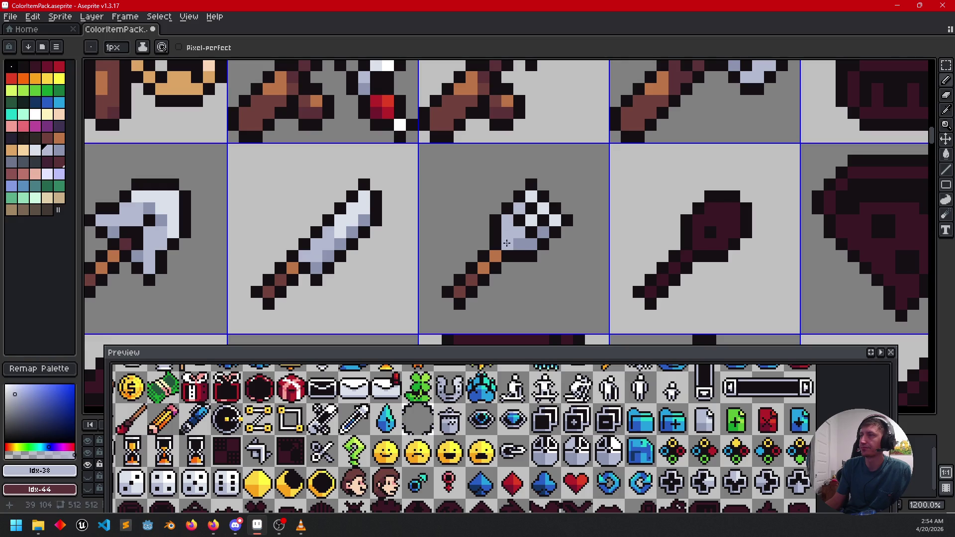
left_click(507, 243, "alt")
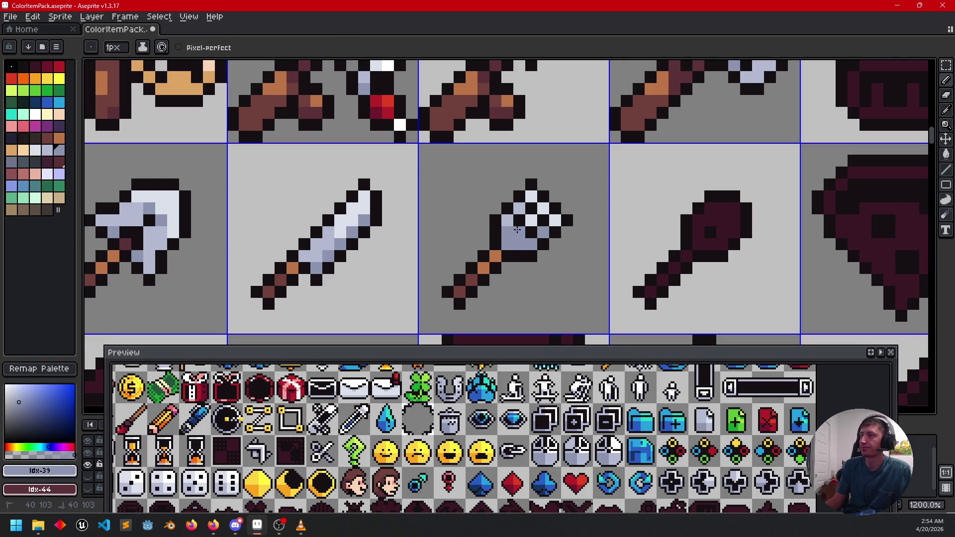
left_click(507, 217, "alt")
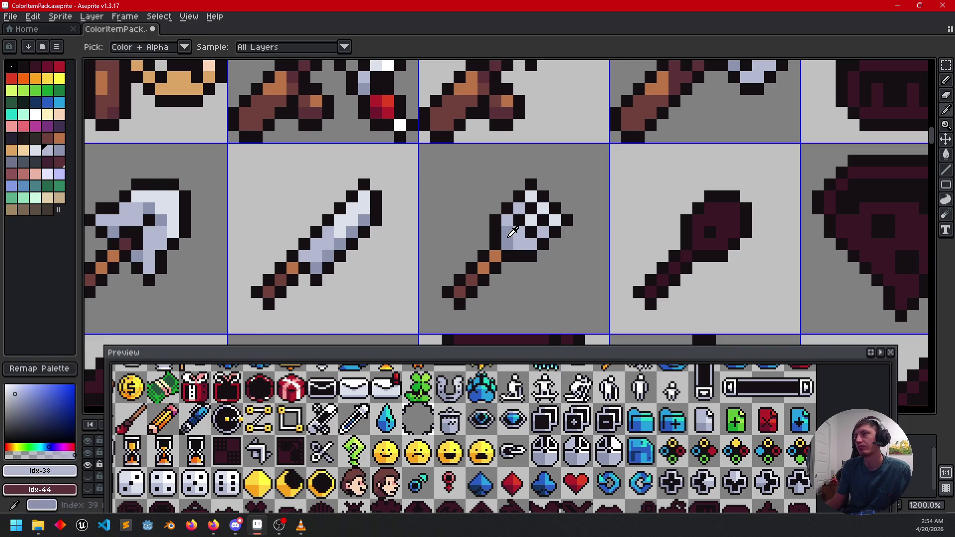
left_click(512, 243, "alt")
left_click_drag(513, 235, 517, 242)
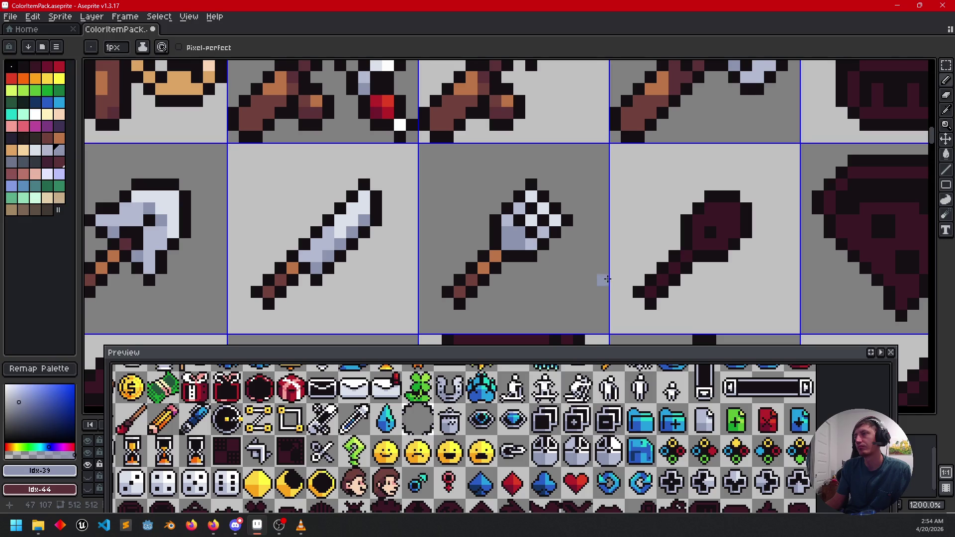
left_click_drag(607, 279, 581, 288)
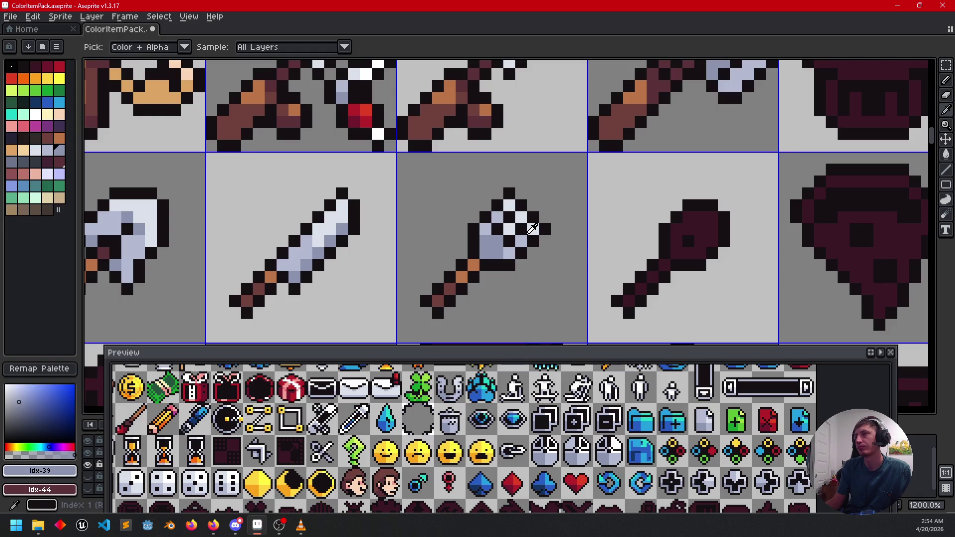
left_click(535, 232, "alt")
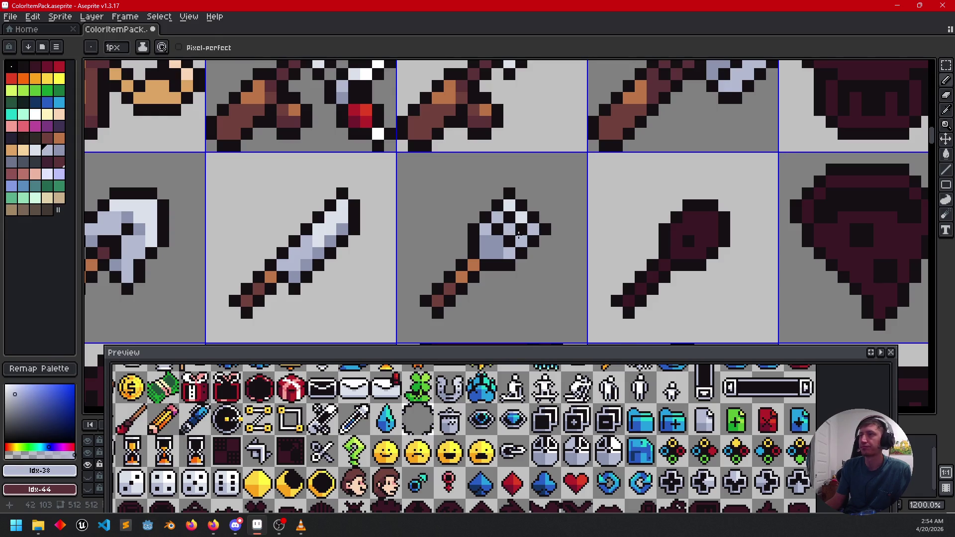
scroll(537, 232, "down", 4)
scroll(573, 265, "up", 3)
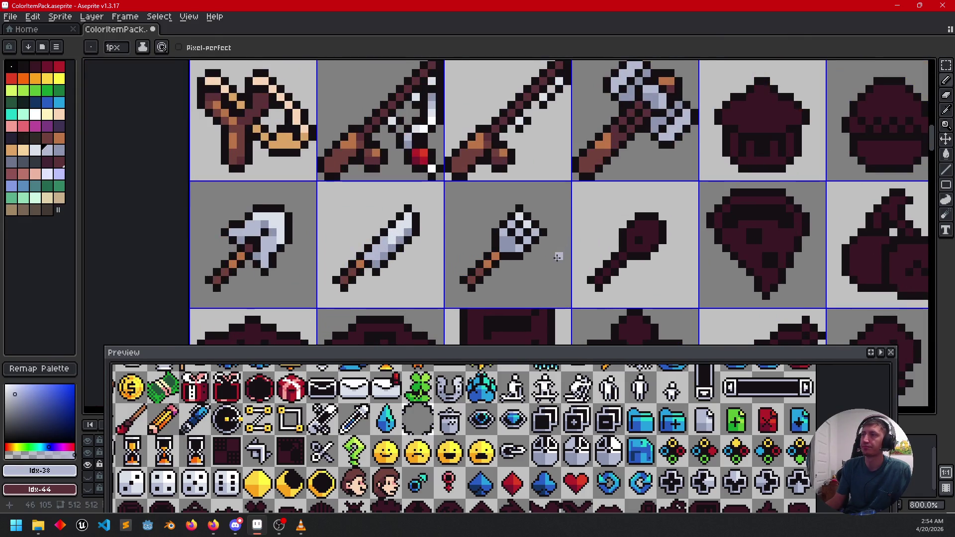
- Paint orange pixels along the spoon-shaped item's handle
scroll(418, 243, "up", 2)
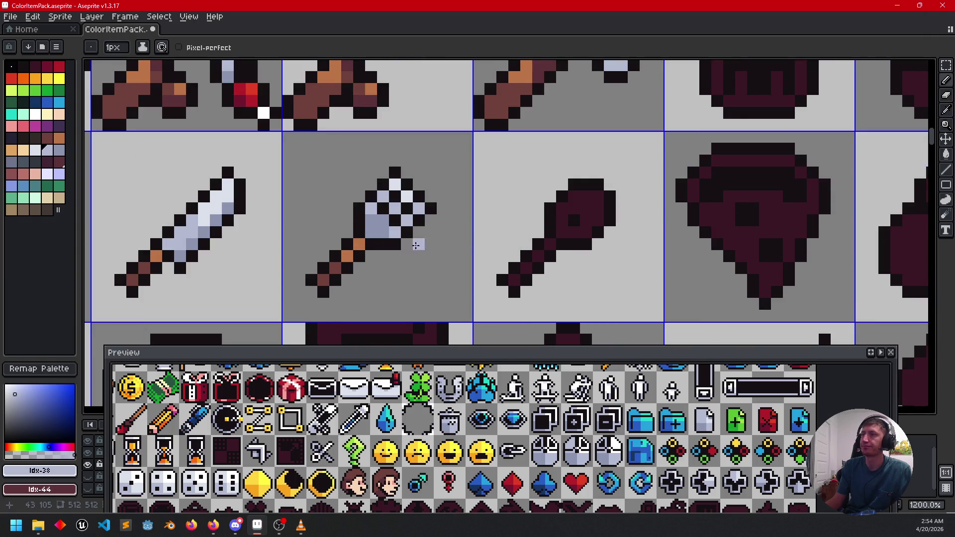
left_click(340, 266, "alt")
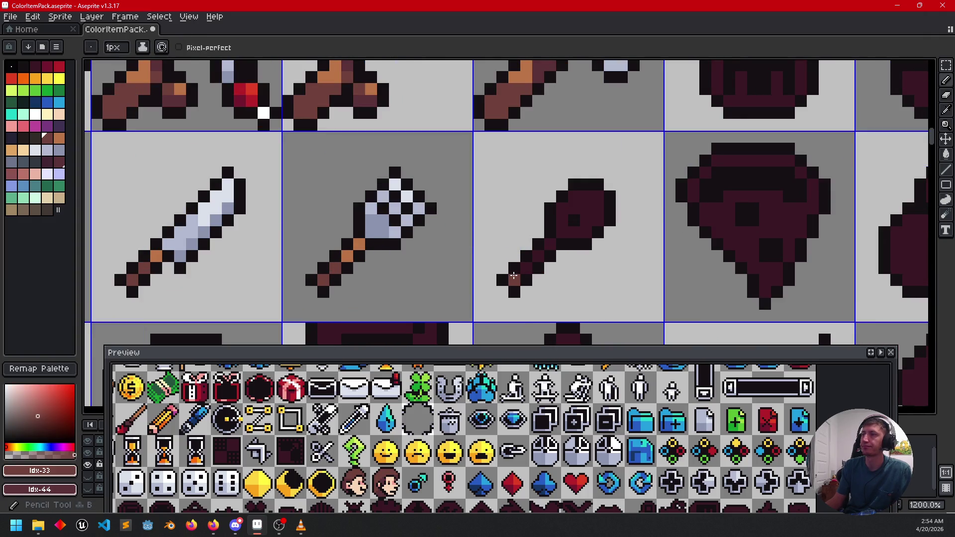
left_click(358, 245, "alt")
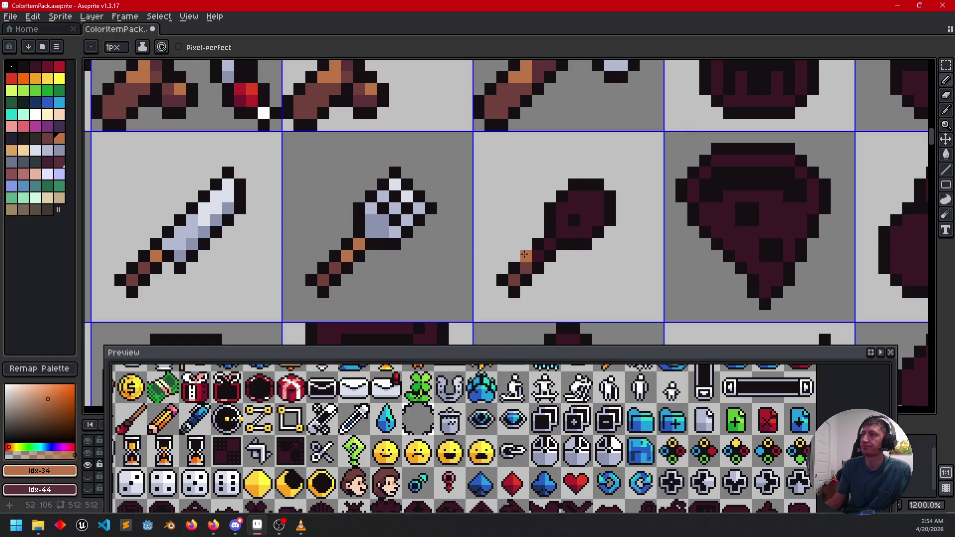
left_click_drag(549, 243, 534, 247)
- Flood-fill the spoon's maroon head light blue-grey
left_click(382, 221, "alt")
key("g")
left_click(579, 219)
left_click(400, 224, "alt")
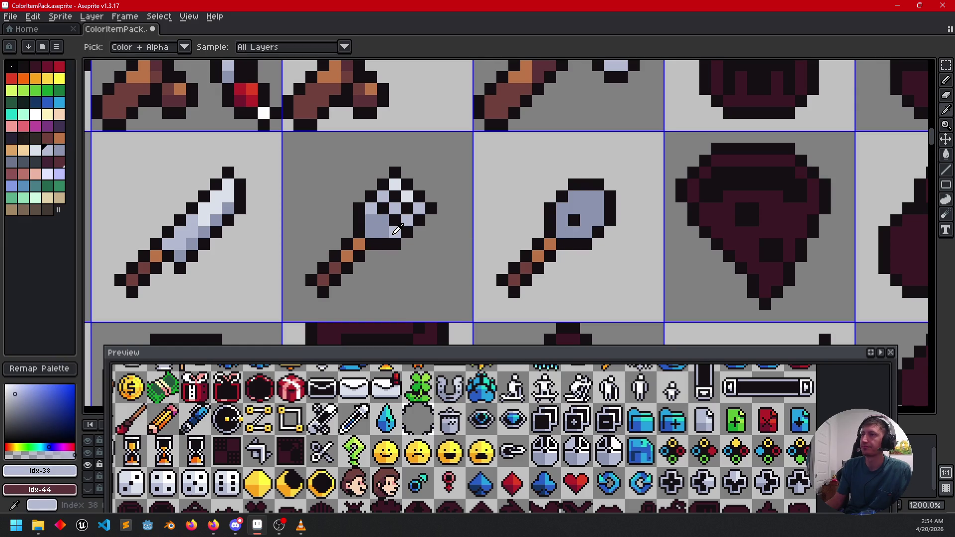
key("b")
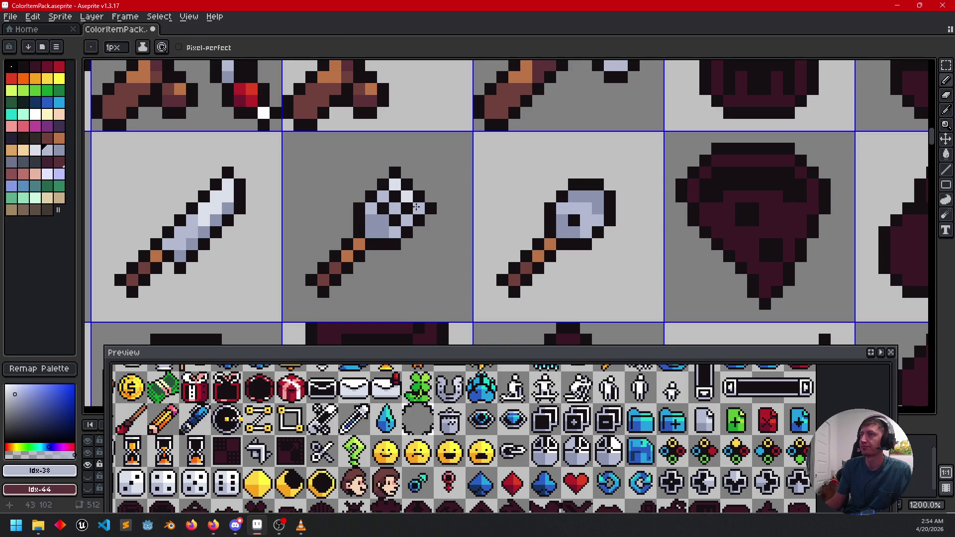
- Sample lighter, mid and base greys from the mace and spade heads, then pan the sheet
left_click(415, 190, "alt")
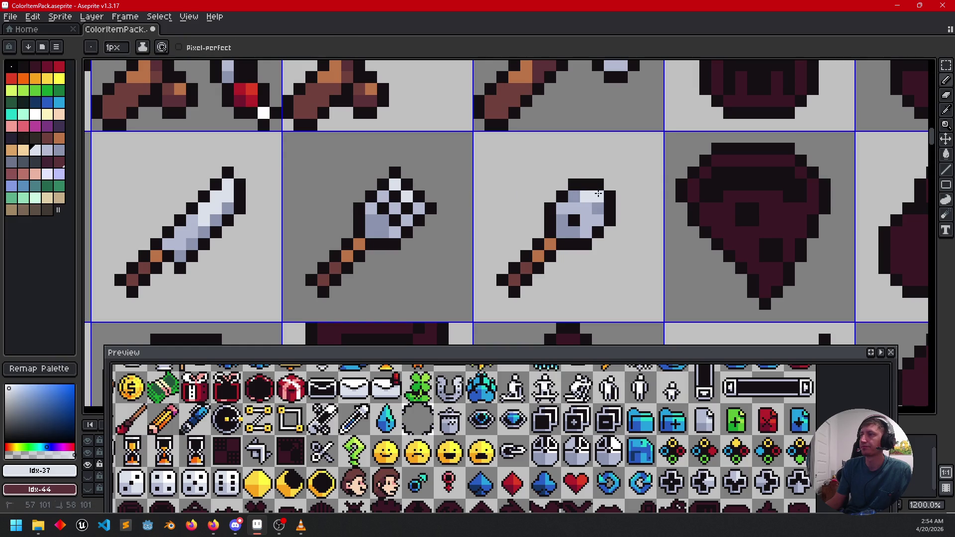
left_click(584, 201, "alt")
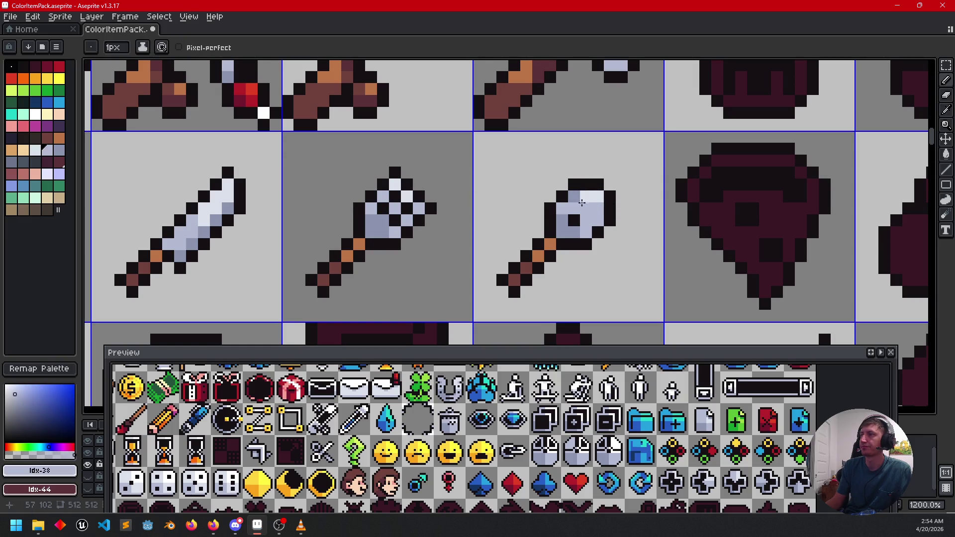
left_click(587, 219, "alt")
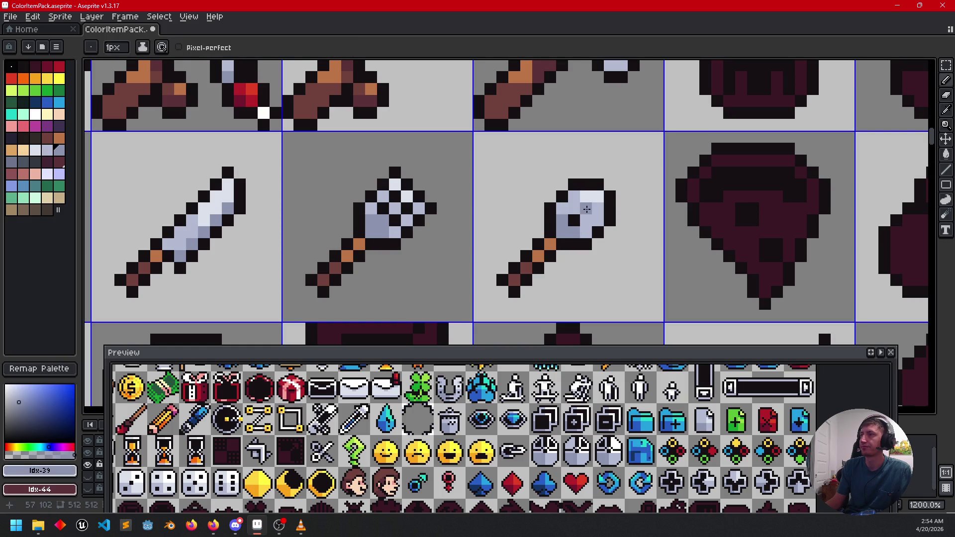
scroll(645, 256, "down", 4)
mouse_move(645, 256)
left_mouse_down()
mouse_move(633, 273)
mouse_move(607, 258)
mouse_move(605, 307)
left_mouse_up()
left_click_drag(611, 269, 607, 237)
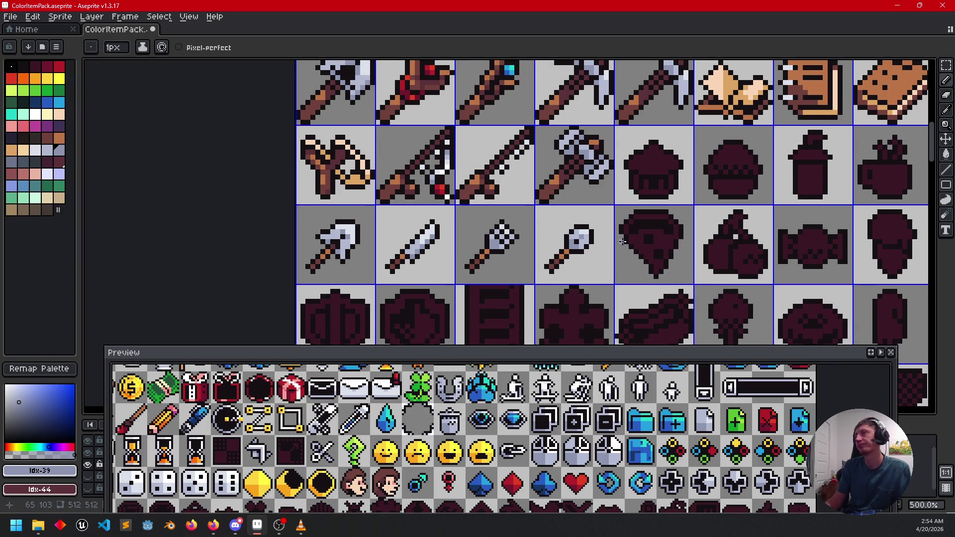
- Save the sprite sheet file with Ctrl+S
key("v")
key("ctrl+s")
key("b")
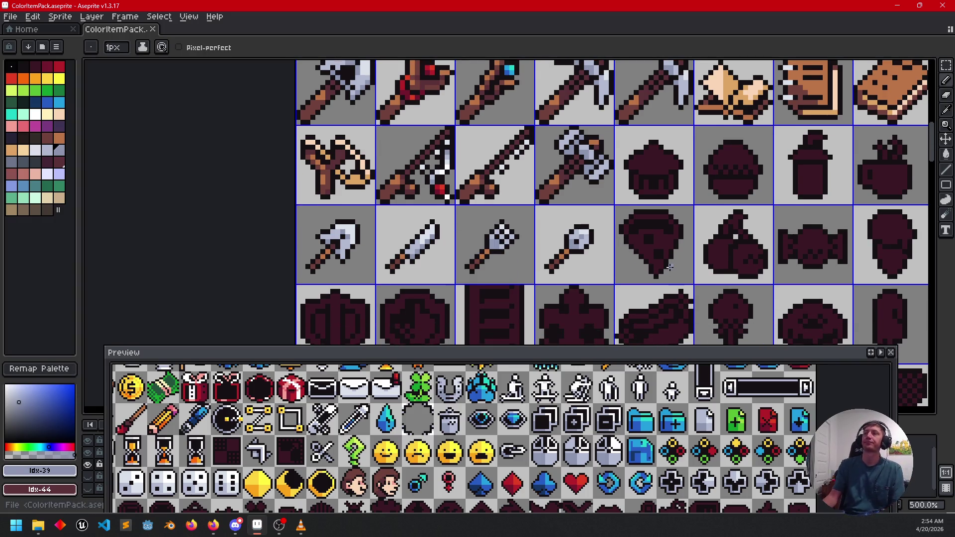
- Flood-fill the pizza slice's pepperoni spot red and its cheese interior yellow
mouse_move(691, 242)
left_mouse_down()
mouse_move(558, 244)
mouse_move(586, 233)
left_mouse_up()
scroll(558, 245, "up", 2)
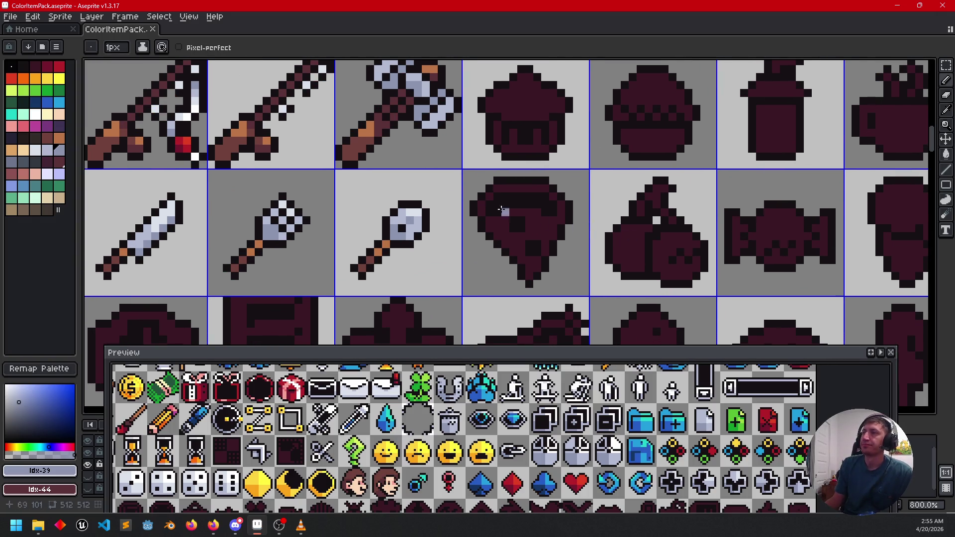
left_click(60, 68)
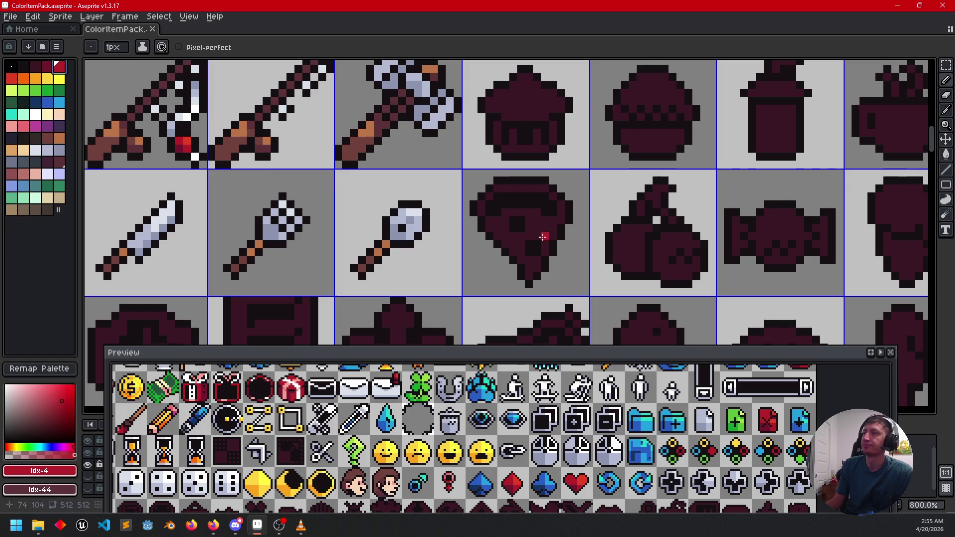
key("g")
left_click(517, 225)
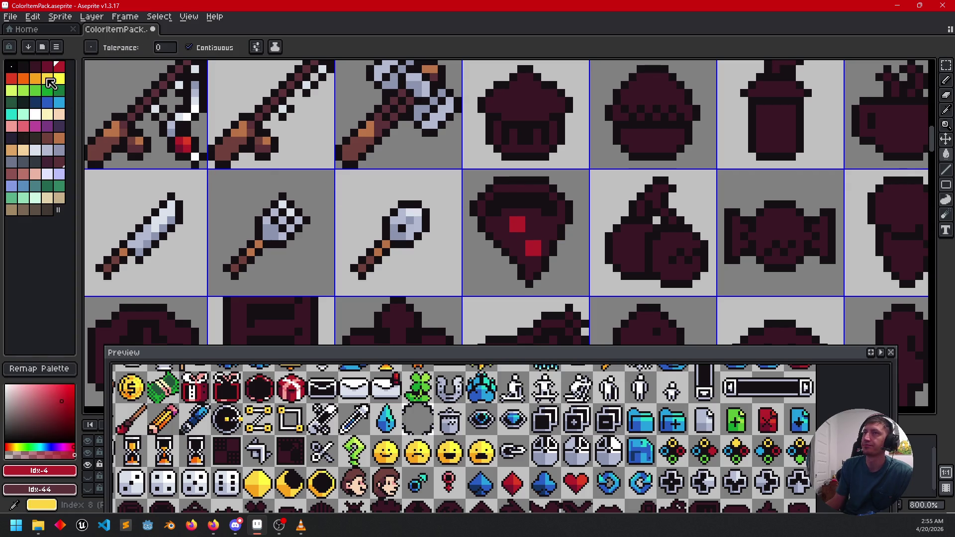
left_click(47, 78)
left_click(497, 228)
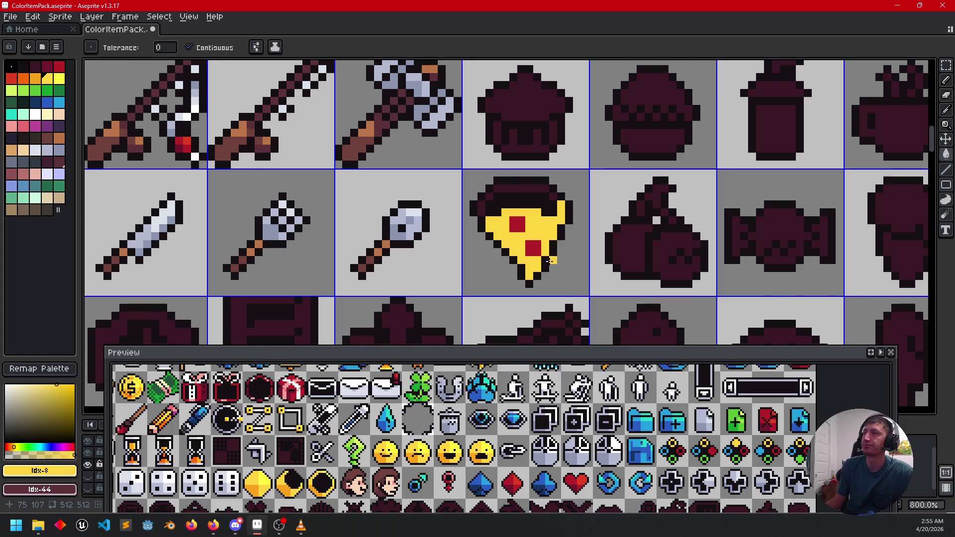
- Fill the pizza's top crust pale yellow, then recolour it brown
scroll(470, 222, "up", 2)
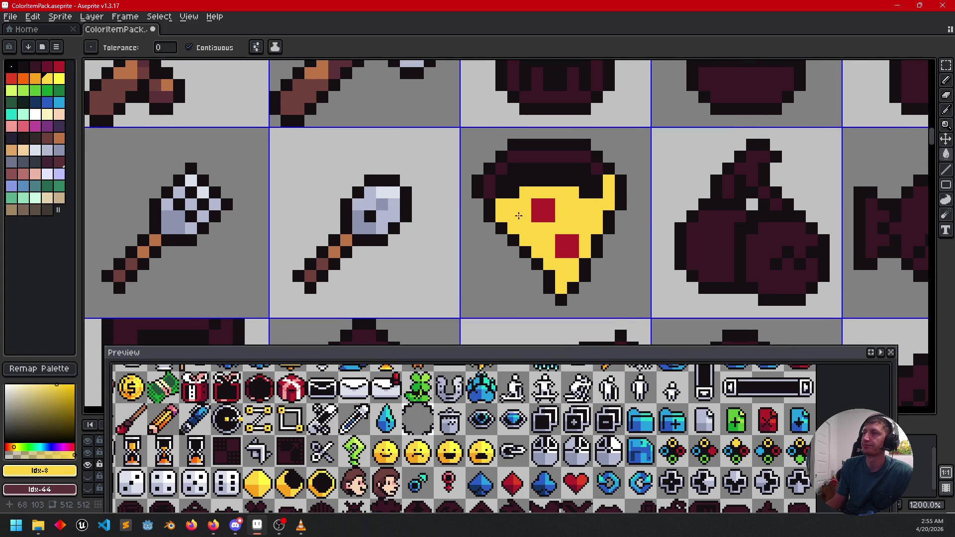
left_click(47, 115)
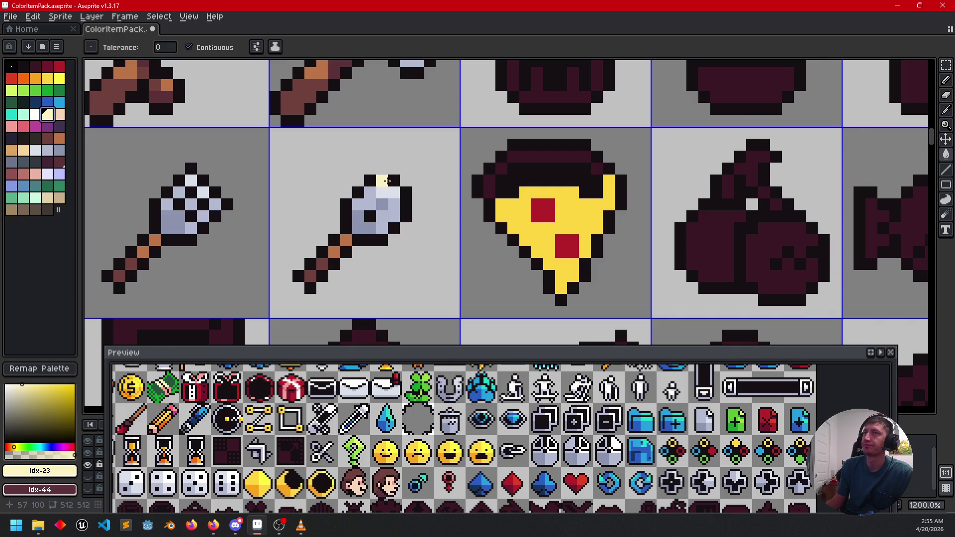
left_click(572, 188)
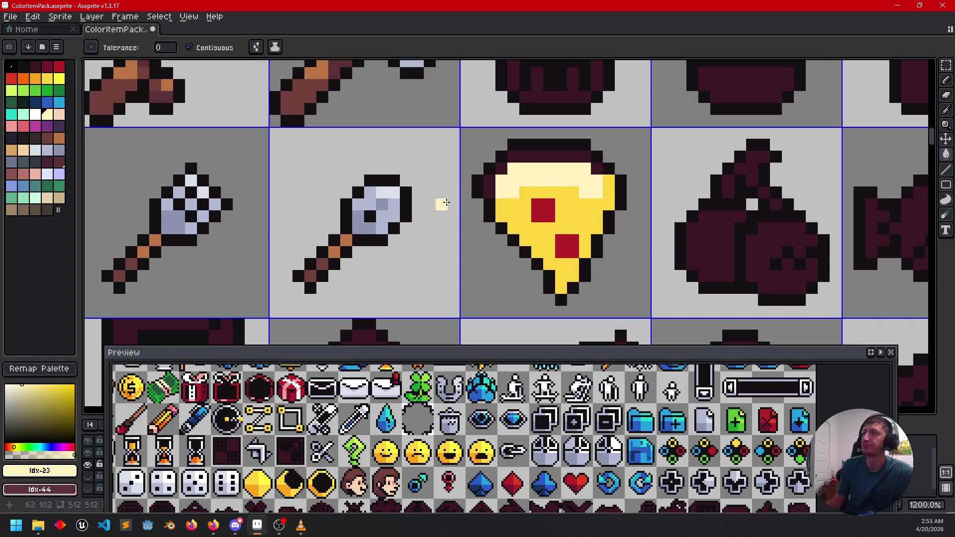
left_click(59, 139)
left_click(560, 173)
scroll(447, 199, "left", 2)
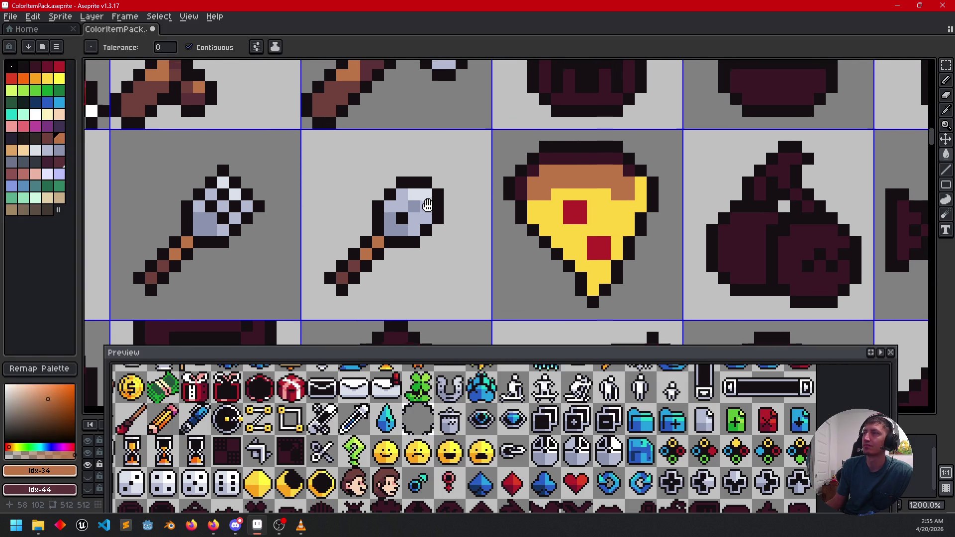
scroll(437, 204, "up", 1)
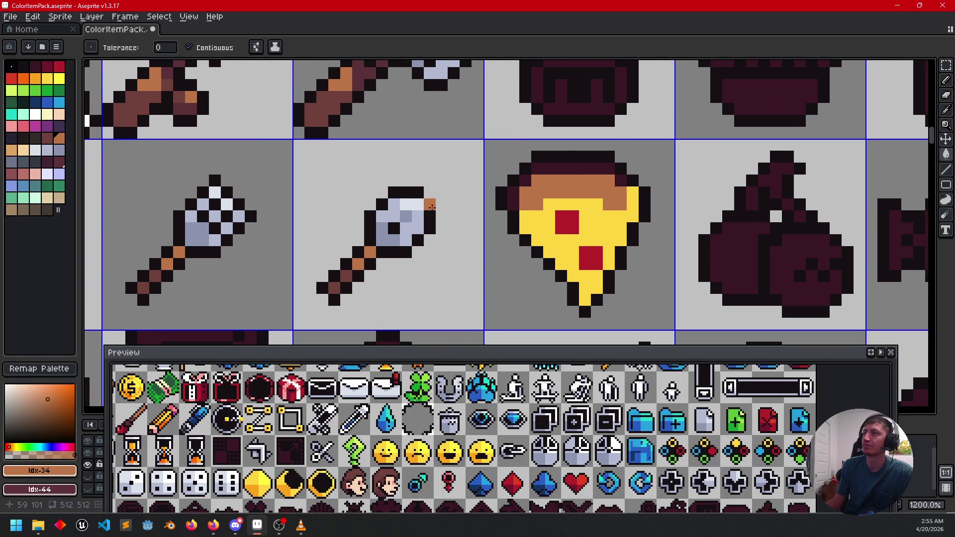
- Shade the crust rim and left crust with a darker secondary brown for a two-tone crust
right_click(47, 139)
right_click(570, 169)
right_click(542, 170)
right_click(528, 182)
left_click(514, 201)
right_click(621, 180)
scroll(629, 204, "down", 3)
scroll(559, 223, "up", 3)
left_click(559, 224)
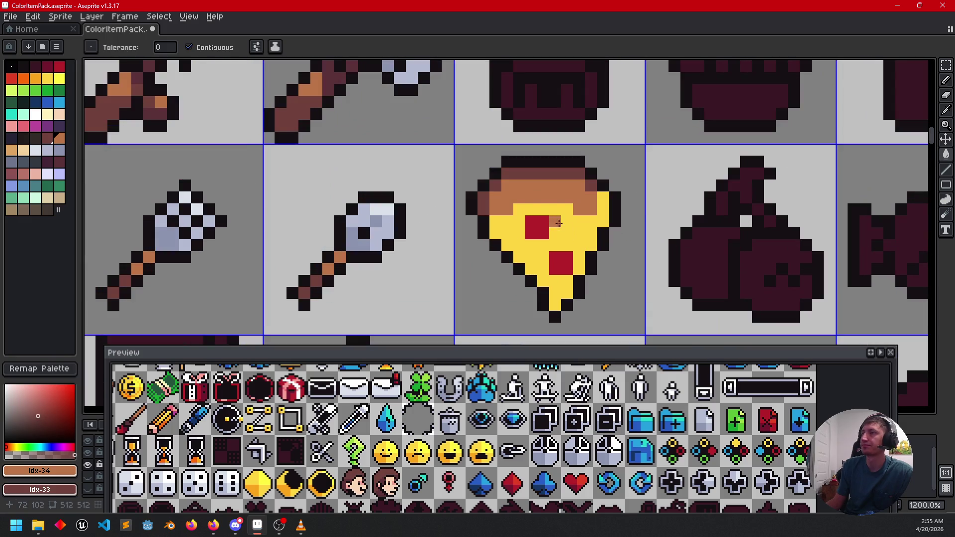
key("b")
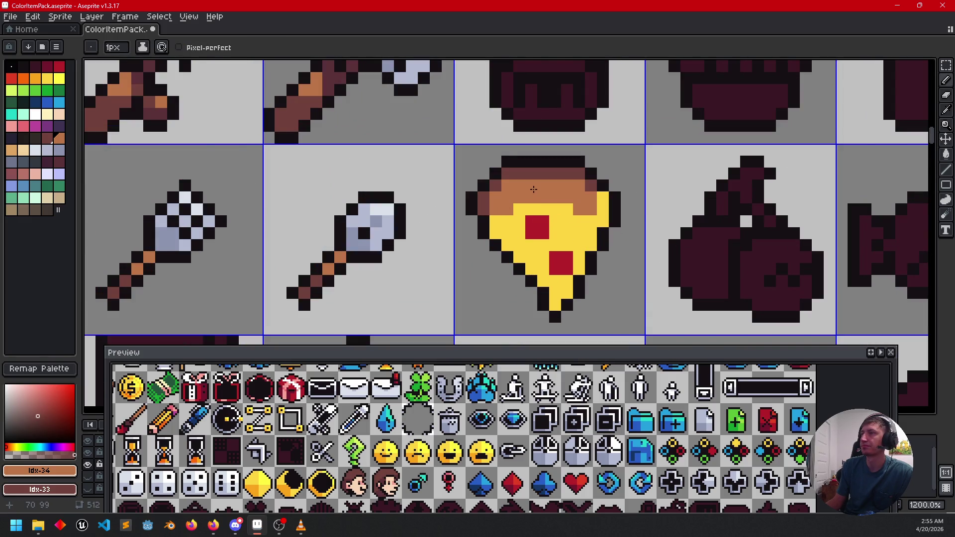
key("g")
left_click(515, 204)
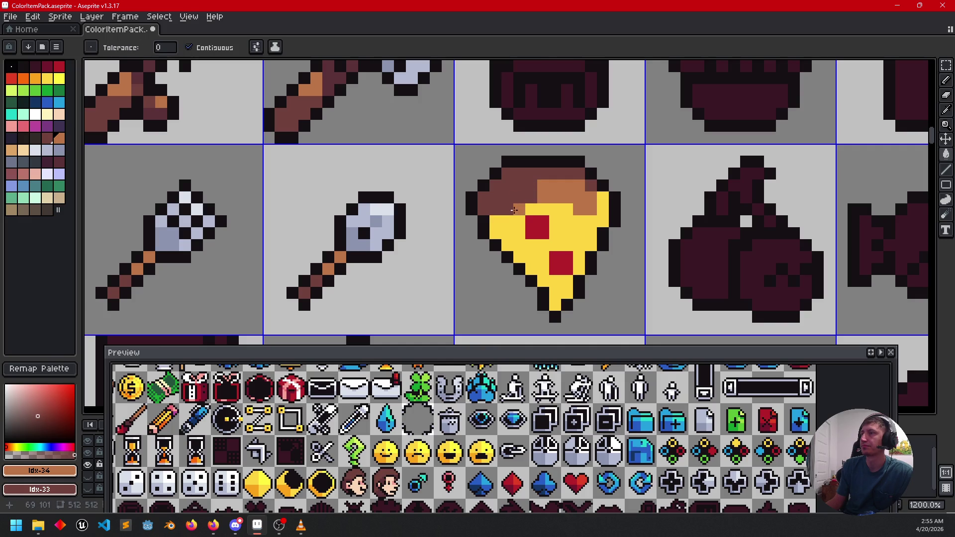
- Pencil an orange highlight pixel where the crust meets the cheese
scroll(645, 252, "down", 2)
left_click_drag(645, 251, 623, 278)
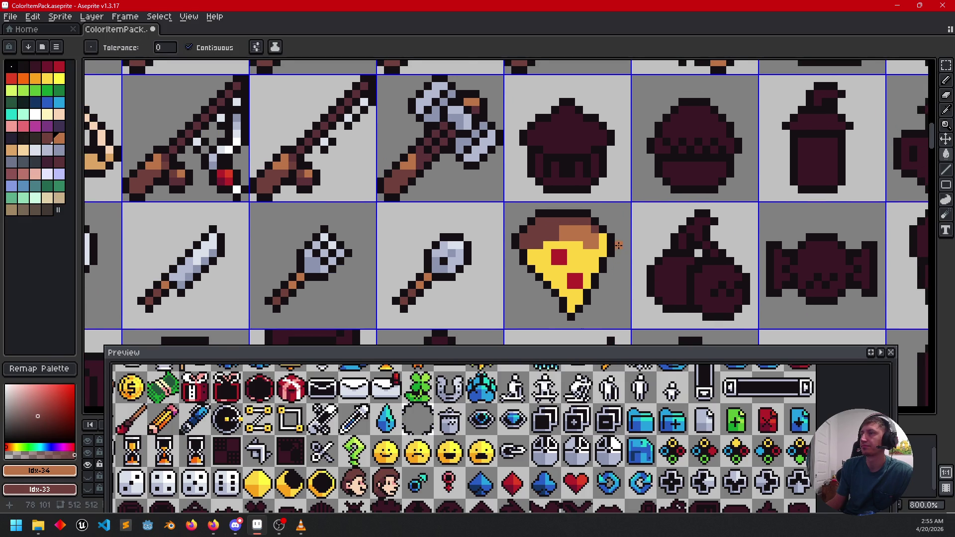
scroll(618, 245, "up", 1)
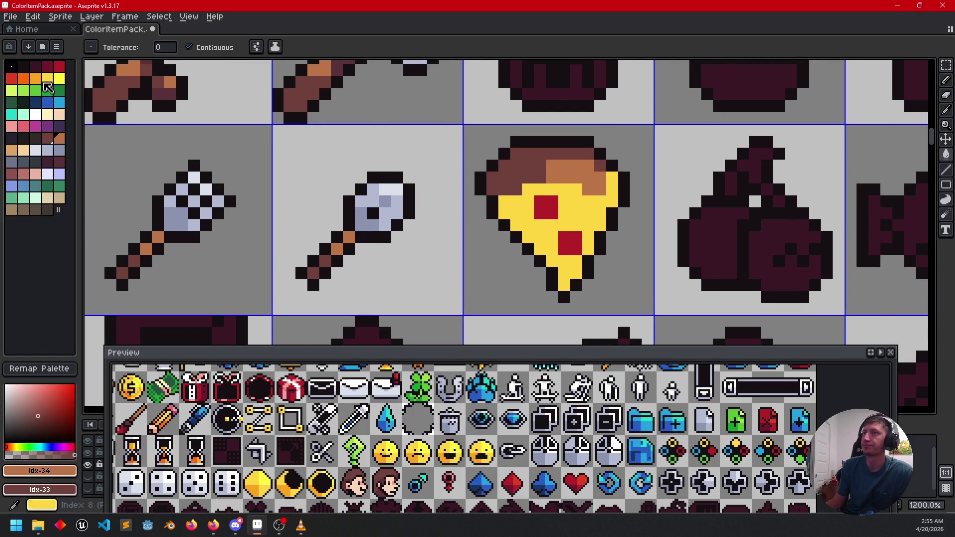
left_click(35, 79)
key("b")
left_click(543, 192)
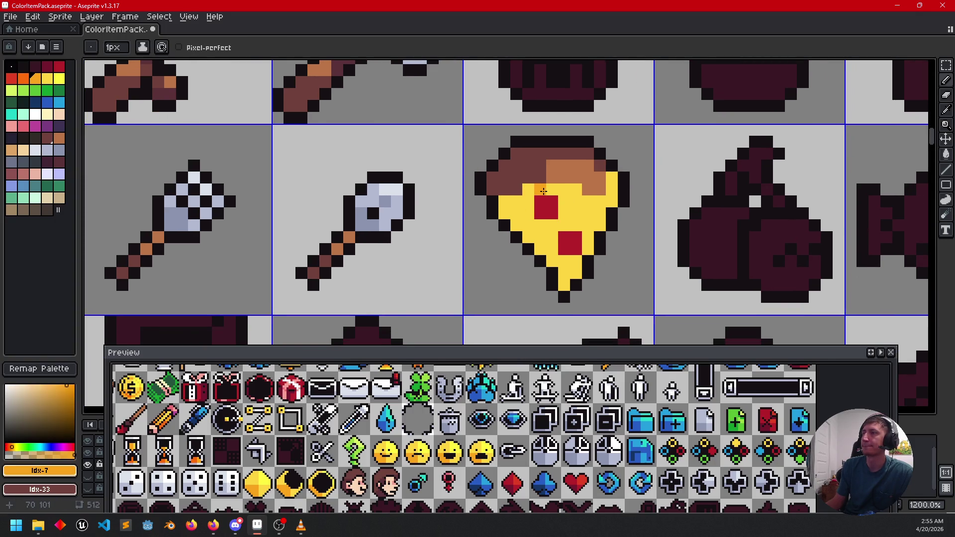
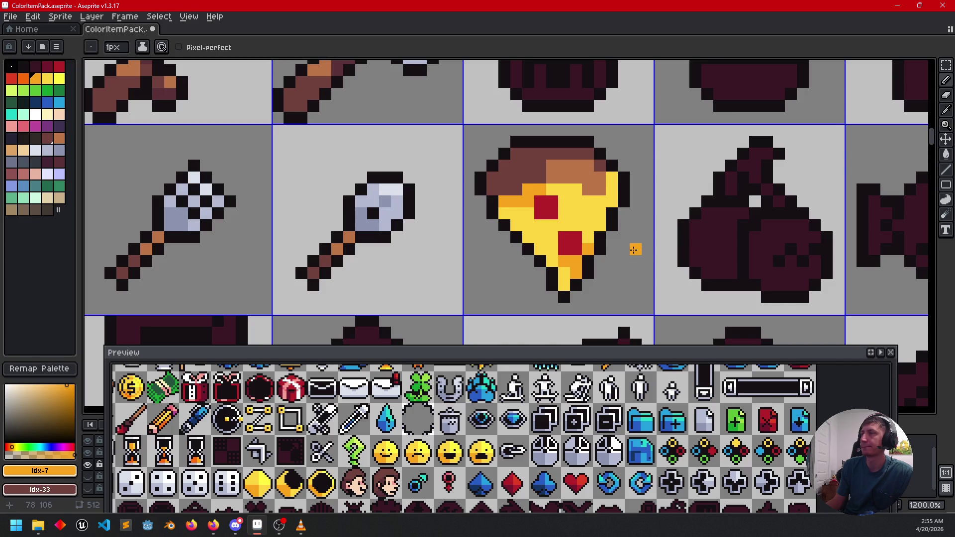
- Brighten the upper-right cheese pixels with bright yellow, undoing a stray brown repaint
scroll(634, 249, "down", 3)
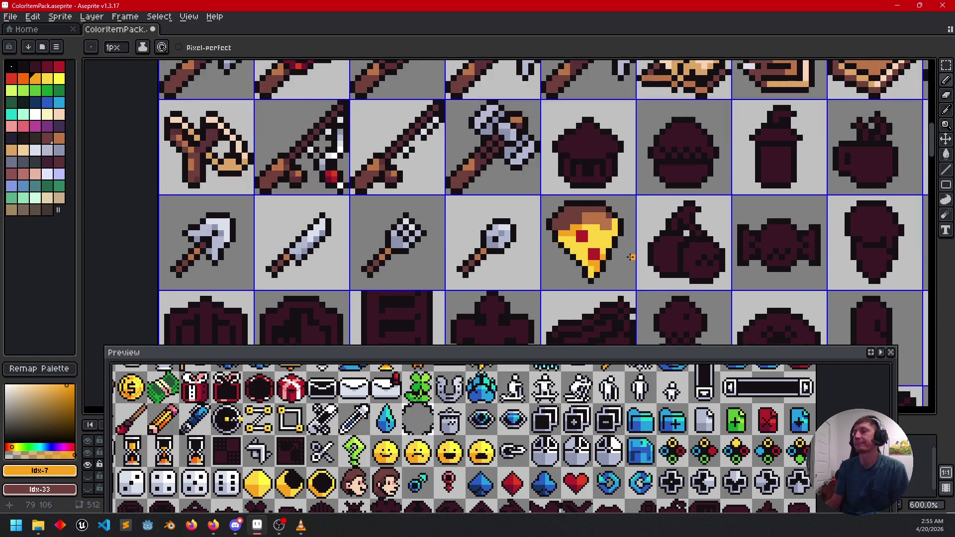
scroll(631, 256, "up", 3)
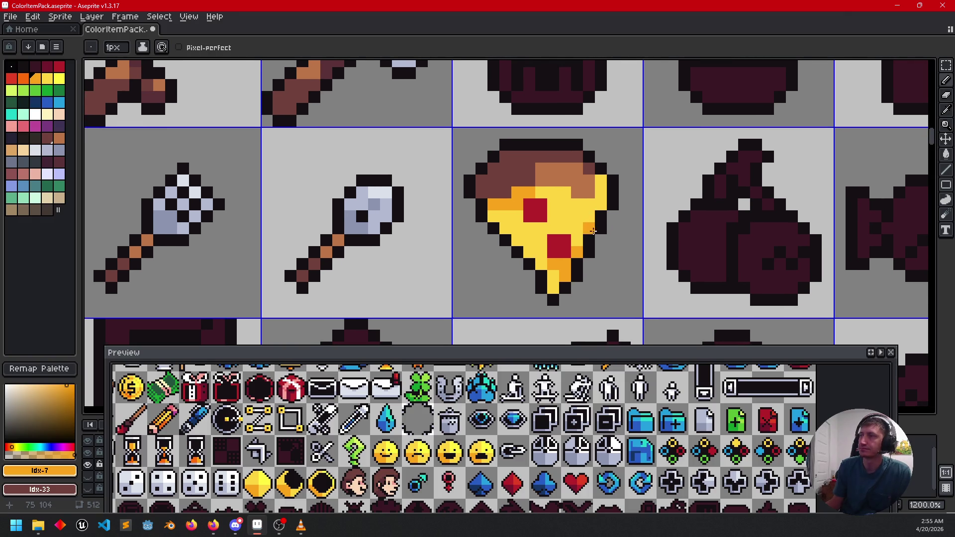
left_click(59, 78)
left_click(559, 194)
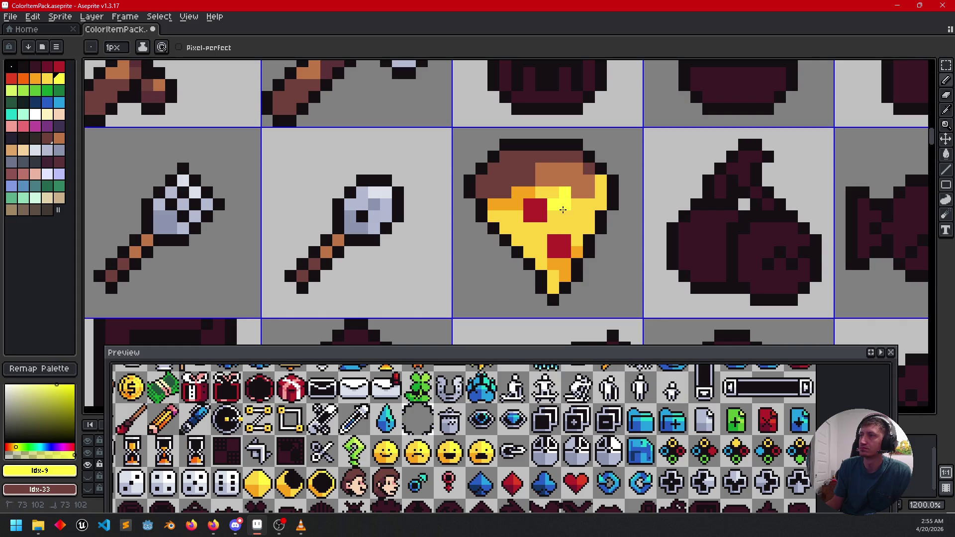
left_click_drag(563, 217, 589, 217)
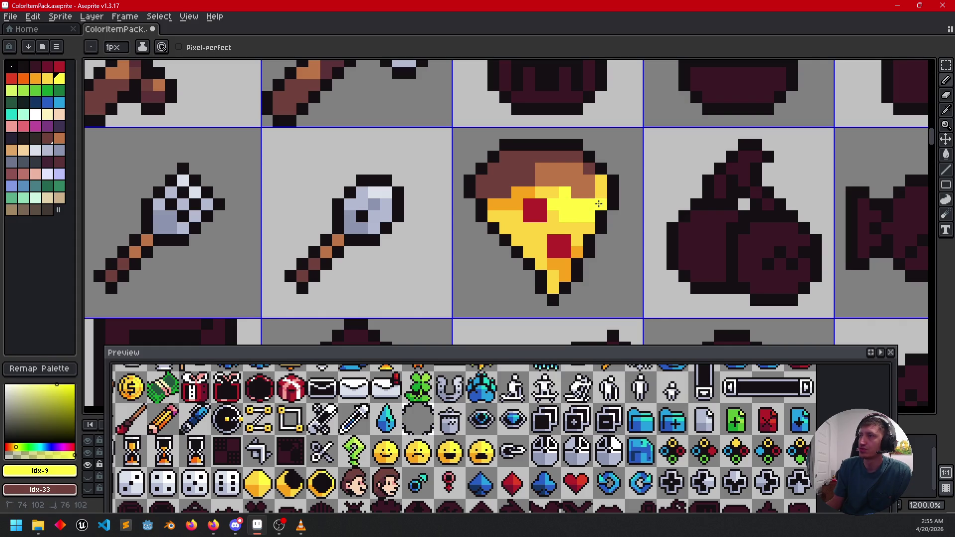
mouse_move(563, 228)
left_mouse_down()
mouse_move(569, 218)
mouse_move(557, 217)
left_mouse_up()
left_click(582, 186)
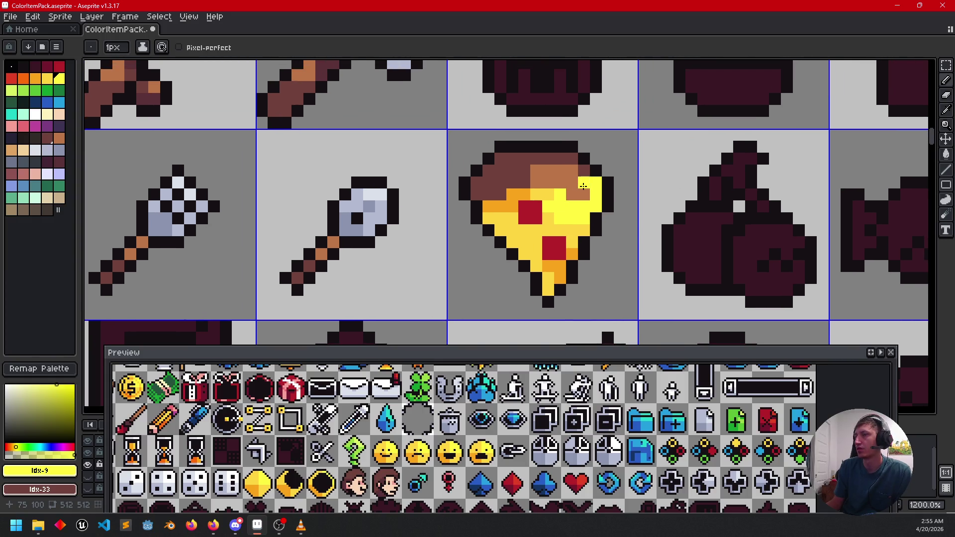
left_click(572, 182, "alt")
left_click_drag(590, 185, 594, 234)
scroll(527, 209, "down", 5)
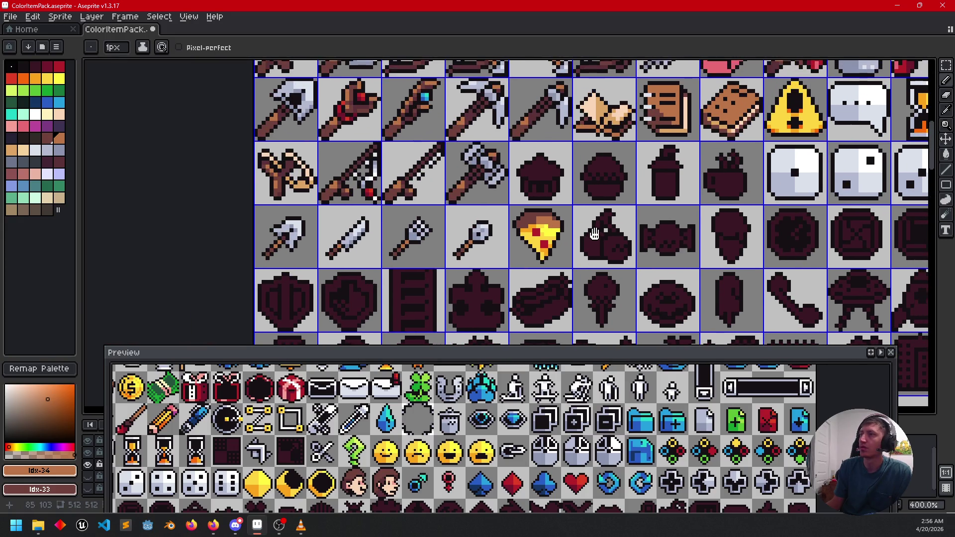
scroll(572, 226, "up", 5)
key("ctrl+z")
- Shade the lower-left cheese with orange pixels and one darker yellow pixel
left_click(540, 224, "alt")
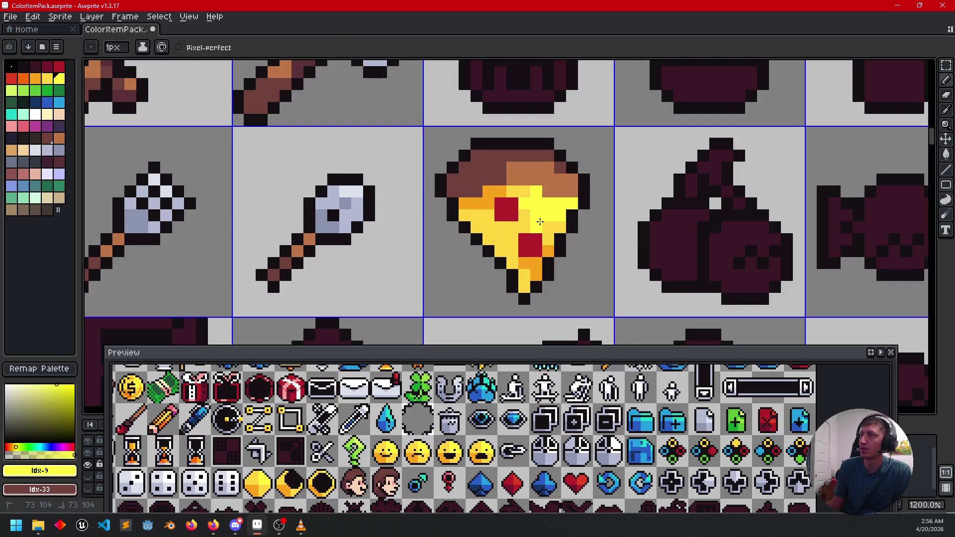
left_click(521, 201, "alt")
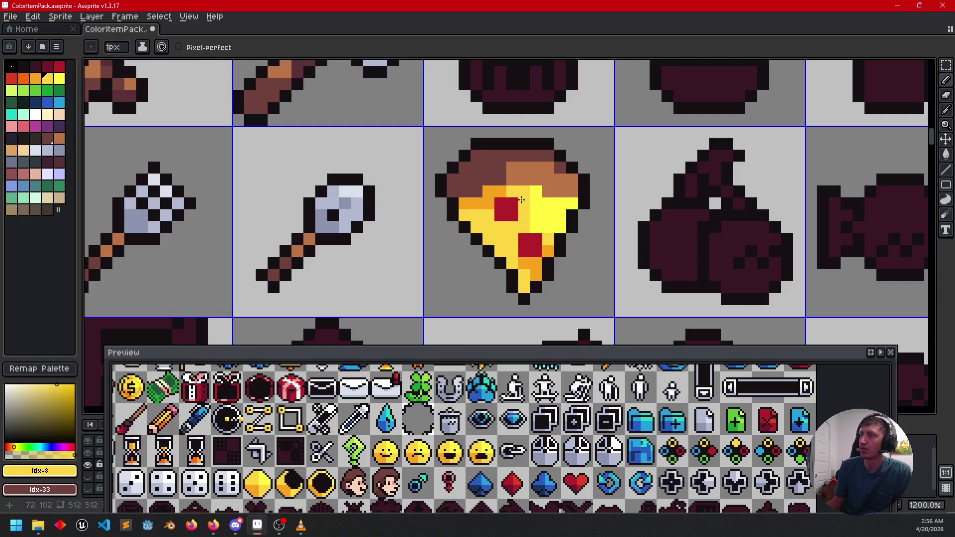
left_click(487, 193, "alt")
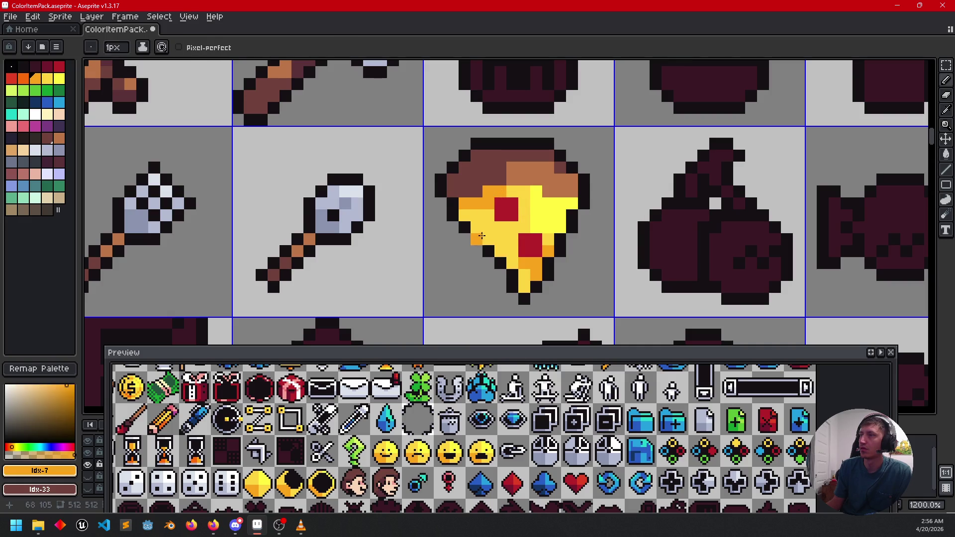
left_click(510, 244)
left_click(509, 257)
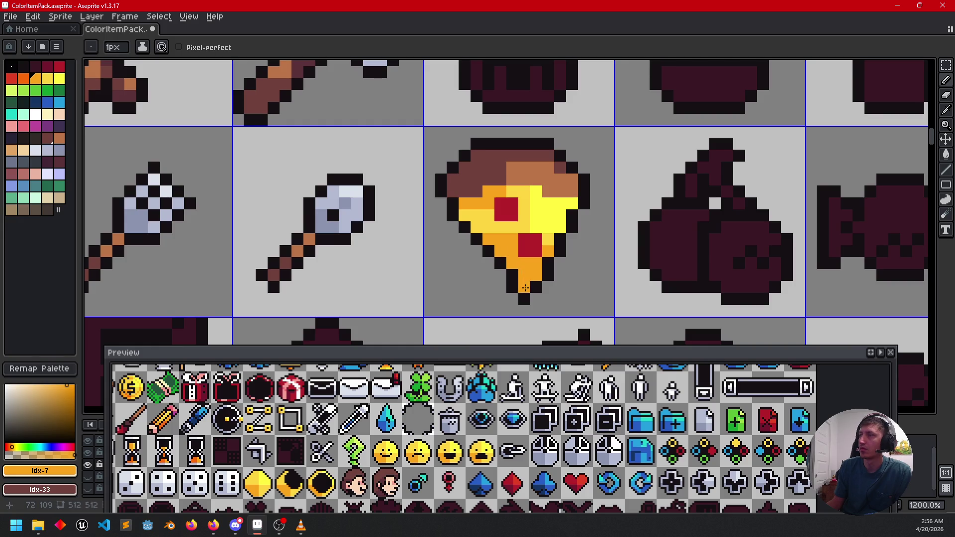
left_click(522, 219, "alt")
left_click(526, 262)
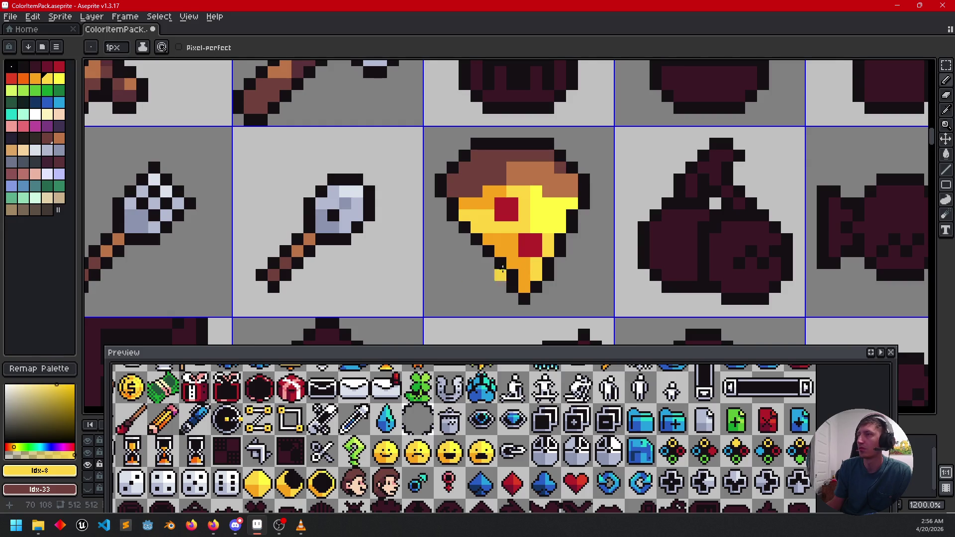
- Remove a stray yellow pixel beside the slice and paint the slice's bottom tip yellow
scroll(562, 249, "up", 1)
left_click(581, 242)
scroll(581, 242, "down", 3)
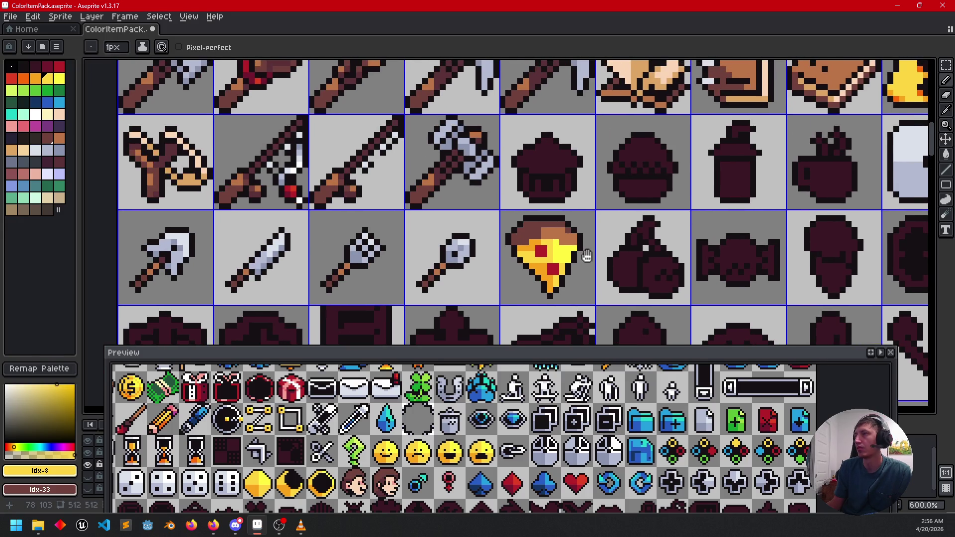
scroll(588, 227, "up", 3)
key("ctrl+z")
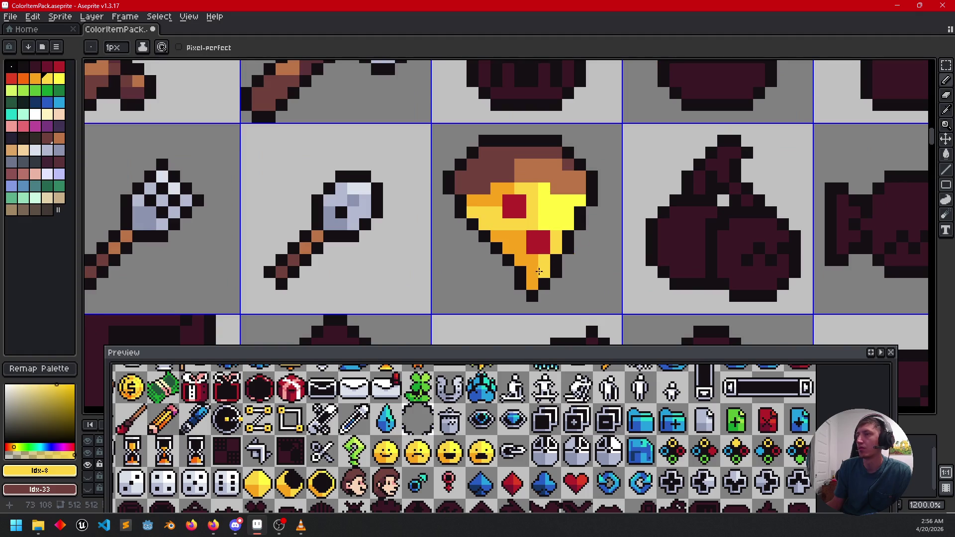
left_click_drag(537, 274, 536, 281)
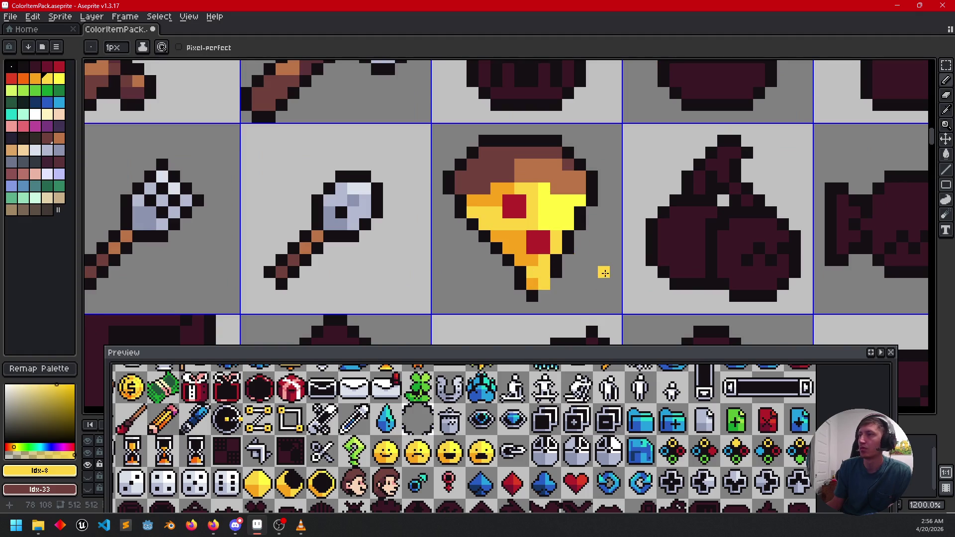
right_click(544, 283)
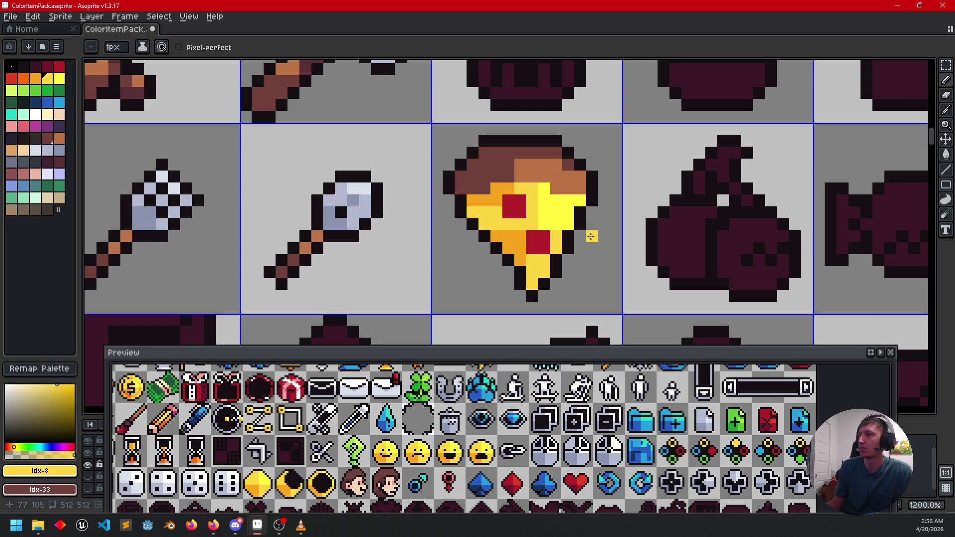
left_click(47, 67)
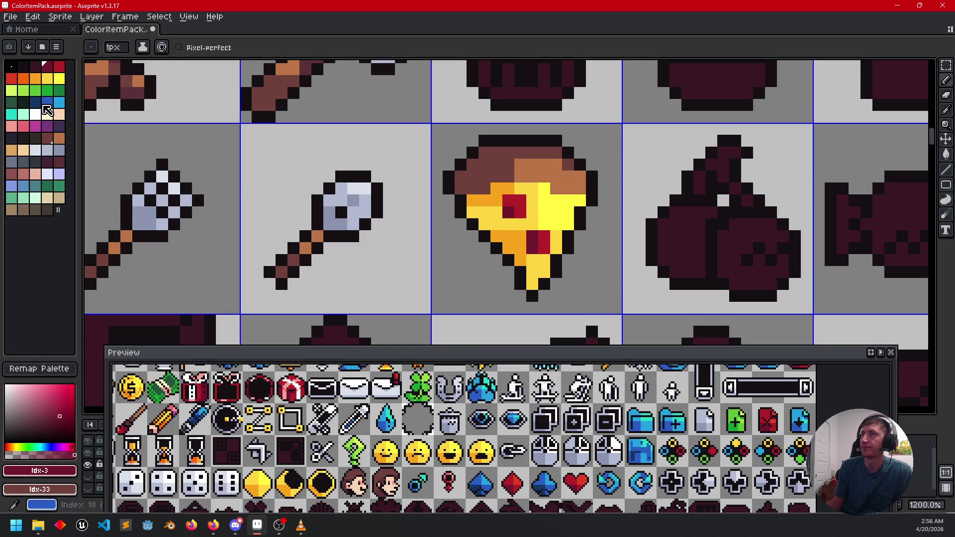
- Highlight the pepperoni spots with bright red pixels
left_click(11, 78)
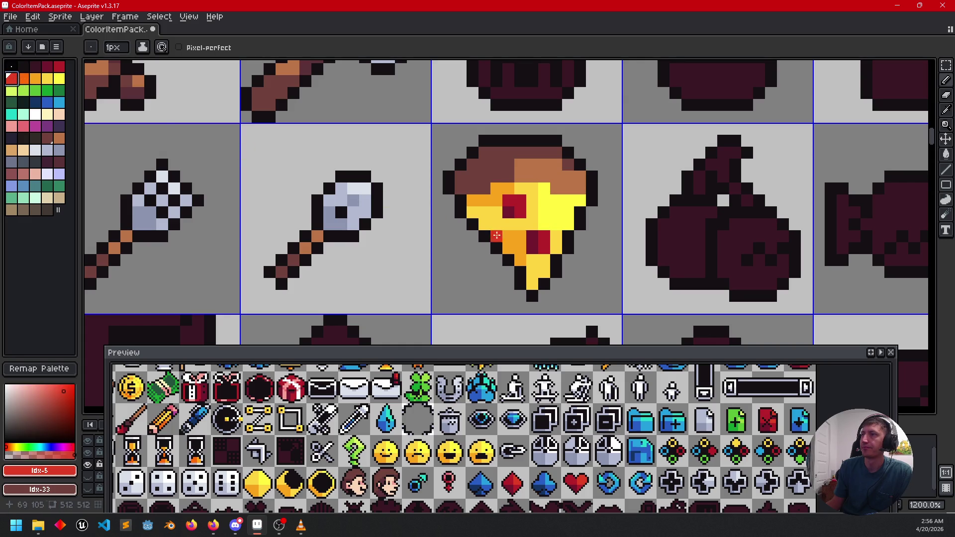
left_click(532, 235)
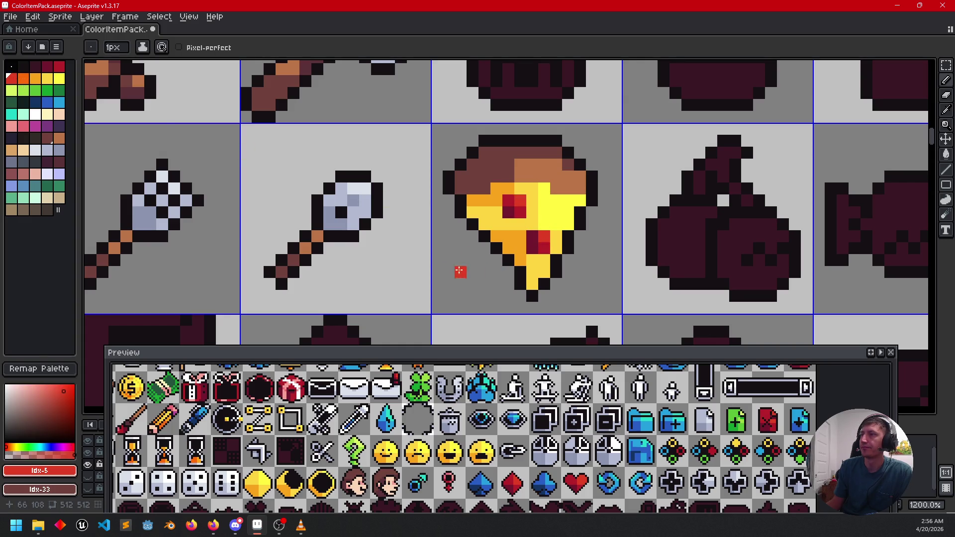
left_click(548, 241, "alt")
scroll(592, 296, "down", 3)
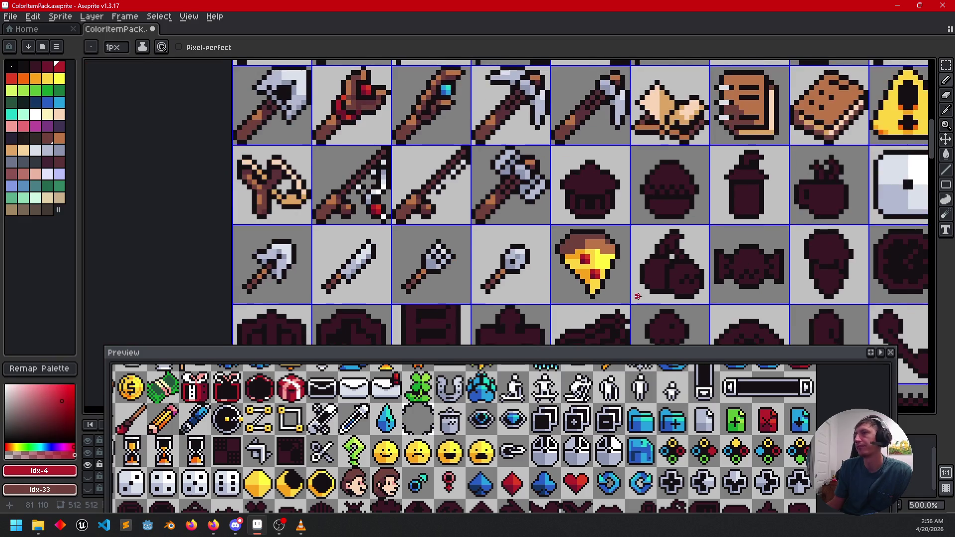
scroll(610, 257, "up", 3)
left_click_drag(578, 265, 585, 270)
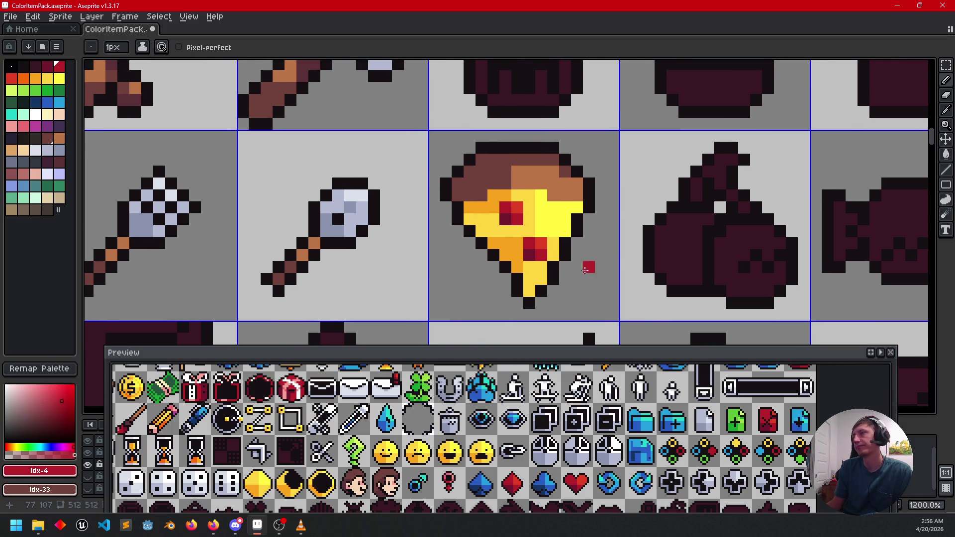
- Repaint the top crust row lighter brown and two crust pixels darker brown
left_click(509, 181, "alt")
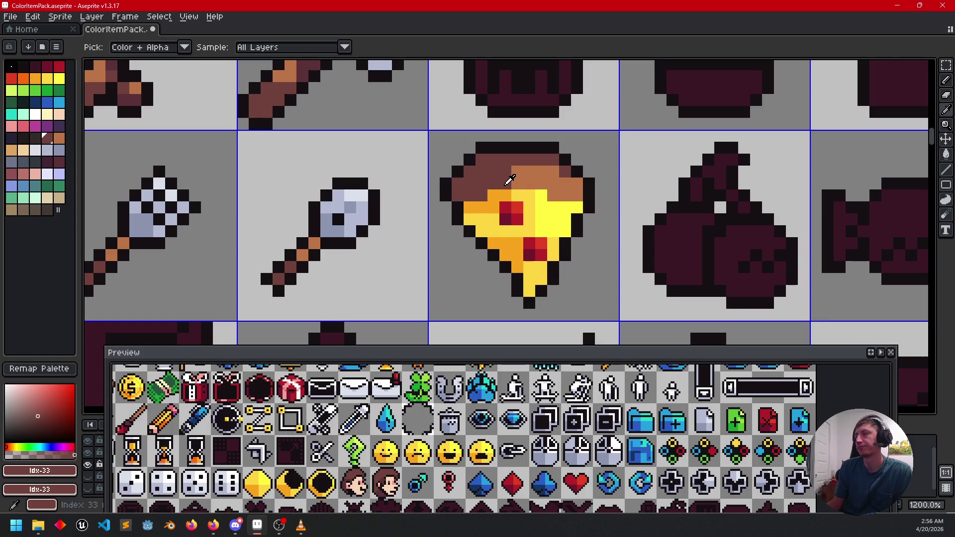
left_click(536, 175, "alt")
left_click_drag(516, 159, 560, 166)
scroll(547, 184, "down", 3)
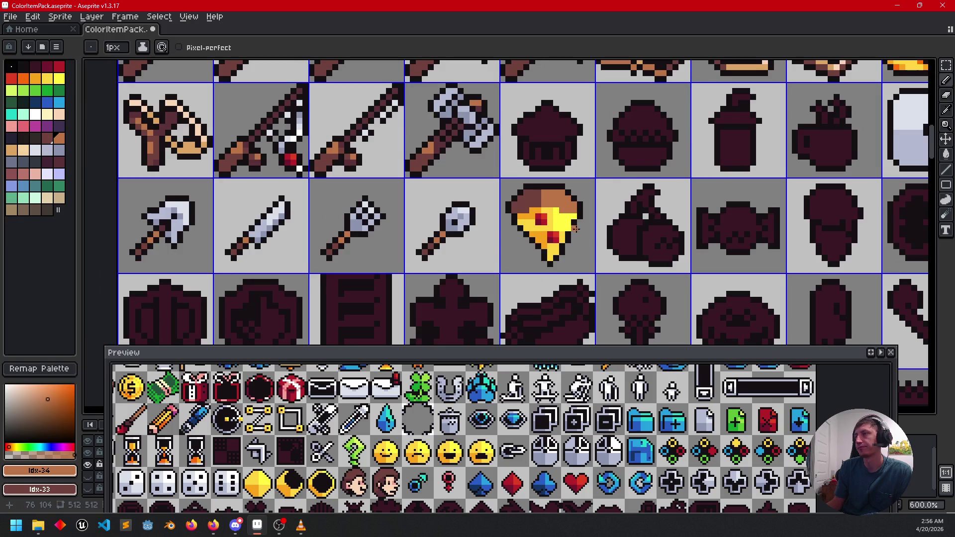
scroll(522, 198, "up", 3)
left_click(522, 199, "alt")
left_click_drag(539, 205, 554, 205)
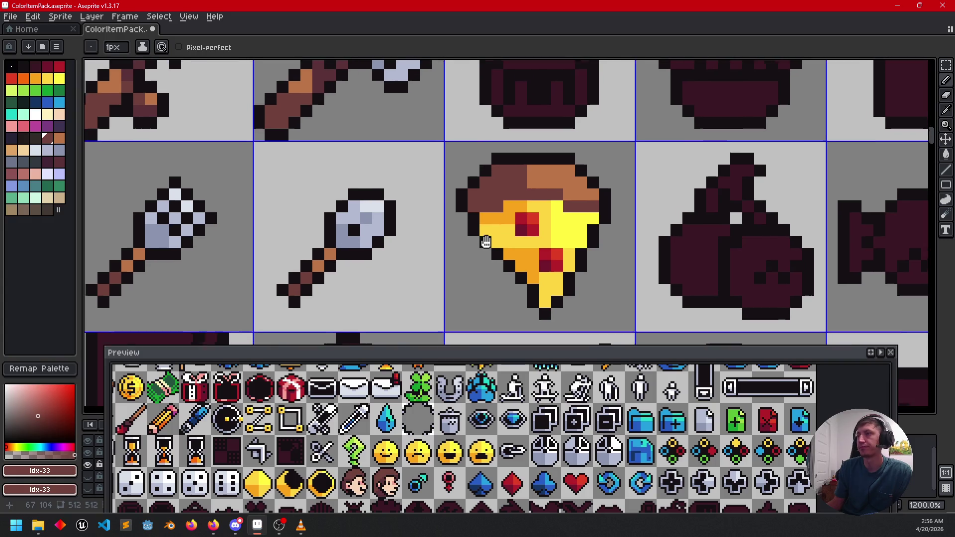
scroll(571, 301, "down", 3)
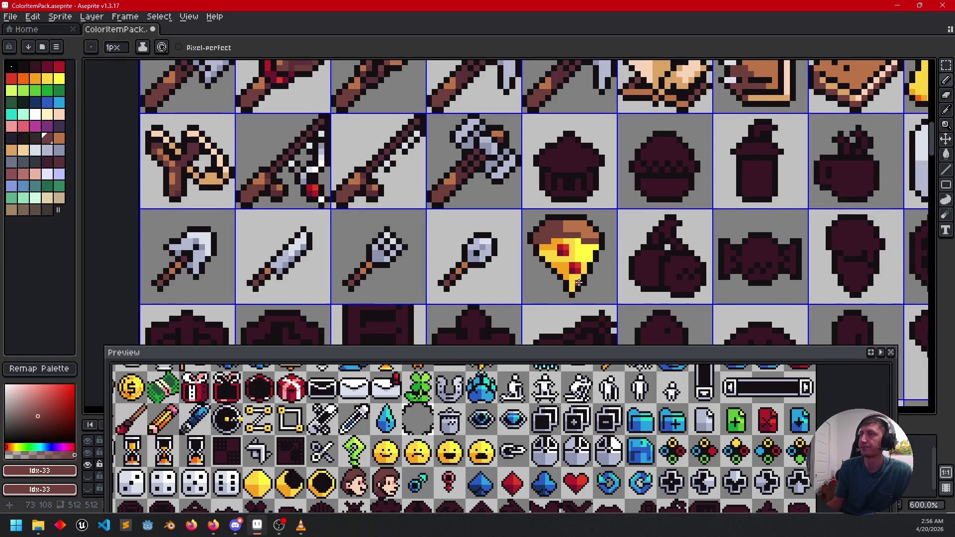
left_click_drag(578, 283, 555, 257)
mouse_move(292, 506)
left_mouse_down()
mouse_move(292, 486)
mouse_move(365, 446)
mouse_move(459, 452)
mouse_move(556, 481)
mouse_move(713, 448)
mouse_move(664, 431)
left_mouse_up()
left_click_drag(500, 268, 459, 254)
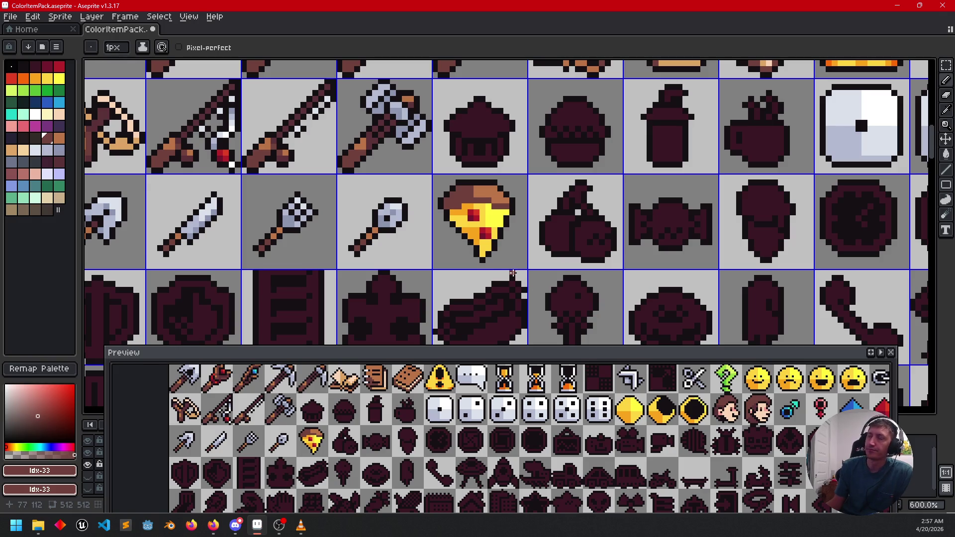
scroll(512, 271, "up", 3)
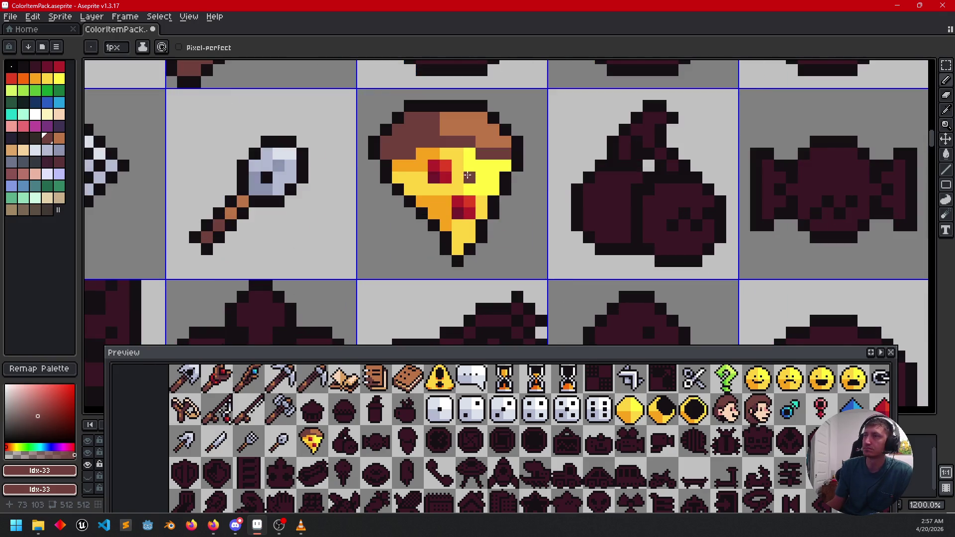
left_click(445, 147, "alt")
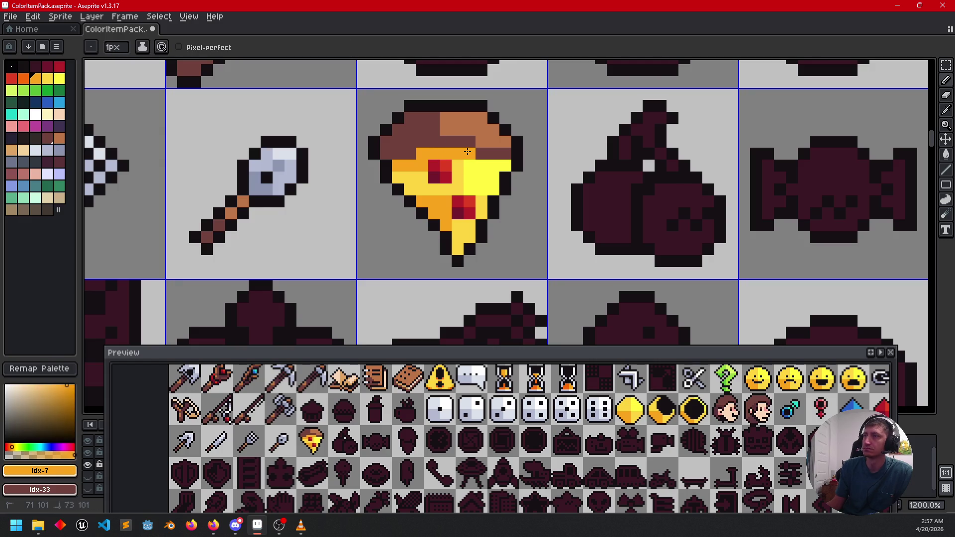
scroll(473, 164, "down", 3)
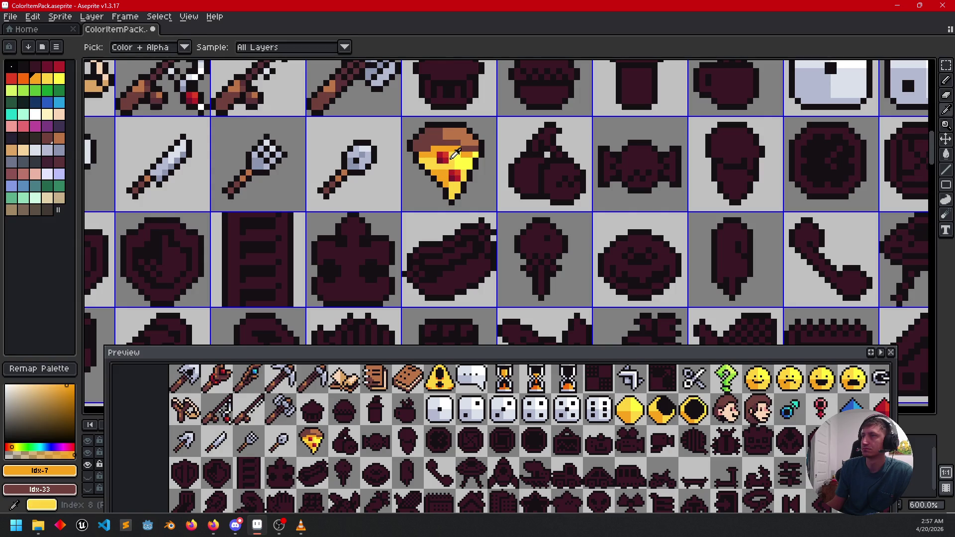
left_click(456, 157, "alt")
left_click(455, 154, "alt")
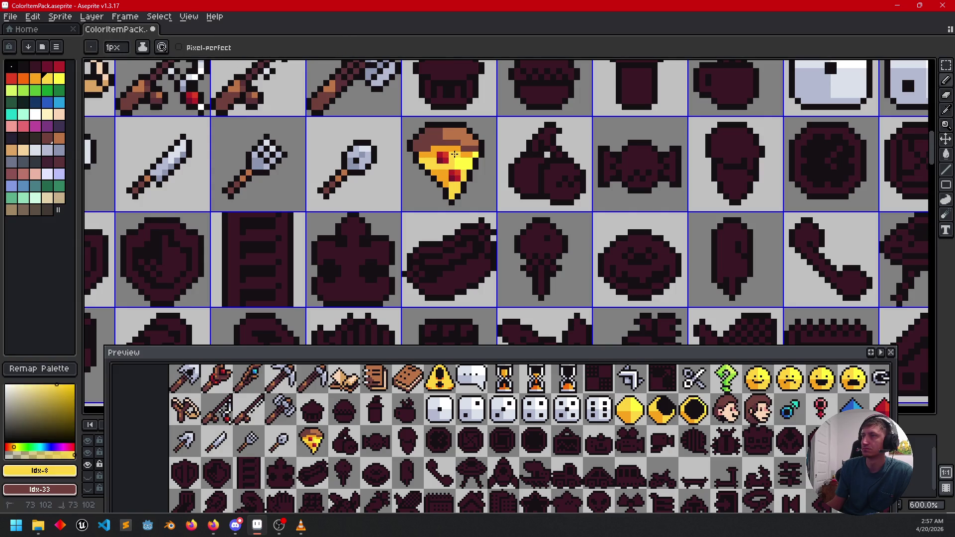
scroll(517, 189, "down", 1)
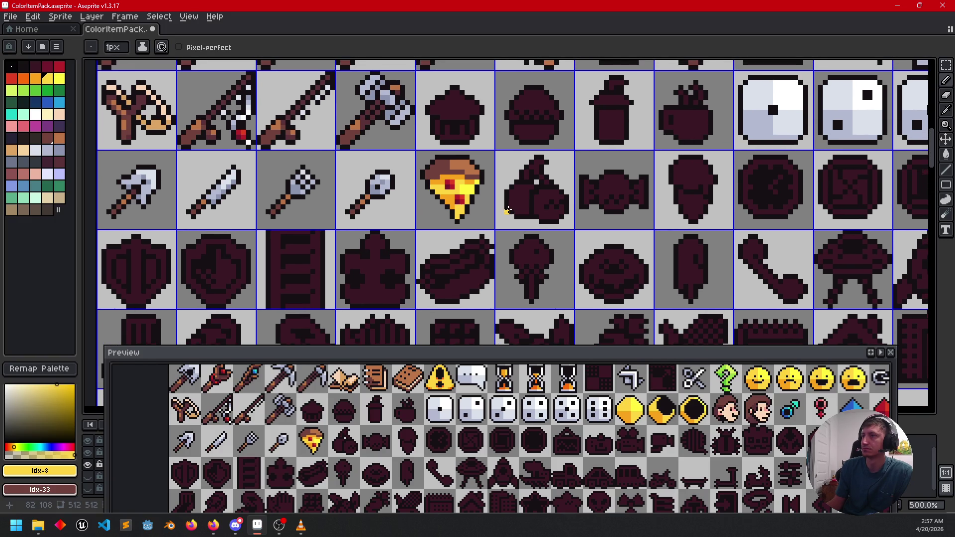
scroll(534, 210, "right", 3)
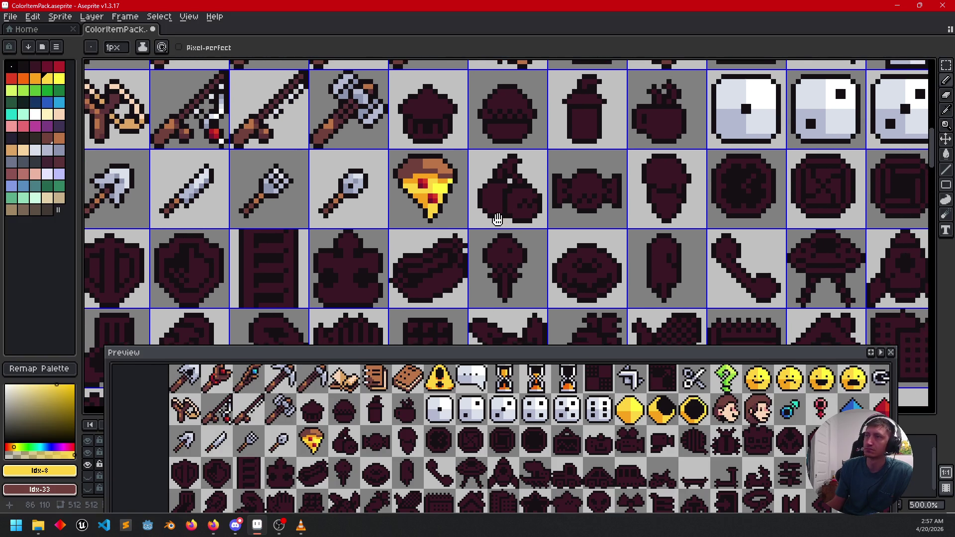
scroll(515, 232, "up", 1)
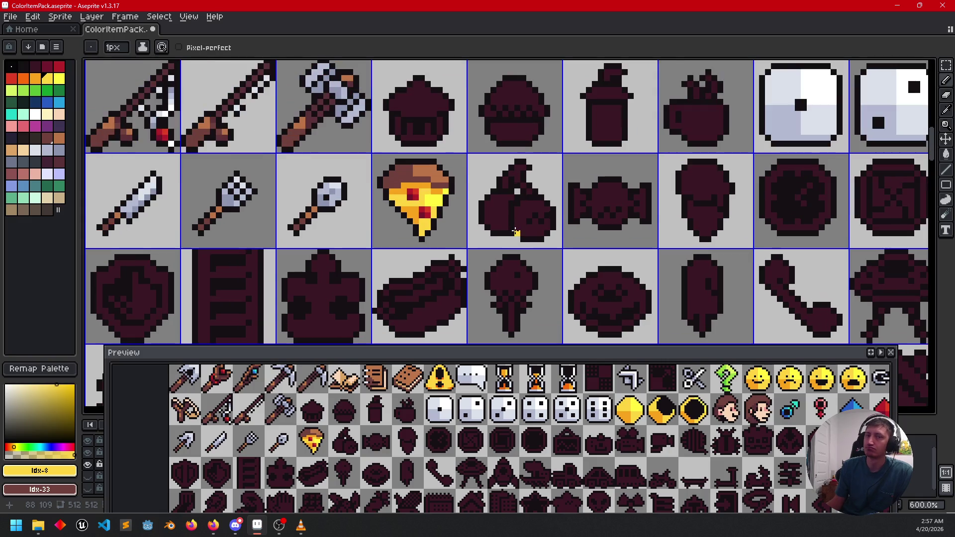
mouse_move(548, 236)
left_mouse_down()
mouse_move(515, 229)
mouse_move(477, 247)
left_mouse_up()
scroll(393, 228, "up", 3)
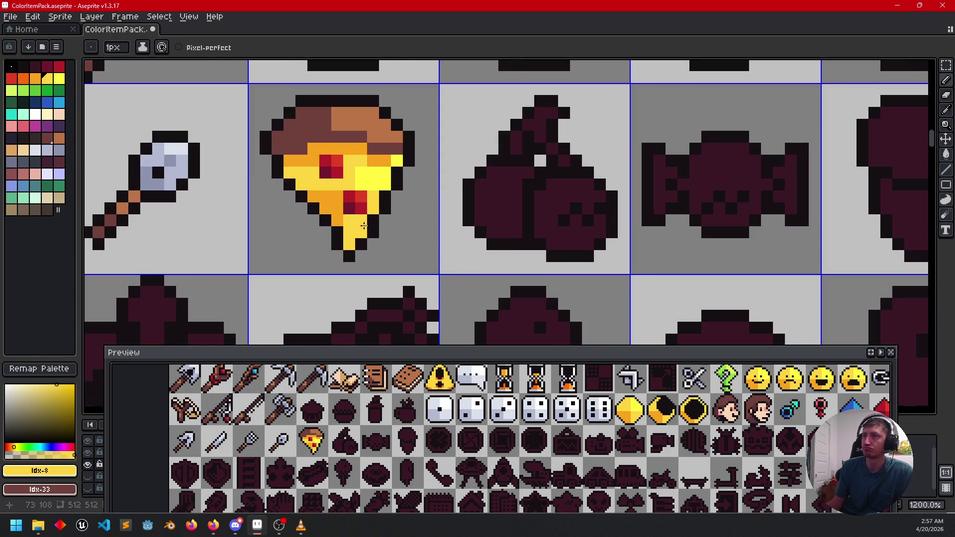
left_click(362, 198, "alt")
- Fill the left cherry dark maroon and the right cherry bright red, sampled from the pizza
key("g")
left_click(492, 207)
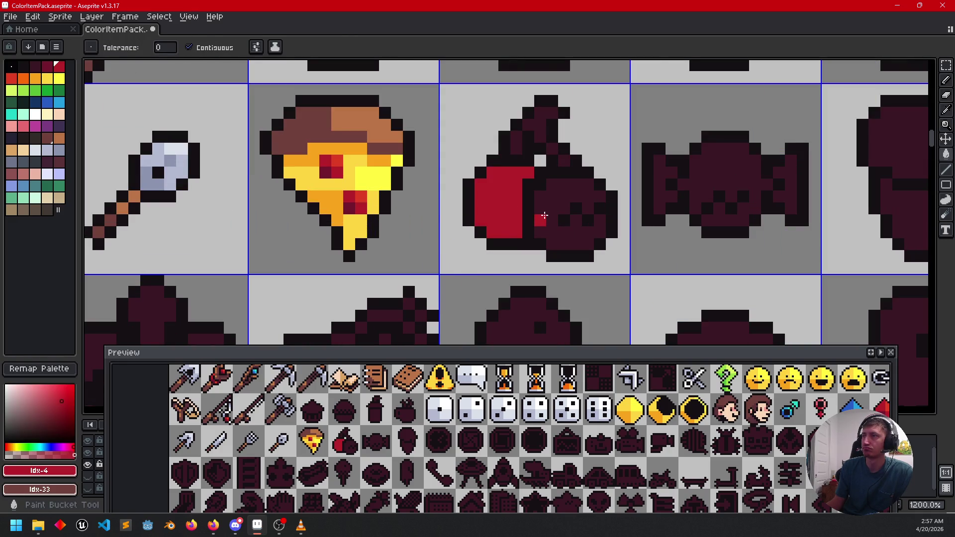
key("alt")
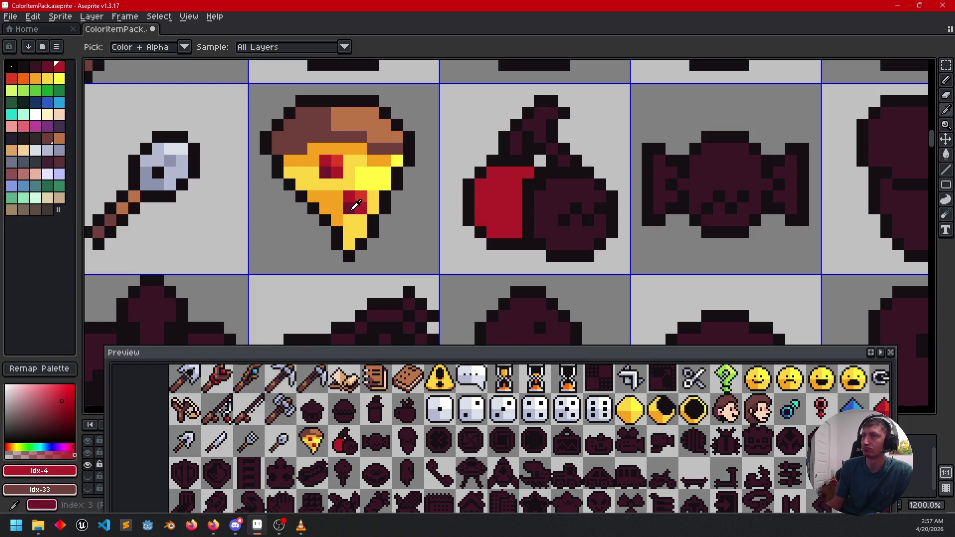
left_click(356, 205, "alt")
left_click(477, 208)
left_click(356, 194, "alt")
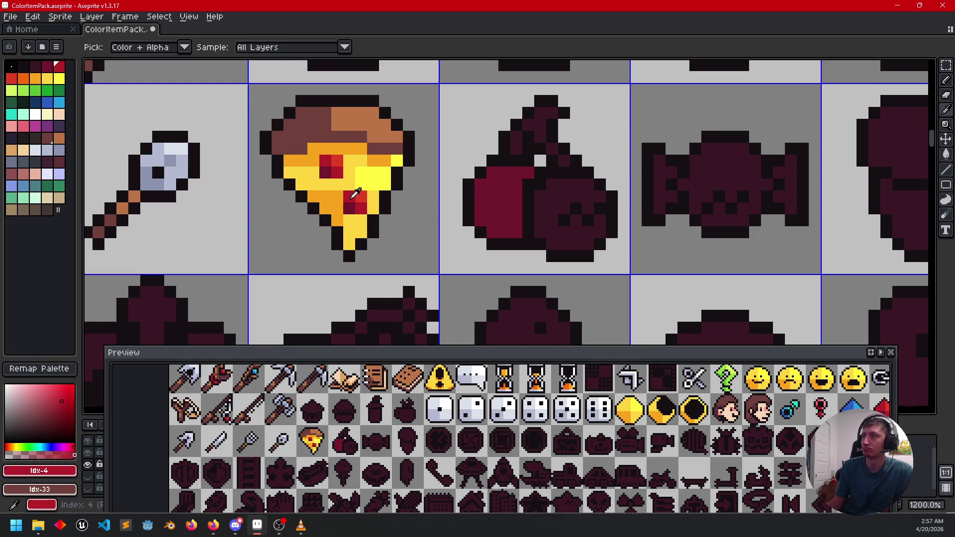
left_click(539, 208)
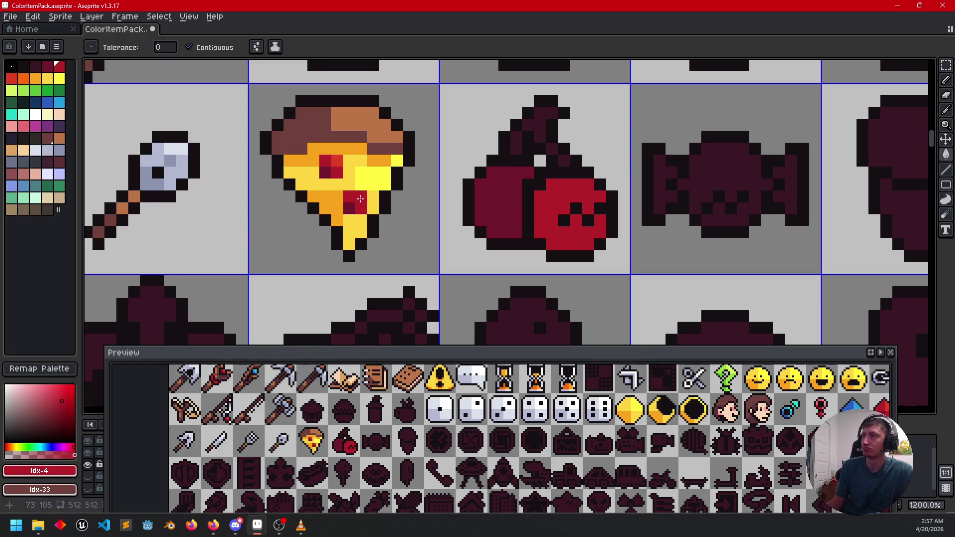
left_click(360, 199, "alt")
left_click(572, 186)
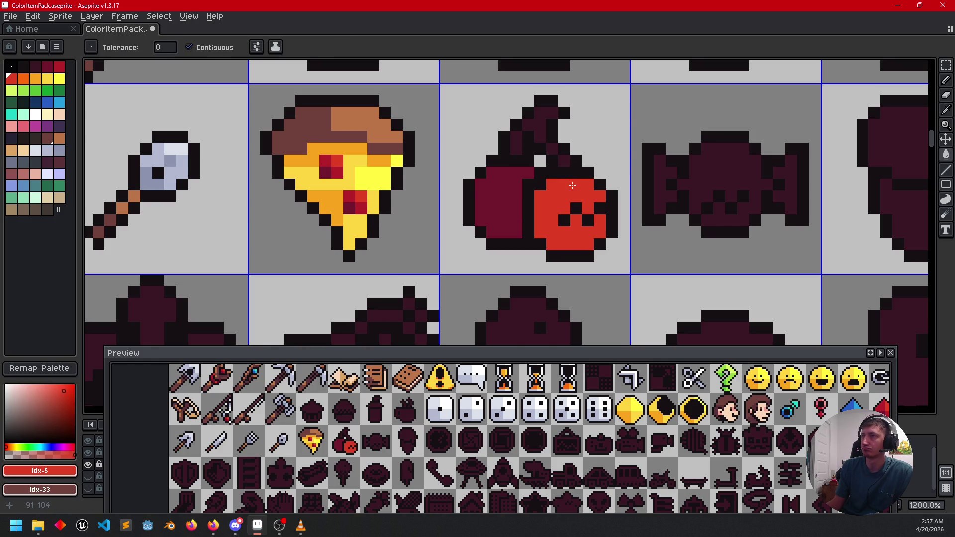
key("ctrl+z")
- Pencil an orange-red highlight on the right cherry and darken its lower part crimson
key("b")
left_click_drag(573, 190, 573, 193)
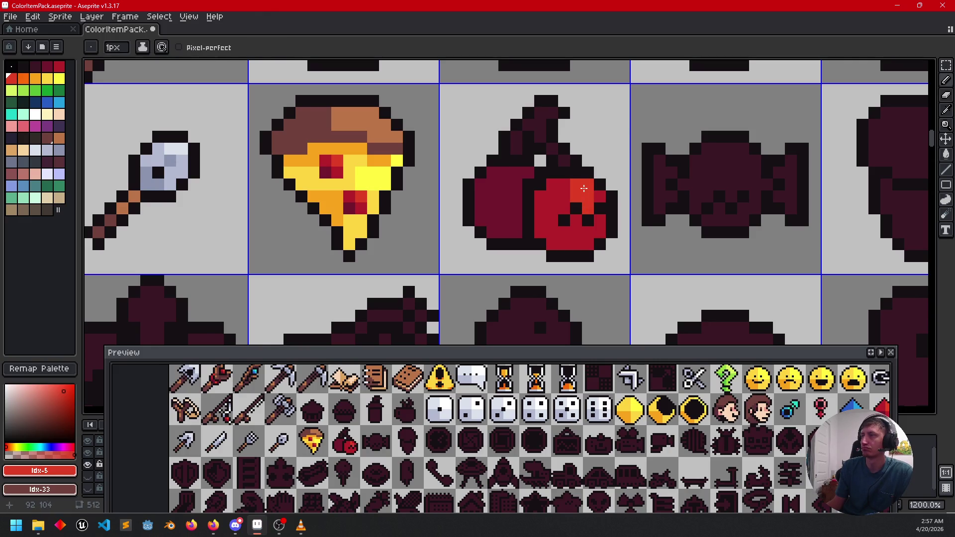
left_click(527, 220, "alt")
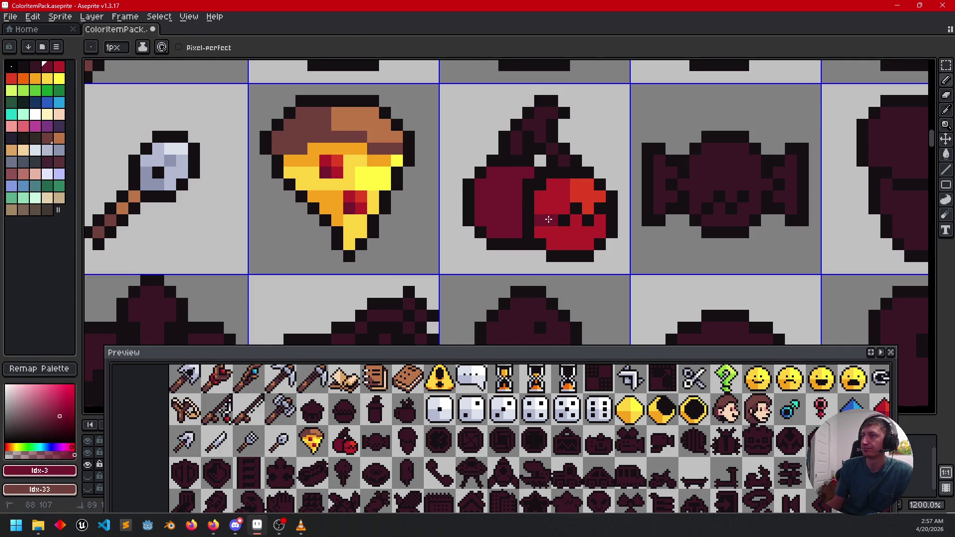
key("g")
left_click(552, 240)
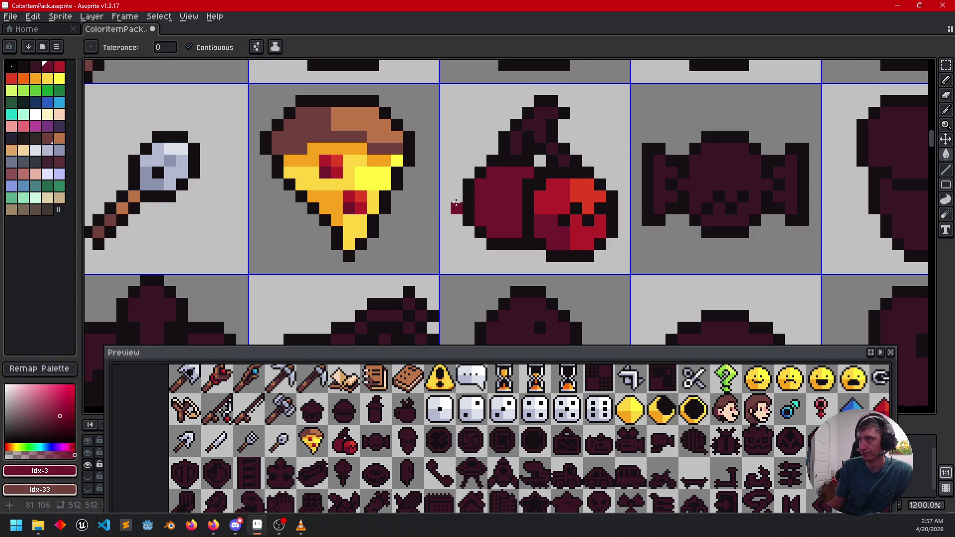
- Fill the cherry stem light green and the leaf beside it dark green
left_click(49, 90)
left_click(35, 90)
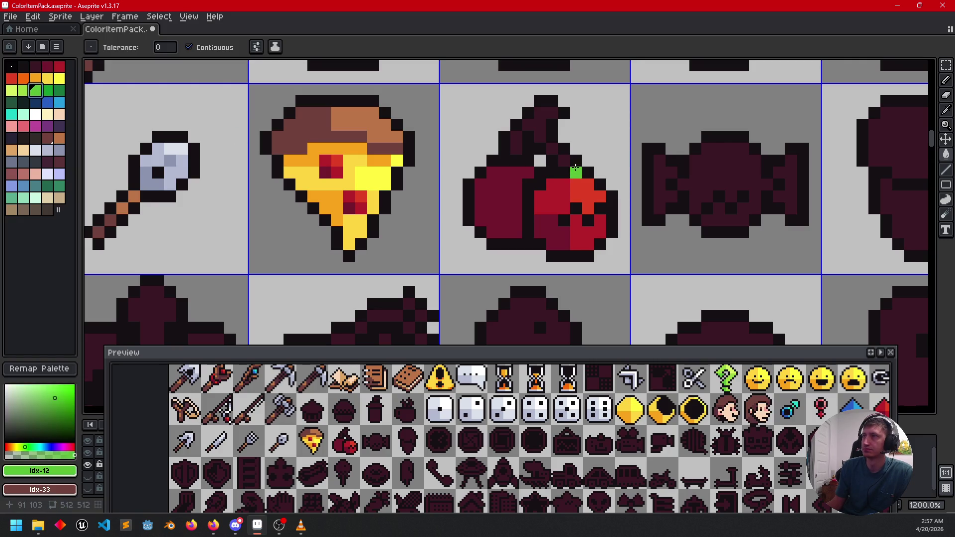
left_click(547, 116)
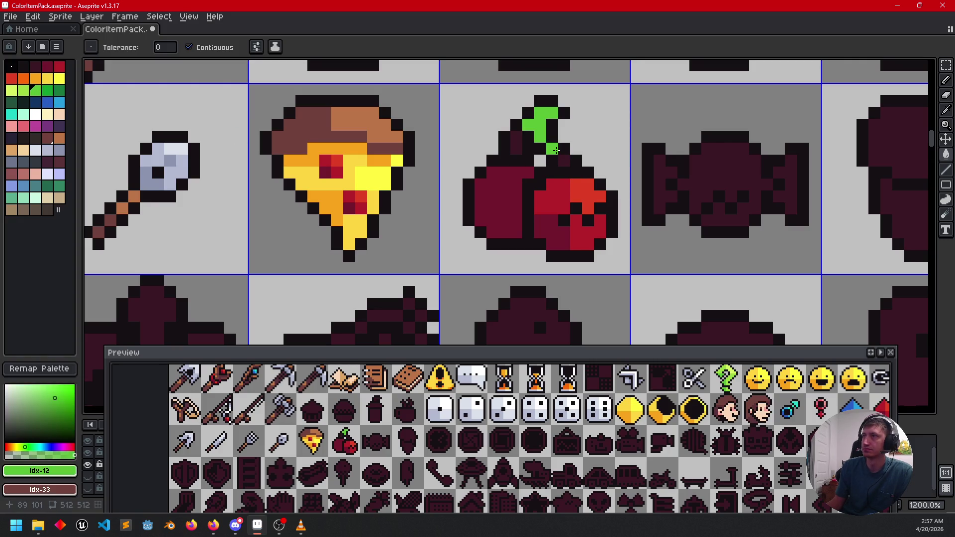
left_click(59, 91)
left_click(509, 144)
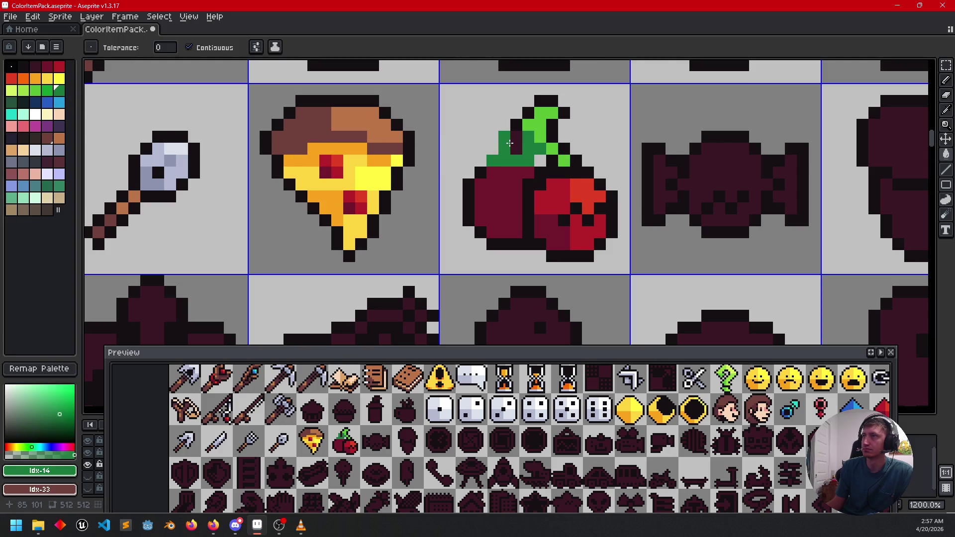
key("ctrl+z")
left_click(517, 144)
scroll(611, 199, "down", 1)
mouse_move(611, 198)
left_mouse_down()
mouse_move(550, 236)
mouse_move(518, 241)
left_mouse_up()
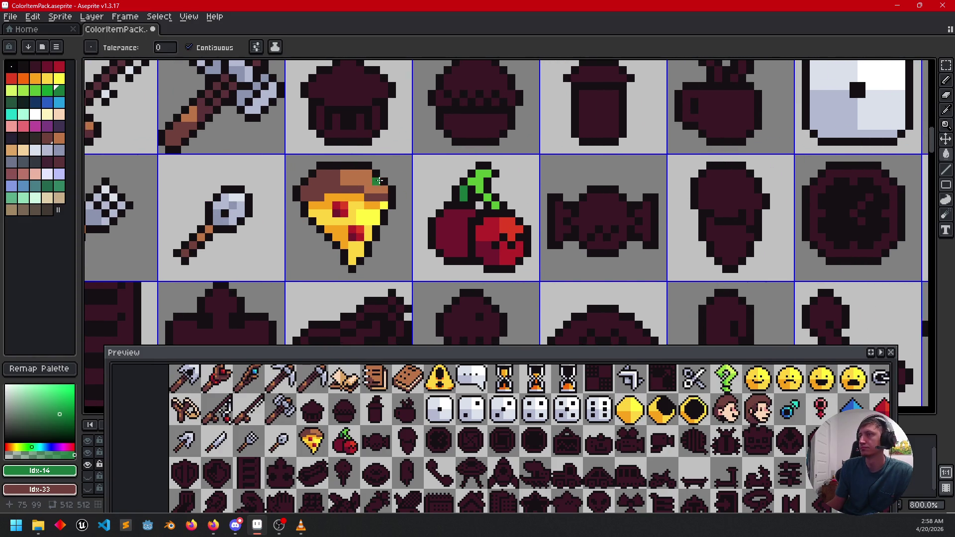
- Paint over two highlight pixels on the left cherry with the dark cherry red
key("b")
scroll(559, 209, "down", 1)
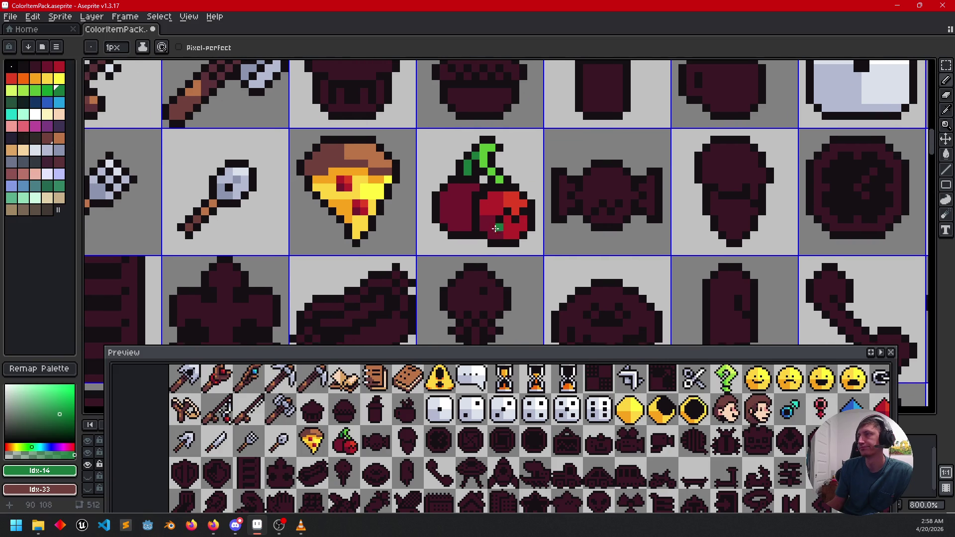
scroll(495, 228, "up", 2)
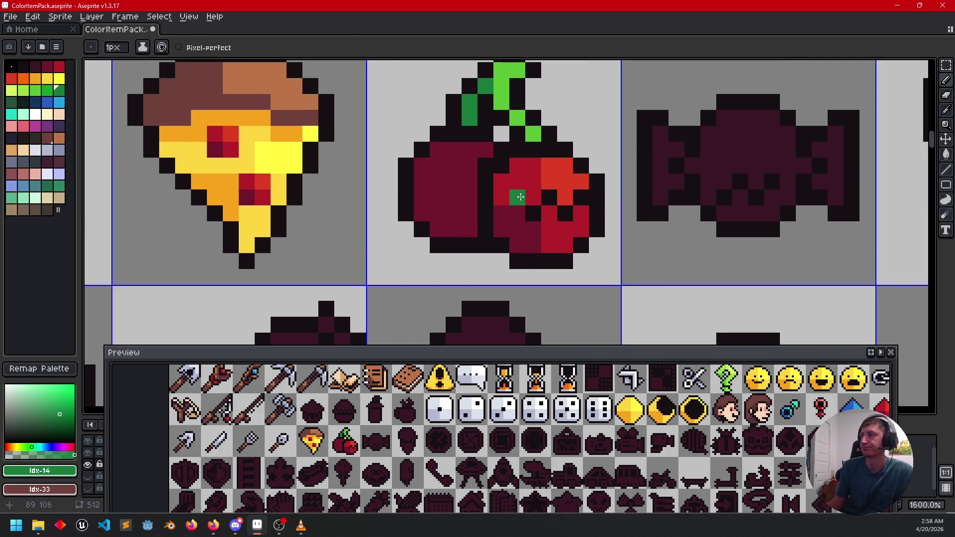
left_click(521, 189, "alt")
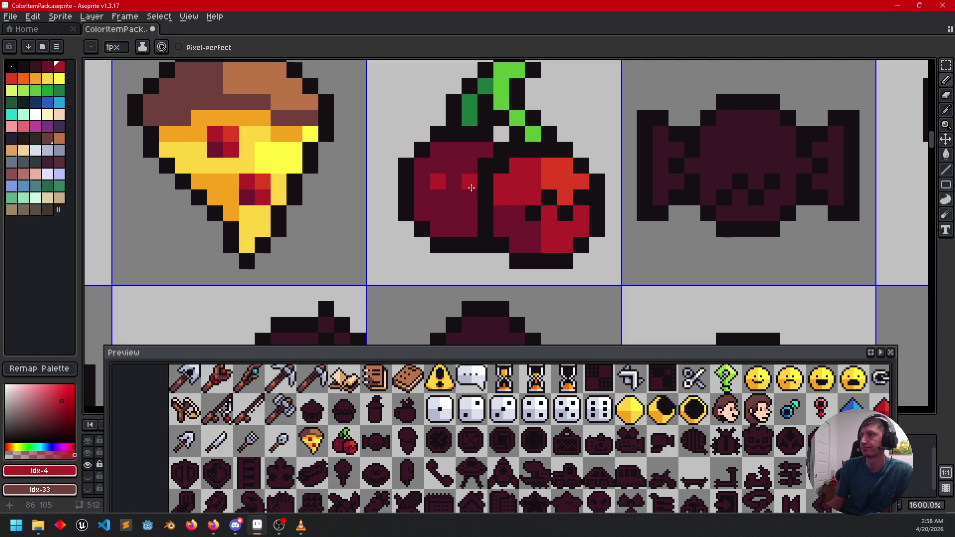
scroll(490, 219, "down", 5)
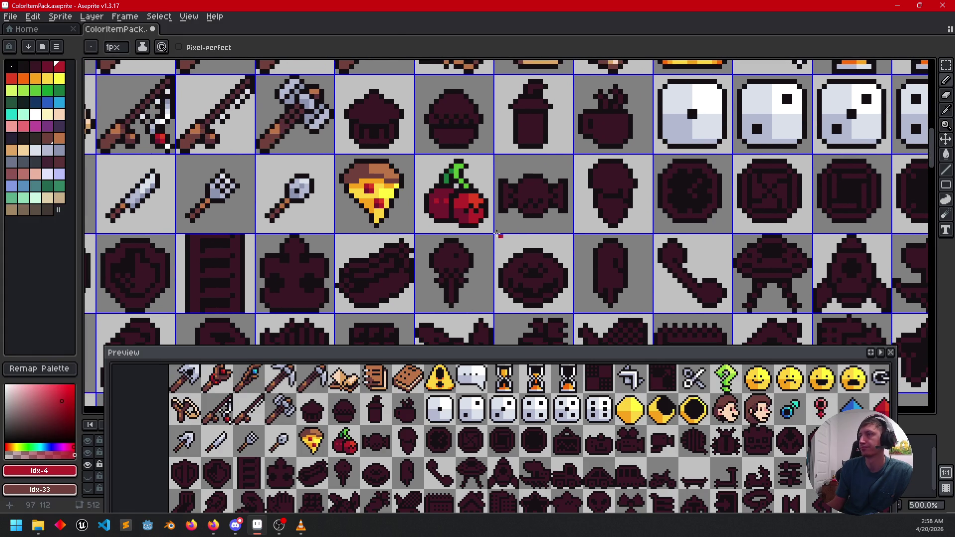
scroll(437, 208, "up", 5)
scroll(547, 206, "down", 4)
left_click_drag(635, 257, 513, 246)
scroll(528, 247, "down", 1)
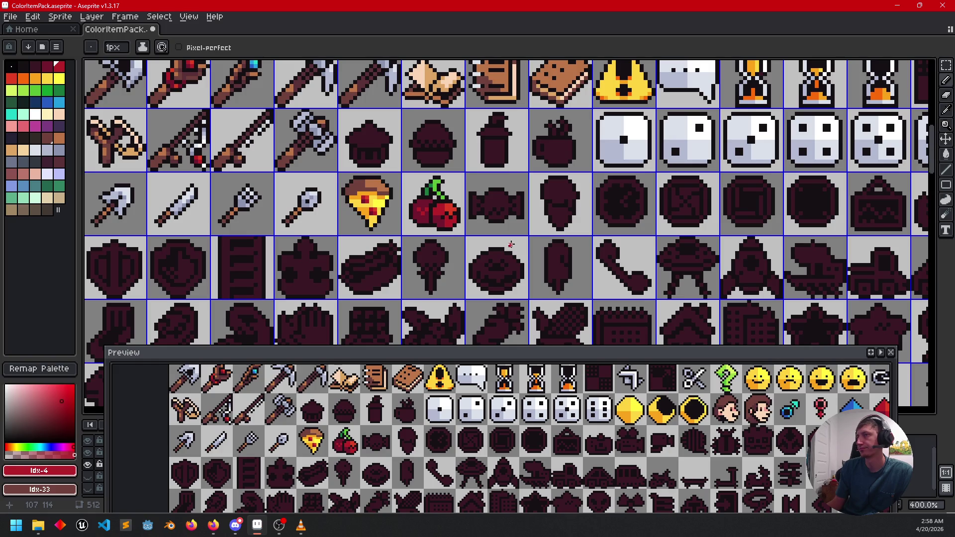
scroll(437, 214, "up", 6)
left_click(364, 181, "alt")
left_click(352, 160)
left_click(385, 160)
- Add light-red highlight pixels to the left cherry
left_click(426, 161, "alt")
left_click(348, 173)
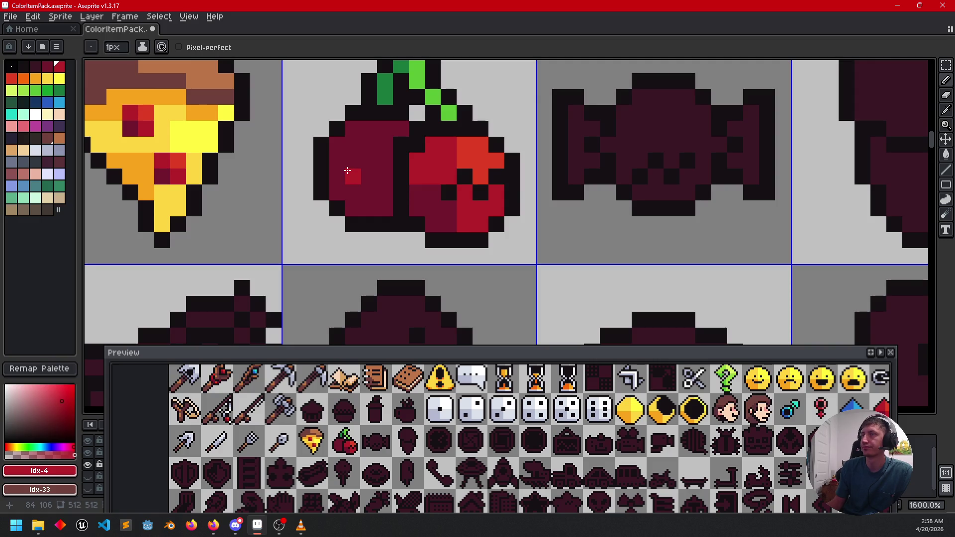
left_click(368, 160)
left_click(384, 177)
scroll(476, 240, "down", 3)
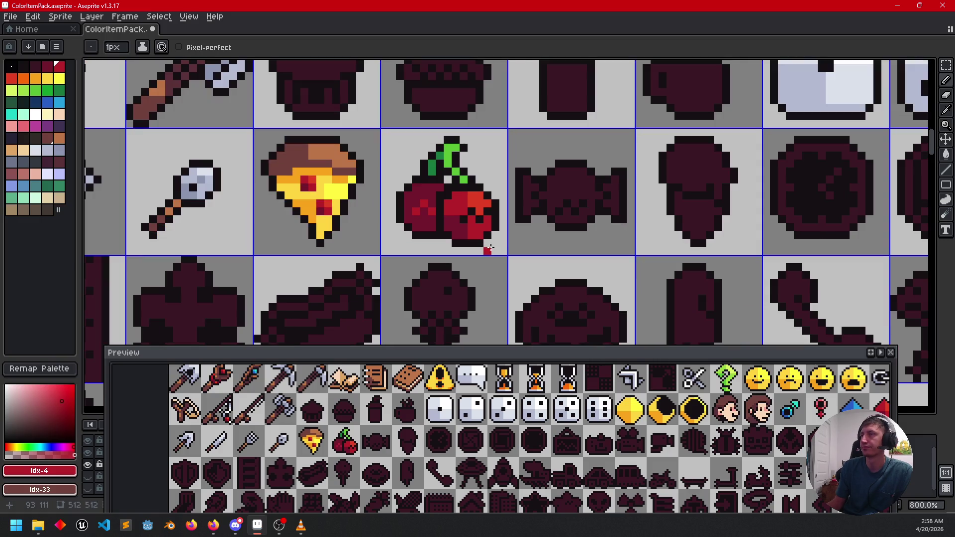
left_click_drag(543, 234, 634, 216)
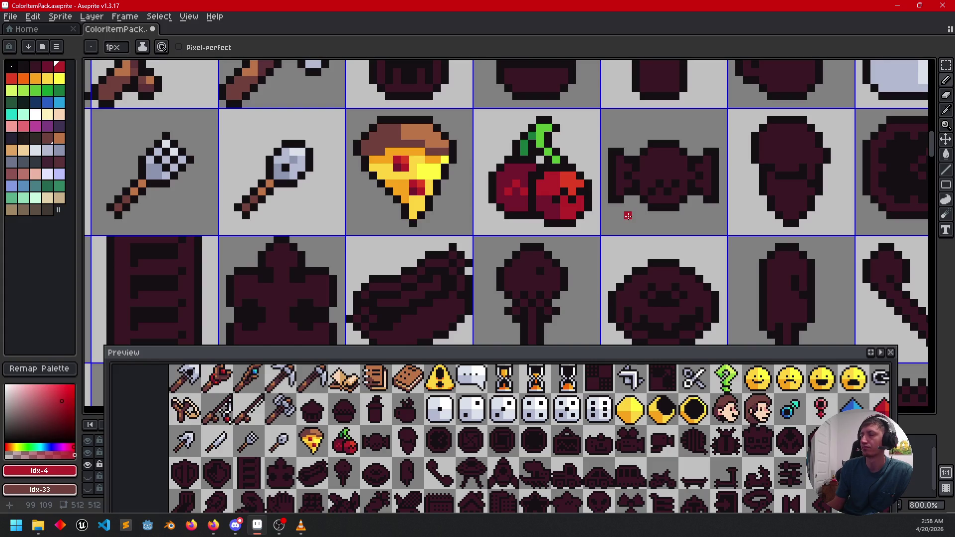
scroll(627, 215, "up", 2)
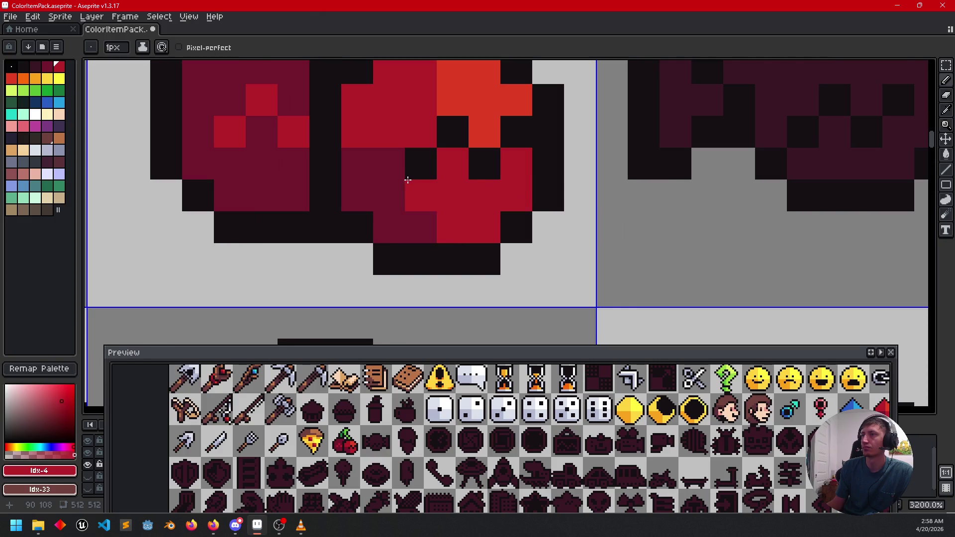
scroll(464, 264, "down", 1)
- Cover three more cherry highlight pixels with the base dark red
key("alt")
left_click(363, 237, "alt")
left_click(391, 218)
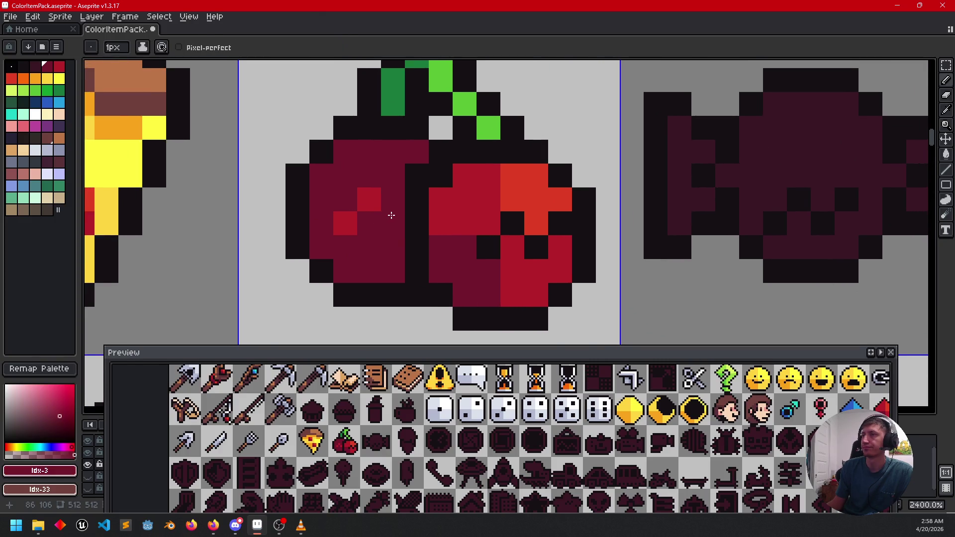
scroll(409, 271, "down", 5)
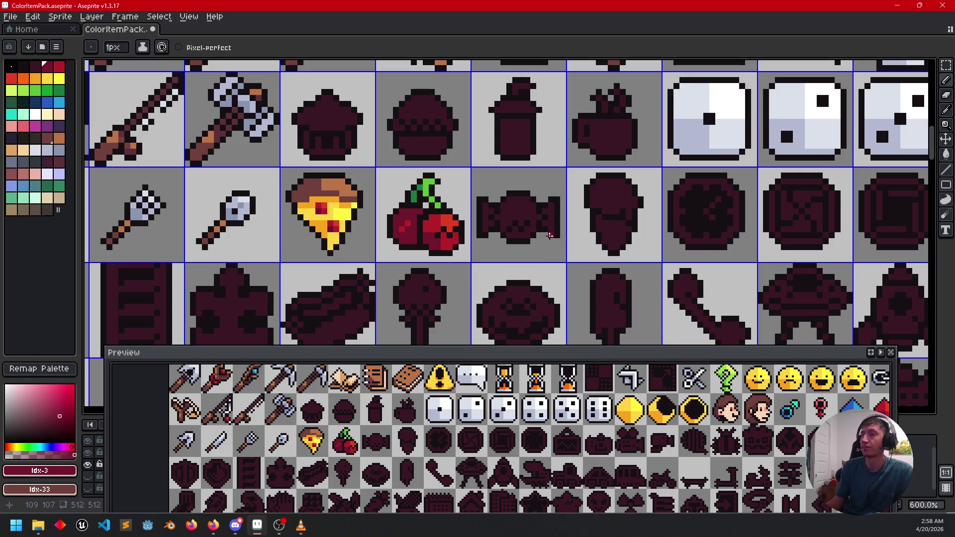
scroll(482, 232, "up", 4)
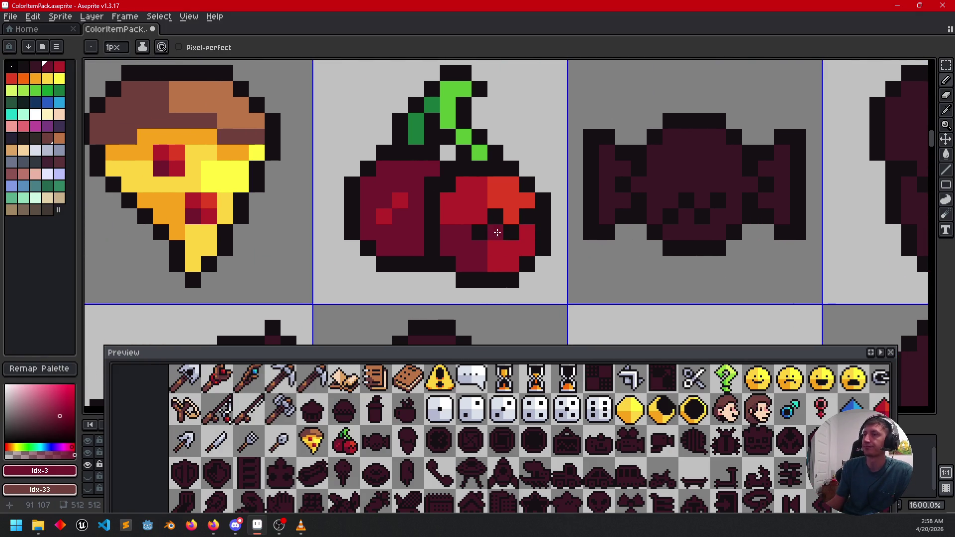
mouse_move(383, 217)
left_mouse_down()
mouse_move(411, 169)
mouse_move(416, 194)
left_mouse_up()
- Add a crimson highlight column on the left cherry and check the result
key("alt")
left_click(475, 194)
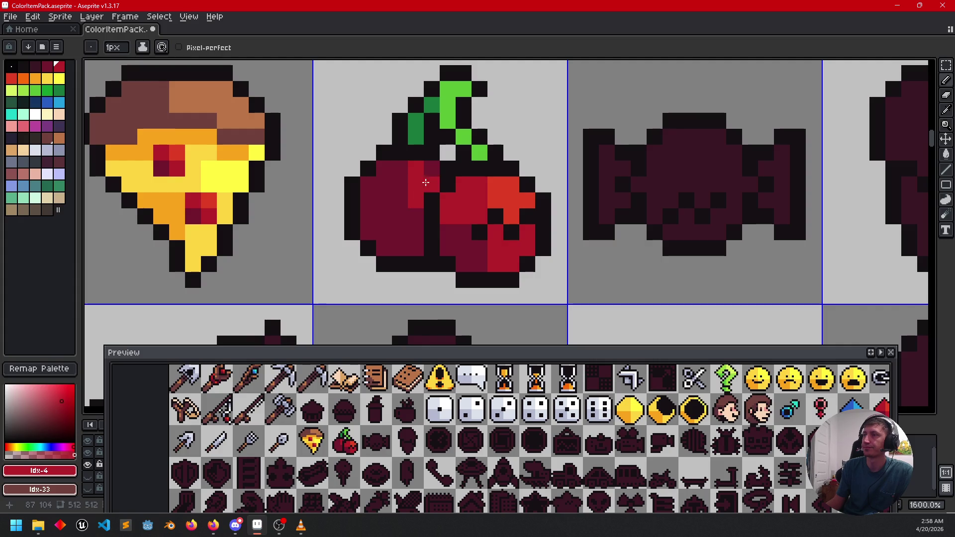
scroll(432, 263, "down", 3)
scroll(497, 238, "up", 1)
scroll(480, 254, "down", 1)
scroll(480, 254, "up", 3)
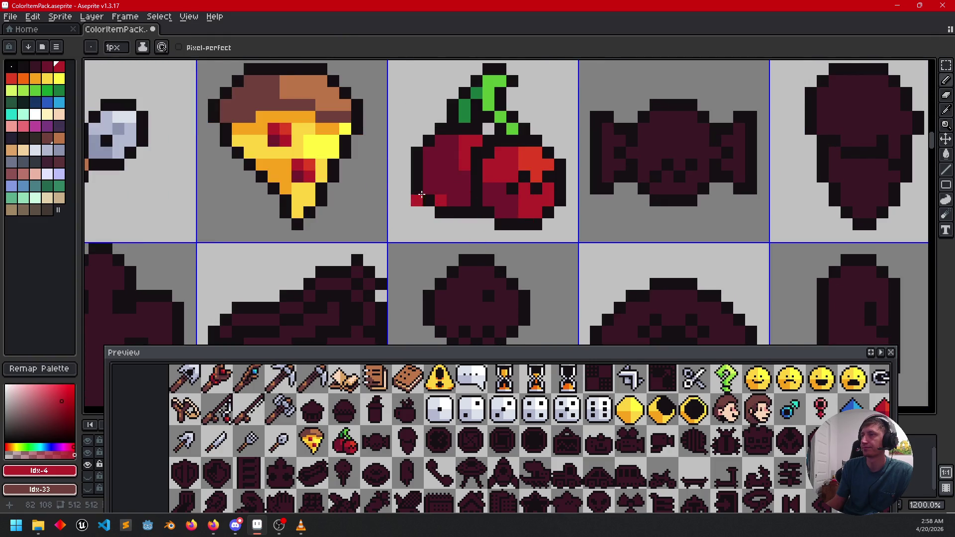
scroll(425, 189, "down", 4)
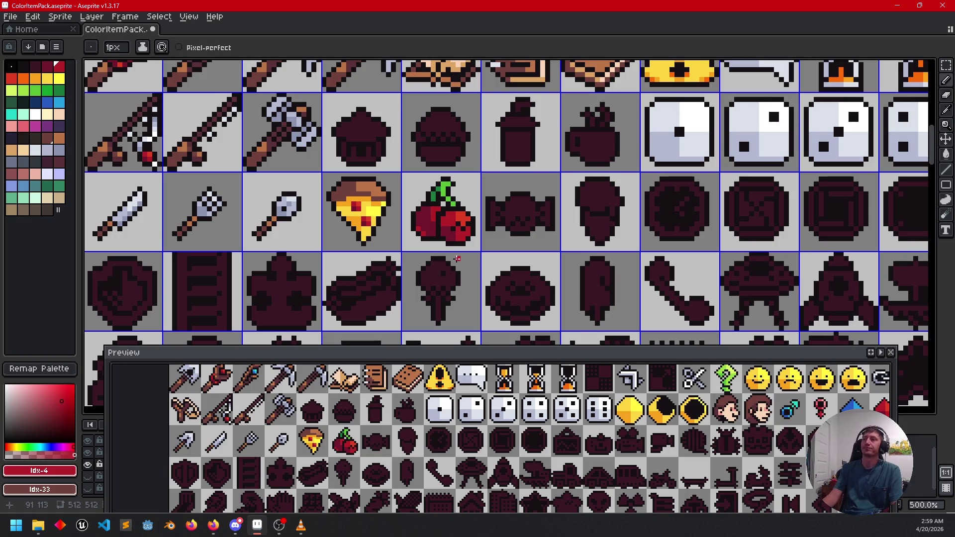
scroll(437, 243, "up", 4)
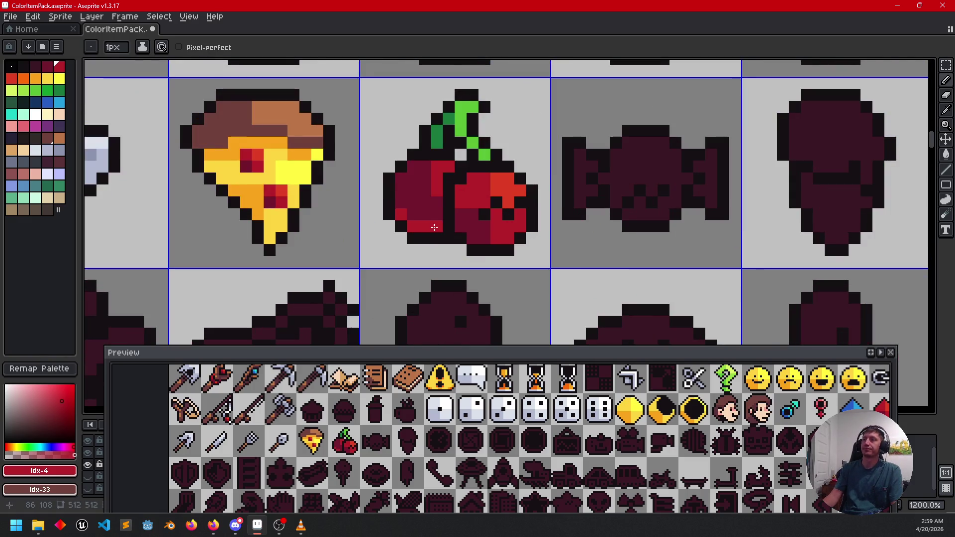
scroll(531, 262, "down", 4)
mouse_move(609, 289)
left_mouse_down()
mouse_move(594, 252)
mouse_move(544, 269)
left_mouse_up()
scroll(564, 254, "up", 2)
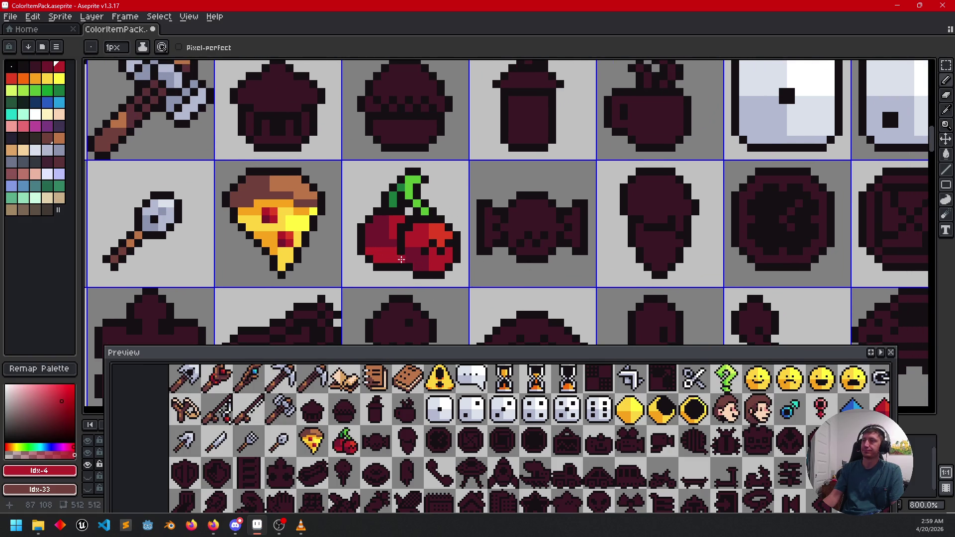
scroll(543, 285, "down", 2)
mouse_move(550, 281)
left_mouse_down()
mouse_move(555, 262)
mouse_move(539, 213)
left_mouse_up()
key("v")
key("b")
scroll(518, 224, "up", 2)
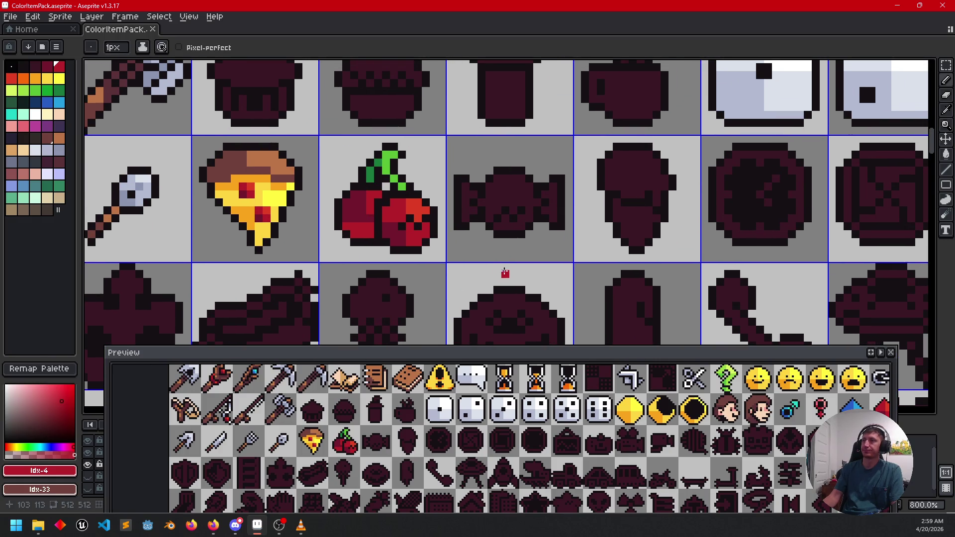
scroll(504, 266, "down", 2)
left_click_drag(342, 193, 426, 244)
scroll(414, 238, "up", 2)
- Bucket-fill the muffin's domed top with brown
left_click(432, 258, "alt")
key("g")
left_click(438, 179)
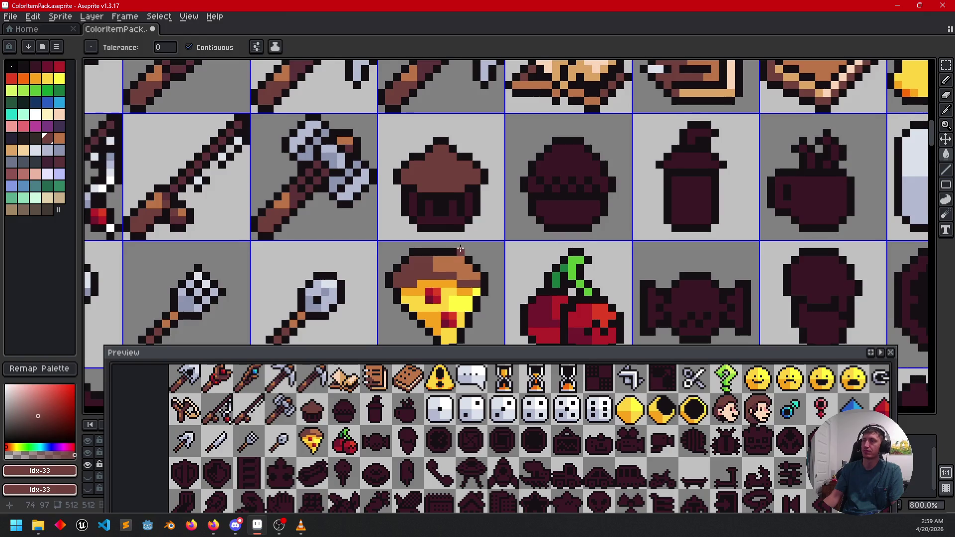
scroll(478, 235, "down", 1)
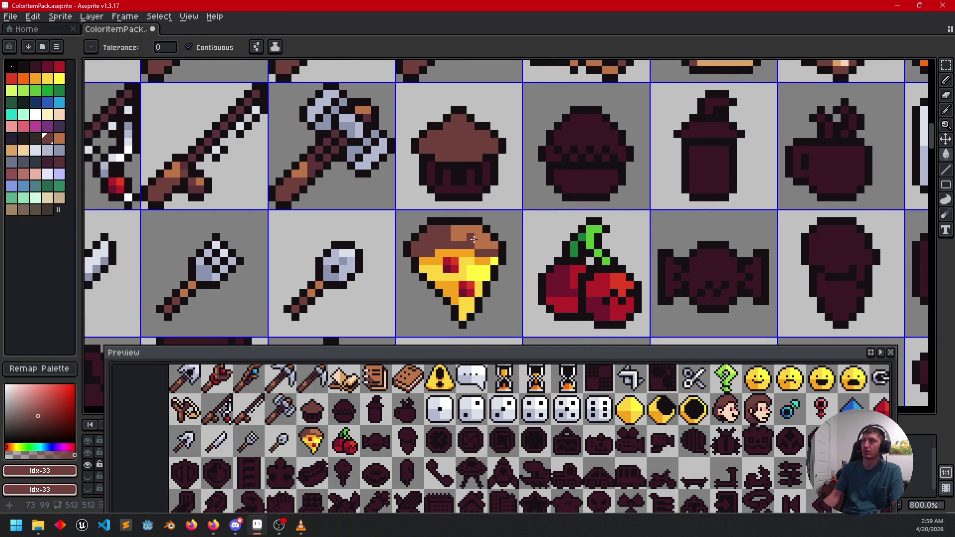
- Fill the muffin top's right section with the pizza crust's light brown
left_click(473, 239, "alt")
key("b")
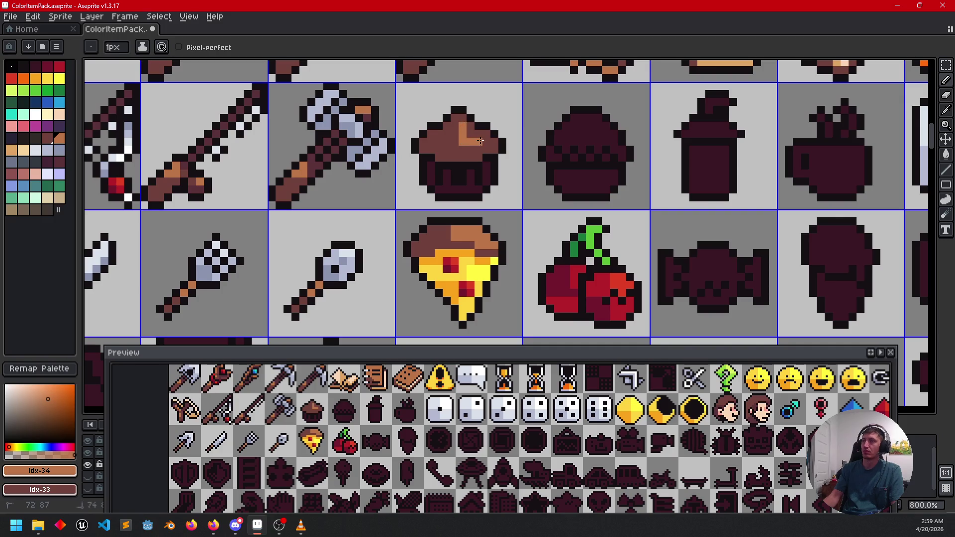
key("g")
left_click(473, 127)
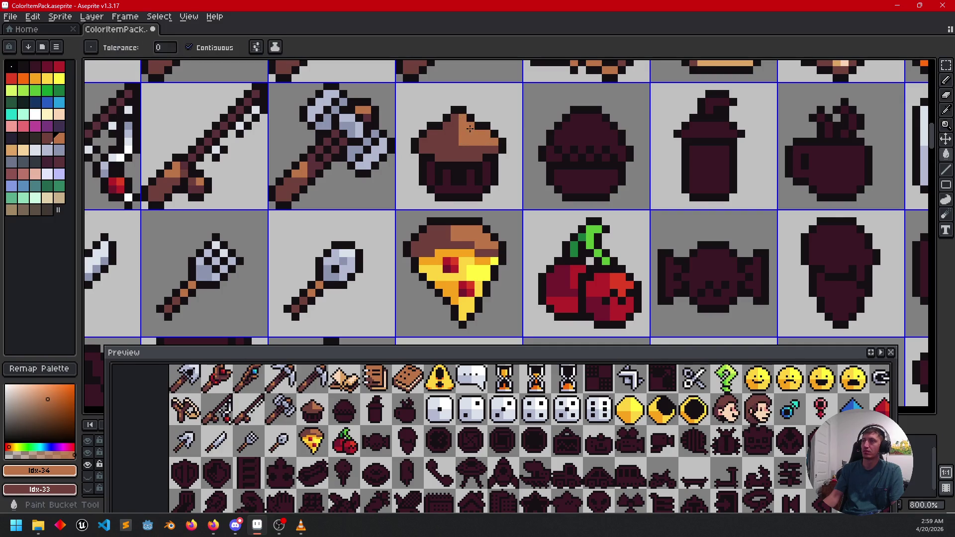
scroll(482, 174, "up", 1)
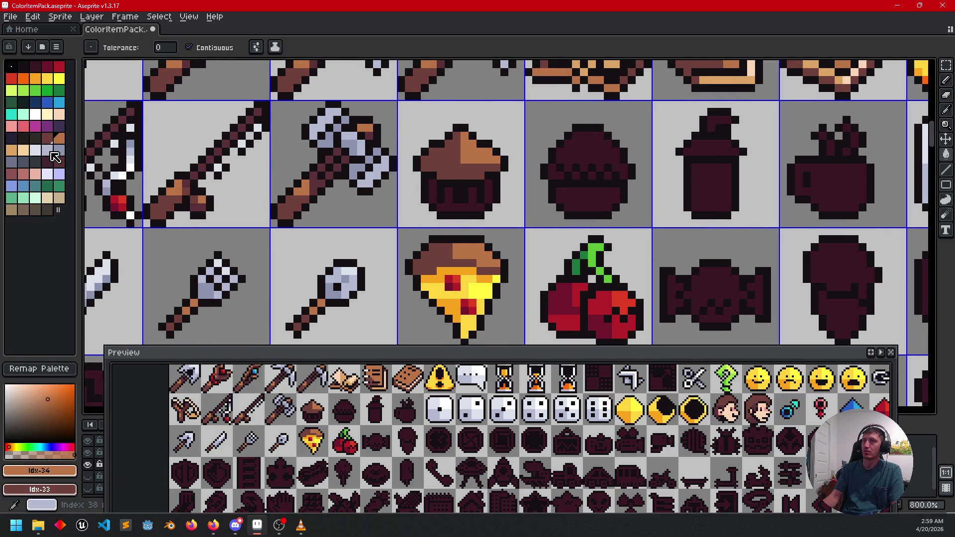
- Pencil a couple of dark maroon pixels onto the muffin top
left_click(50, 140)
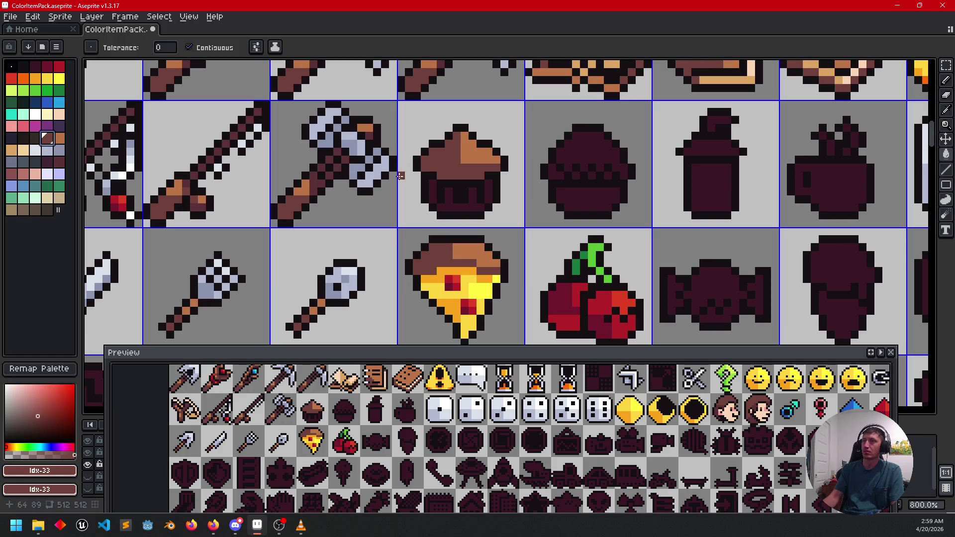
key("b")
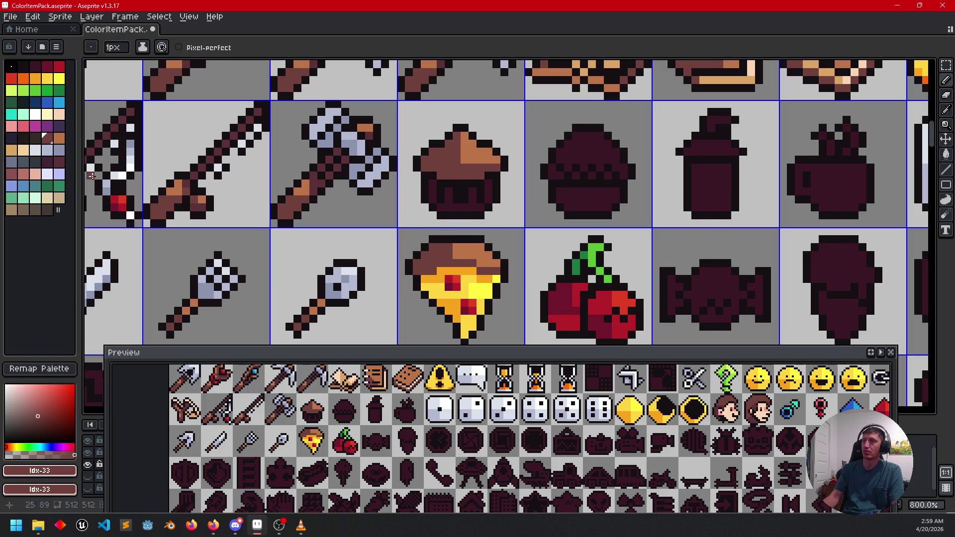
left_click(59, 162)
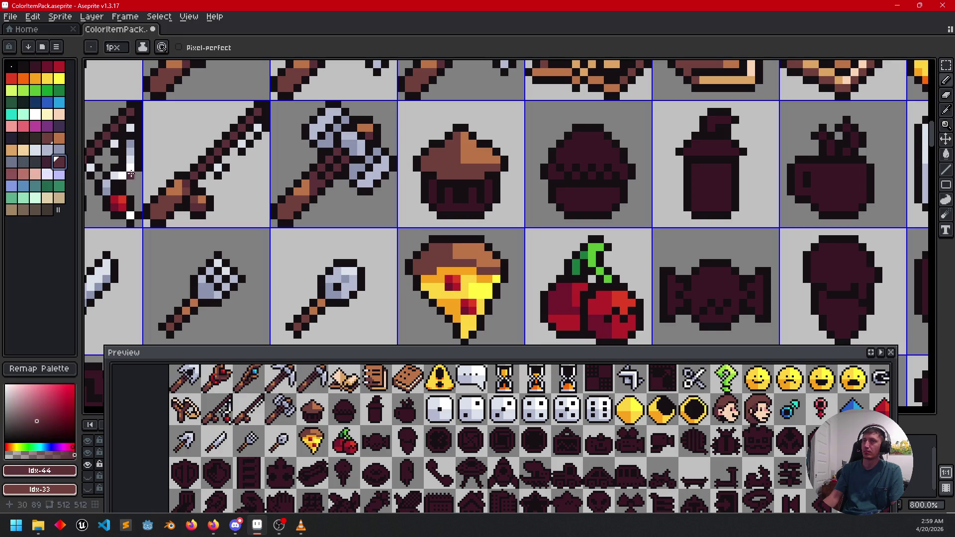
left_click_drag(456, 167, 433, 167)
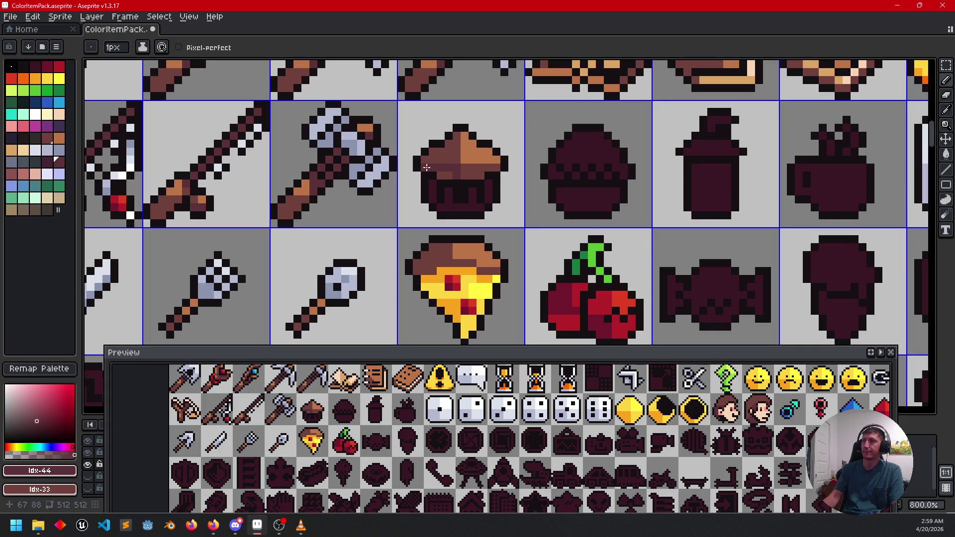
key("g")
mouse_move(492, 236)
left_mouse_down()
mouse_move(558, 252)
mouse_move(544, 253)
left_mouse_up()
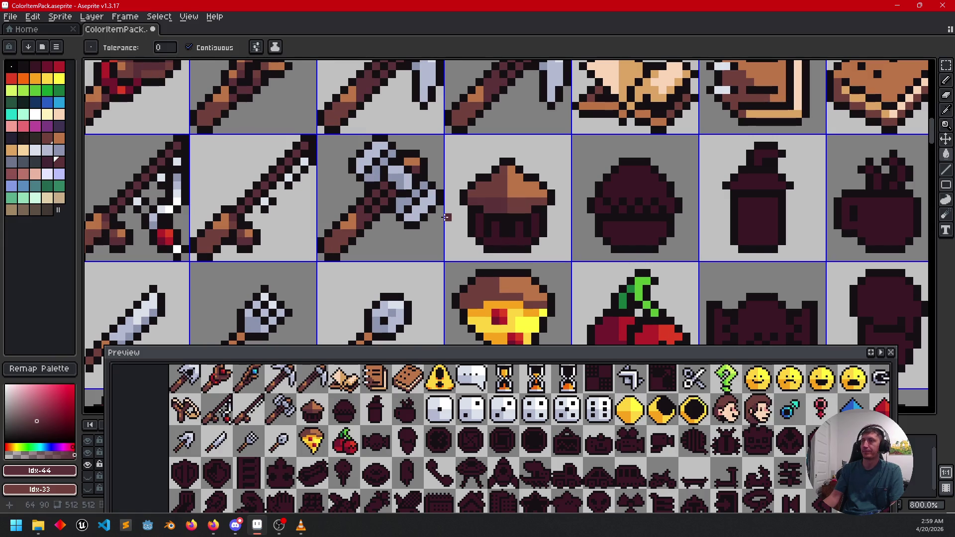
scroll(508, 238, "right", 3)
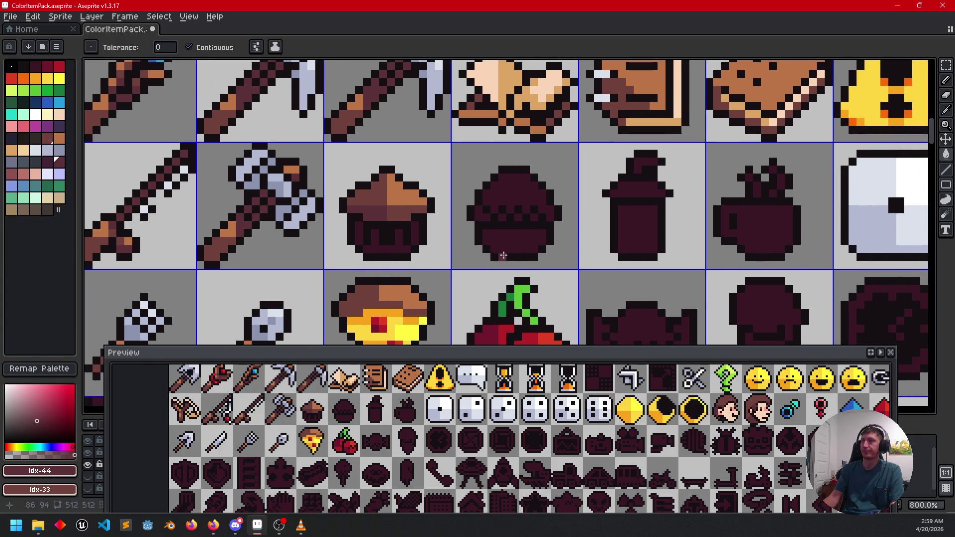
scroll(534, 248, "down", 1)
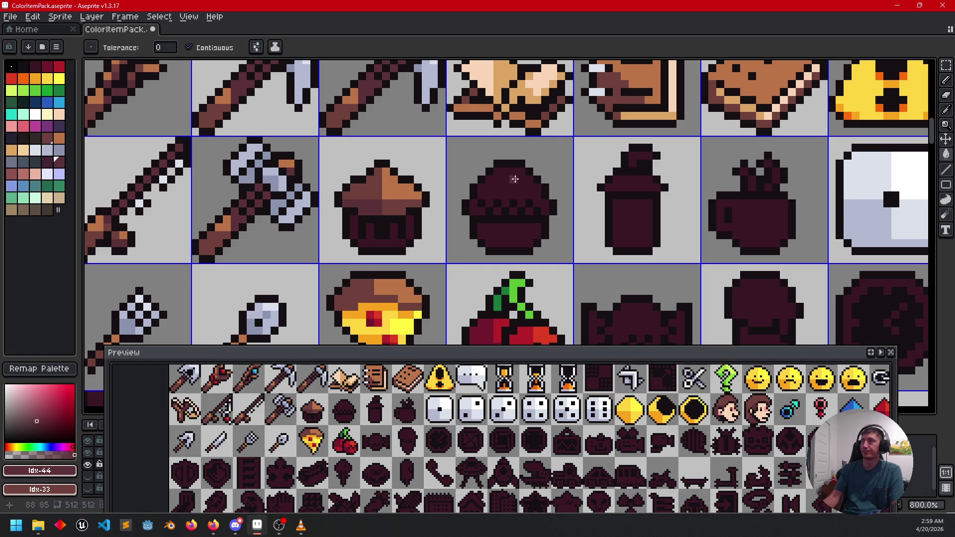
scroll(569, 214, "right", 1)
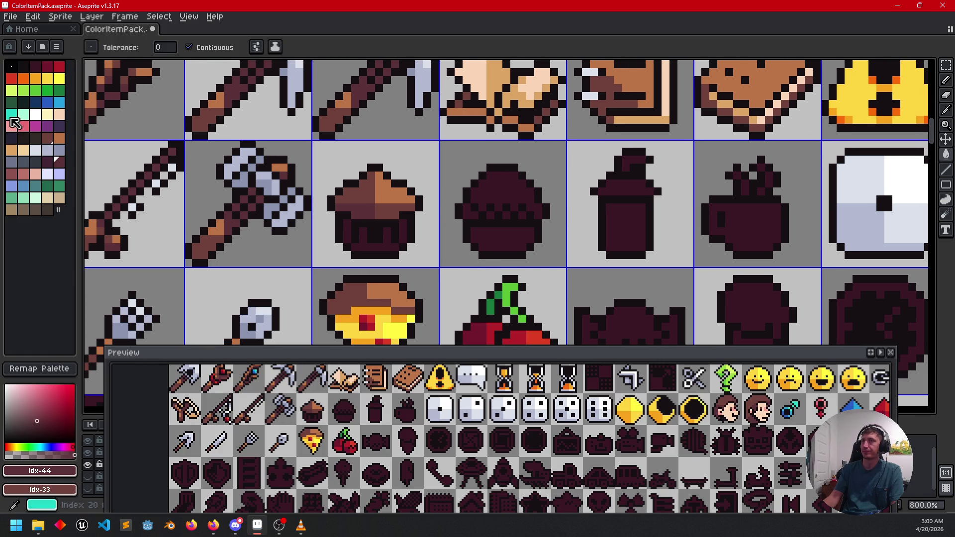
- Fill the rice ball top white and pencil pale blue-grey checker pixels along its lower edge
left_click(35, 114)
left_click(505, 192)
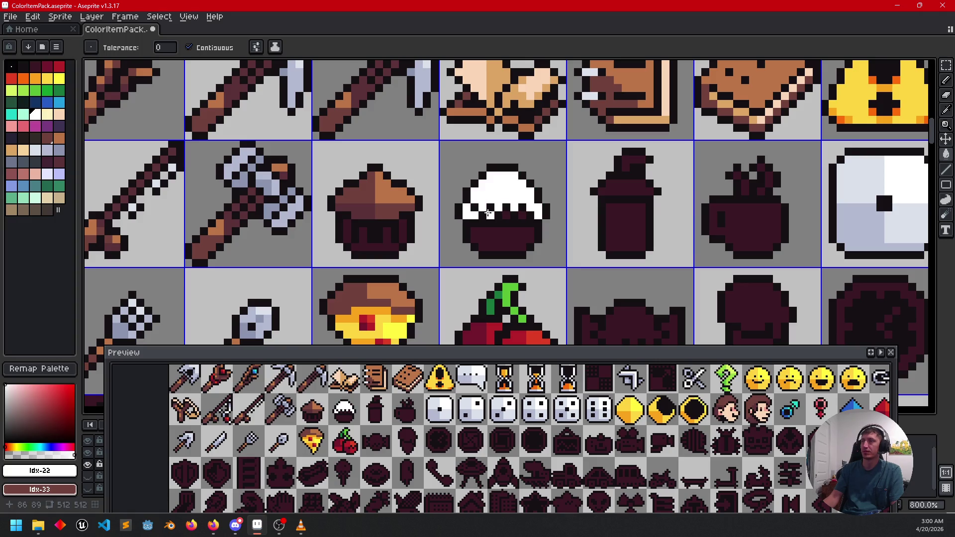
left_click(47, 150)
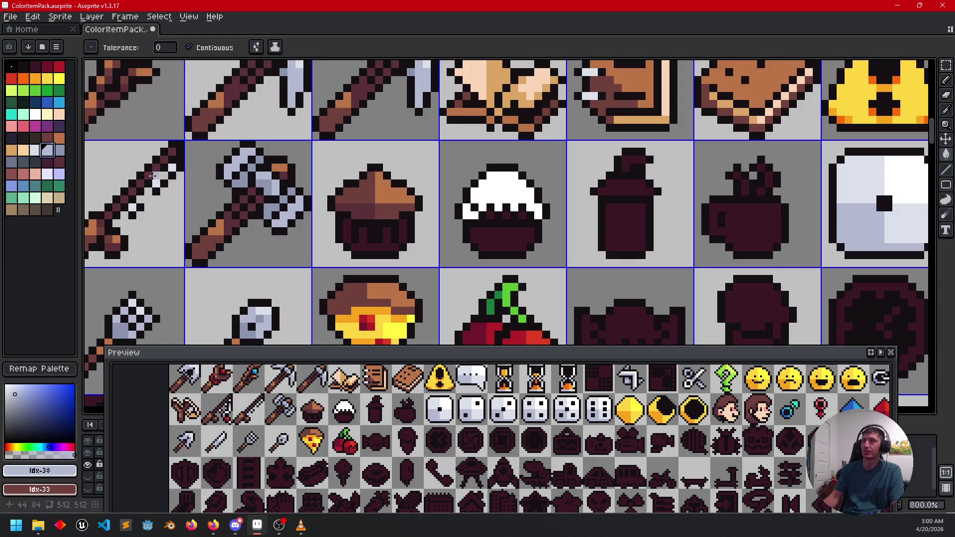
scroll(469, 198, "up", 5)
key("b")
left_click(508, 176)
left_click(522, 175)
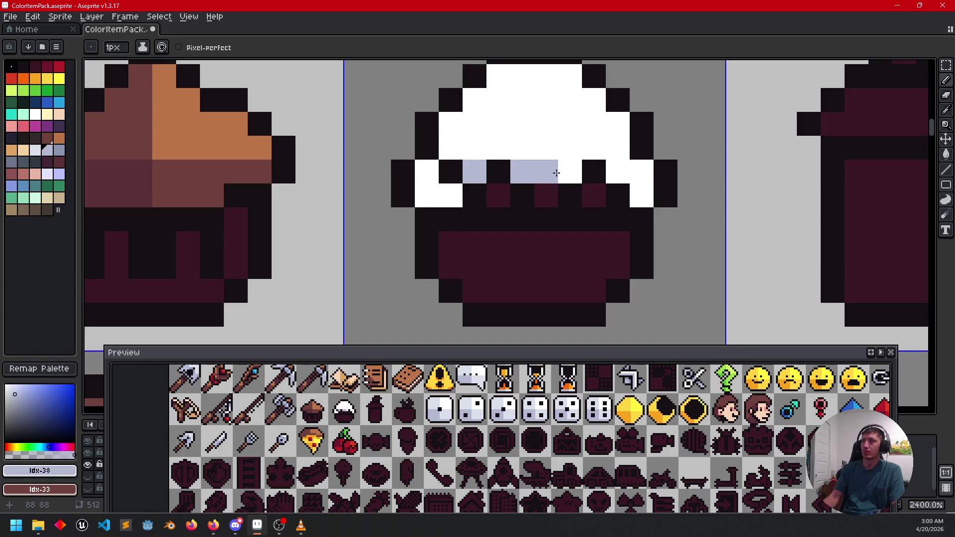
left_click(570, 172)
left_click(594, 196)
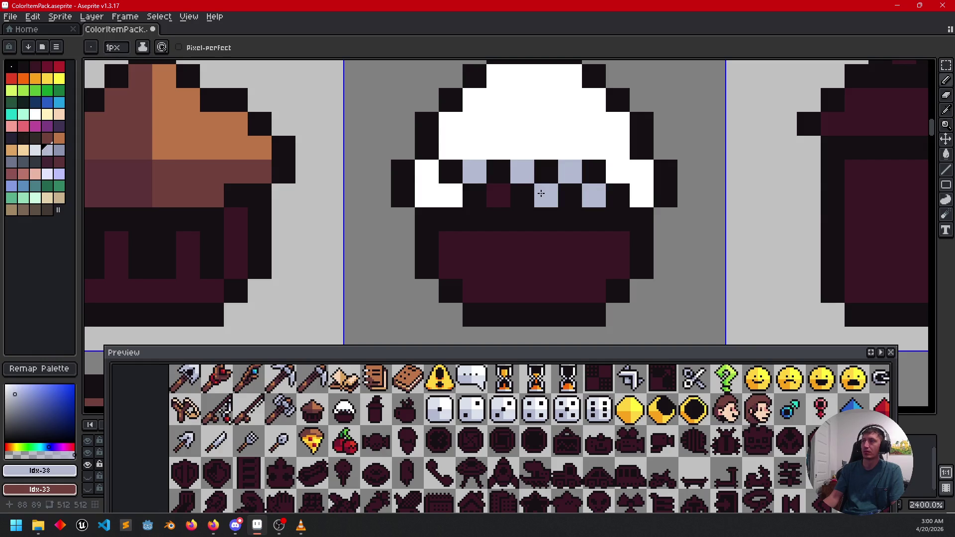
left_click(498, 196)
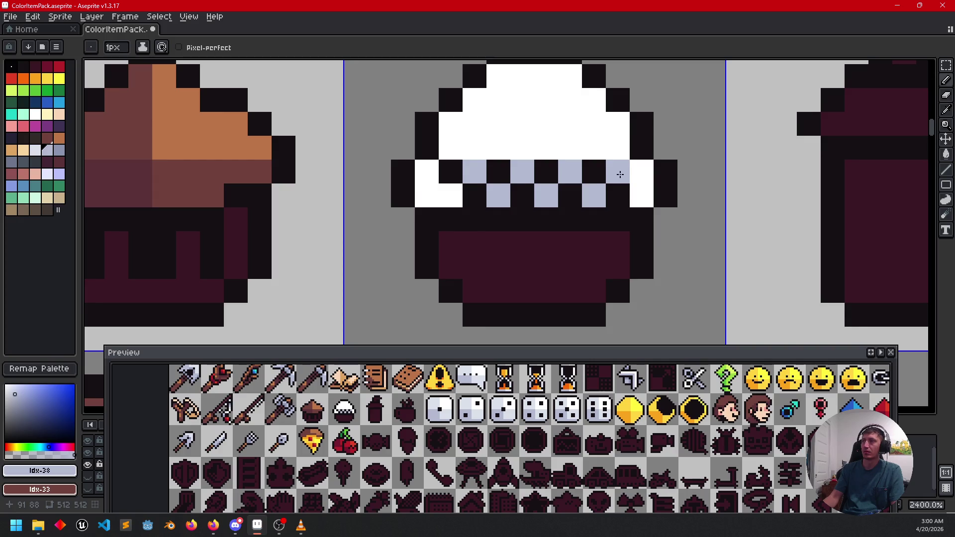
scroll(619, 174, "down", 2)
left_click(503, 182)
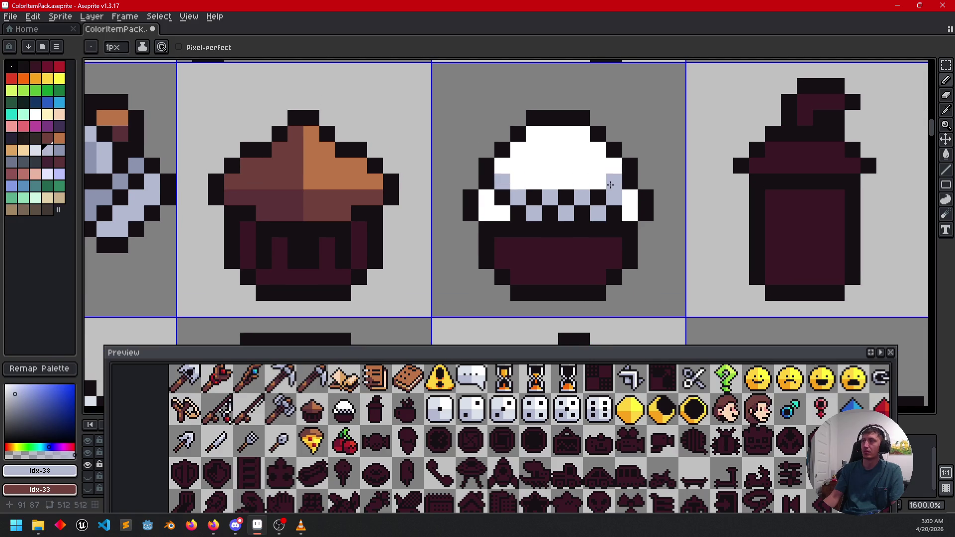
- Lighten the band pixel at the right edge with a near-white shade
key("bracketleft")
left_click(153, 175)
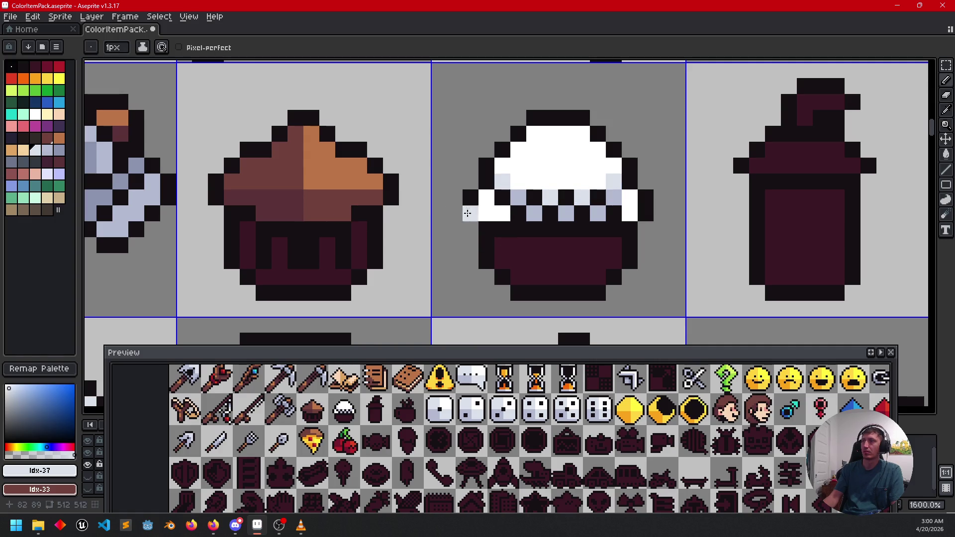
scroll(588, 230, "down", 2)
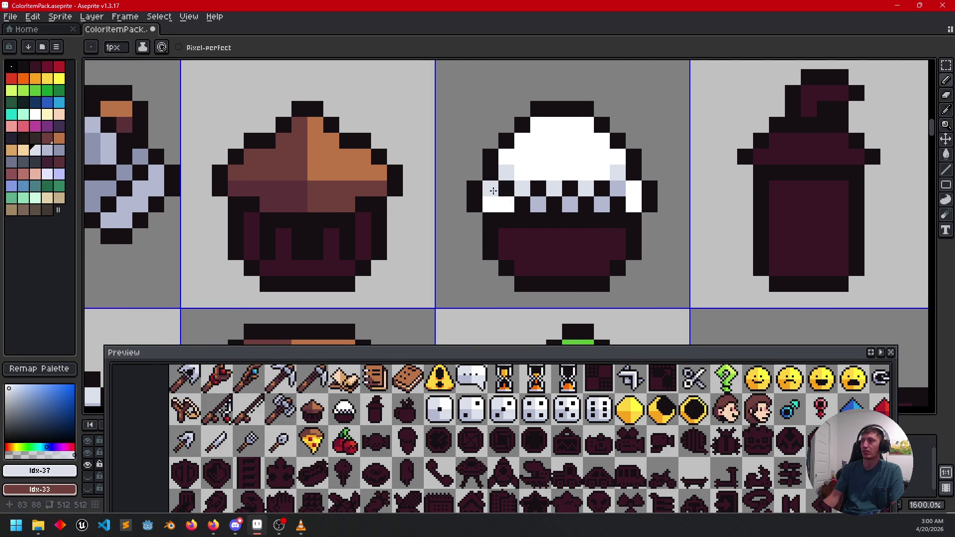
scroll(599, 247, "down", 3)
scroll(599, 247, "up", 3)
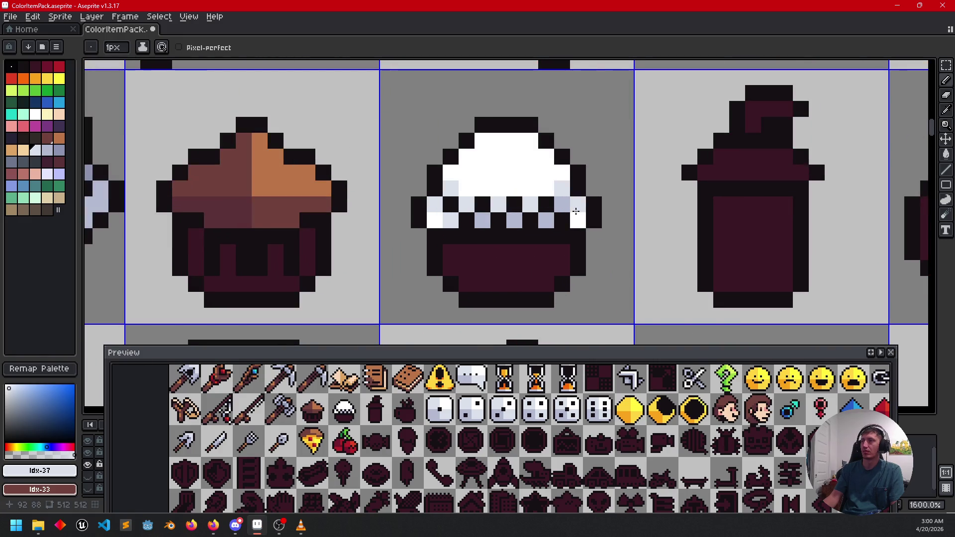
left_click(575, 208)
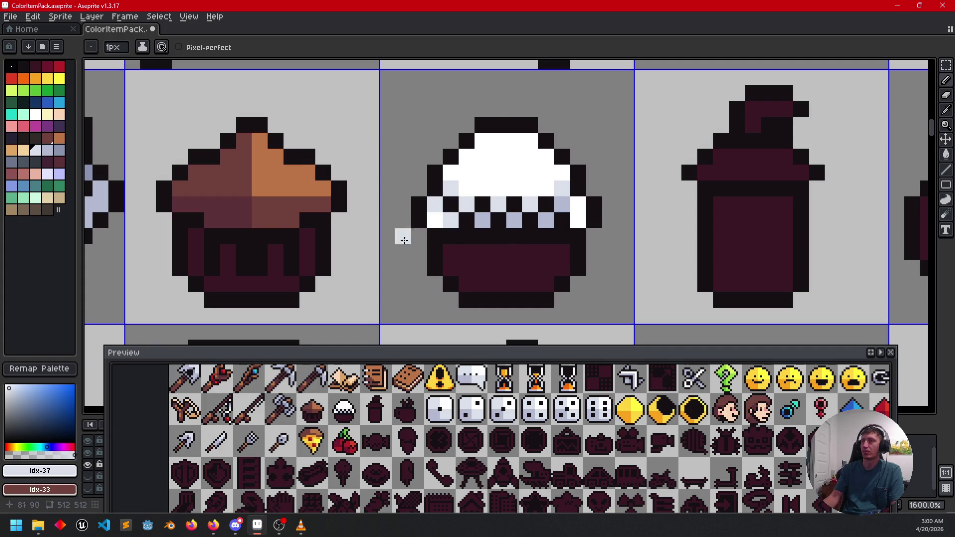
scroll(348, 236, "down", 1)
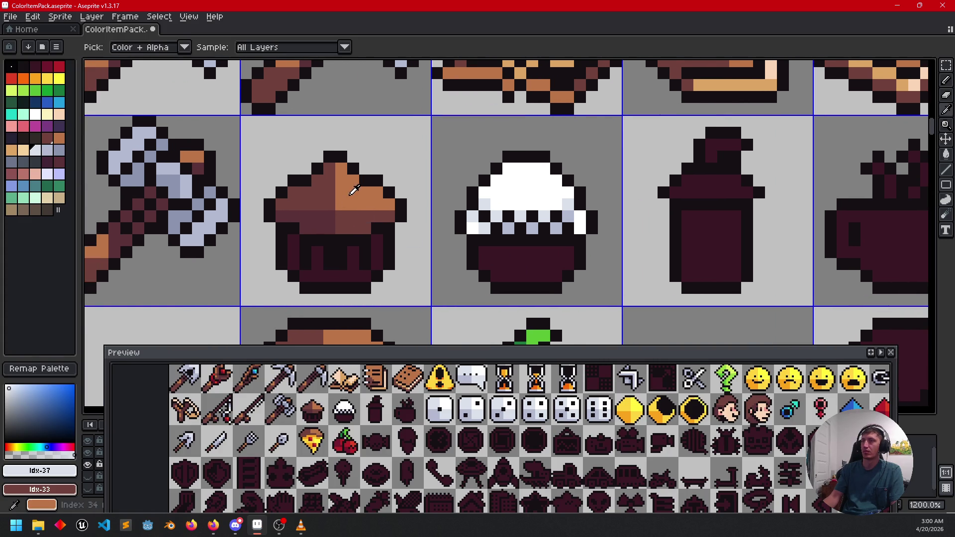
- Fill the rice ball base orange, with its right half dark brown
left_click(351, 195, "alt")
key("g")
left_click(507, 253)
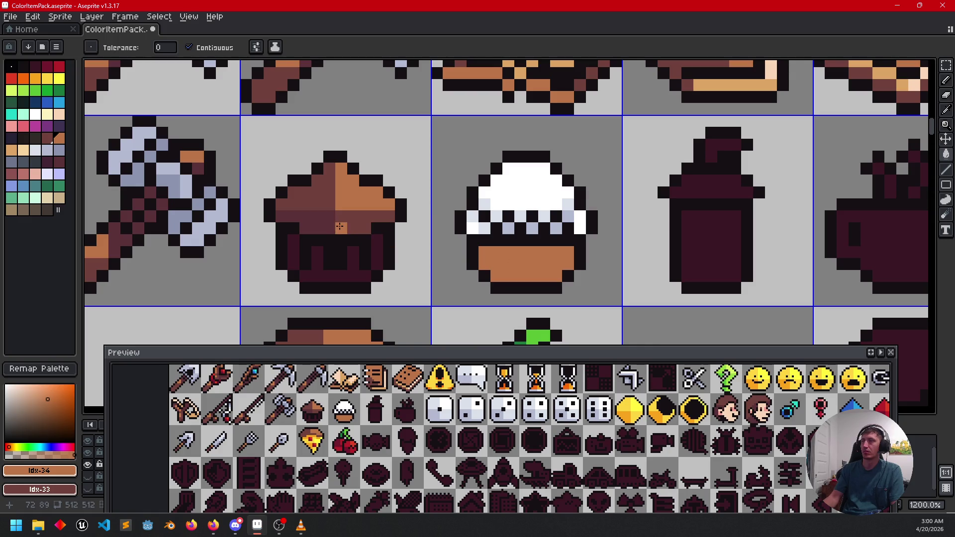
left_click(343, 213, "alt")
key("b")
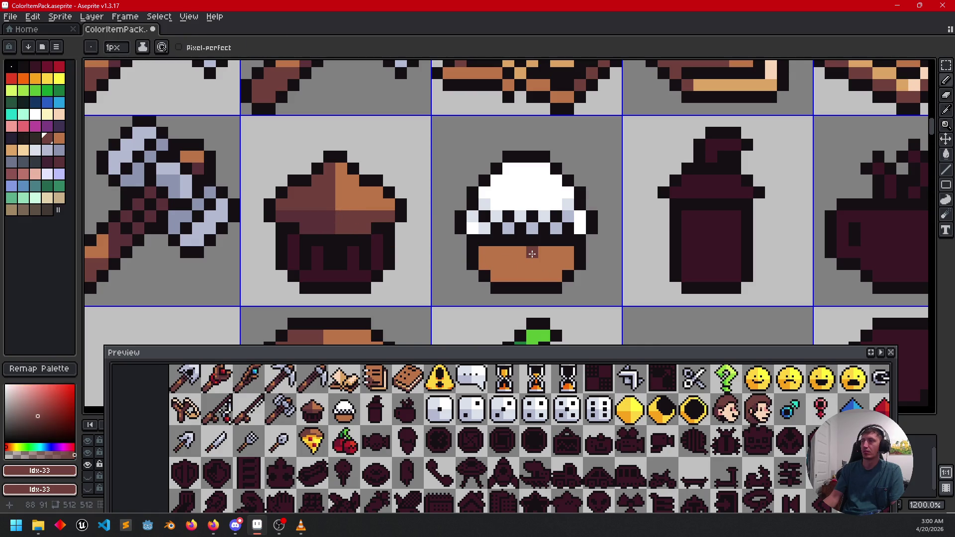
key("g")
left_click(544, 266)
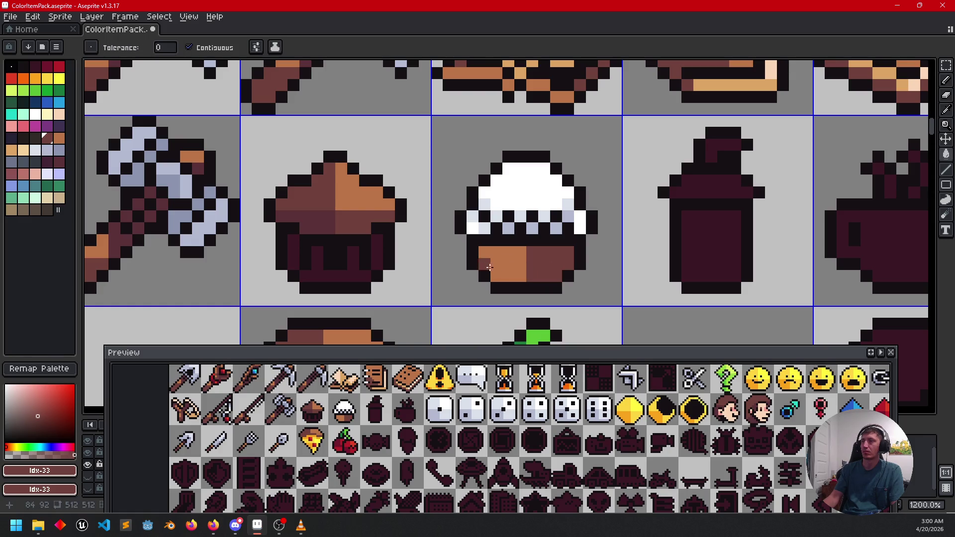
- Refill the base's orange part with maroon and add a two-pixel orange highlight
key("b")
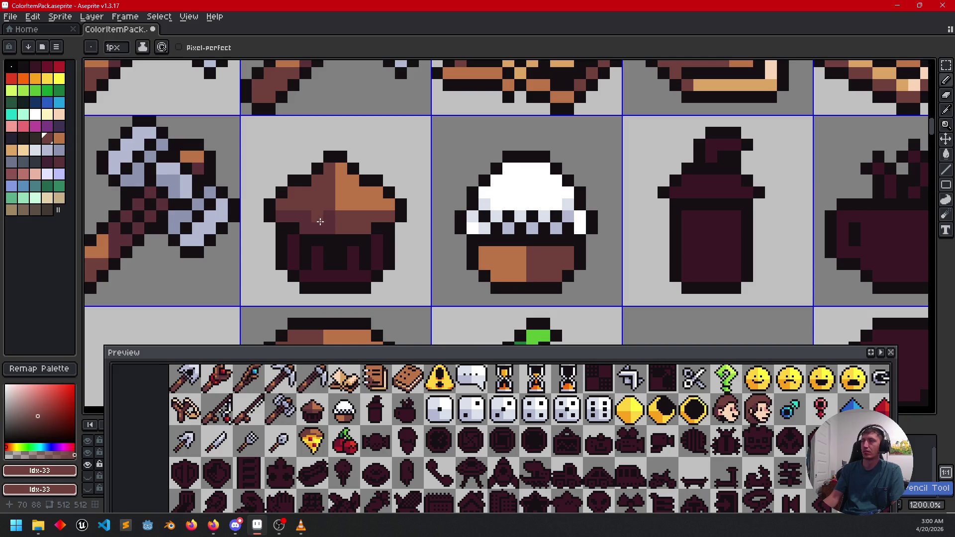
left_click(322, 219, "alt")
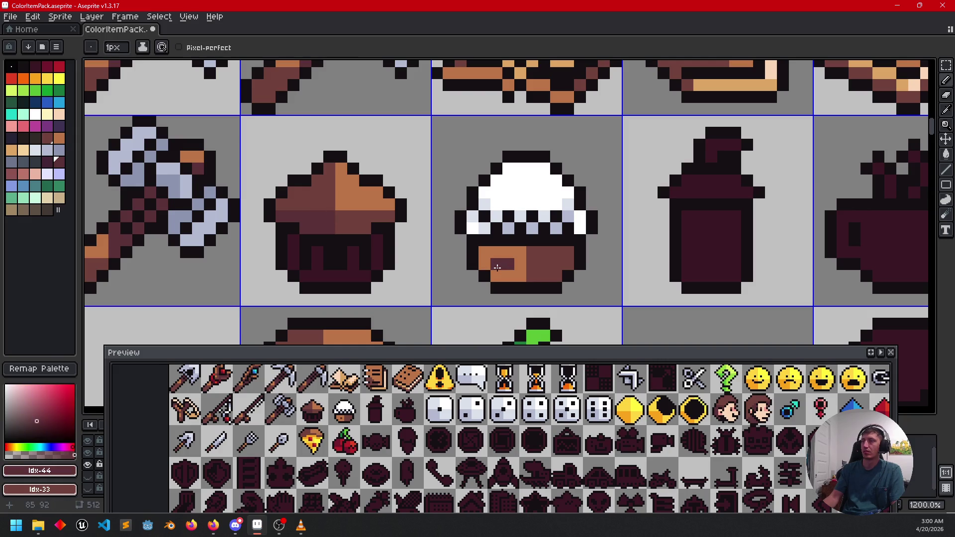
key("g")
left_click(497, 267)
scroll(593, 268, "down", 2)
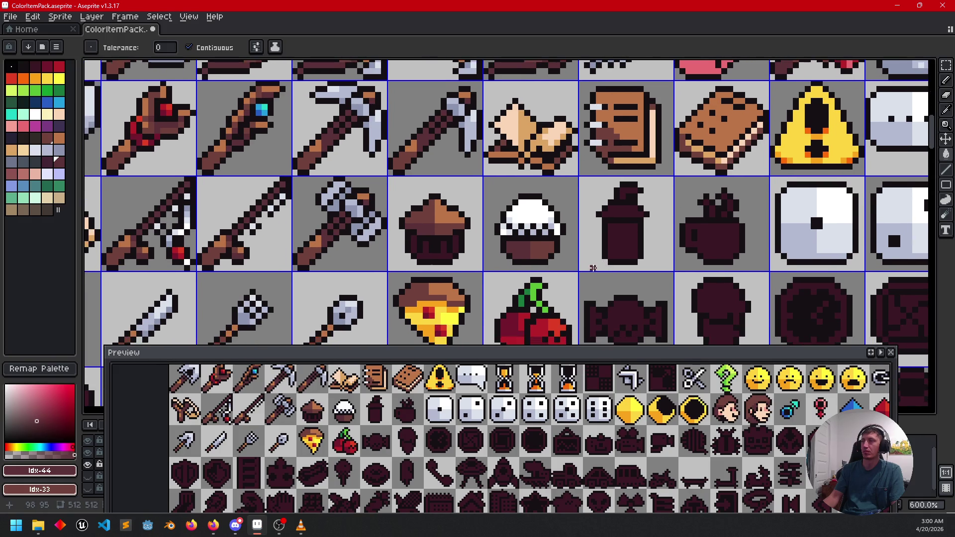
scroll(593, 268, "up", 3)
left_click(309, 153, "alt")
key("b")
left_click(494, 219)
left_click(507, 218)
- Pan and zoom the view onto the soda bottle tile
left_click_drag(445, 231, 466, 246)
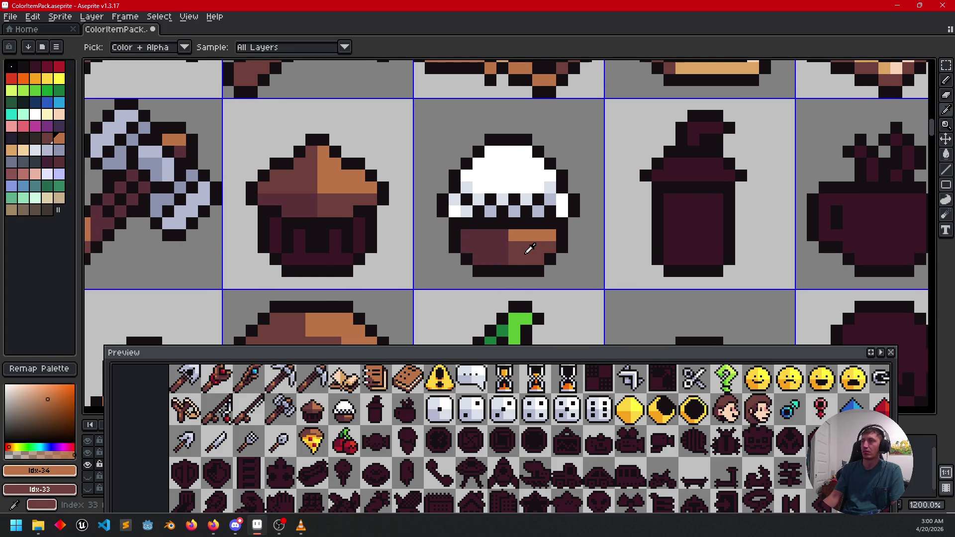
left_click(529, 249, "alt")
scroll(468, 237, "down", 3)
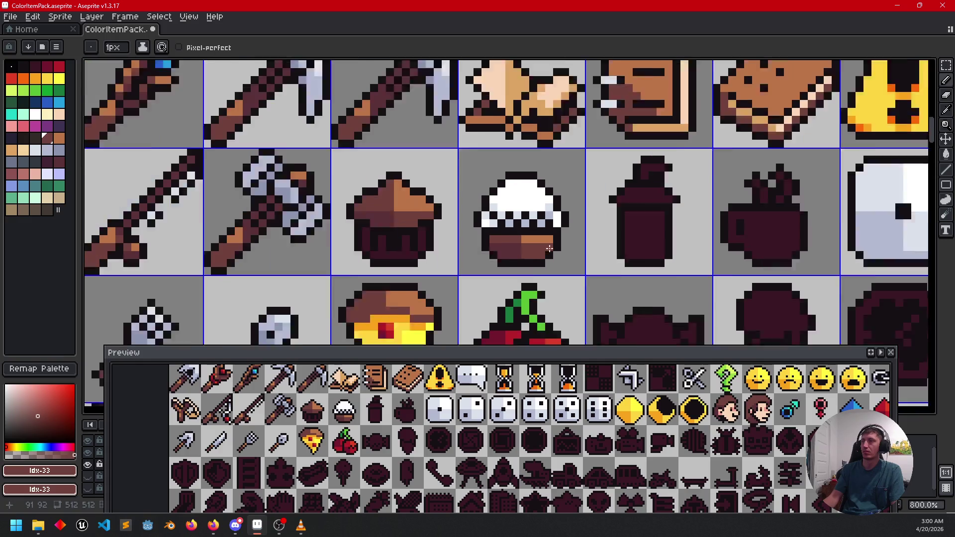
left_click_drag(571, 258, 548, 257)
scroll(586, 261, "up", 1)
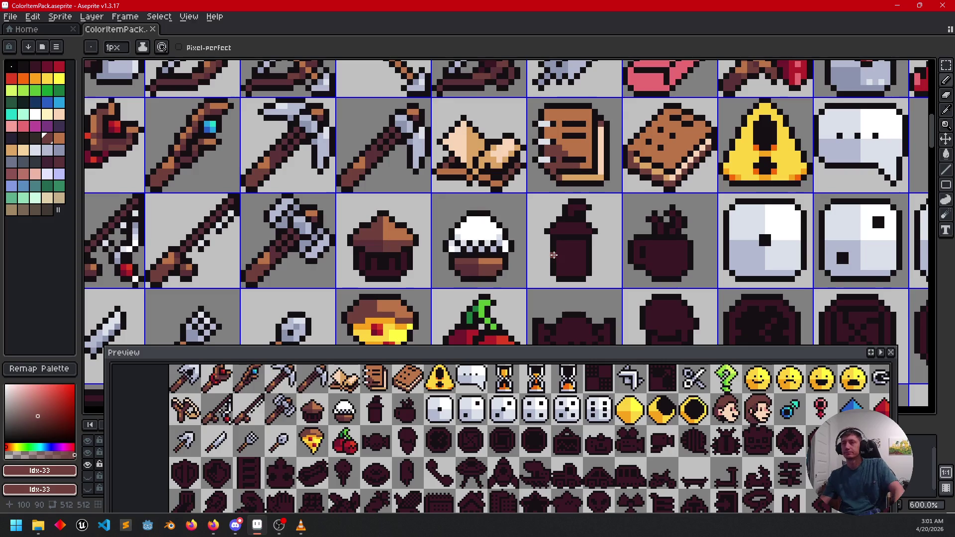
mouse_move(544, 257)
left_mouse_down()
mouse_move(640, 264)
mouse_move(655, 232)
mouse_move(439, 243)
left_mouse_up()
scroll(512, 230, "up", 3)
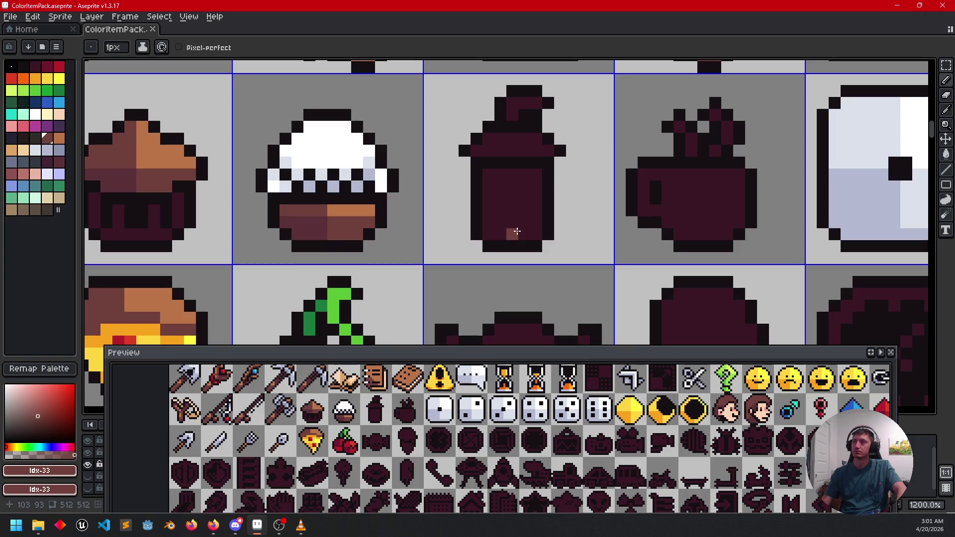
- Fill the bottle body white and shade its left edge and bottom row light blue
left_click(359, 185, "alt")
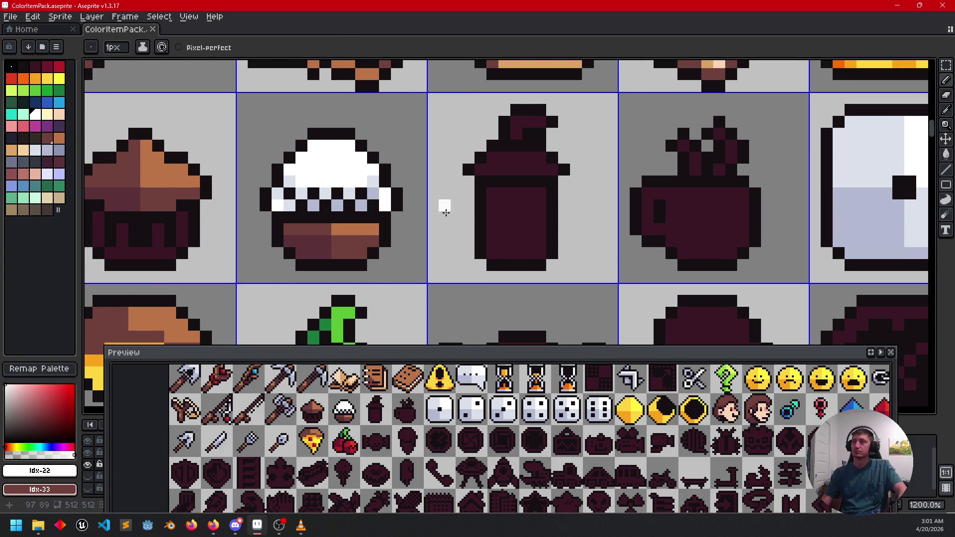
key("g")
left_click(505, 215)
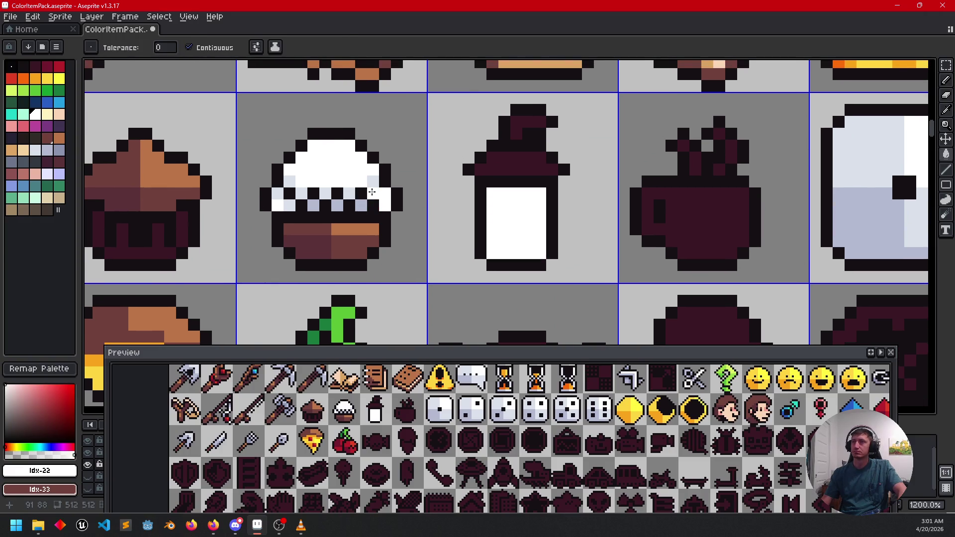
left_click(350, 191, "alt")
key("b")
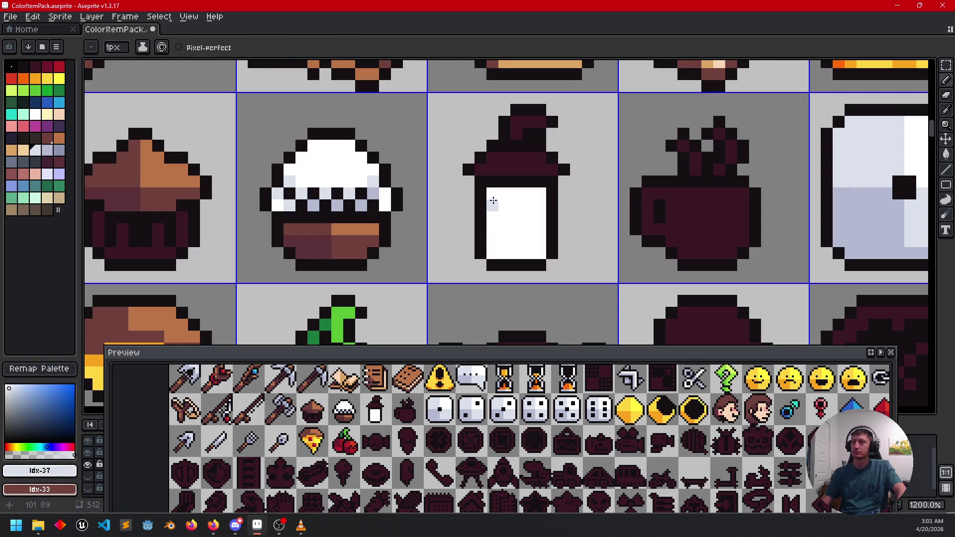
mouse_move(493, 208)
left_mouse_down()
mouse_move(492, 244)
mouse_move(552, 238)
left_mouse_up()
left_click(529, 252, "shift")
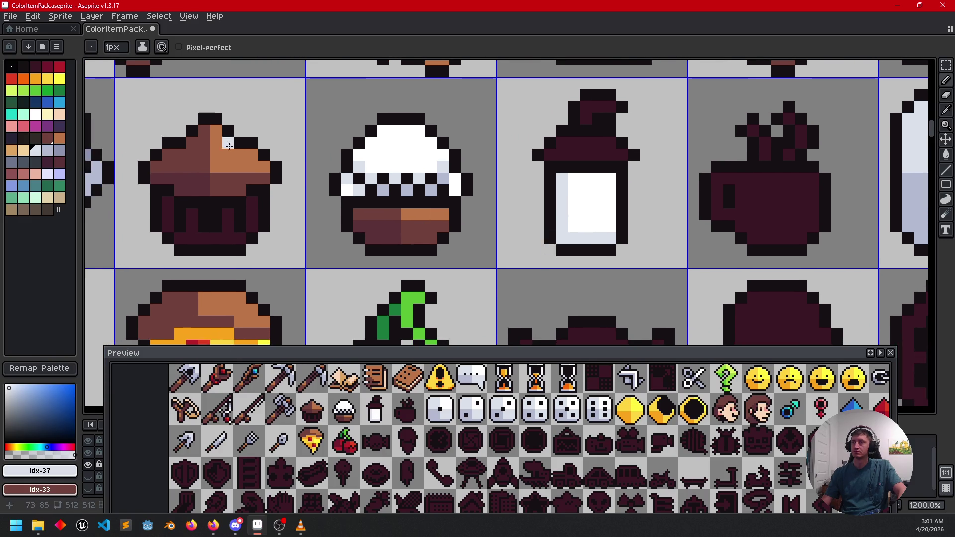
- Paint two vertical red stripes down the body and darken a bottom pixel dark red
left_click(59, 67)
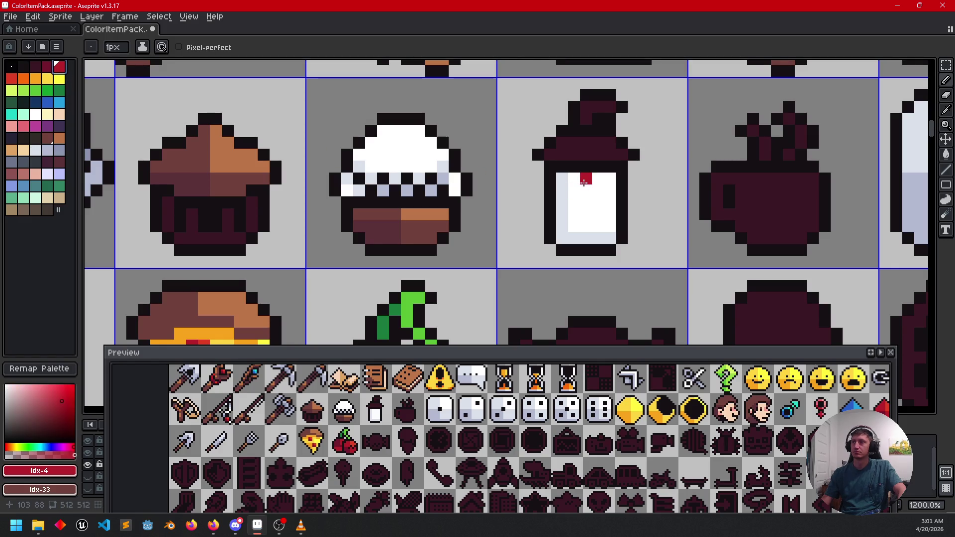
left_click_drag(575, 180, 576, 226)
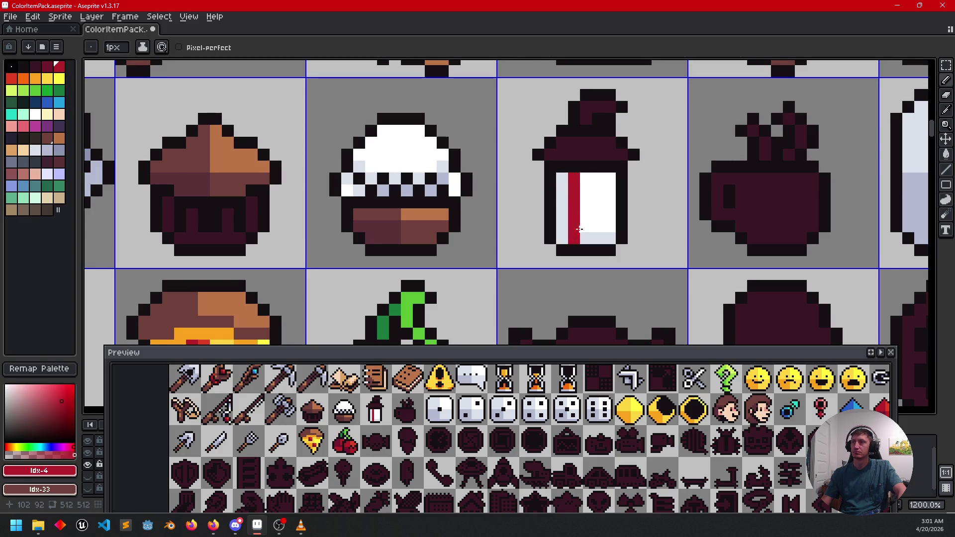
left_click_drag(605, 181, 607, 239)
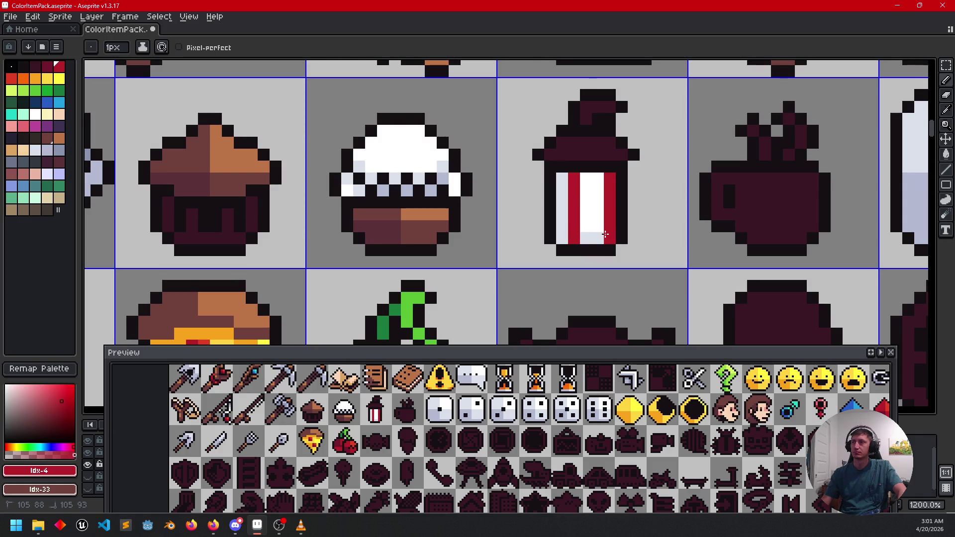
left_click_drag(537, 225, 526, 228)
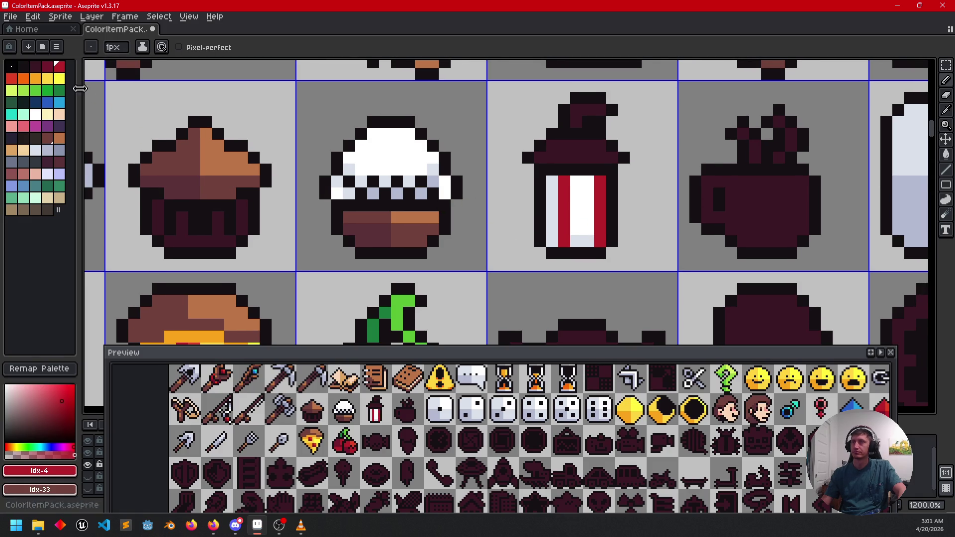
left_click(47, 67)
left_click(587, 240)
scroll(522, 271, "up", 2)
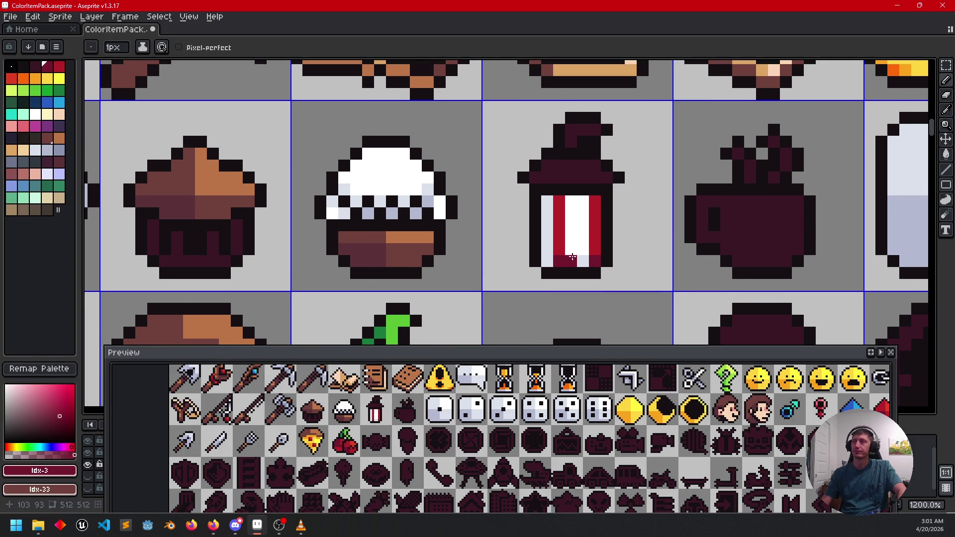
scroll(607, 238, "up", 2)
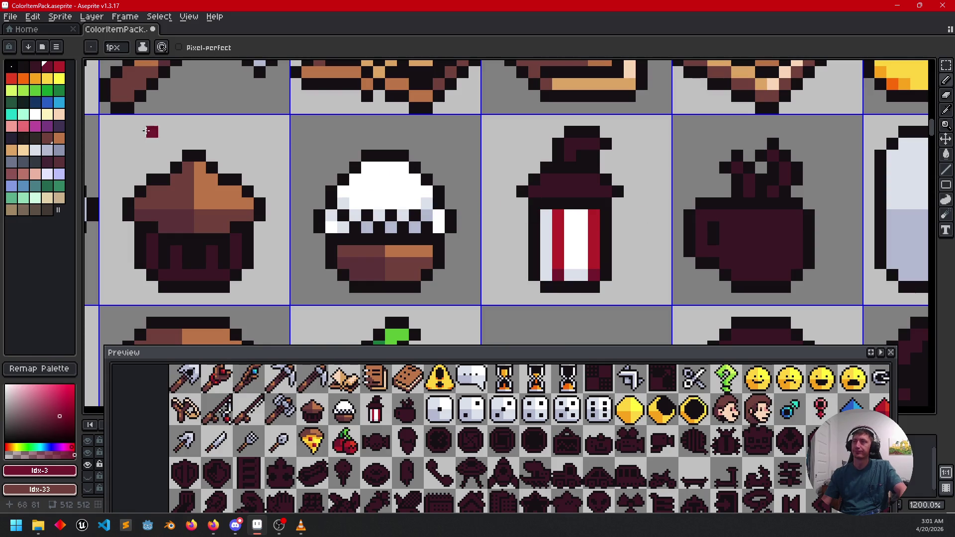
- Paint the bottle's neck and cap white, and whiten one red stripe pixel
left_click(36, 115)
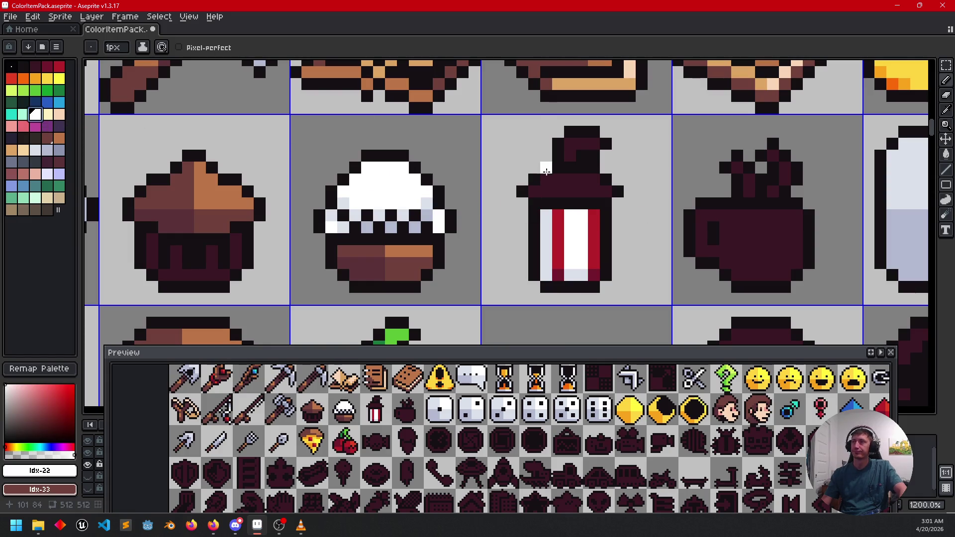
mouse_move(546, 179)
left_mouse_down()
mouse_move(589, 176)
mouse_move(543, 191)
mouse_move(608, 194)
left_mouse_up()
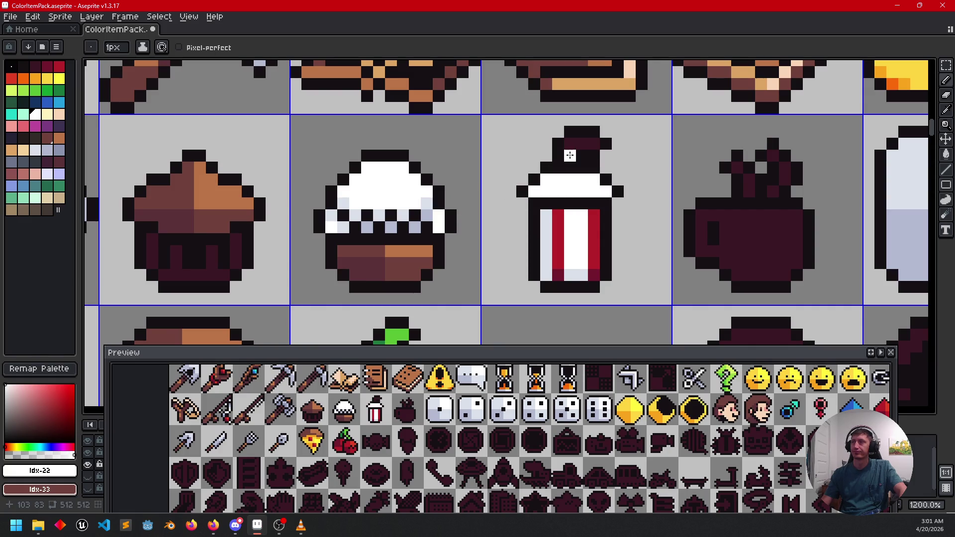
left_click_drag(571, 147, 594, 144)
scroll(620, 211, "down", 1)
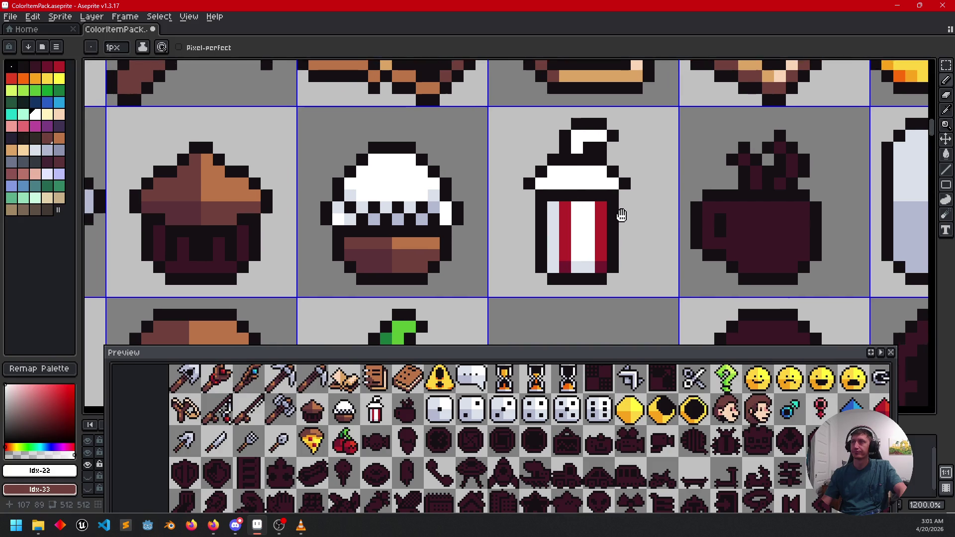
left_click(610, 227)
scroll(593, 254, "up", 1)
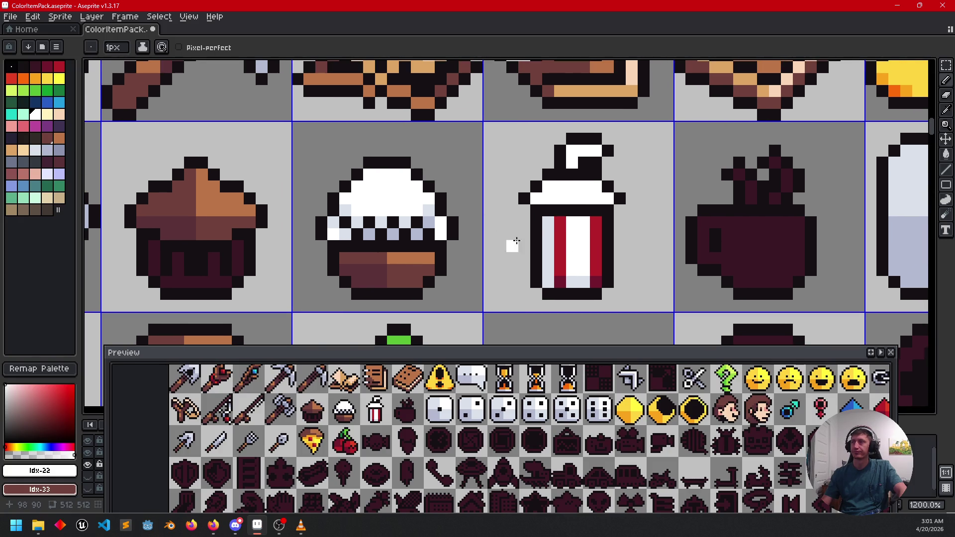
- Shade the lid and the straw's left side with light blue-grey
left_click(547, 242, "alt")
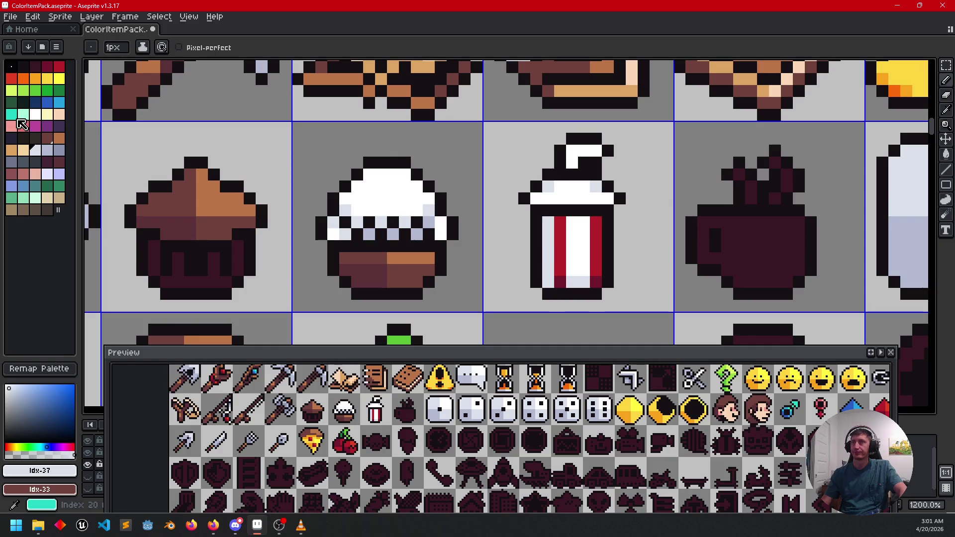
right_click(49, 153)
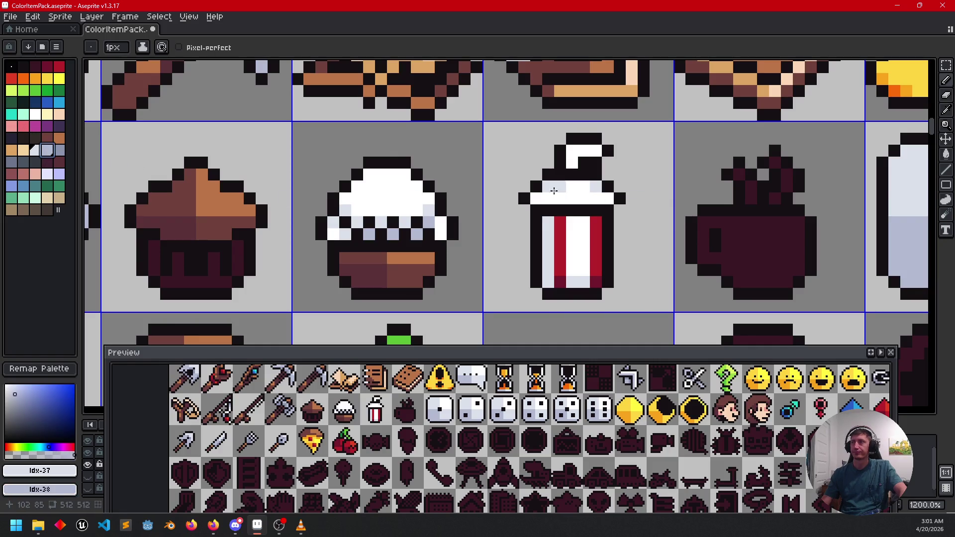
left_click_drag(547, 187, 560, 187)
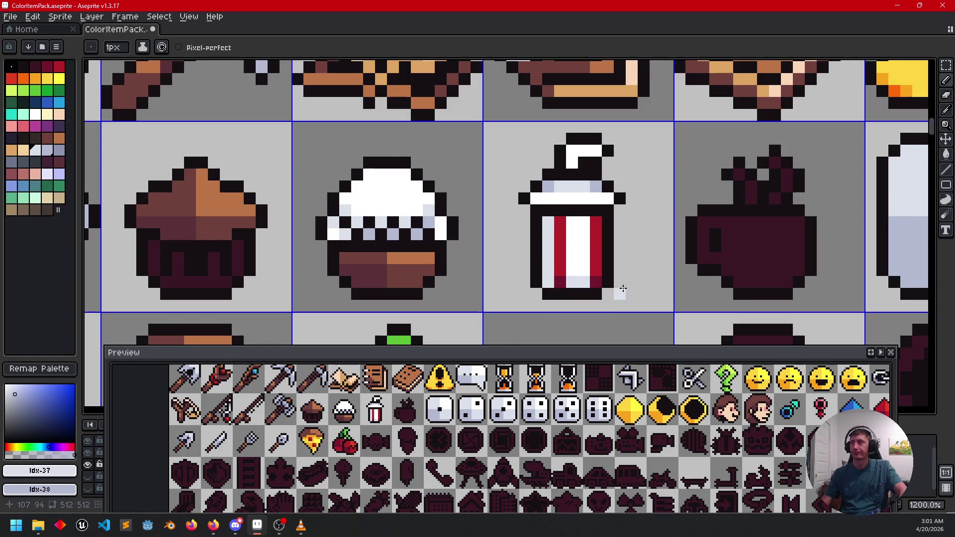
scroll(596, 229, "down", 1)
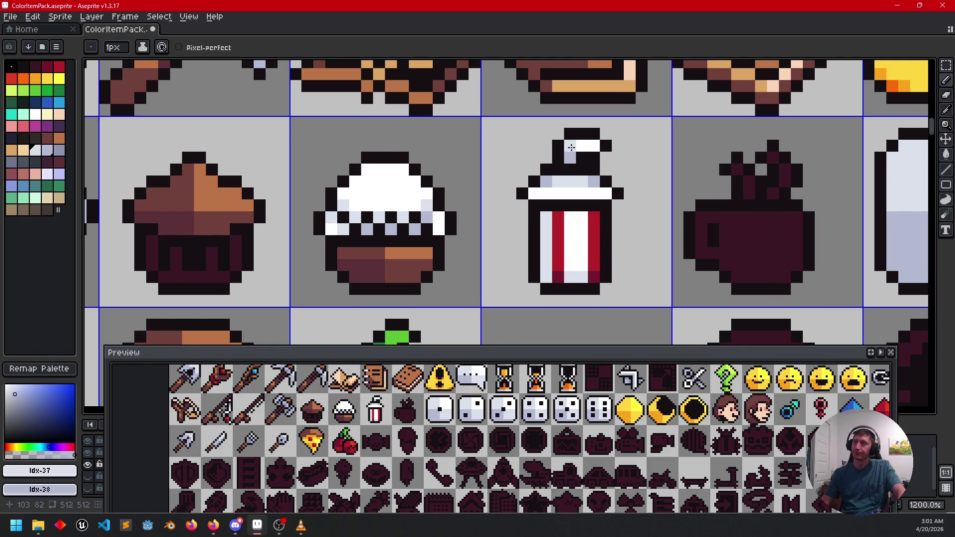
left_click_drag(632, 242, 653, 238)
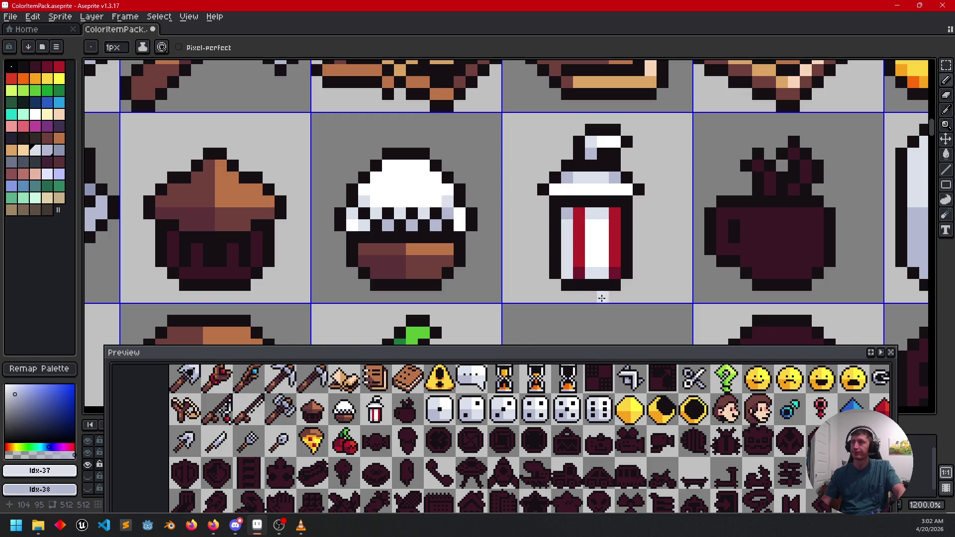
mouse_move(649, 285)
left_mouse_down()
mouse_move(665, 282)
mouse_move(643, 277)
left_mouse_up()
scroll(642, 277, "down", 2)
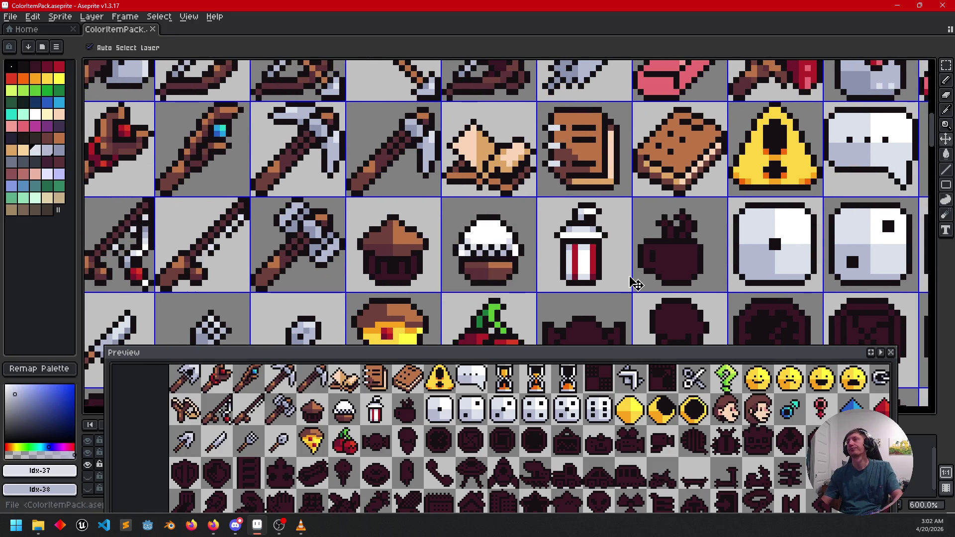
scroll(637, 283, "right", 2)
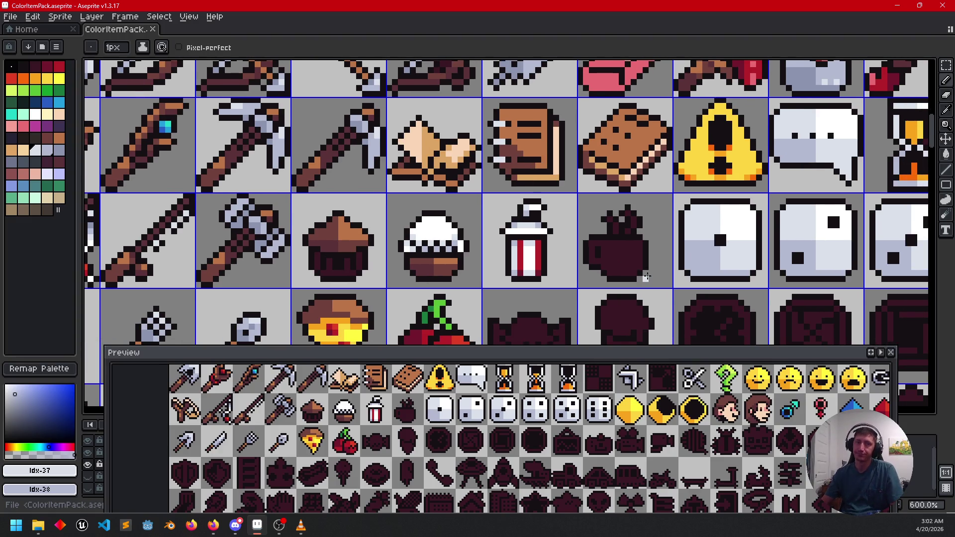
scroll(634, 244, "up", 3)
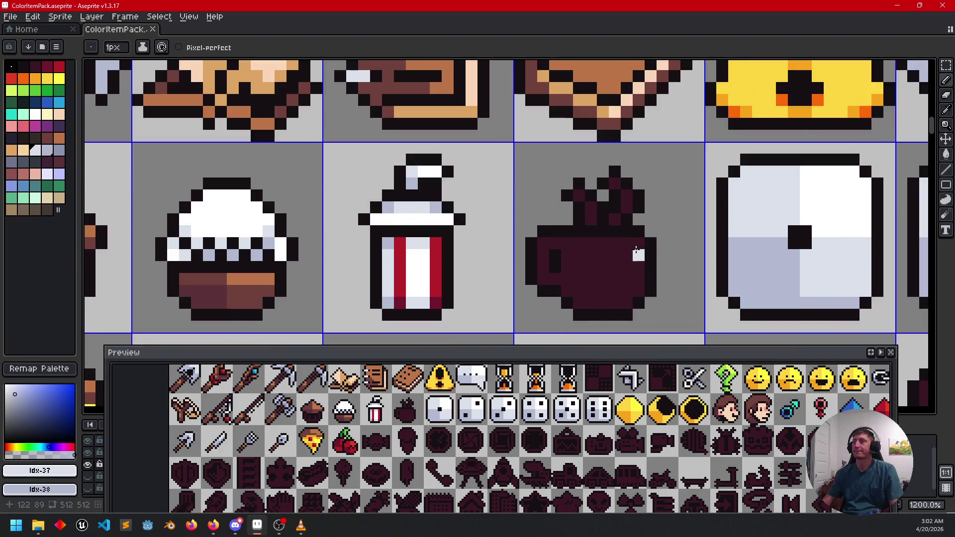
scroll(636, 248, "down", 2)
scroll(667, 267, "left", 2)
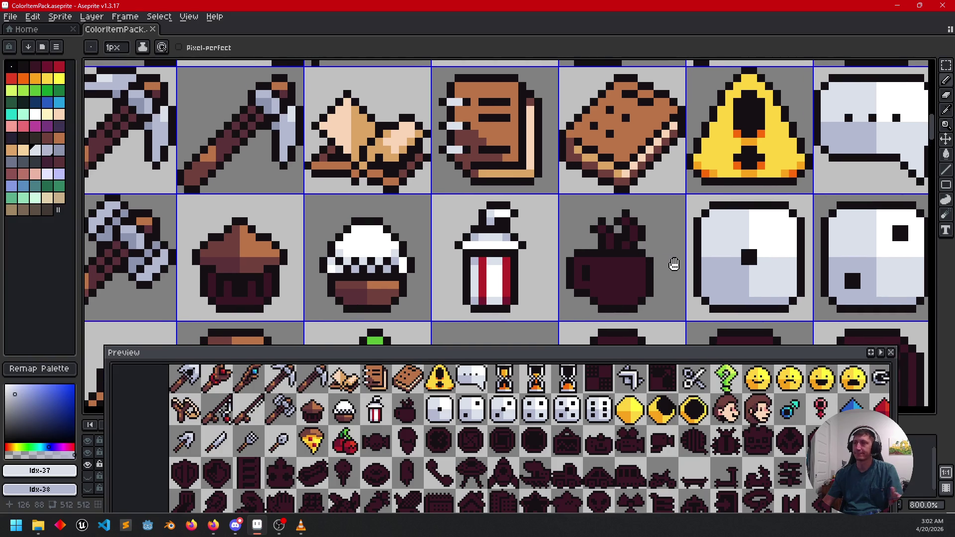
- Fill the coffee mug body light grey and lighten a leftover dark pixel inside it
key("g")
left_click(623, 277)
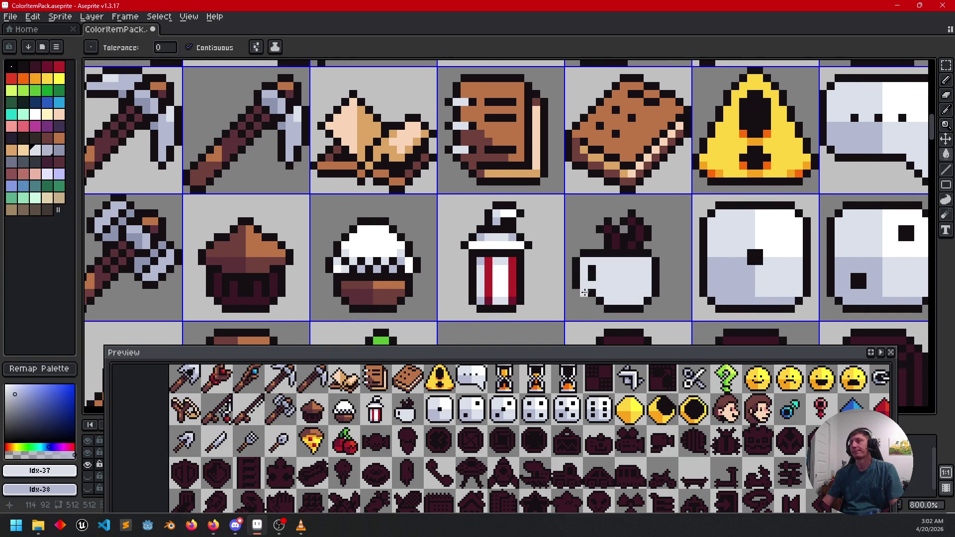
key("b")
left_click(593, 280)
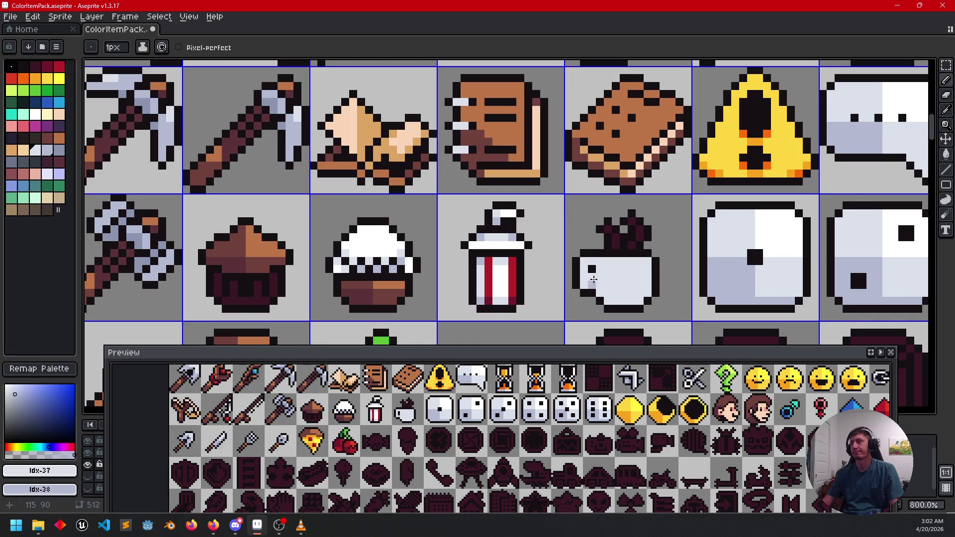
scroll(664, 298, "up", 2)
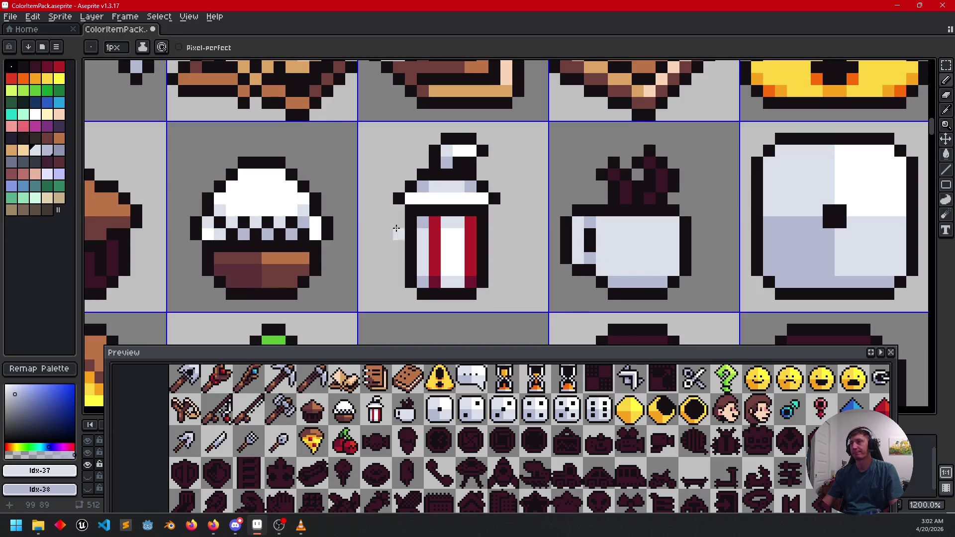
left_click_drag(591, 230, 589, 242)
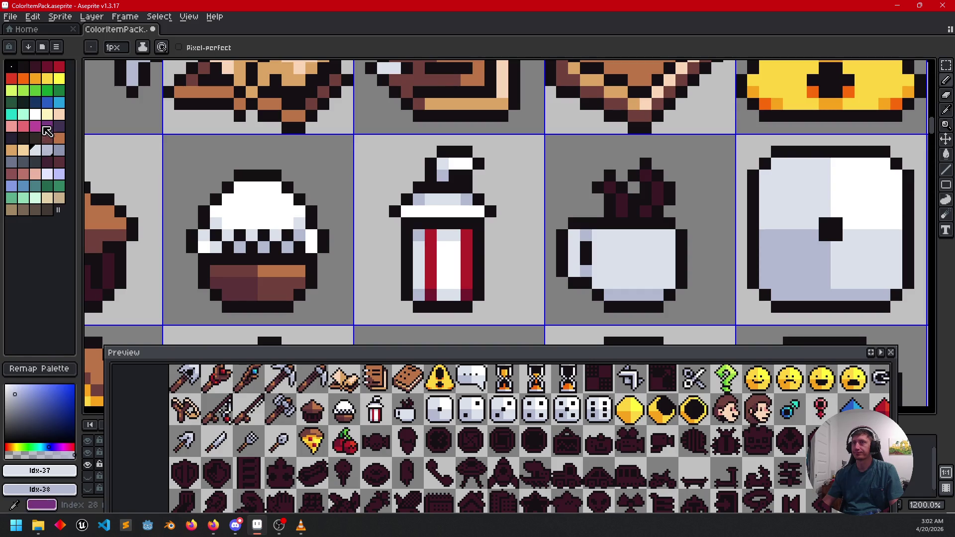
- Add three white highlight pixels to the mug's steam
left_click(35, 115)
left_click(617, 212)
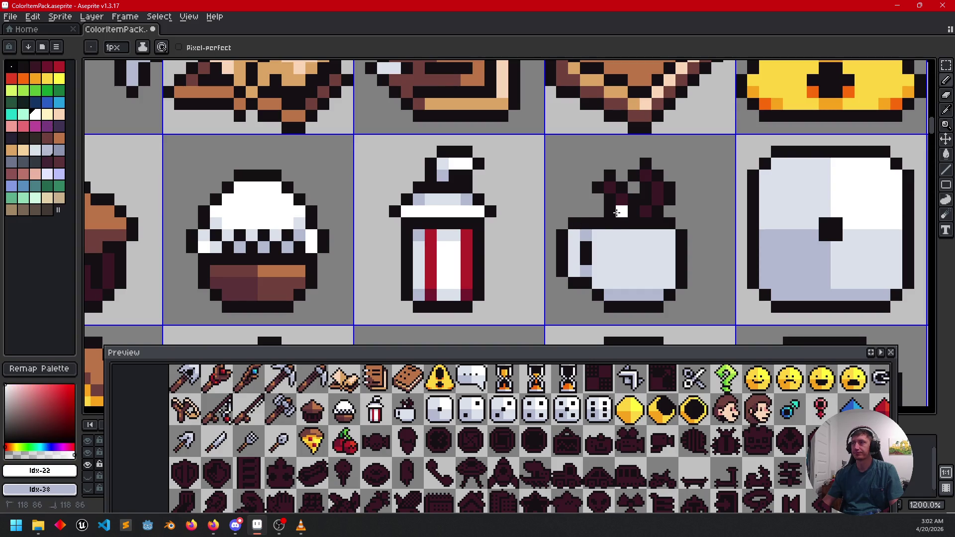
left_click(646, 212)
left_click(653, 200)
scroll(641, 177, "down", 2)
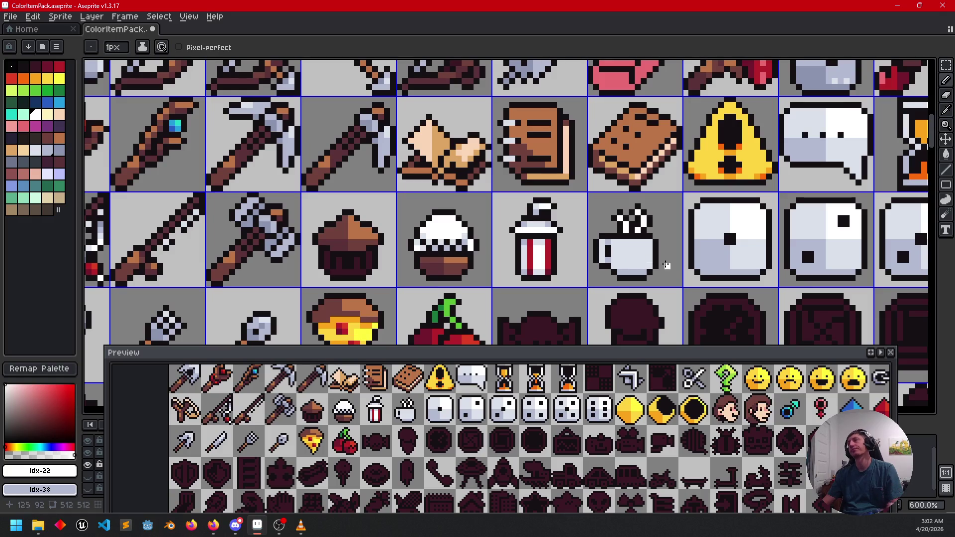
scroll(671, 260, "down", 2)
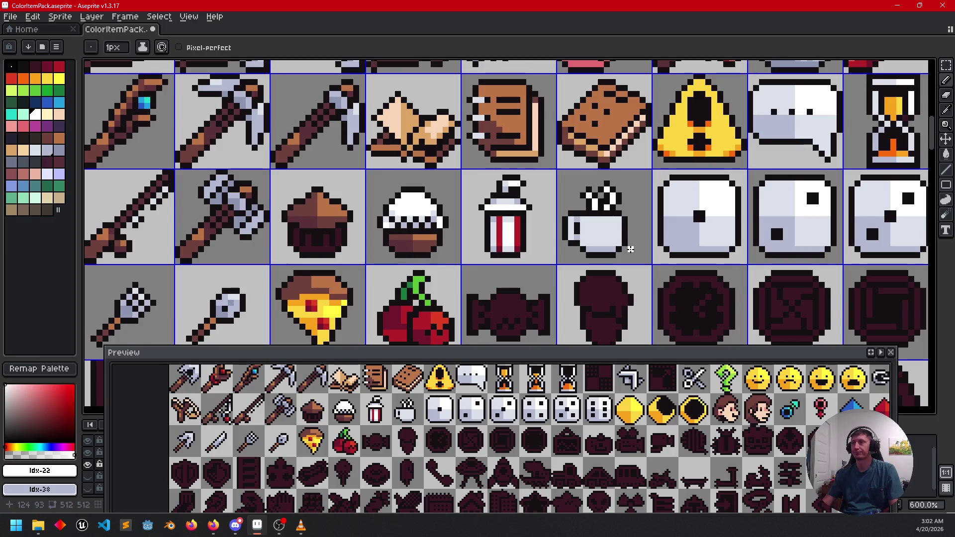
scroll(631, 248, "down", 3)
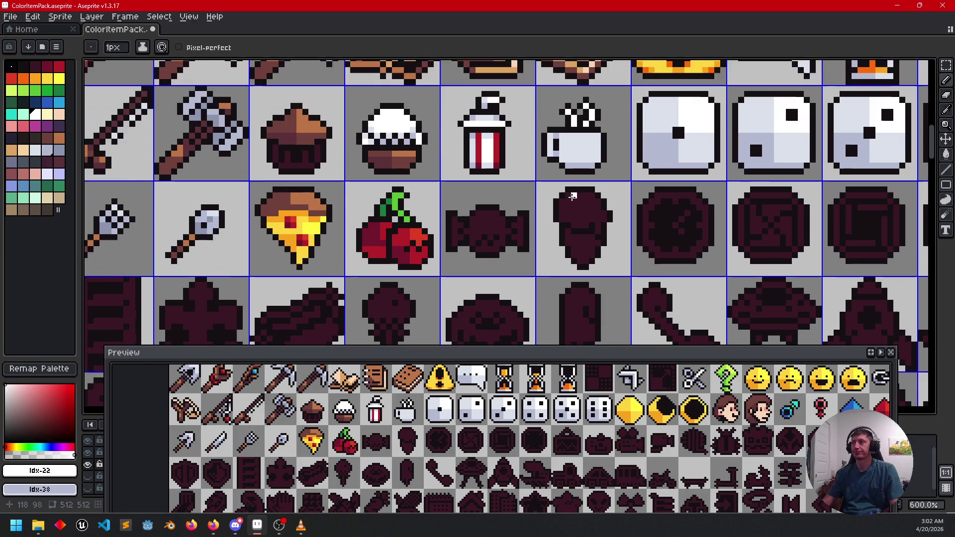
left_click_drag(563, 206, 562, 208)
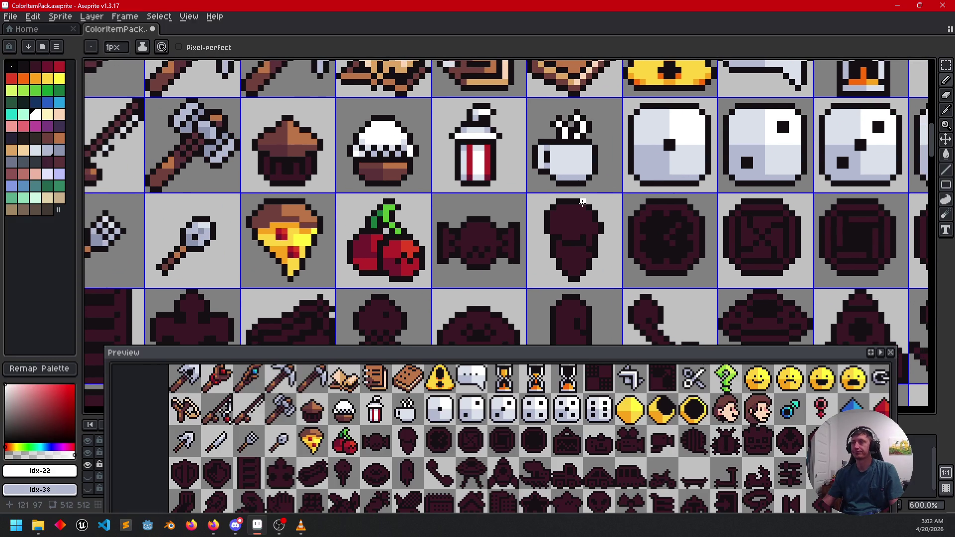
- Fill the ice-cream scoop pink and the cone cream
left_click(15, 127)
key("g")
left_click(570, 232)
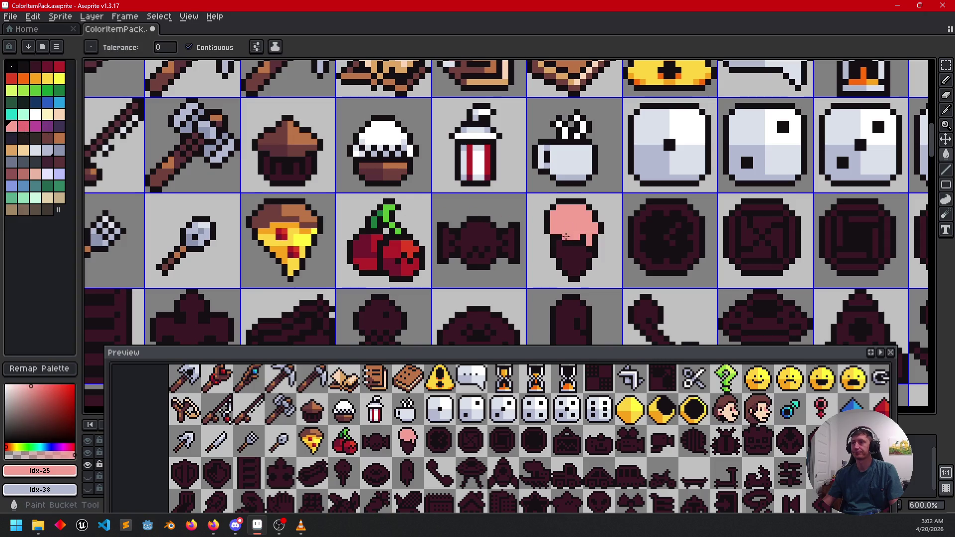
scroll(537, 258, "up", 1)
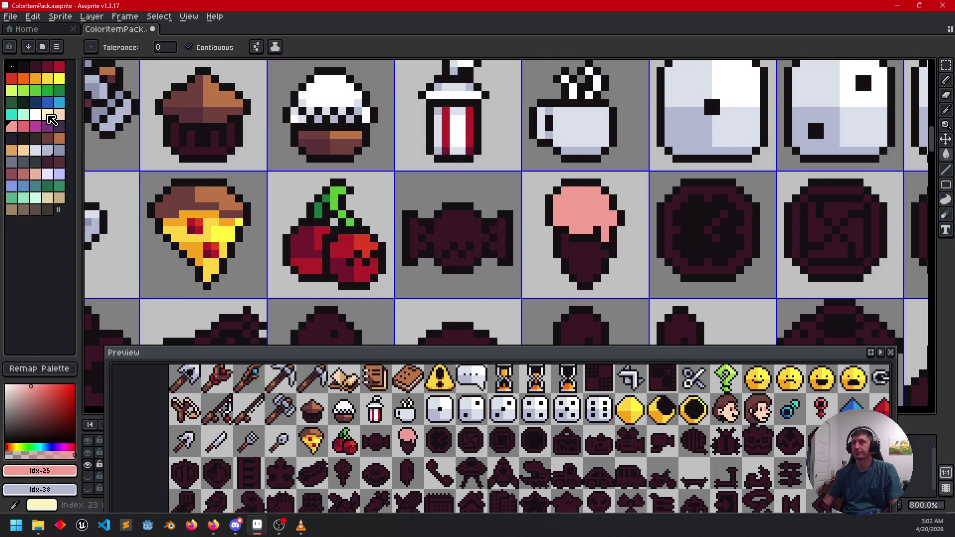
left_click(51, 119)
left_click(584, 261)
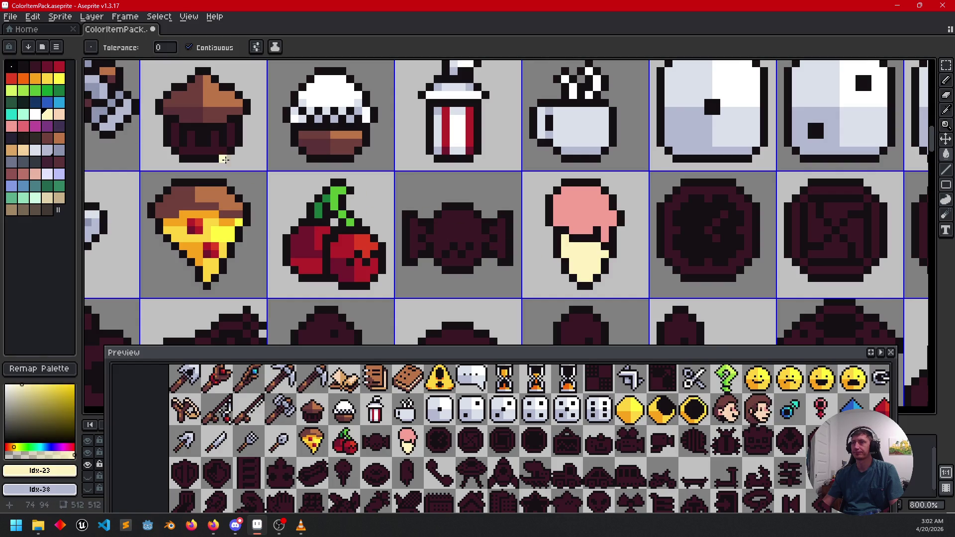
- Draw a peach row along the cone's top and a peach highlight on the scoop
left_click(60, 114)
key("b")
scroll(573, 248, "up", 1)
left_click(563, 230)
left_click_drag(579, 243, 621, 246)
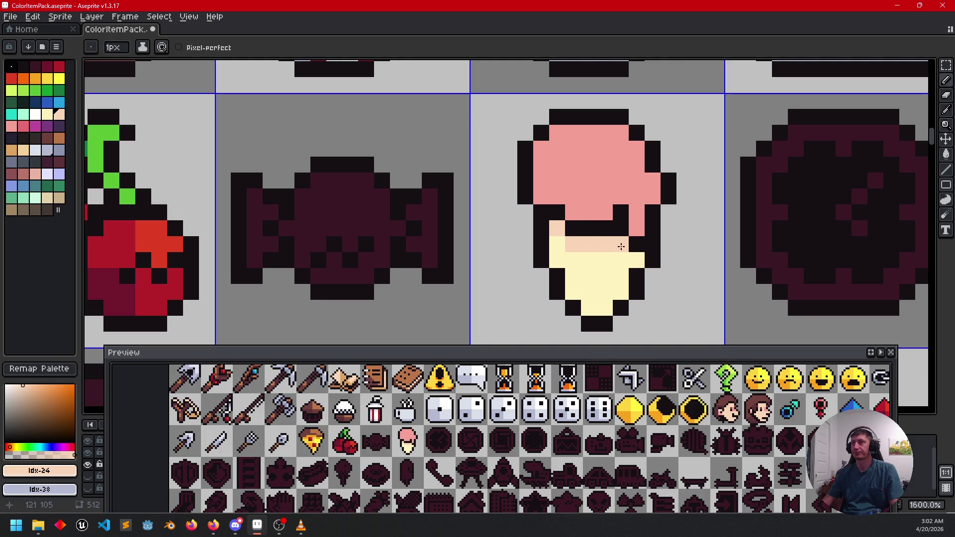
scroll(572, 246, "down", 1)
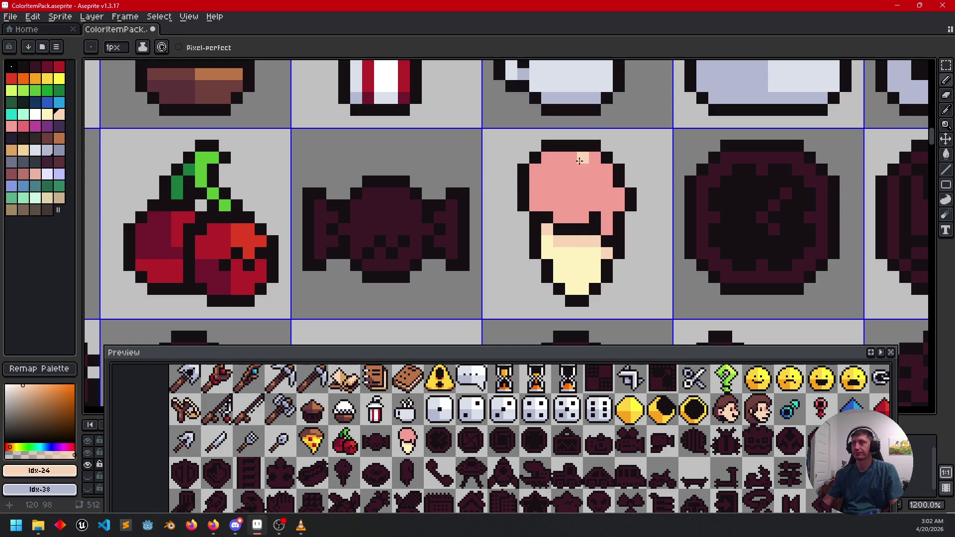
mouse_move(571, 169)
left_mouse_down()
mouse_move(583, 169)
mouse_move(580, 178)
left_mouse_up()
scroll(642, 213, "down", 2)
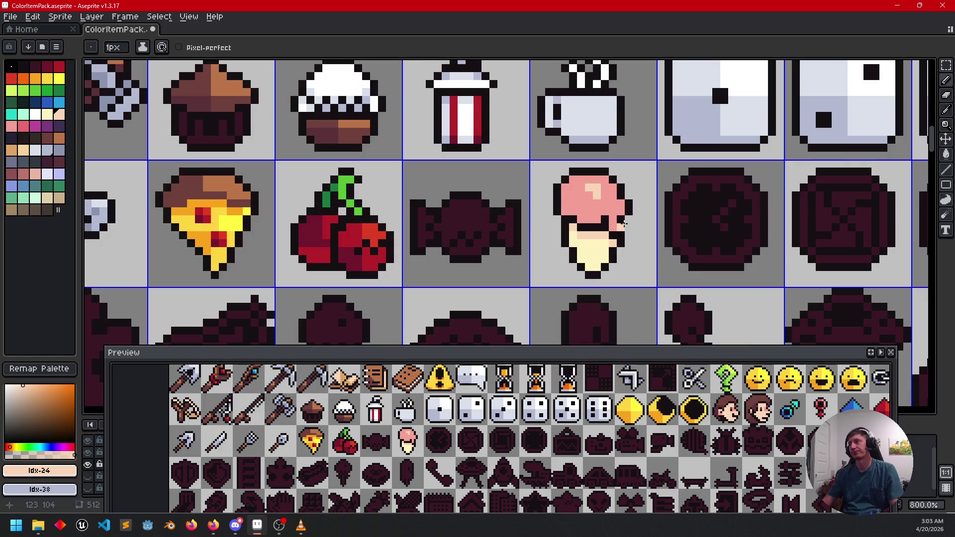
scroll(634, 249, "left", 2)
scroll(657, 259, "up", 3)
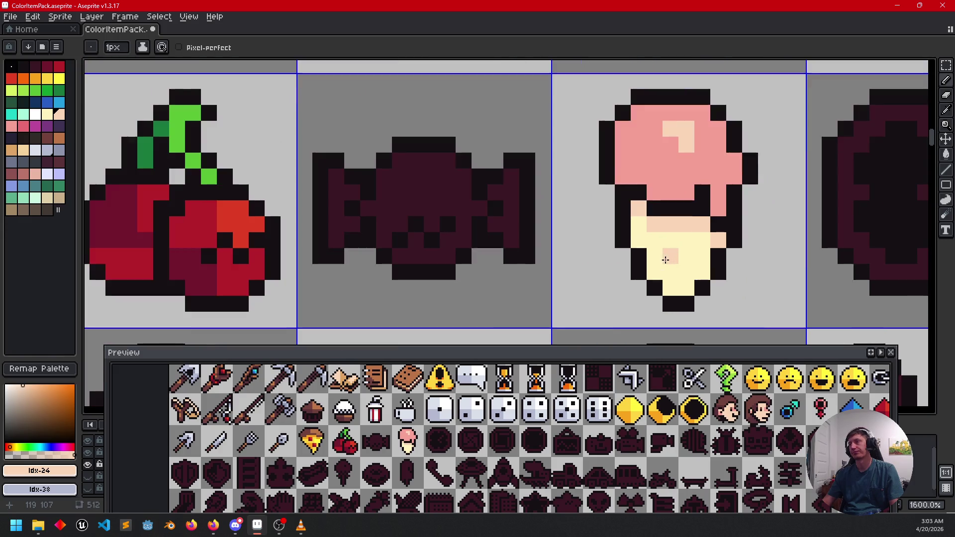
- Add a five-pixel peach checker pattern to the cone
left_click(654, 271)
left_click(670, 255)
left_click(685, 271)
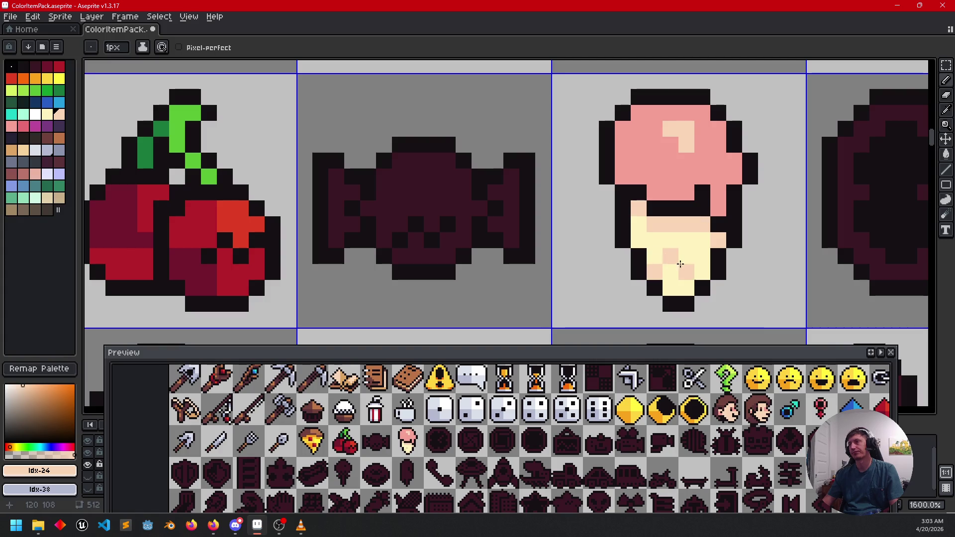
scroll(731, 279, "down", 3)
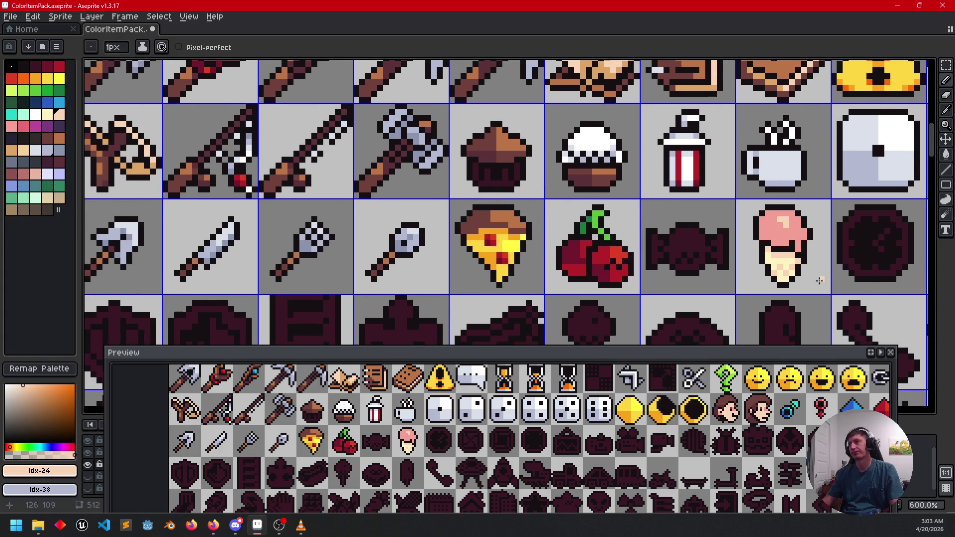
scroll(591, 253, "up", 4)
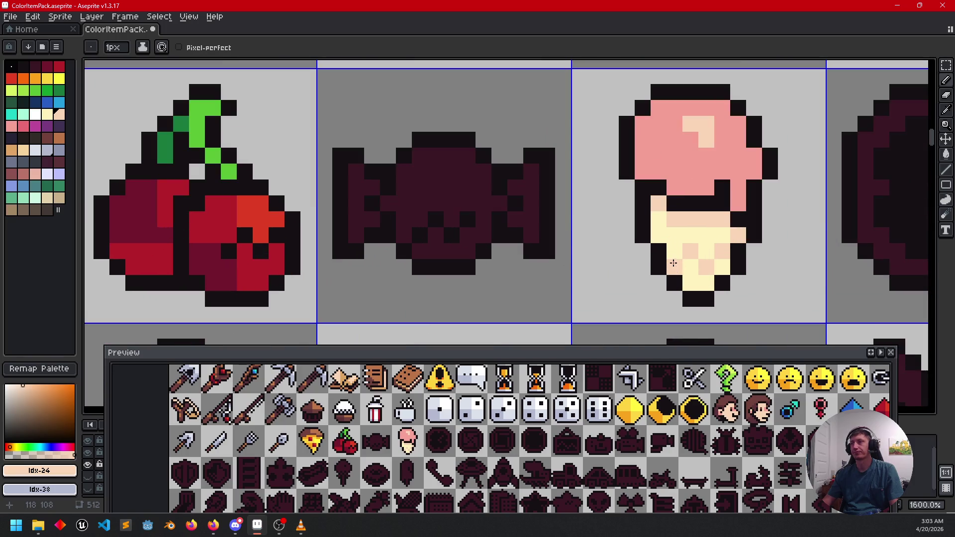
left_click(706, 234)
left_click(657, 225)
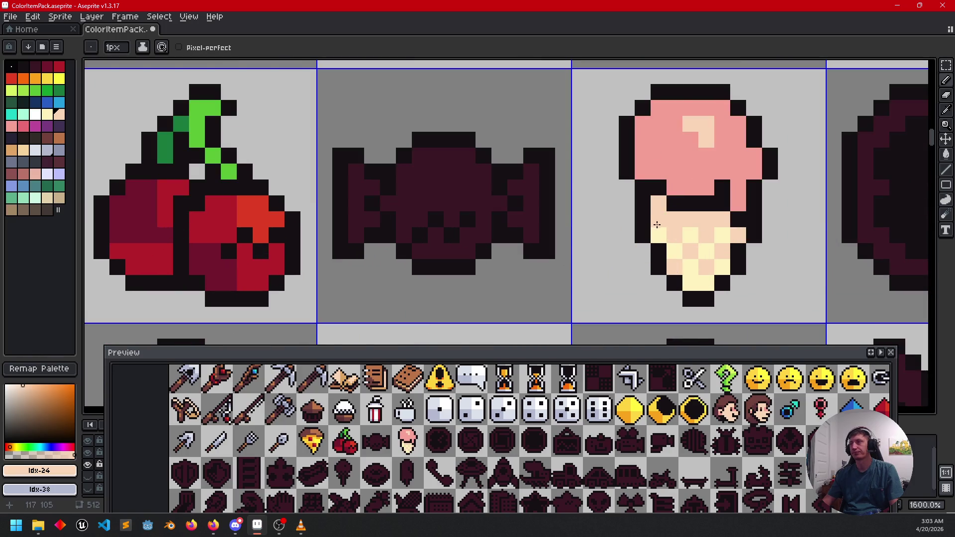
scroll(567, 271, "down", 2)
scroll(631, 278, "down", 1)
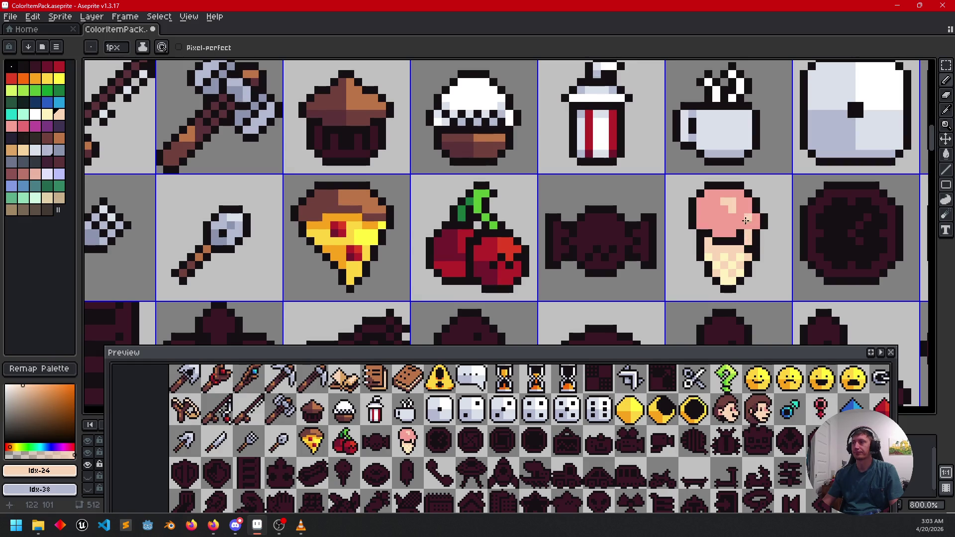
scroll(696, 253, "up", 3)
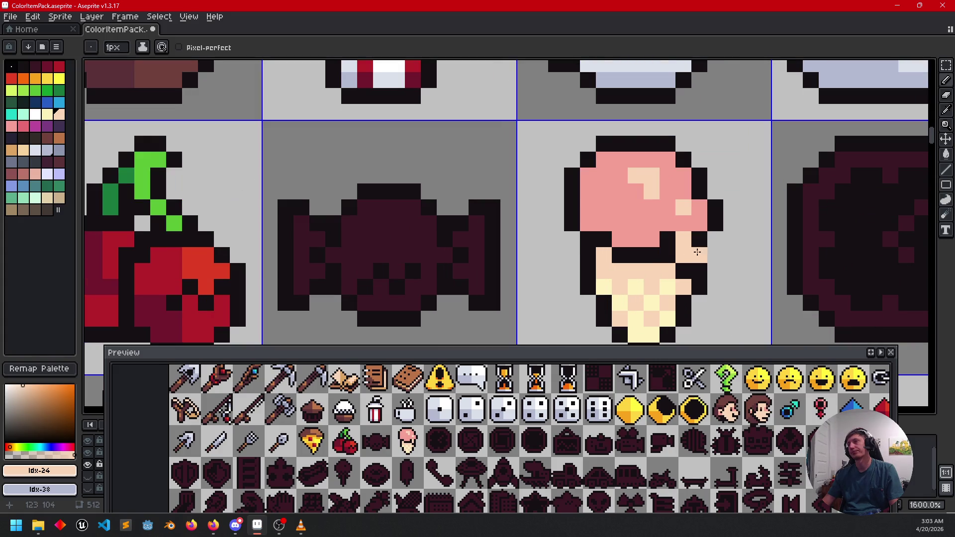
- Paint a peach pixel on the scoop's edge, then reselect the pink
left_click(682, 218, "alt")
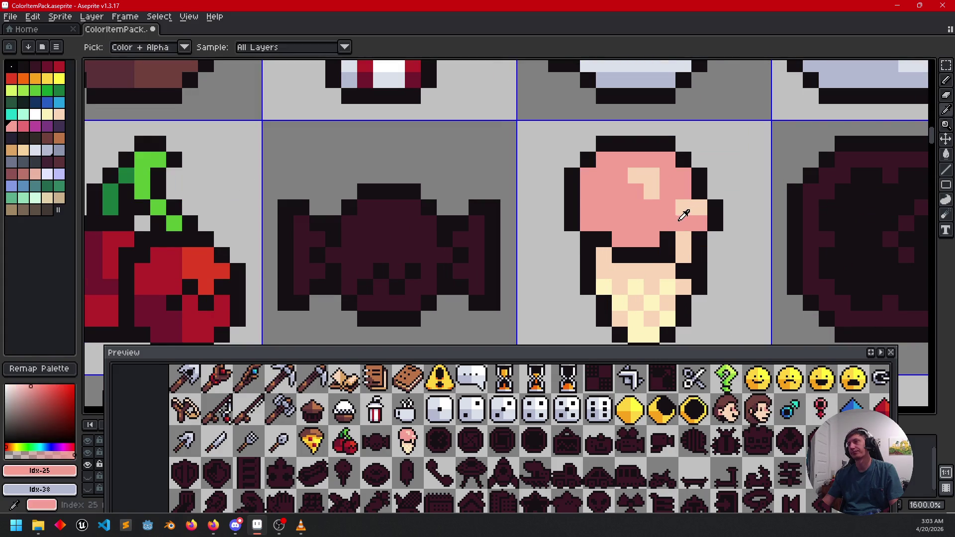
left_click(699, 207, "alt")
left_click(683, 192)
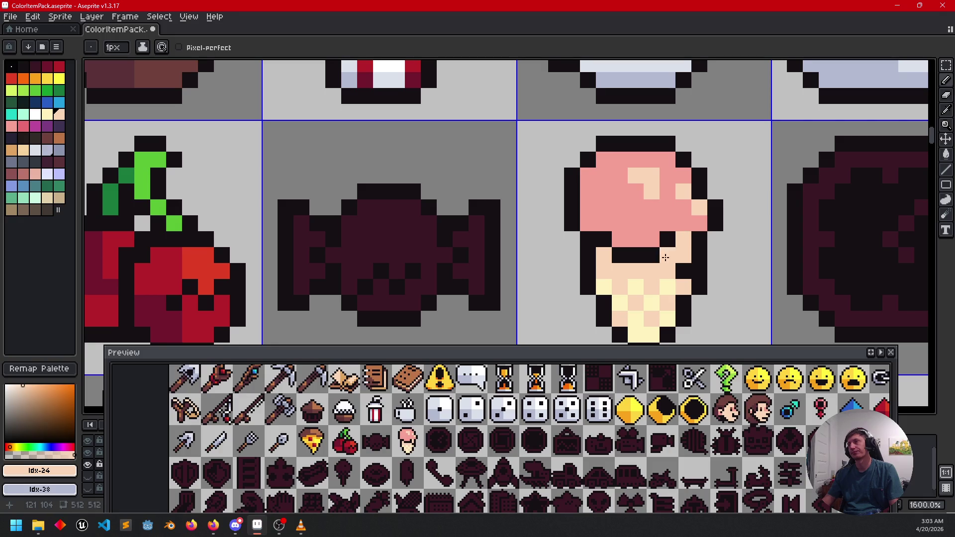
left_click_drag(646, 260, 647, 247)
left_click(685, 211, "alt")
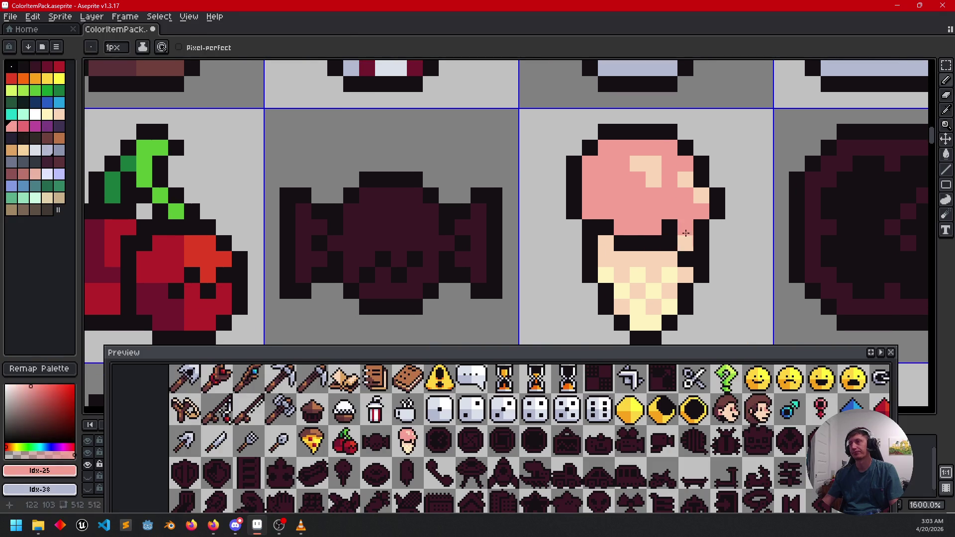
scroll(611, 257, "down", 3)
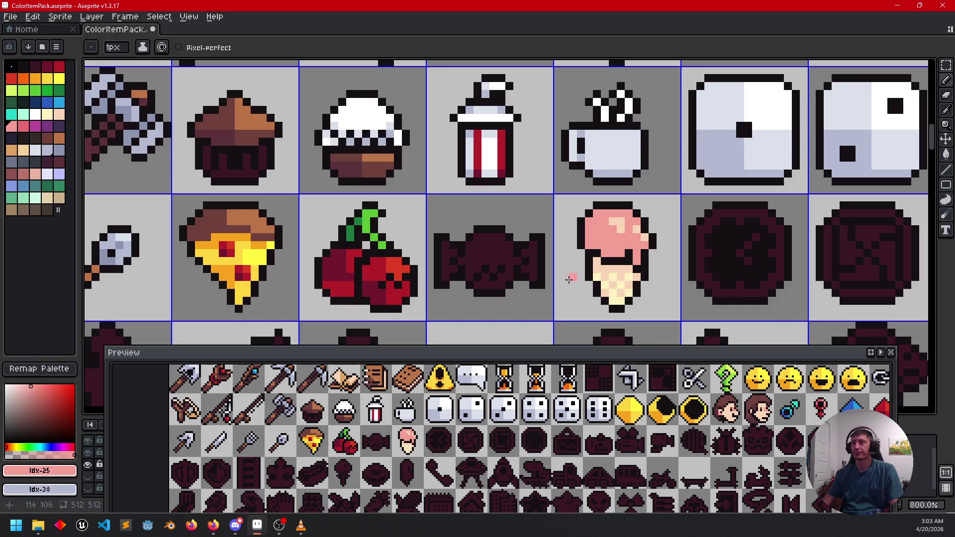
scroll(569, 279, "down", 1)
scroll(507, 254, "up", 1)
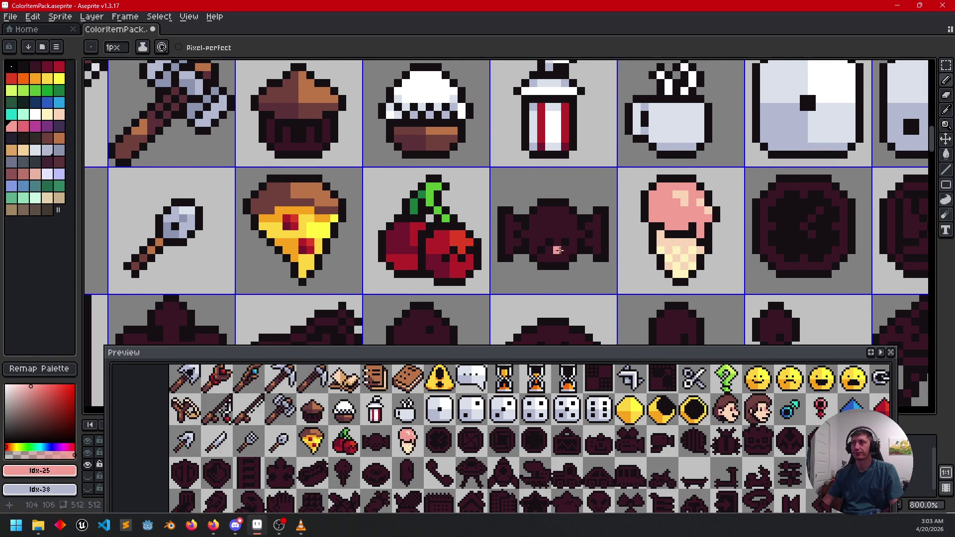
- Fill the candy's centre and both wrappers pink
scroll(656, 234, "left", 2)
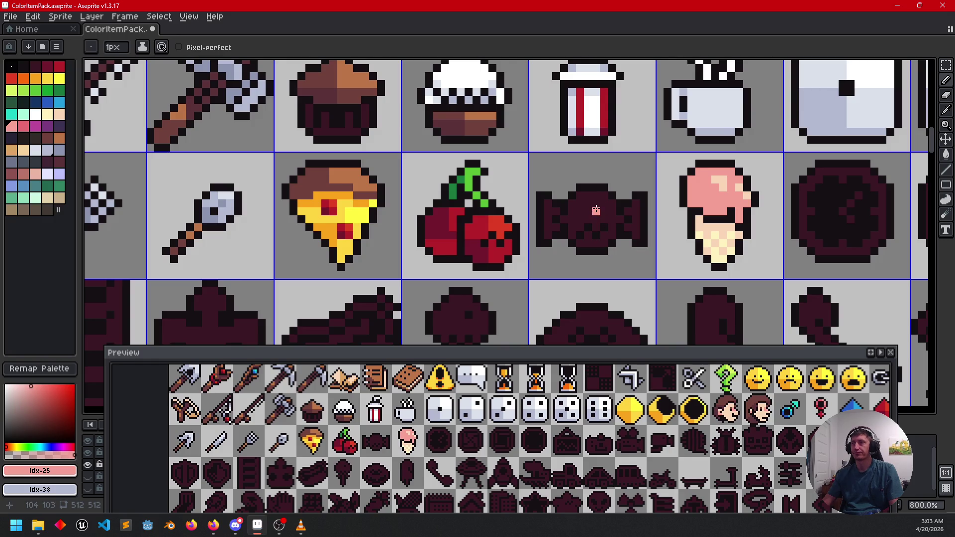
key("g")
left_click(595, 210)
scroll(586, 227, "up", 3)
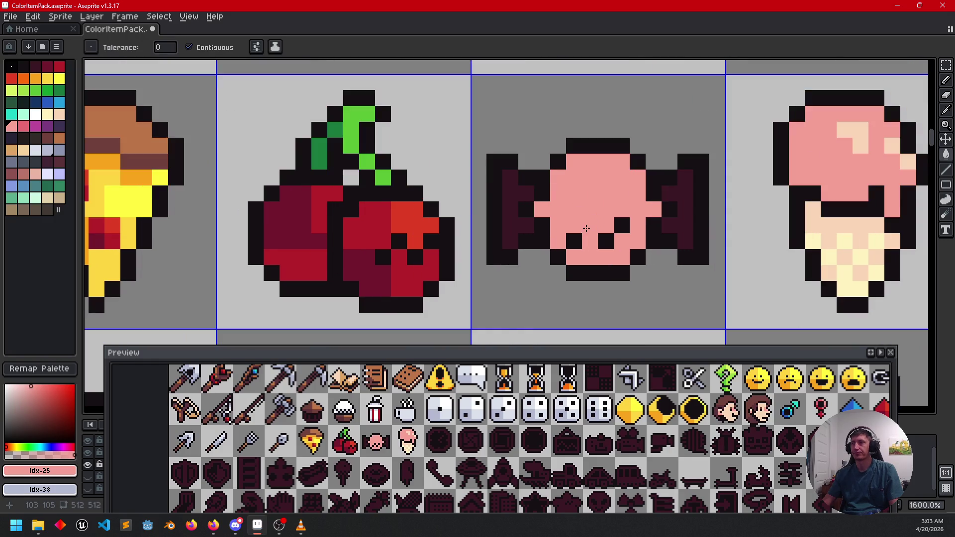
left_click(512, 194)
left_click(685, 209)
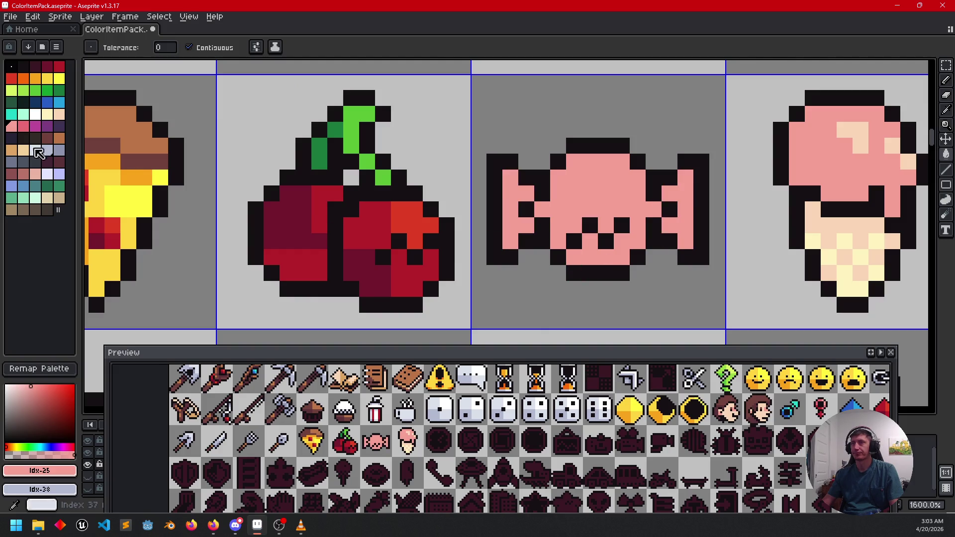
- Draw a blue stripe across the candy's top
left_click(60, 103)
key("b")
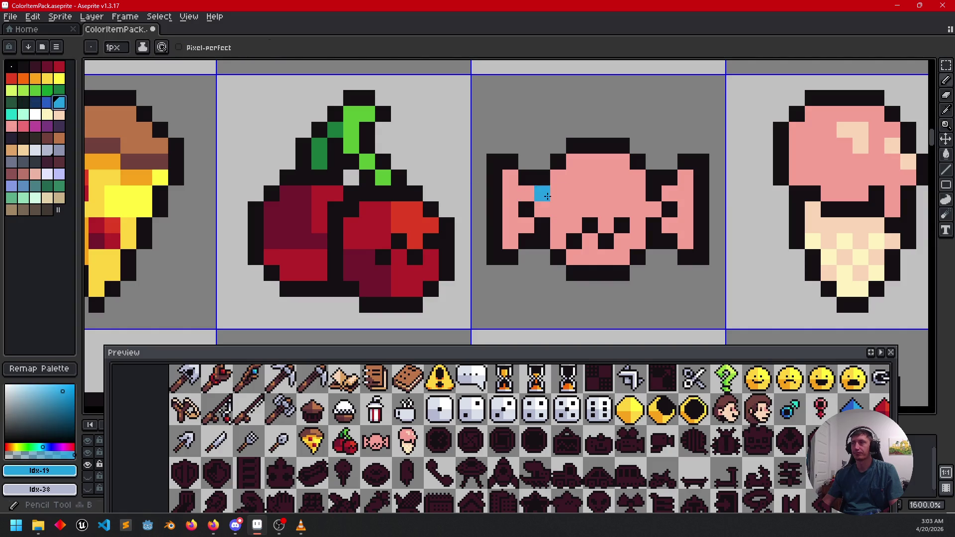
mouse_move(577, 183)
left_mouse_down()
mouse_move(619, 178)
mouse_move(638, 193)
left_mouse_up()
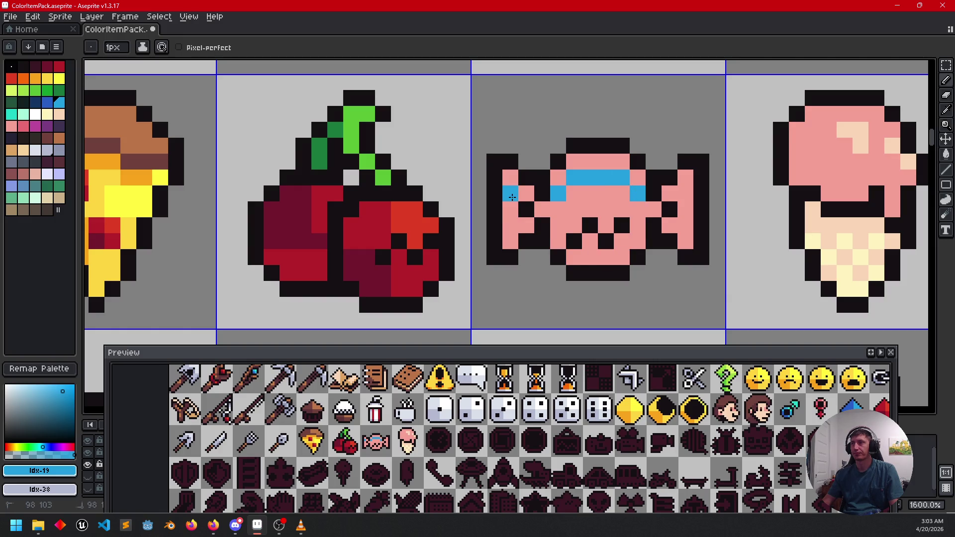
scroll(686, 234, "down", 4)
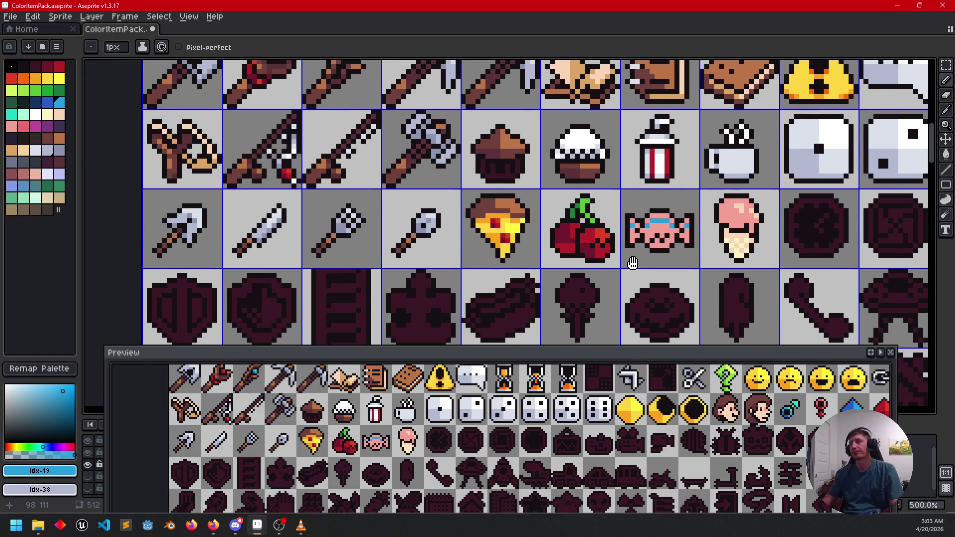
- Add a dark-pink cheek pixel beside the candy's eye
left_click_drag(632, 263, 473, 301)
mouse_move(532, 281)
left_mouse_down()
mouse_move(560, 273)
mouse_move(548, 249)
mouse_move(537, 255)
left_mouse_up()
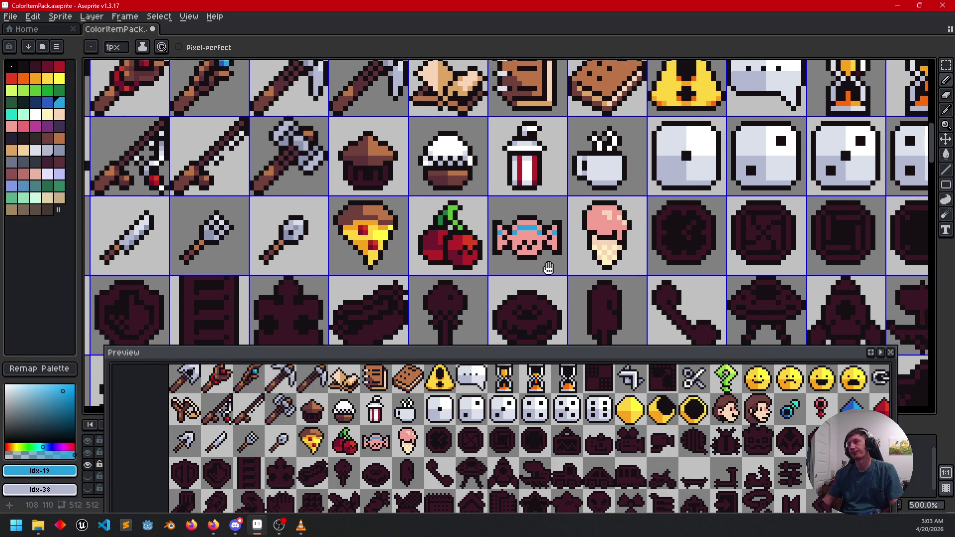
scroll(527, 255, "up", 4)
left_click(24, 126)
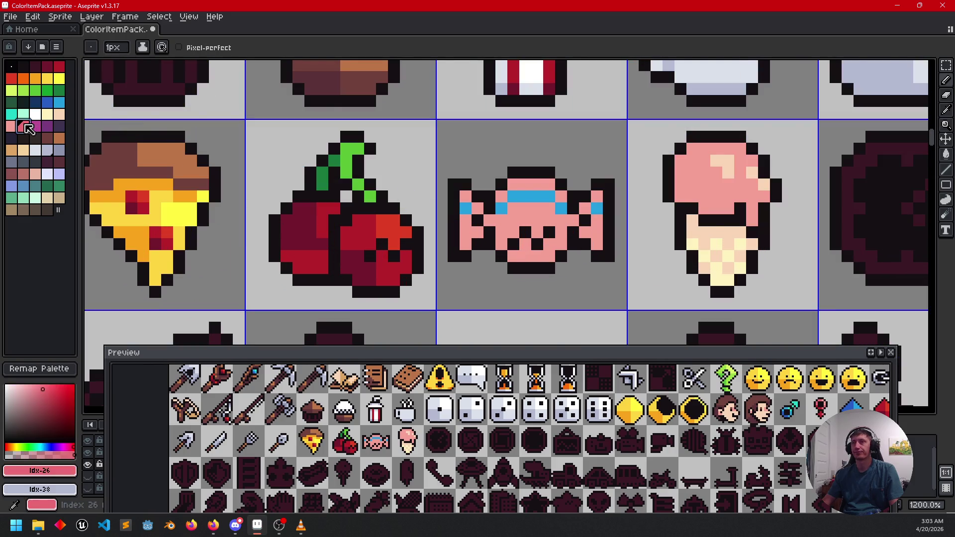
left_click(513, 232)
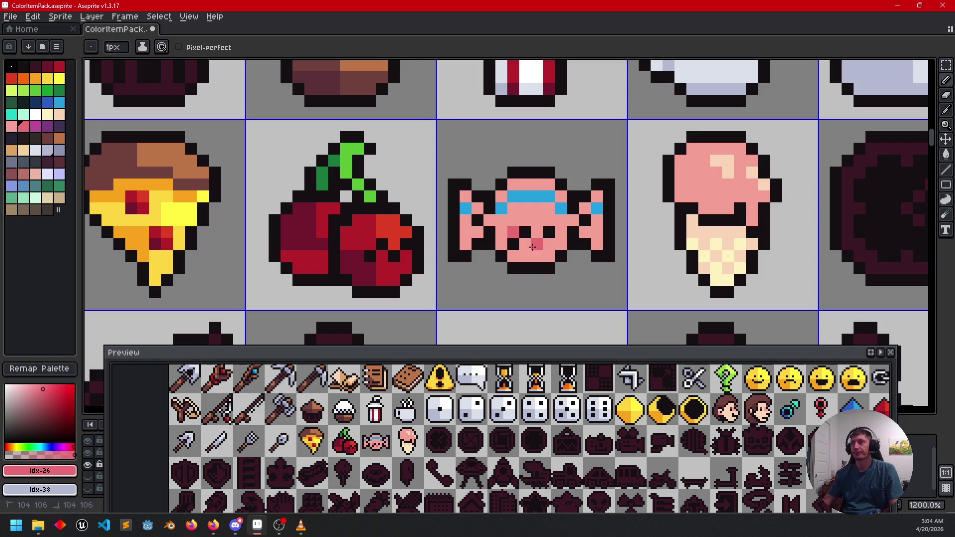